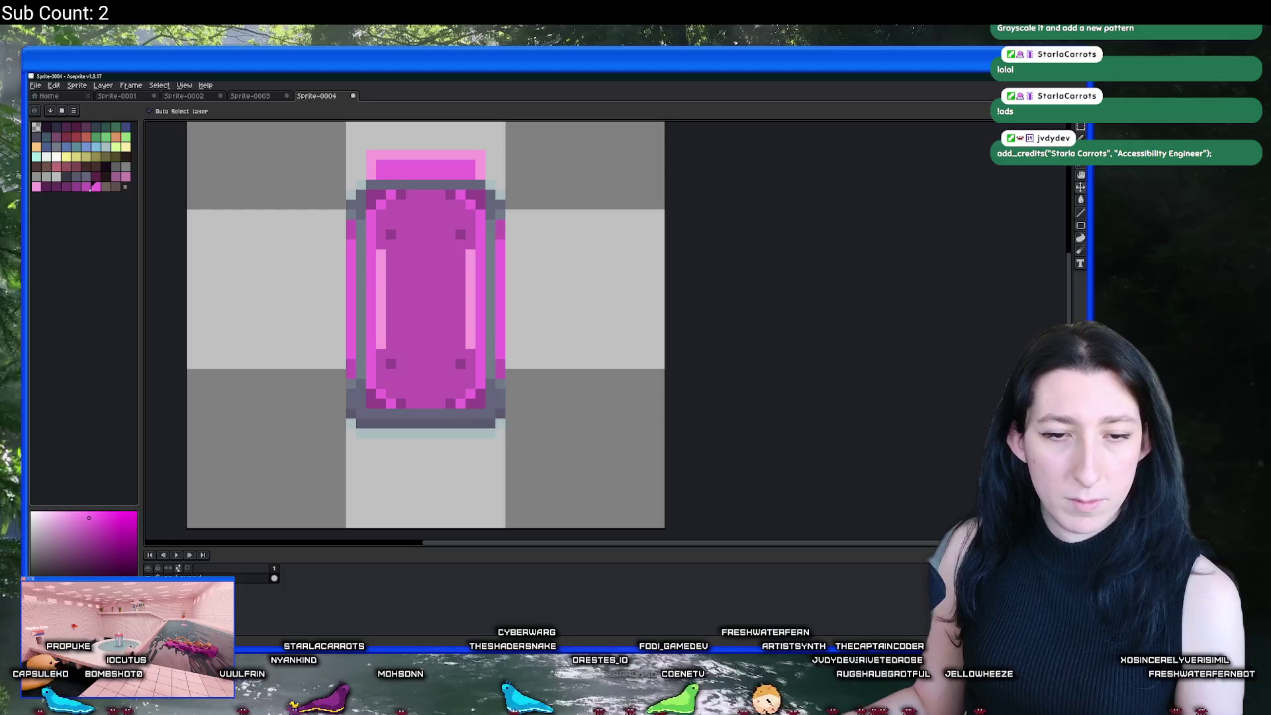
Step: Sample the sprite's light pink as the Pencil colour
key("b")
left_click_drag(447, 274, 446, 282)
scroll(412, 273, "up", 1)
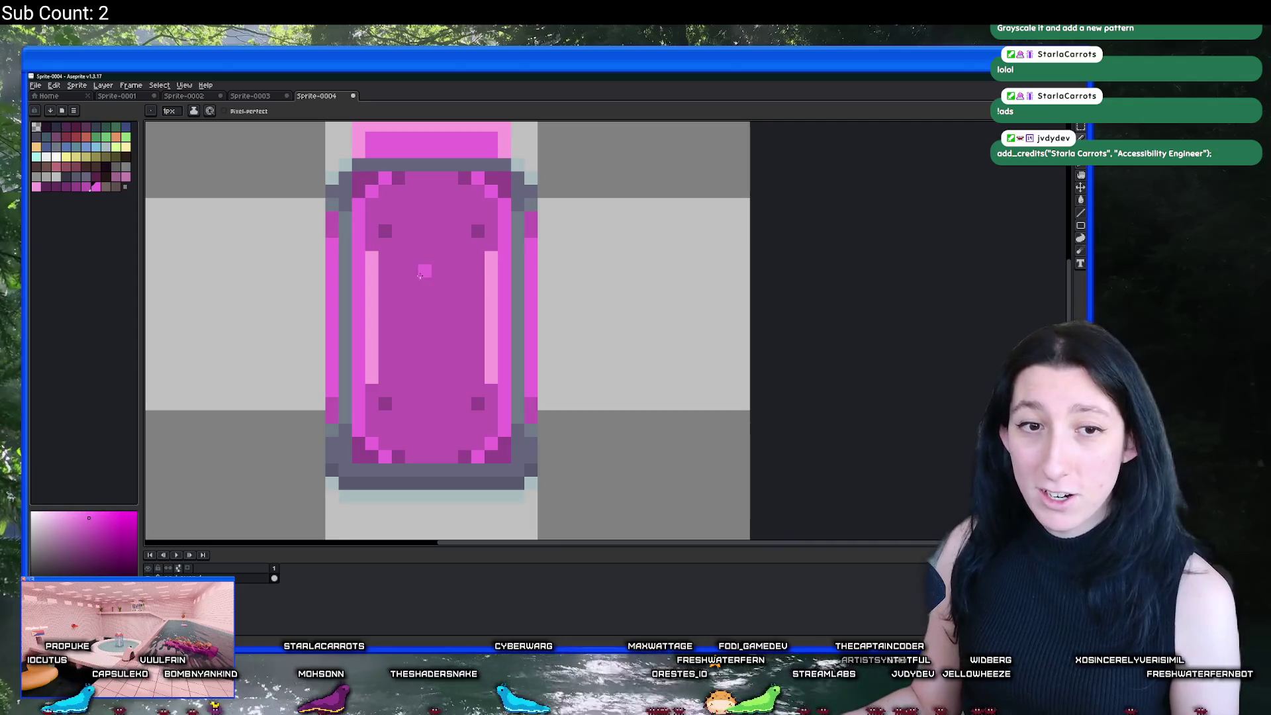
scroll(417, 264, "left", 1)
key("i")
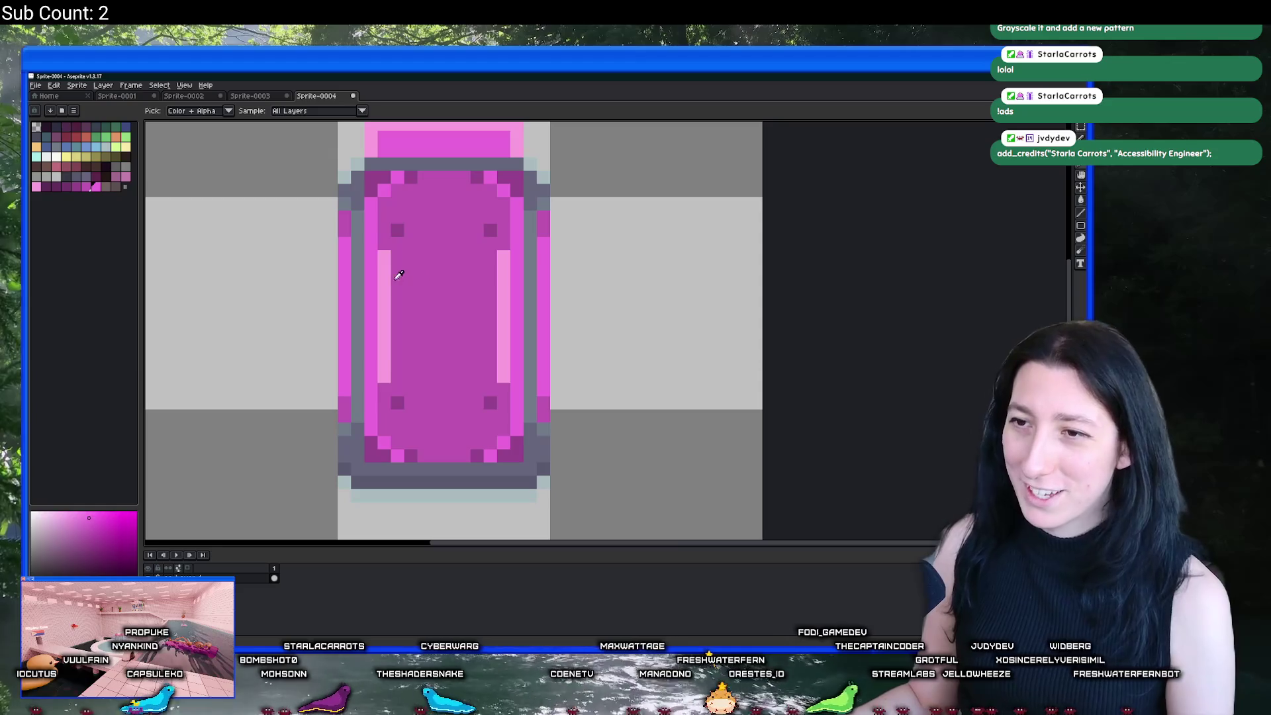
left_click(387, 274)
scroll(397, 270, "up", 1)
key("b")
Step: Paint light-pink highlight pixels into all four inner corners of the pill
left_click(378, 171)
left_click(397, 152)
scroll(397, 152, "up", 2)
left_click(527, 195)
left_click(544, 211)
scroll(544, 211, "down", 2)
left_click(443, 391)
left_click(457, 405)
left_click(564, 392)
left_click(551, 405)
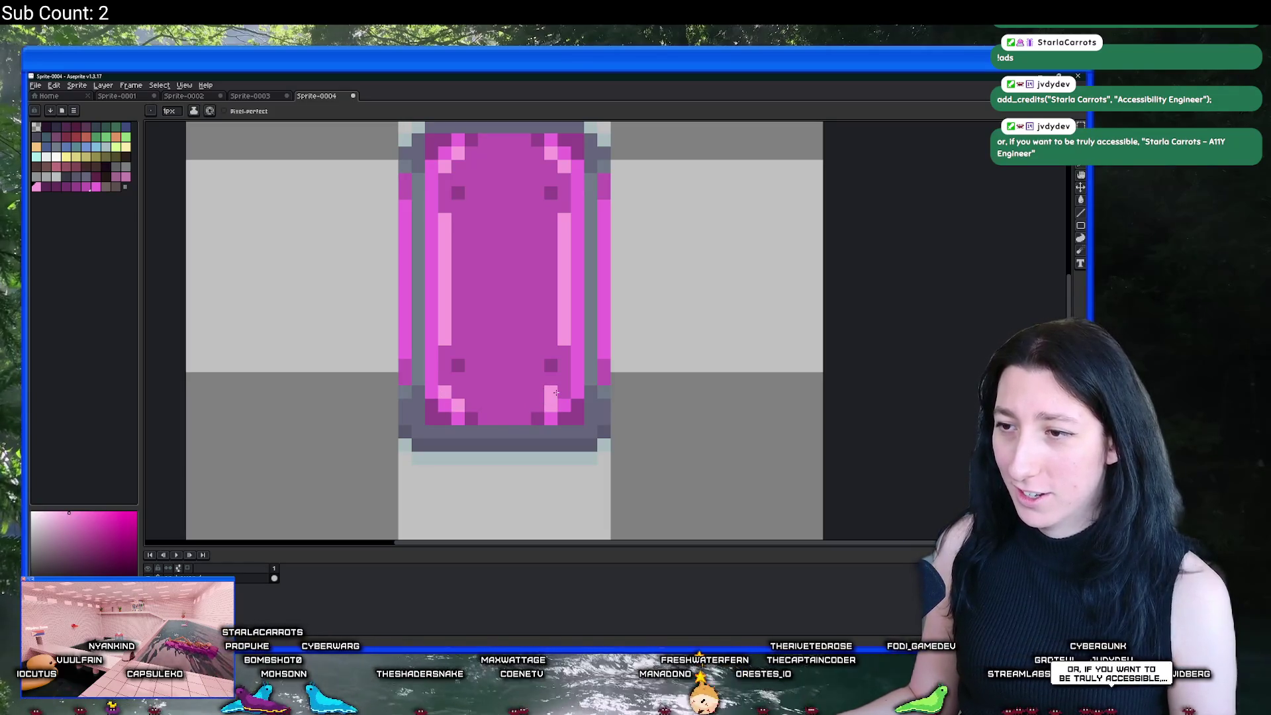
Step: Paint light-pink top and bottom inner rows and a light-pink bar down the centre
left_click_drag(521, 417, 496, 418)
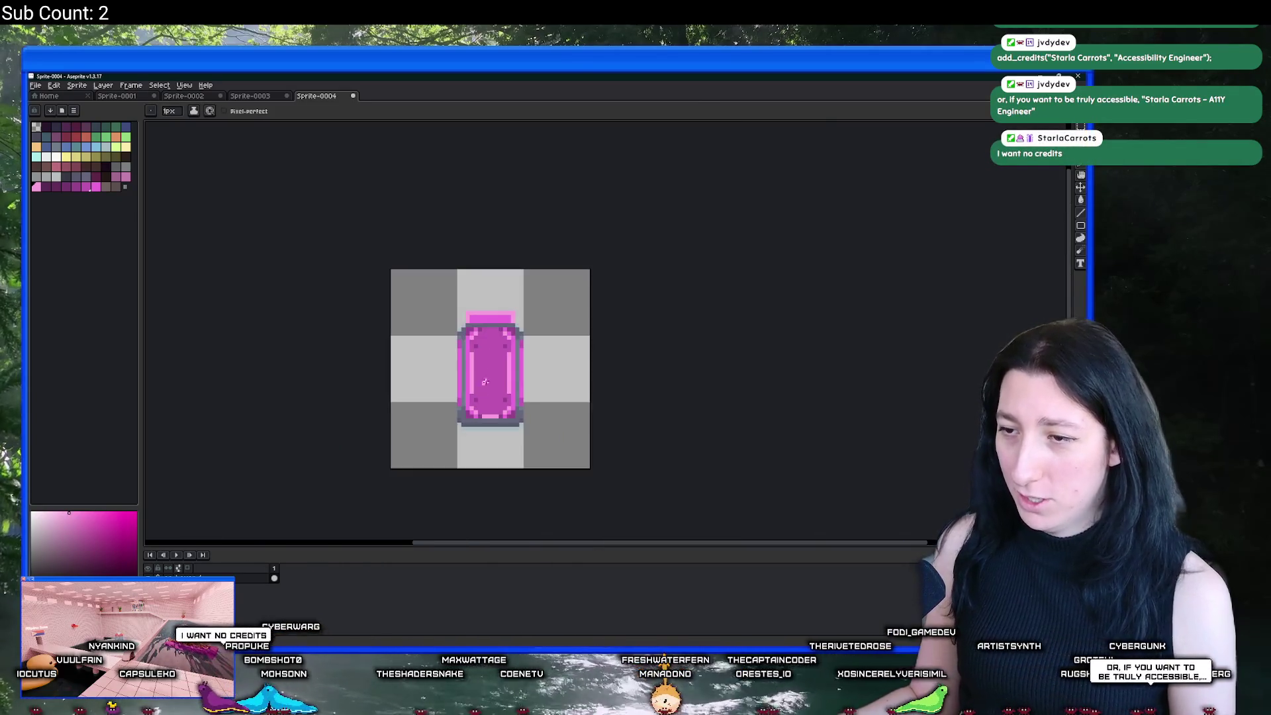
left_click(484, 417)
scroll(483, 417, "down", 2)
scroll(478, 330, "up", 1)
left_click_drag(479, 329, 500, 329)
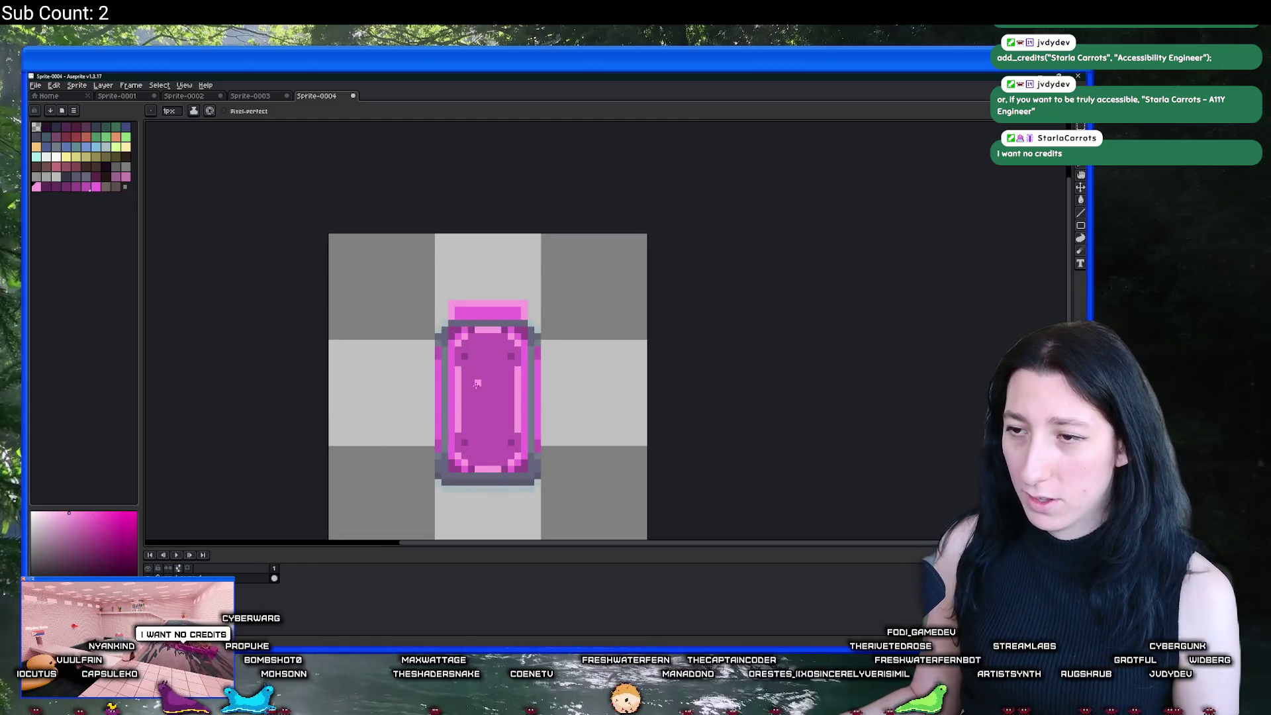
mouse_move(483, 376)
left_mouse_down()
mouse_move(483, 419)
mouse_move(490, 377)
left_mouse_up()
Step: Sample the bright magenta and paint it beside the light-pink centre bar
scroll(490, 377, "down", 2)
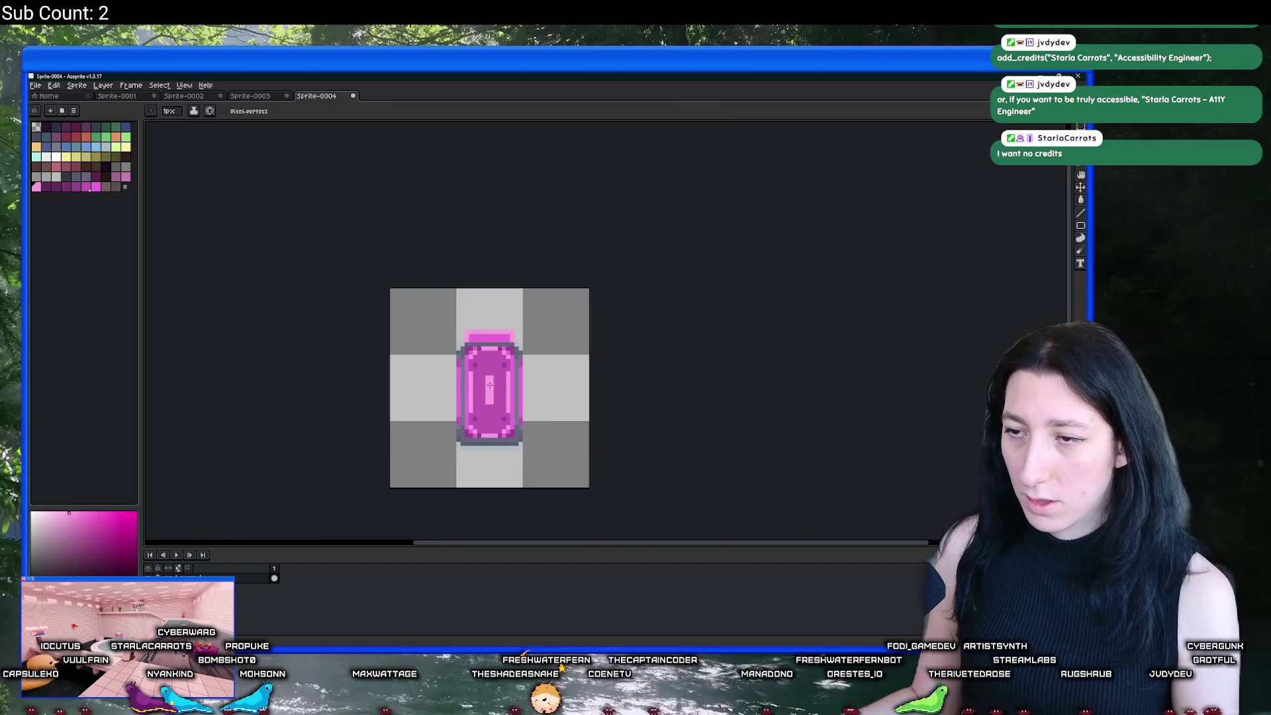
key("i")
scroll(415, 342, "up", 4)
left_click(415, 342)
key("b")
mouse_move(478, 304)
left_mouse_down()
mouse_move(498, 463)
mouse_move(529, 443)
mouse_move(538, 338)
mouse_move(533, 284)
mouse_move(503, 290)
left_mouse_up()
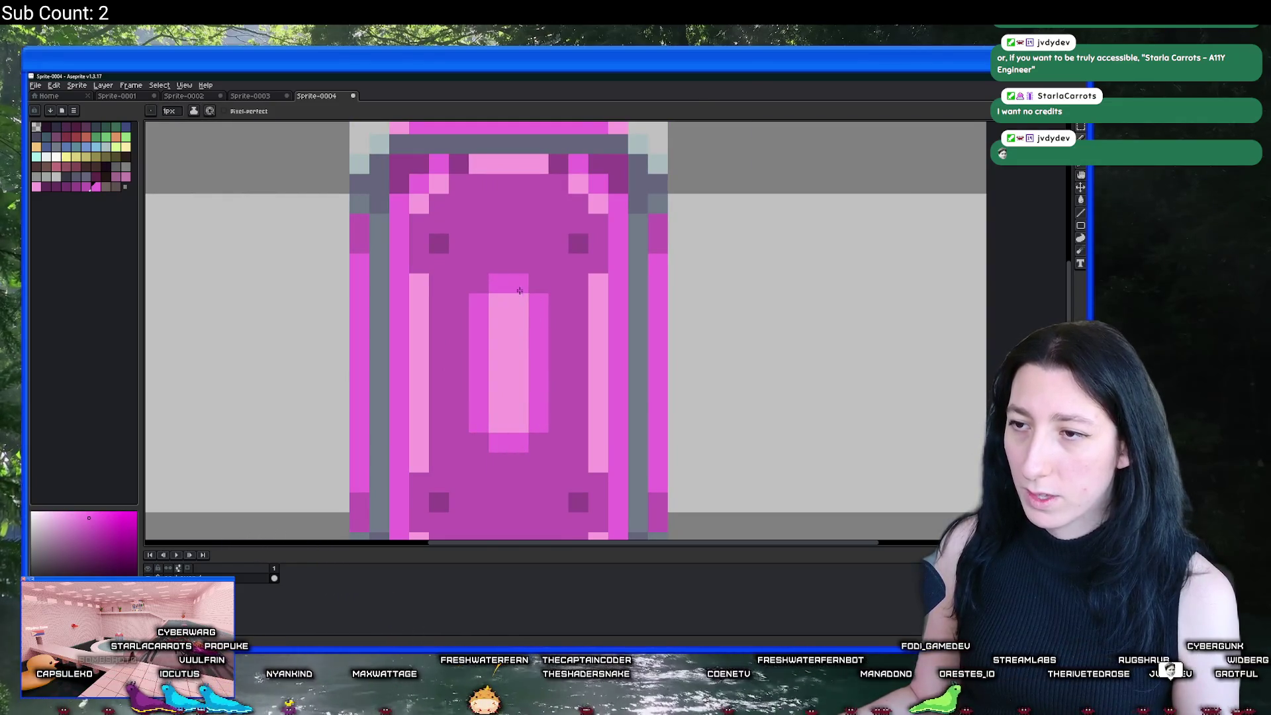
scroll(538, 343, "down", 5)
scroll(553, 338, "up", 1)
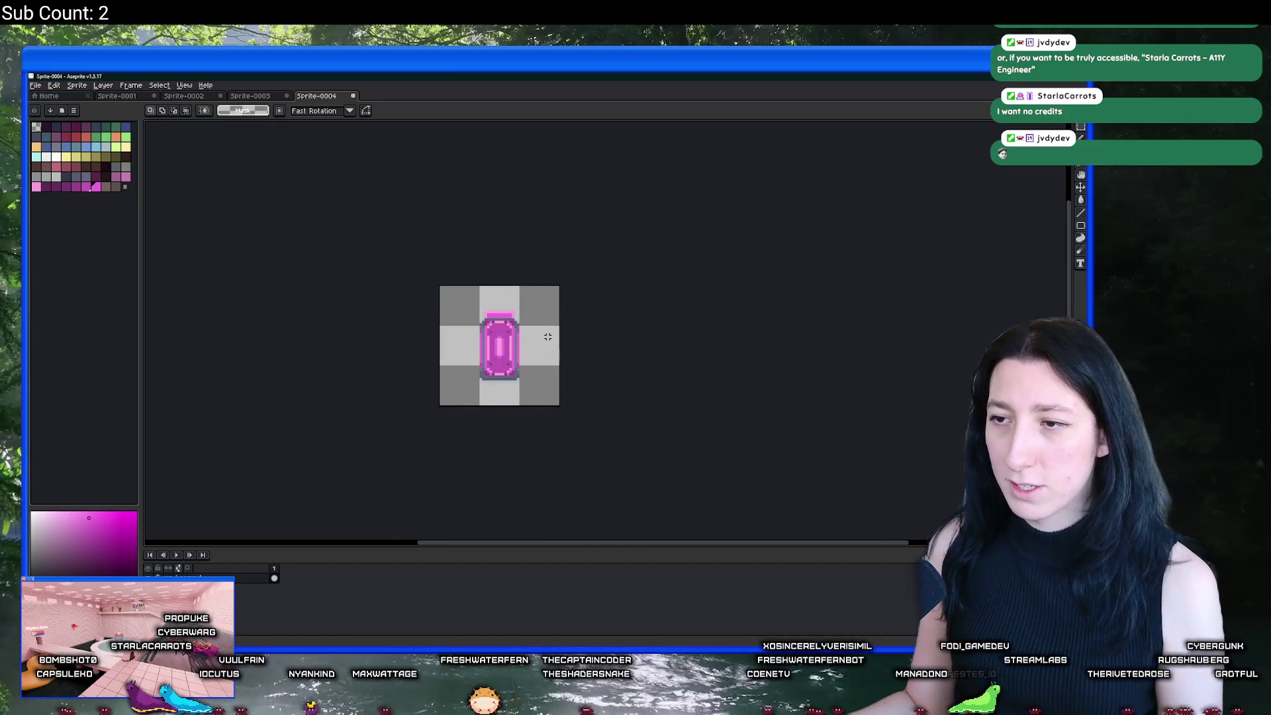
key("alt+Tab")
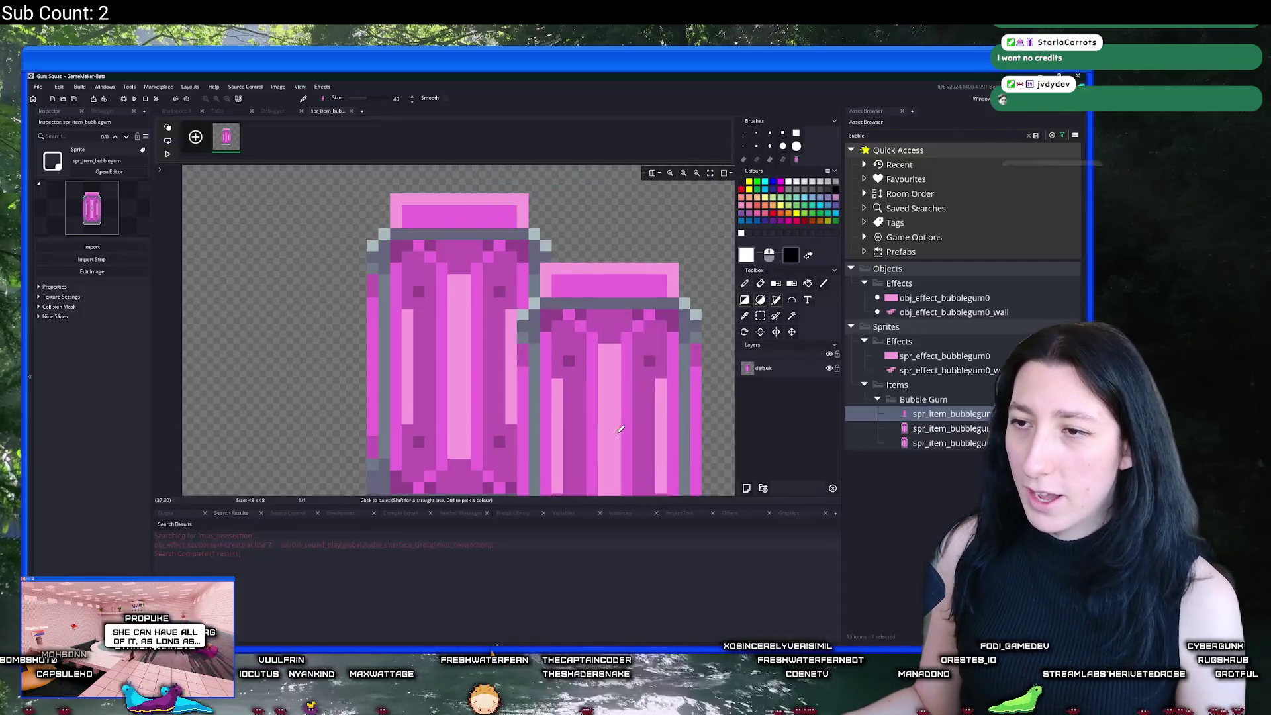
Step: Close the spr_item_bubblegum image editor tab to return to Workspace 1
scroll(481, 358, "up", 4)
scroll(482, 358, "down", 2)
scroll(463, 330, "up", 3)
scroll(430, 265, "down", 1)
middle_click(329, 113)
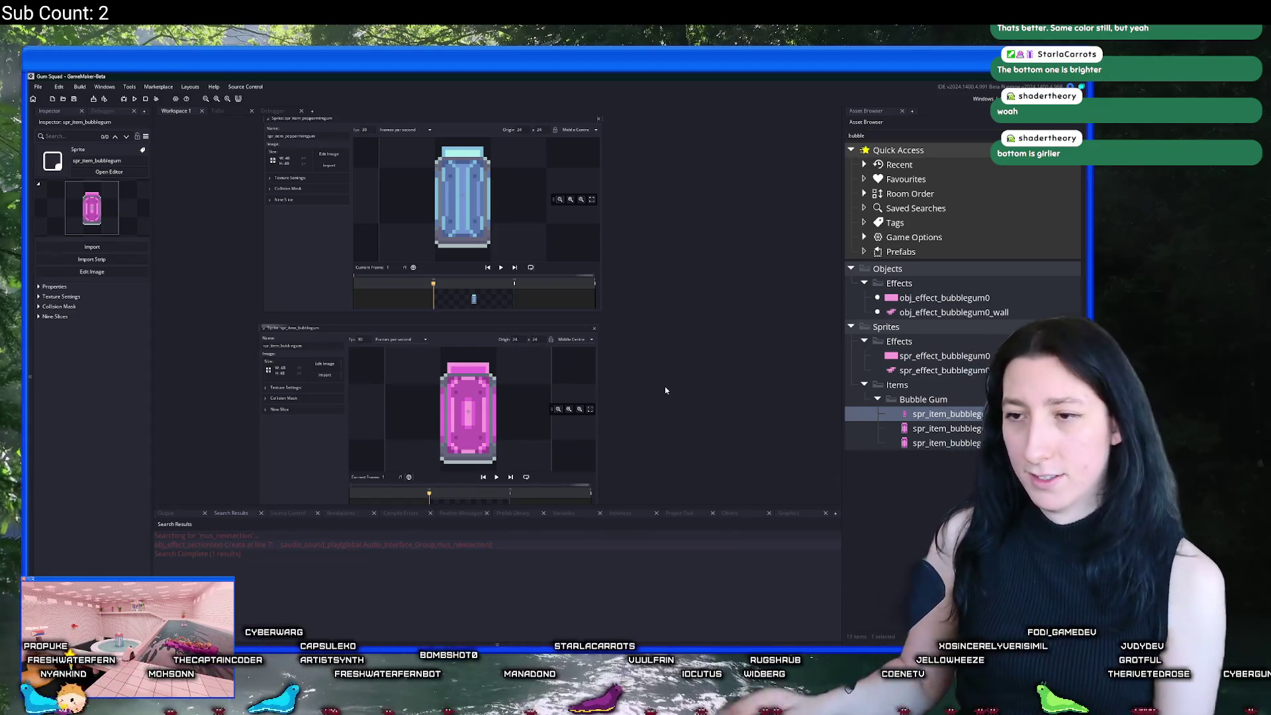
Step: Close the bubblegum sprite editor and move the peppermint sprite window lower
scroll(665, 388, "up", 1)
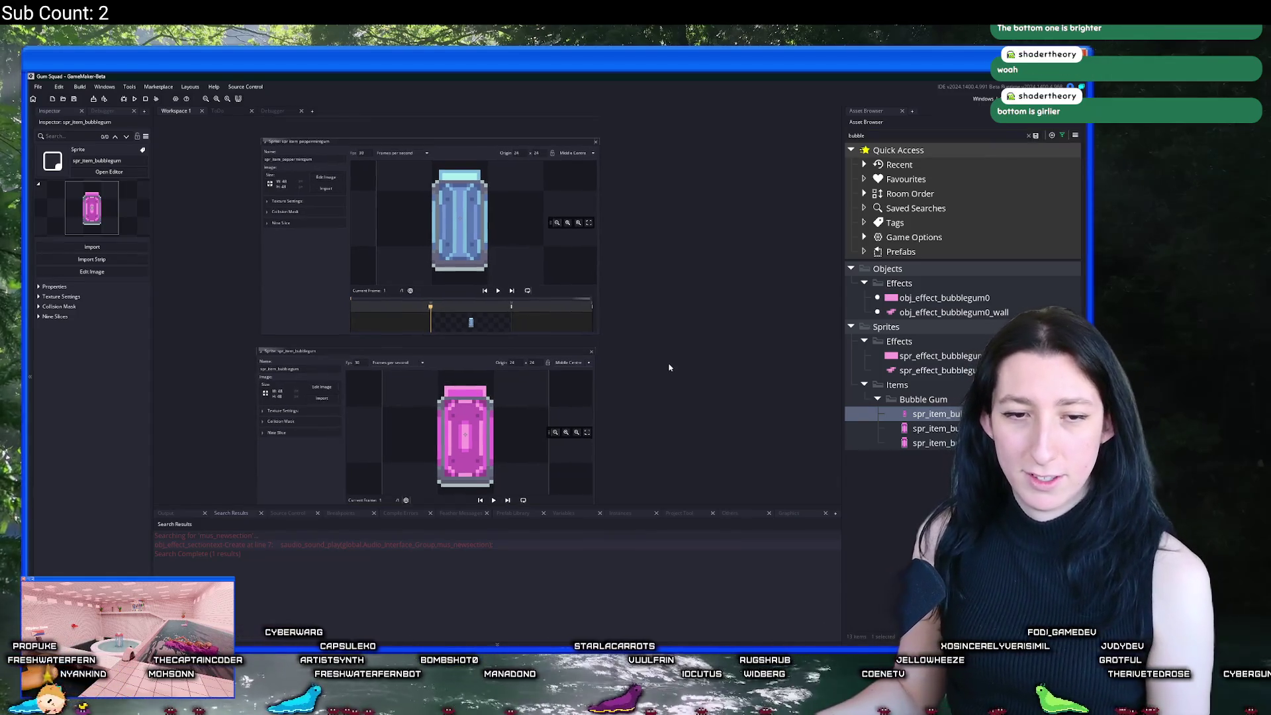
left_click(591, 351)
mouse_move(599, 140)
left_mouse_down()
mouse_move(583, 322)
mouse_move(583, 185)
left_mouse_up()
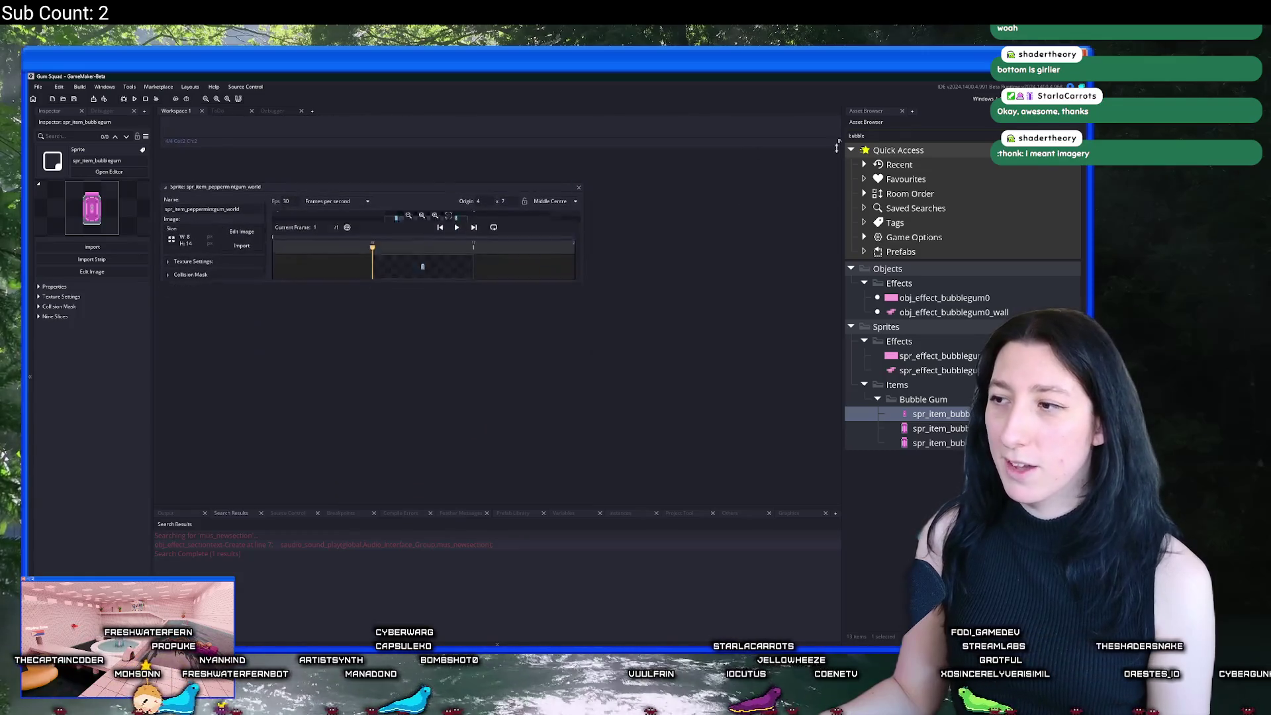
Step: Search the Asset Browser for 'refle' and open spr_item_refinedmetal
double_click(887, 136)
type("refle")
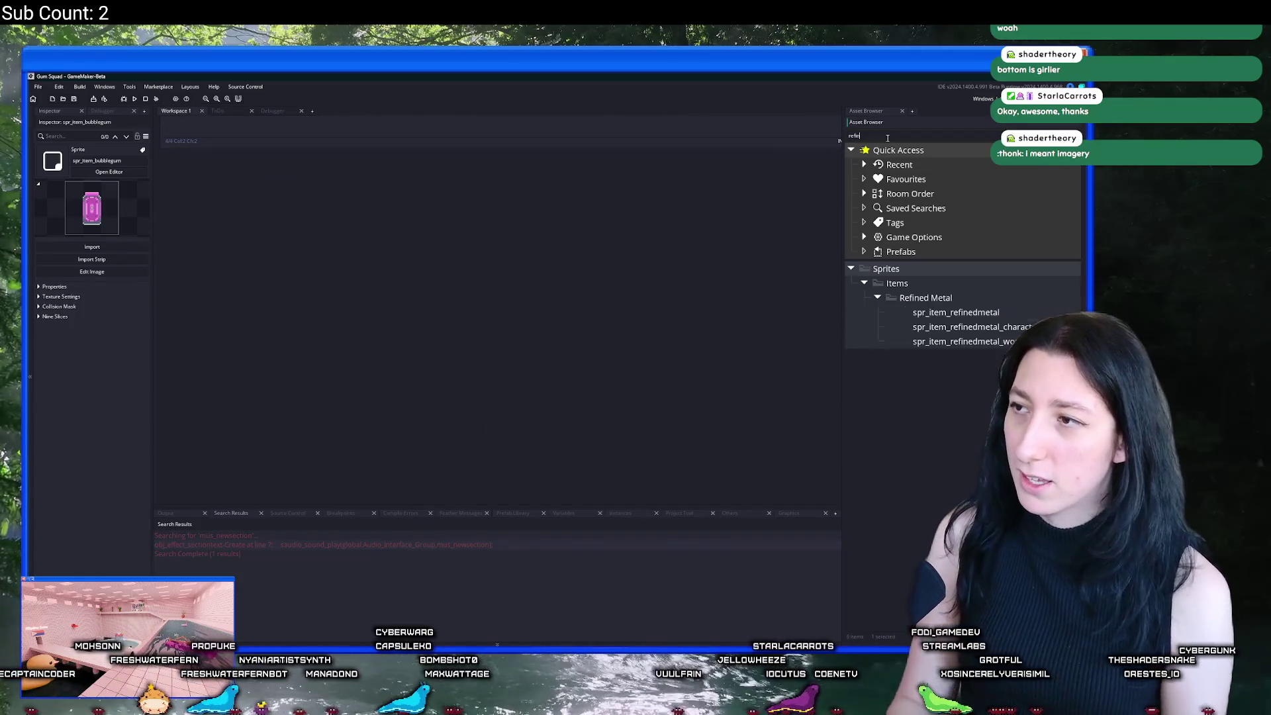
key("Down")
key("Return")
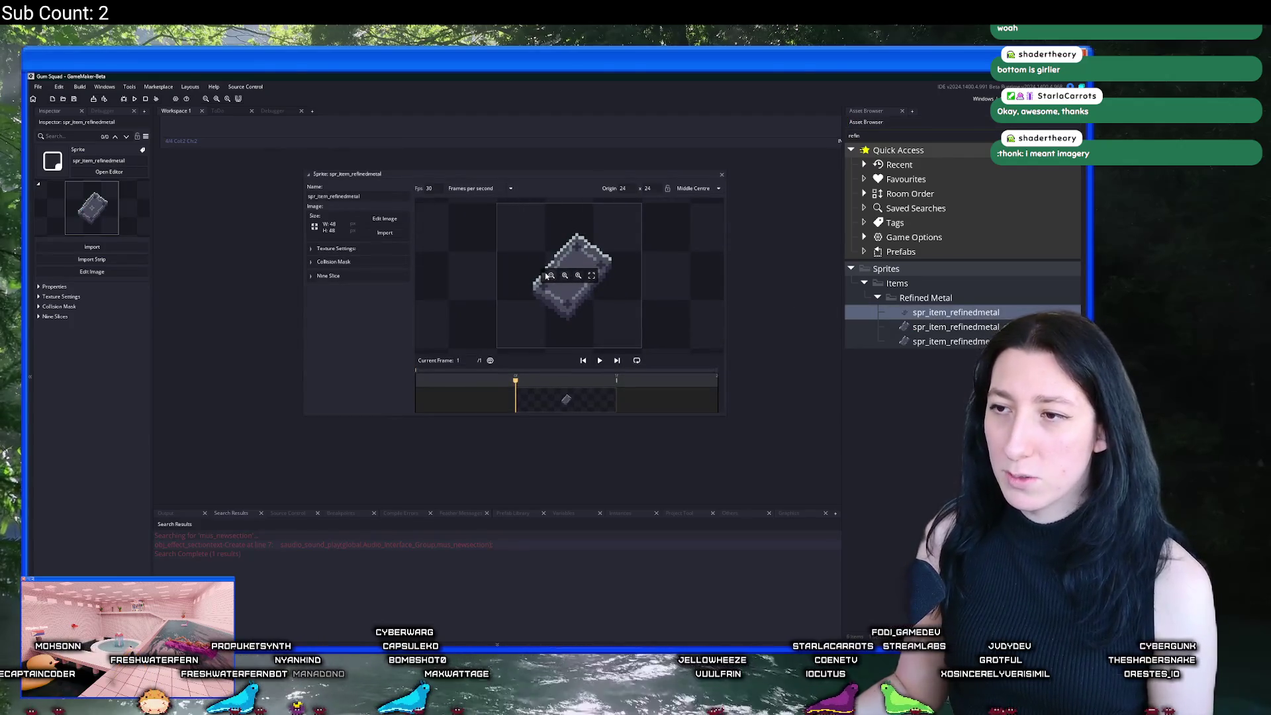
key("Escape")
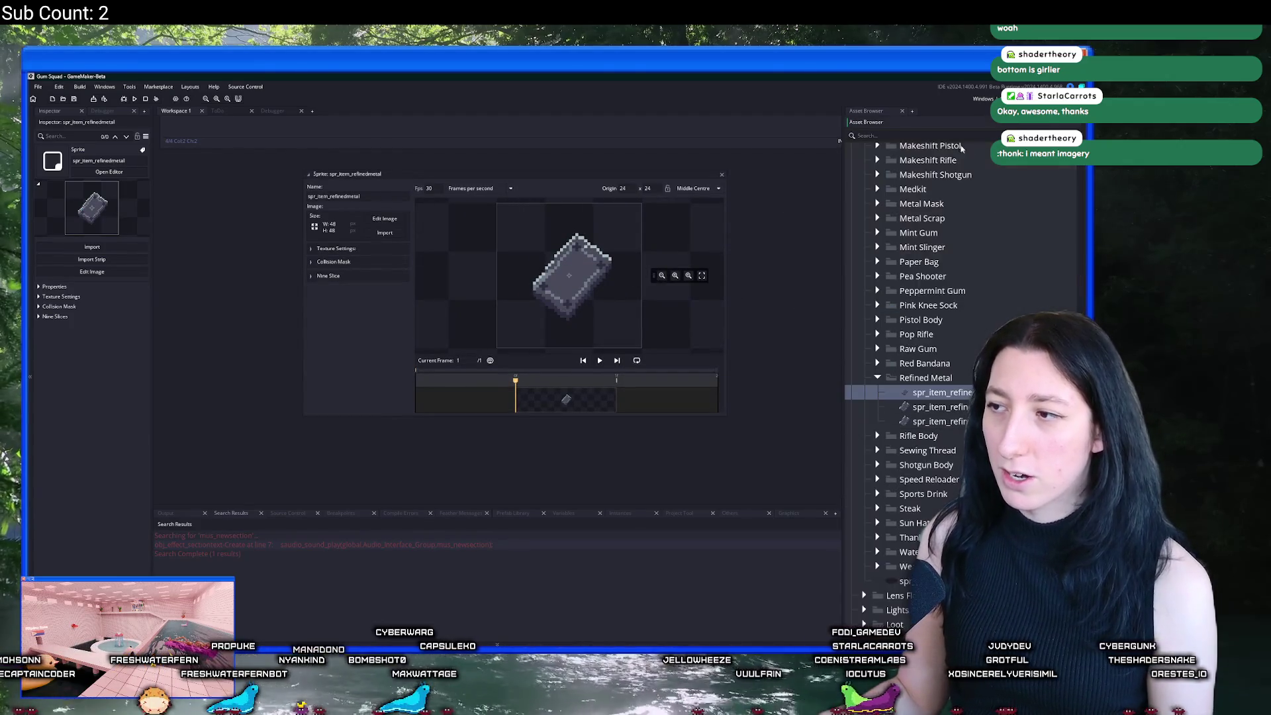
Step: Open and close spr_item_metalscrap via a 'scra' search, then open the Windows game options
left_click(956, 135)
type("scra")
left_click(973, 311)
double_click(889, 313)
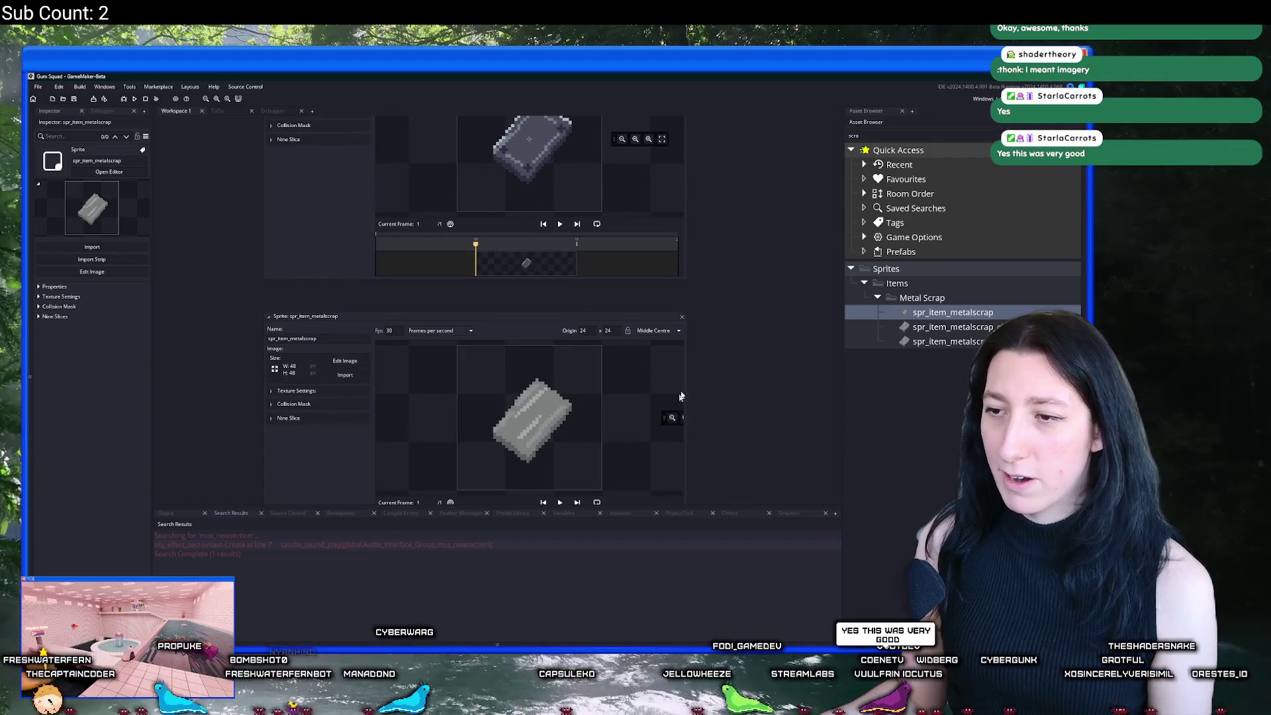
scroll(670, 414, "up", 2)
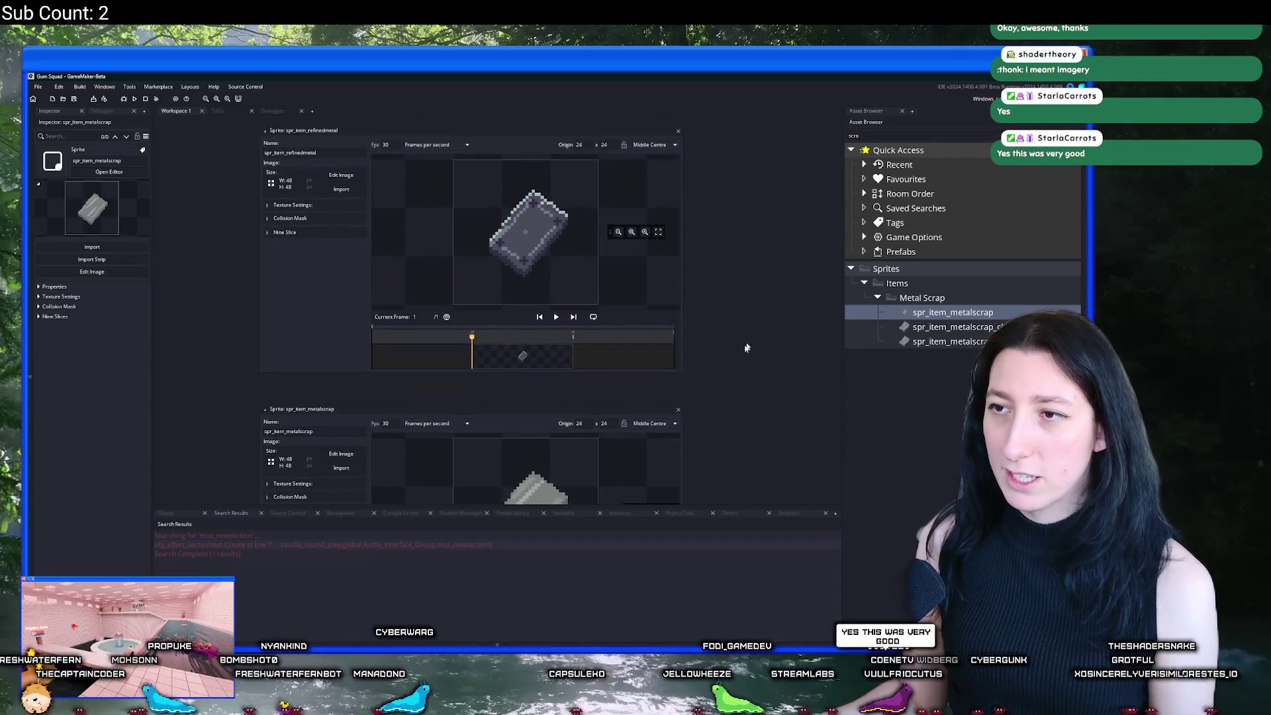
left_click(678, 409)
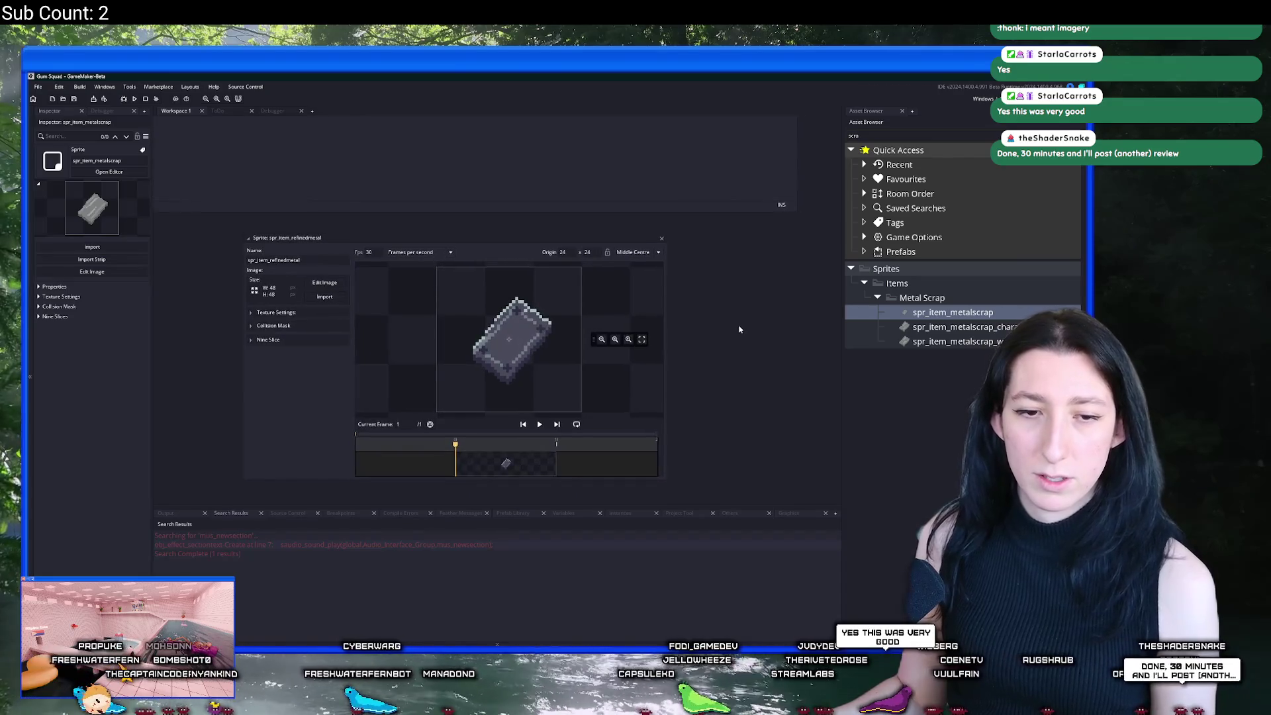
left_click(276, 222)
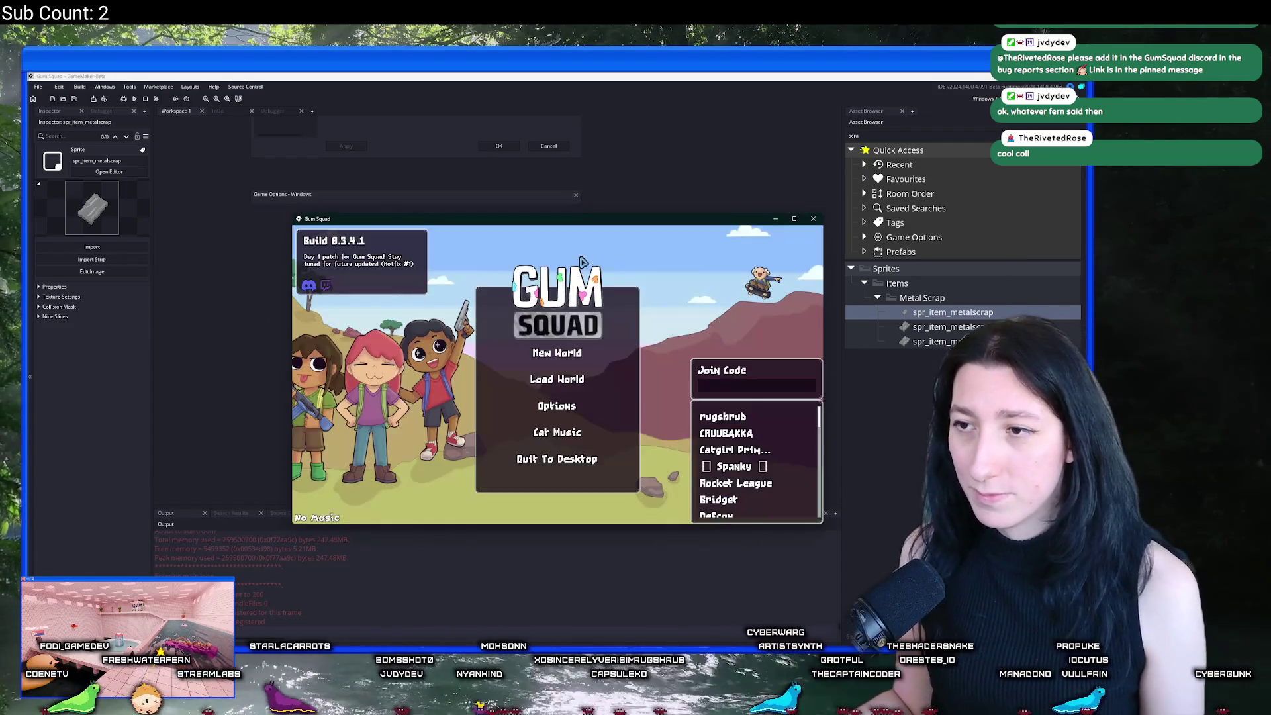
Step: Start and confirm a New World in the running Gum Squad game
left_click(563, 454)
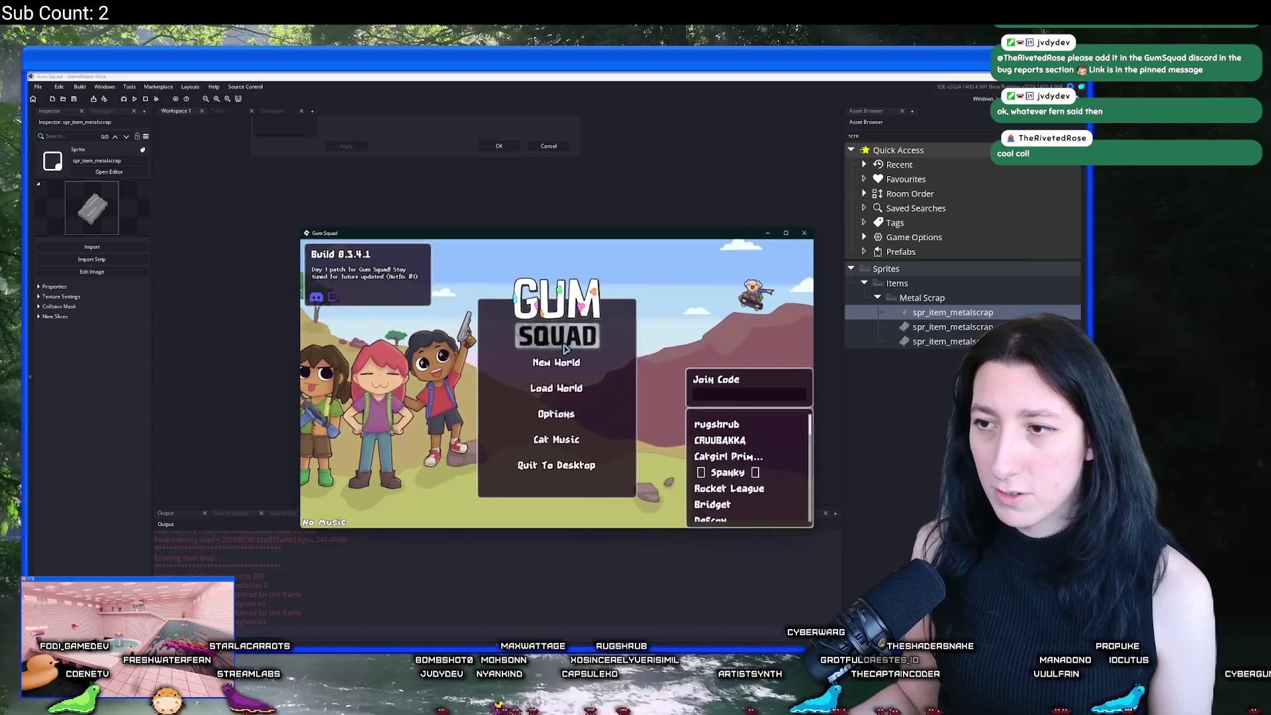
left_click(556, 429)
left_click(559, 440)
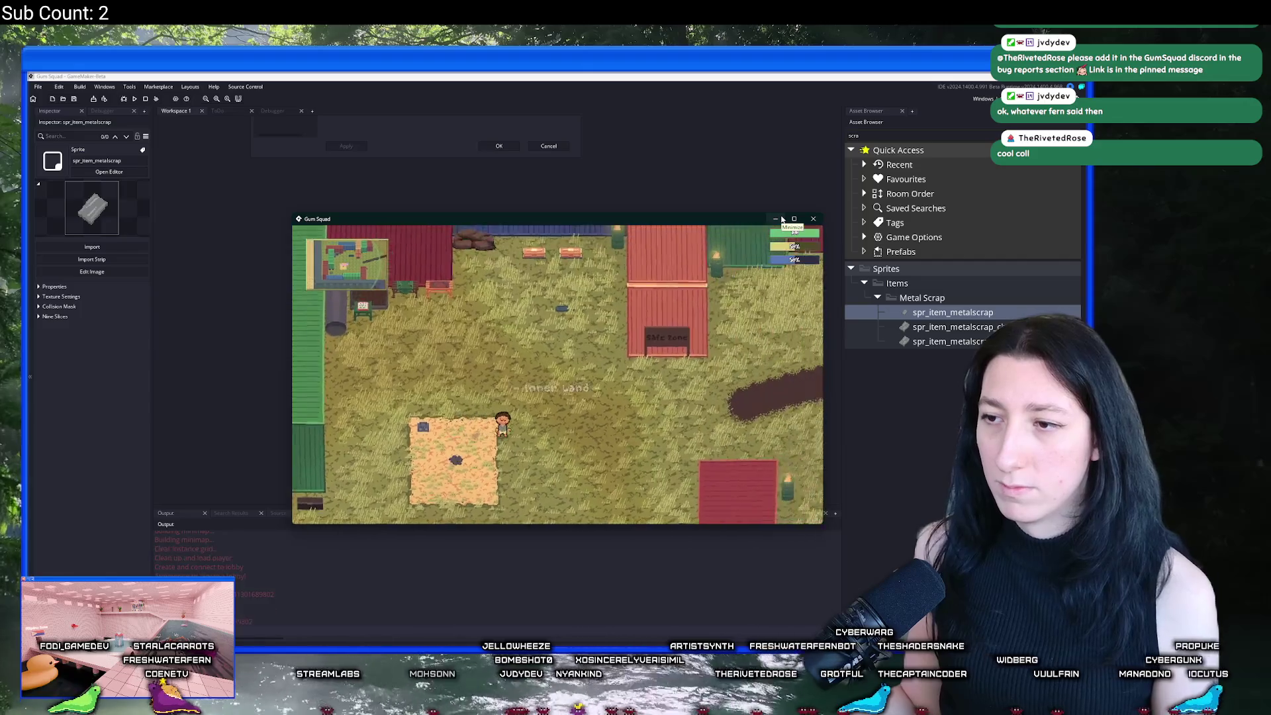
Step: Walk the character up and right into the next area, then minimize the game window
key("d")
key("w")
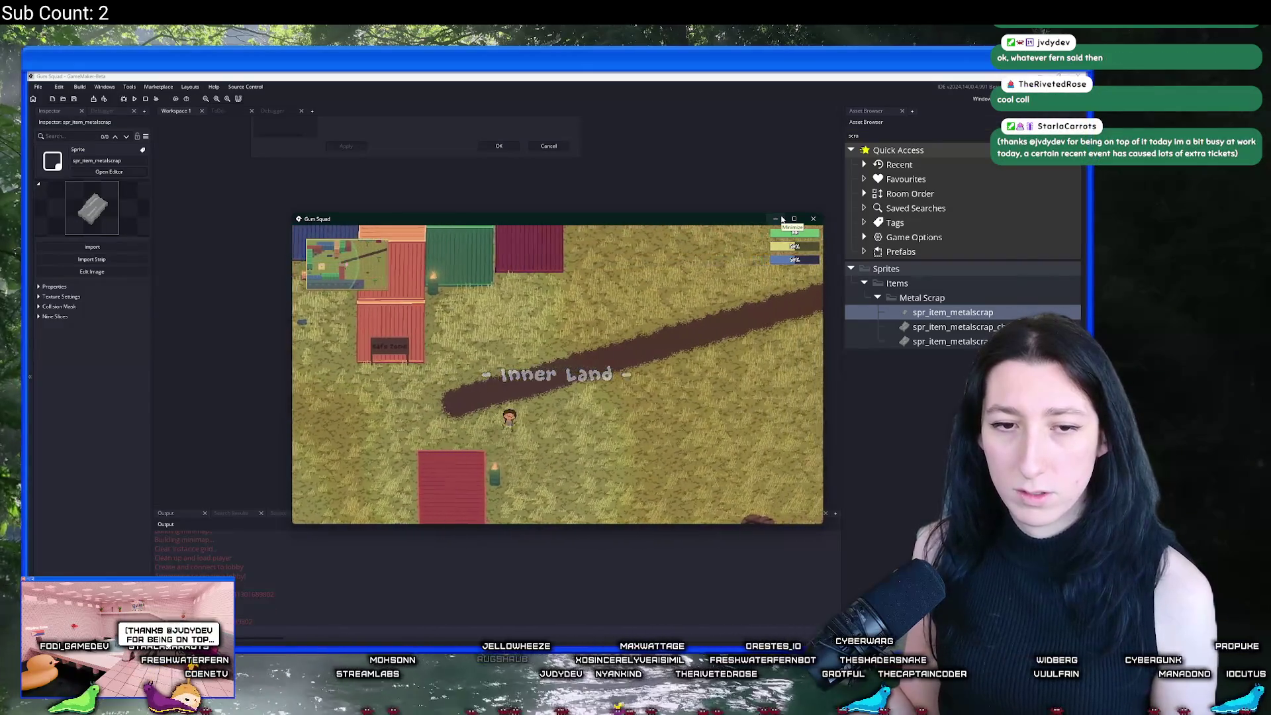
key("w")
key("d")
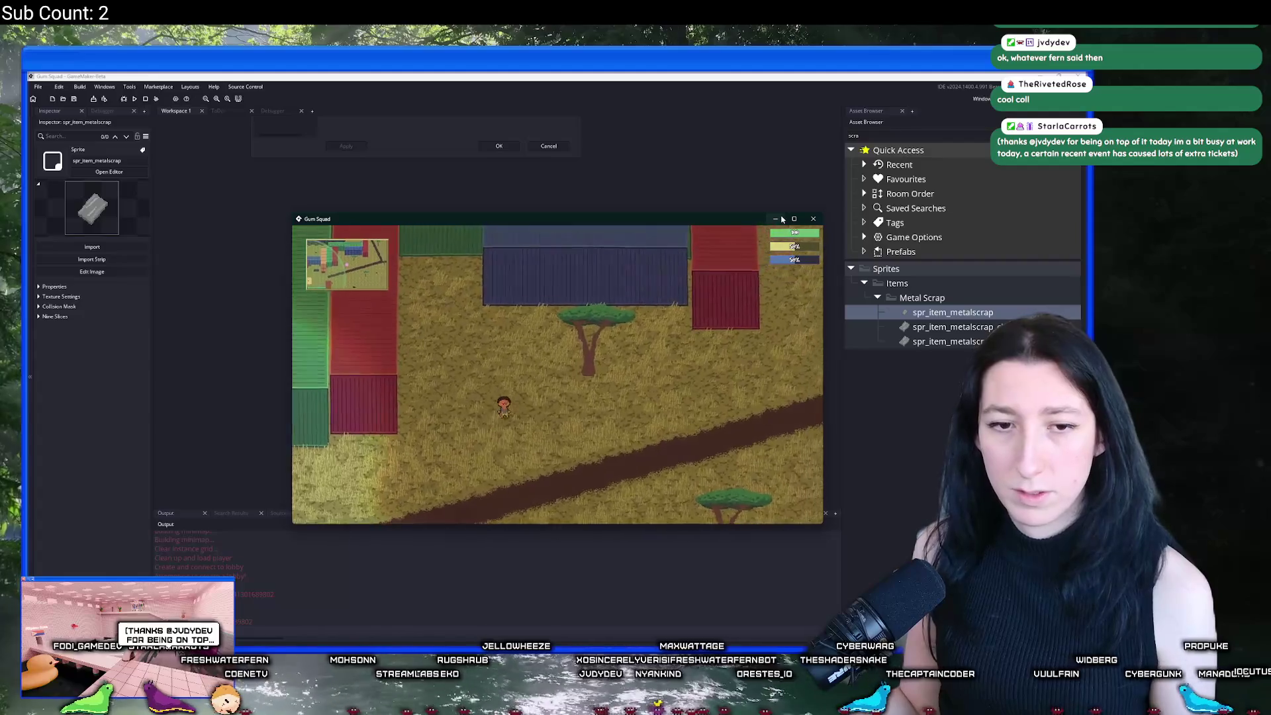
key("Up")
key("Right")
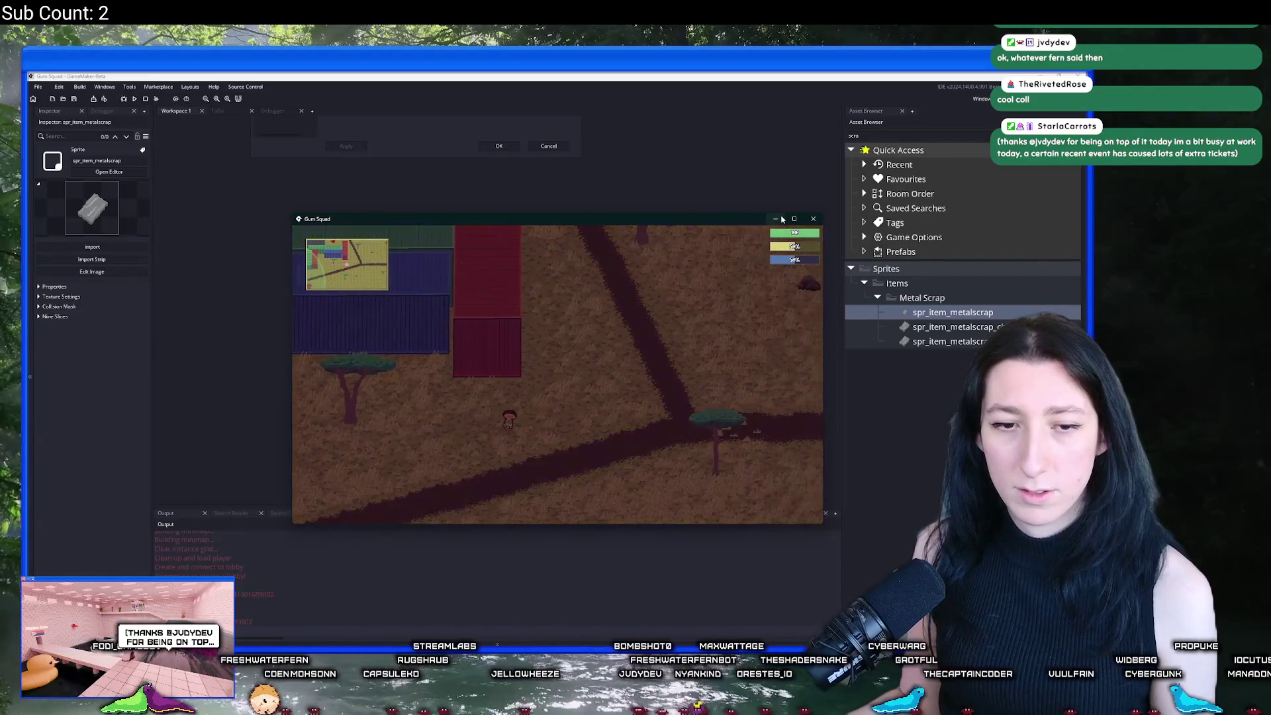
key("Up")
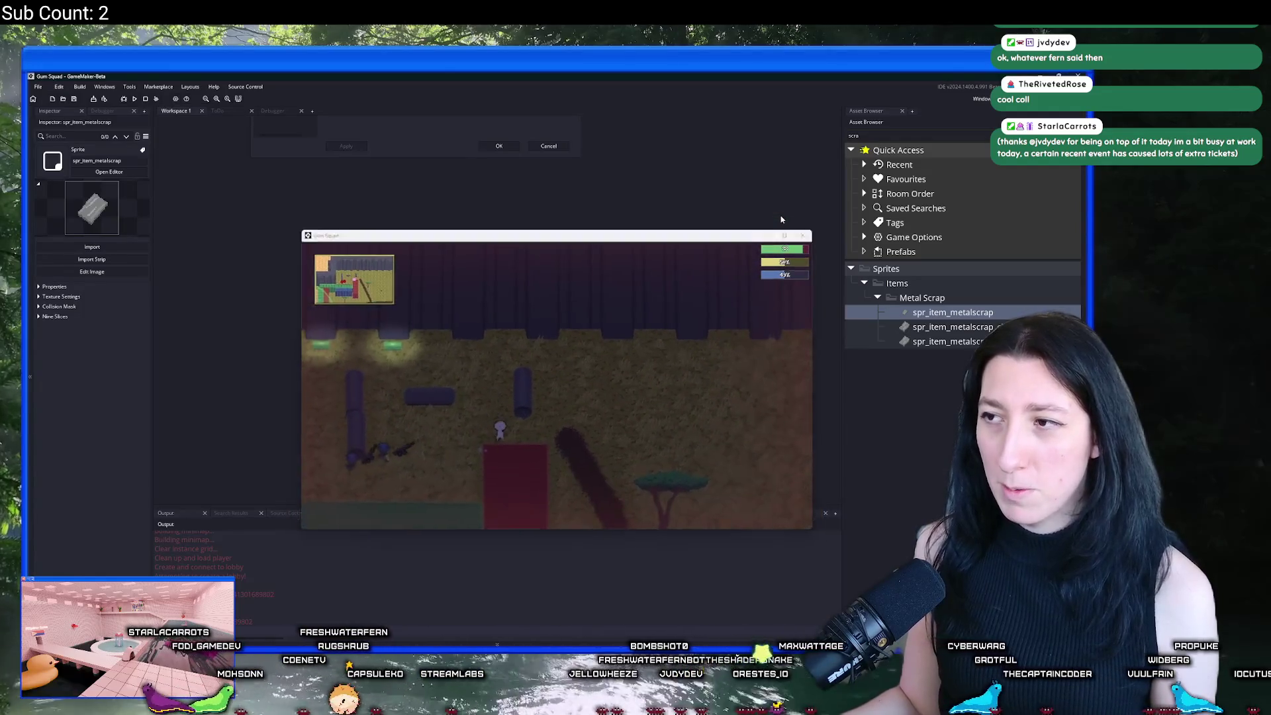
left_click(780, 219)
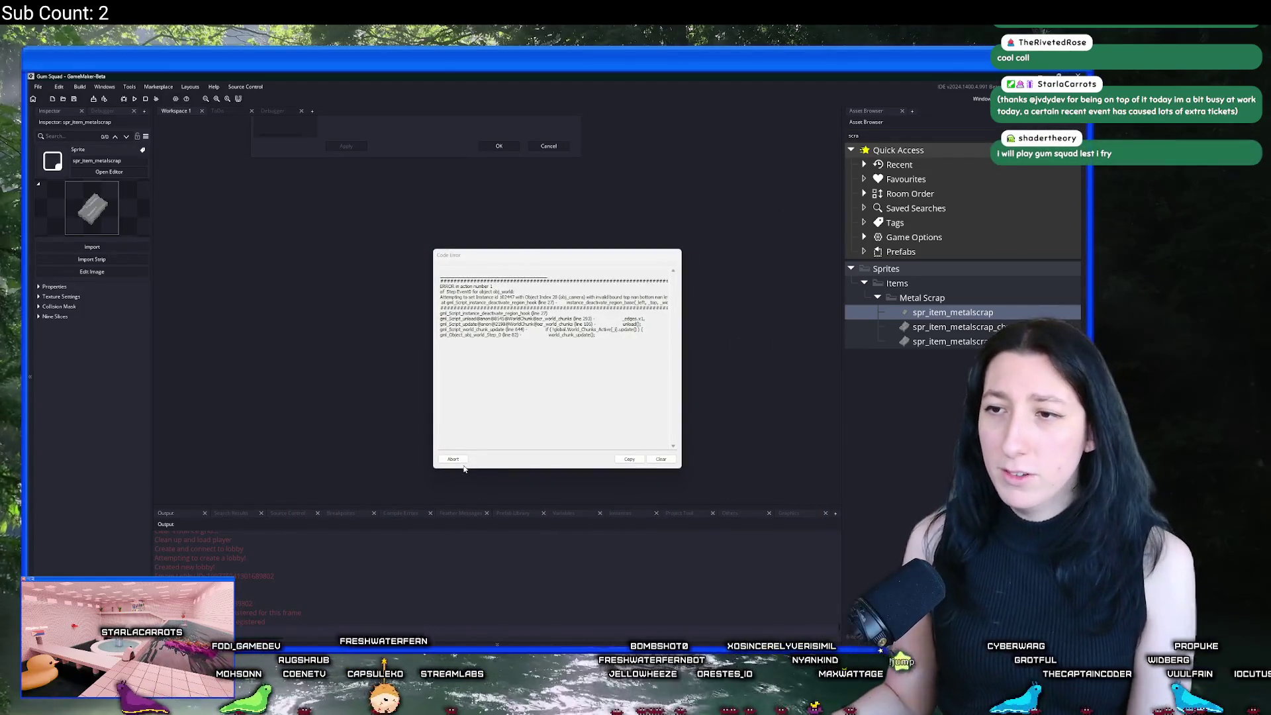
Step: Abort the game from the camera Code Error dialog
left_click(453, 460)
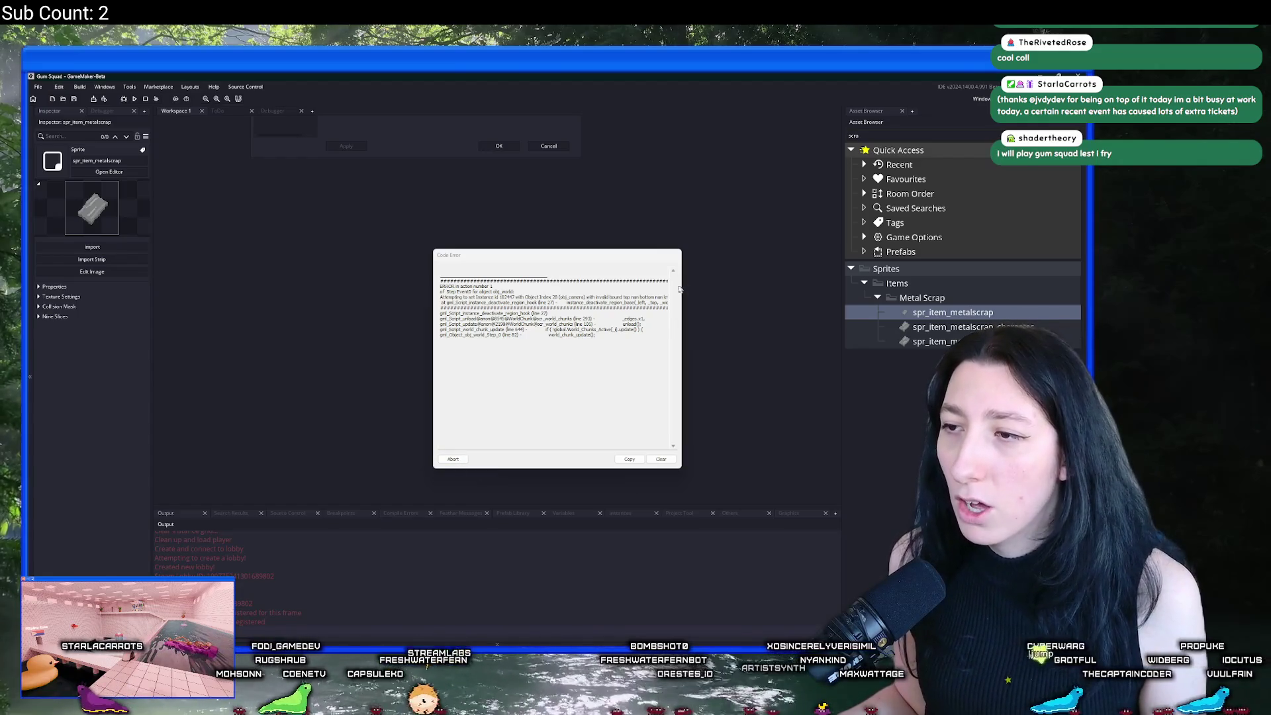
mouse_move(525, 297)
left_mouse_down()
mouse_move(675, 304)
mouse_move(412, 323)
left_mouse_up()
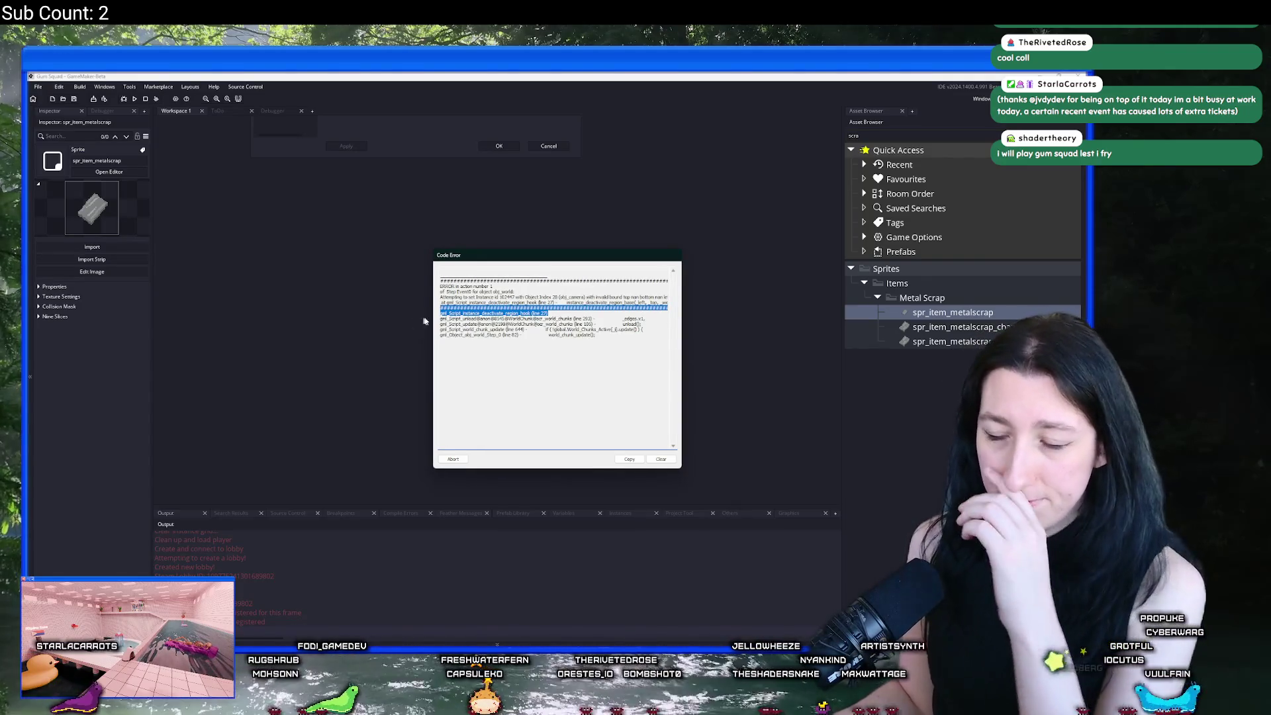
left_click(515, 291)
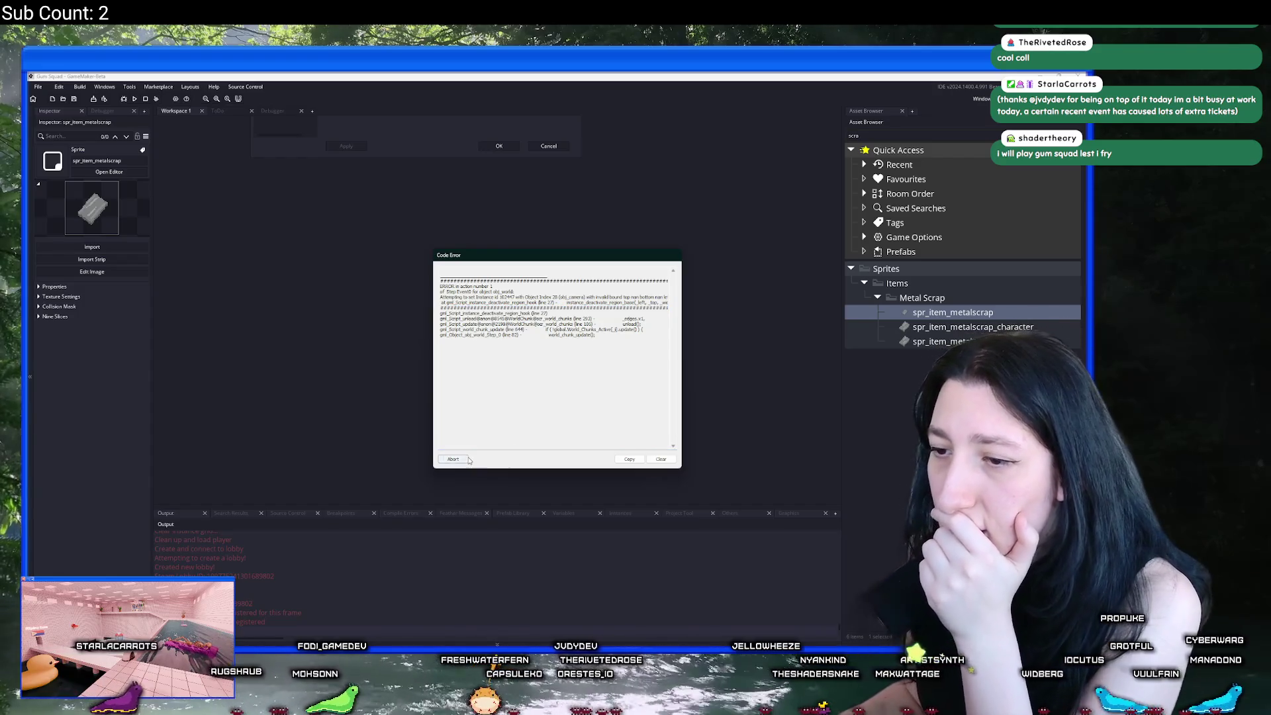
left_click(467, 459)
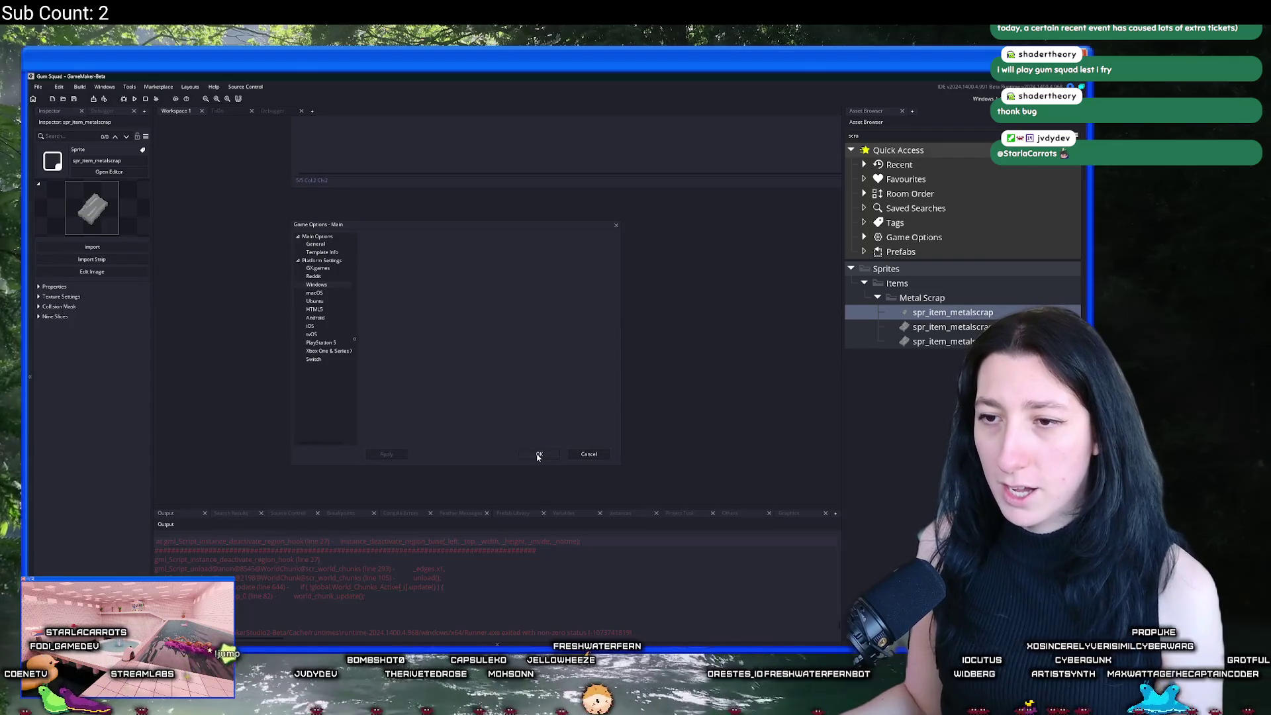
Step: Close Game Options and open the GameMaker Manual's search box with F1
left_click(539, 455)
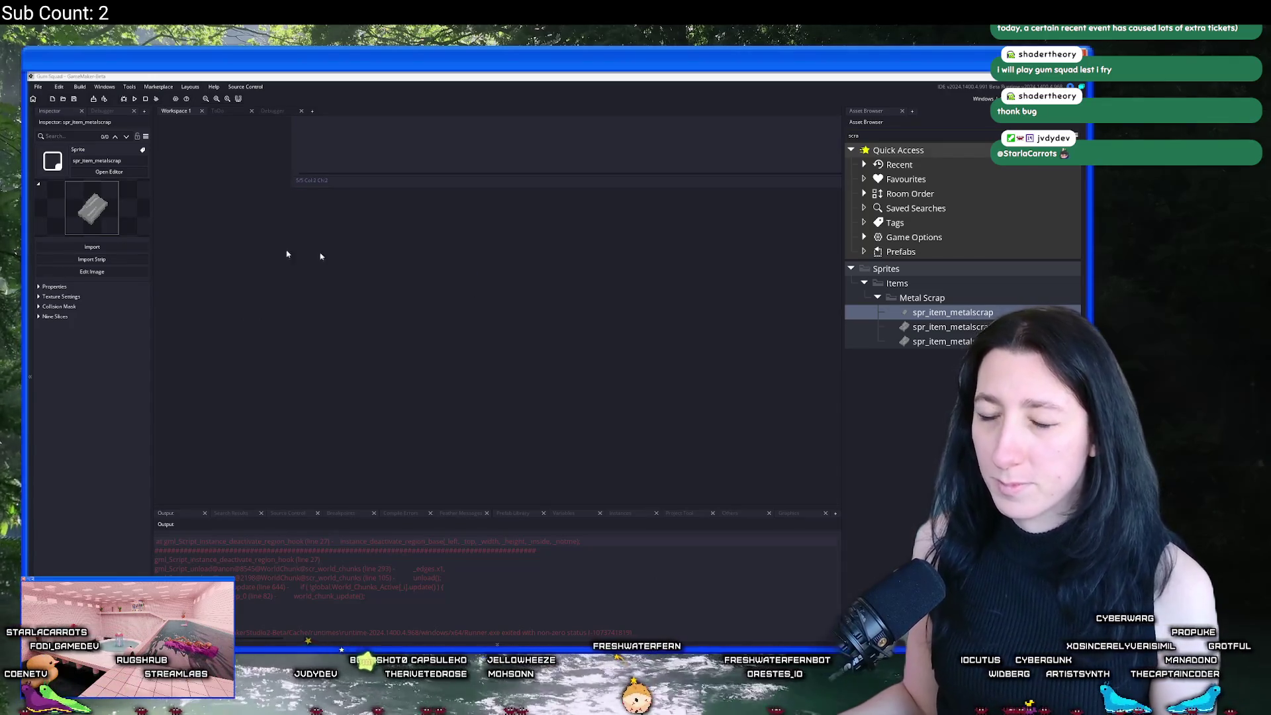
key("F1")
left_click(989, 151)
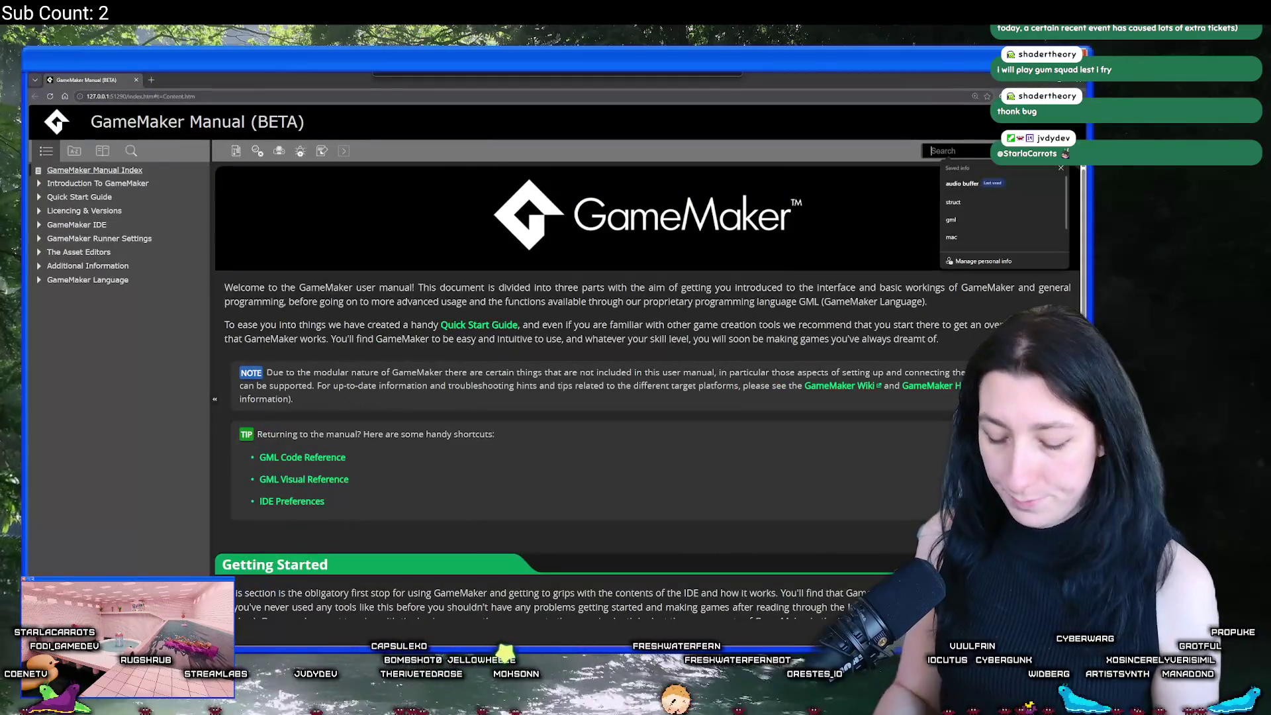
Step: Search the manual for 'minimize', then web-search 'game maker prevent minimizing the window'
type("minimize")
key("Return")
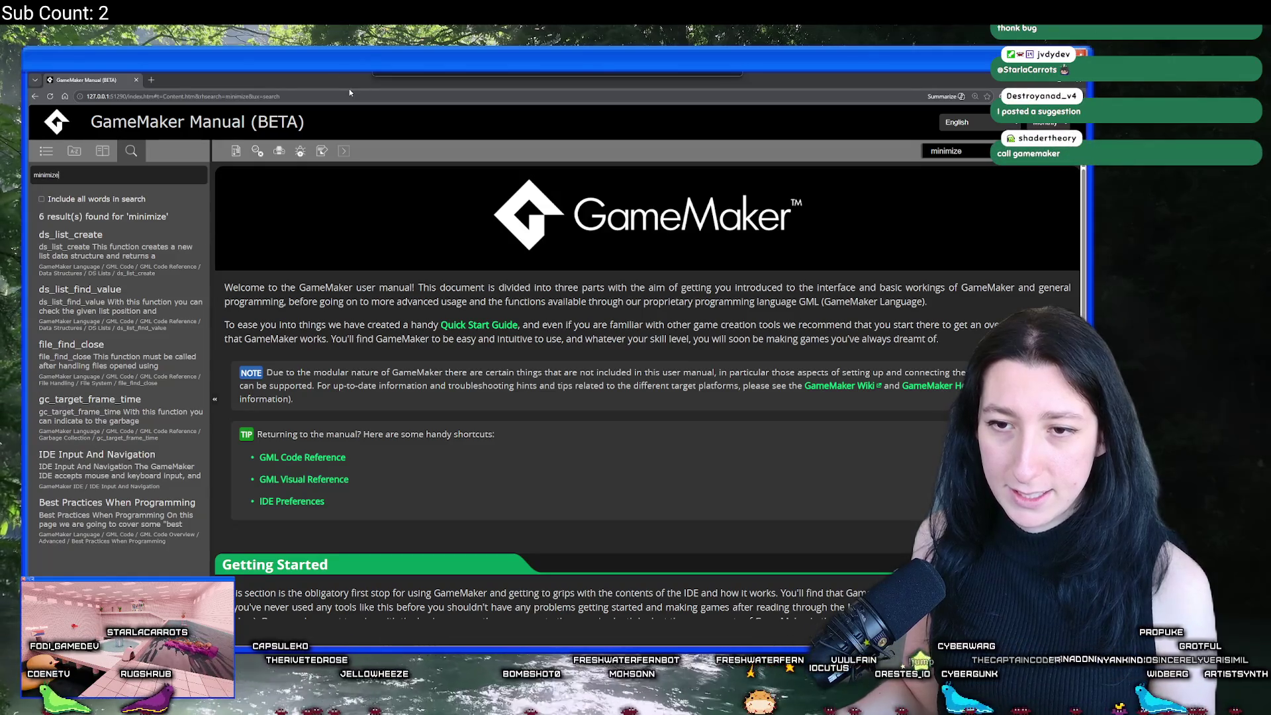
left_click(376, 96)
type("gam")
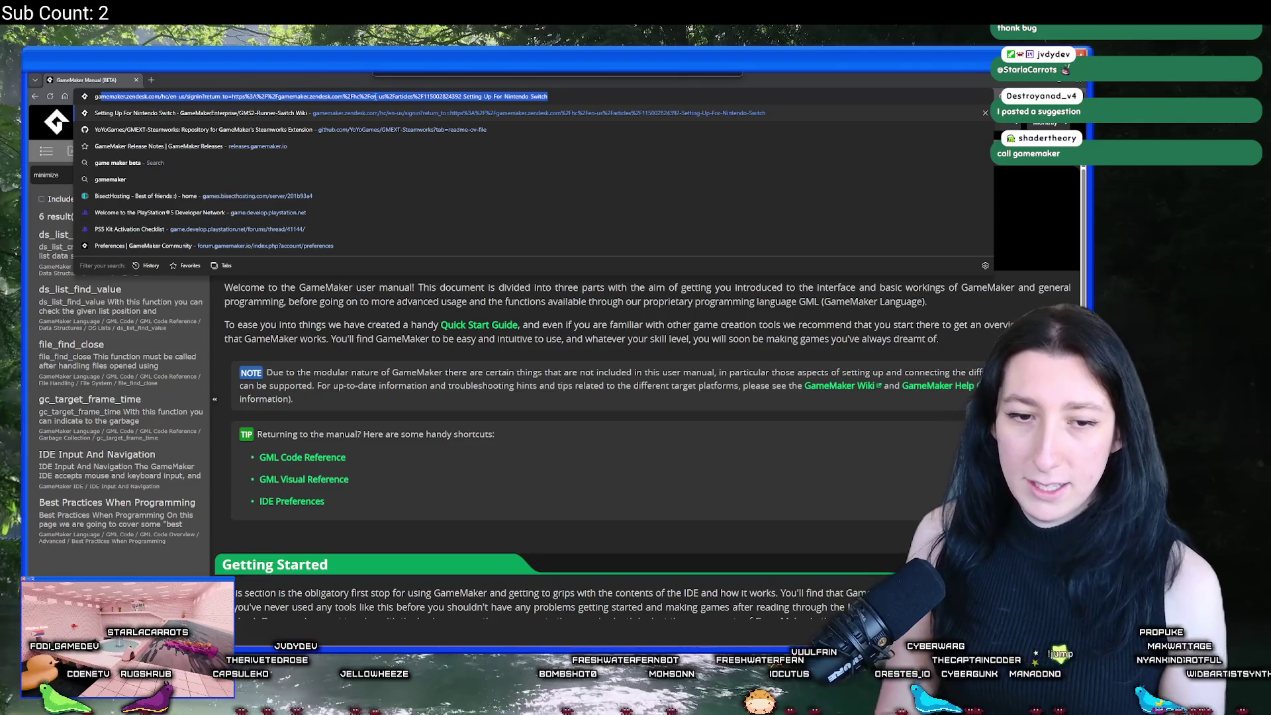
type("e maker preventk")
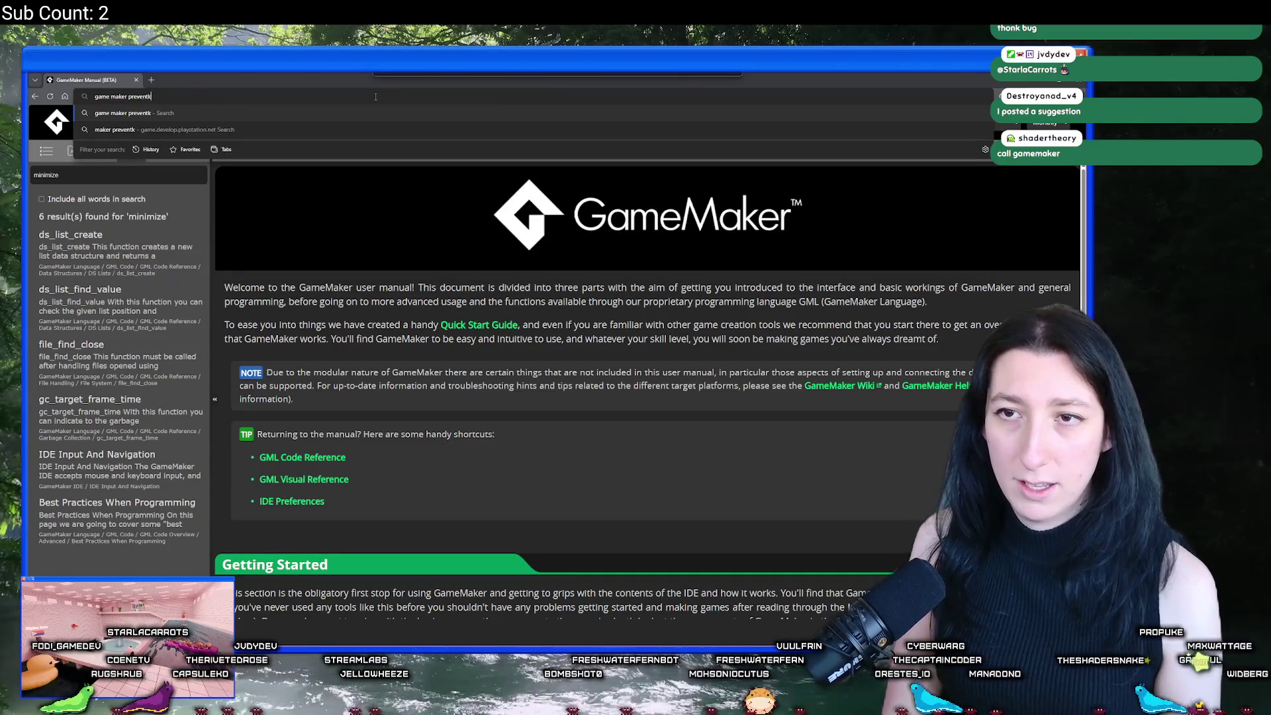
key("BackSpace")
type(" minimizing the window")
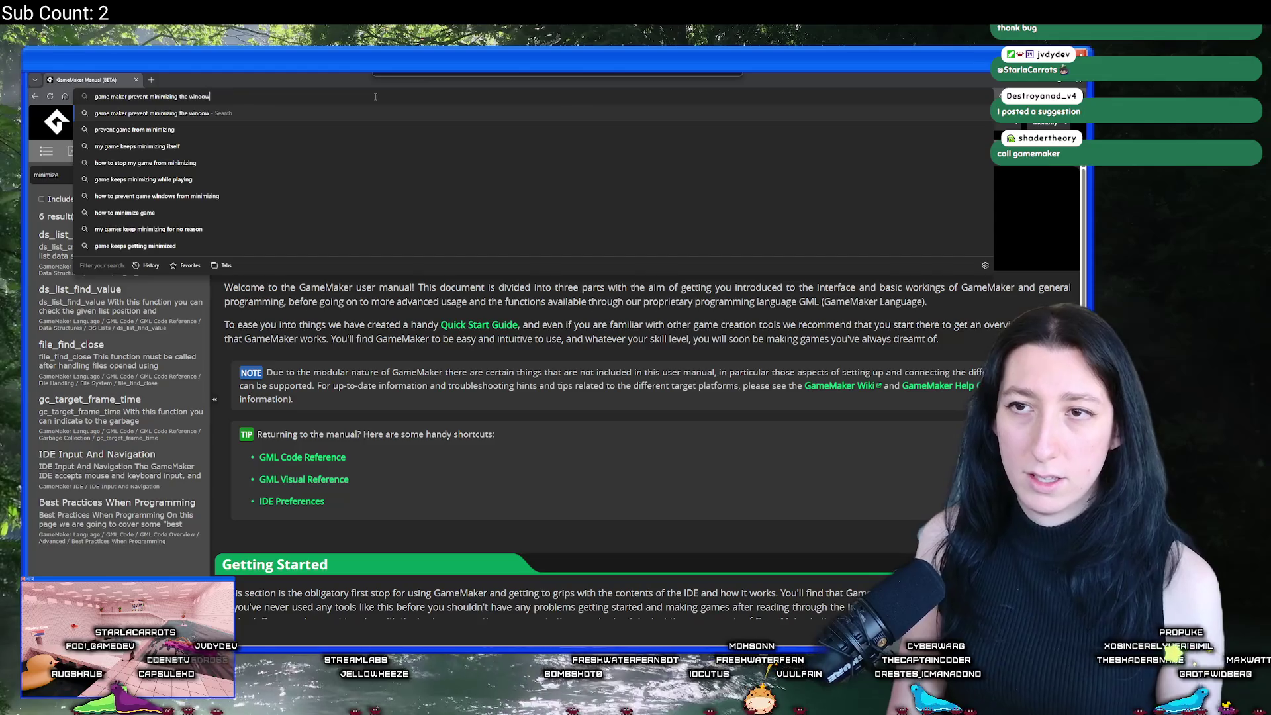
key("Return")
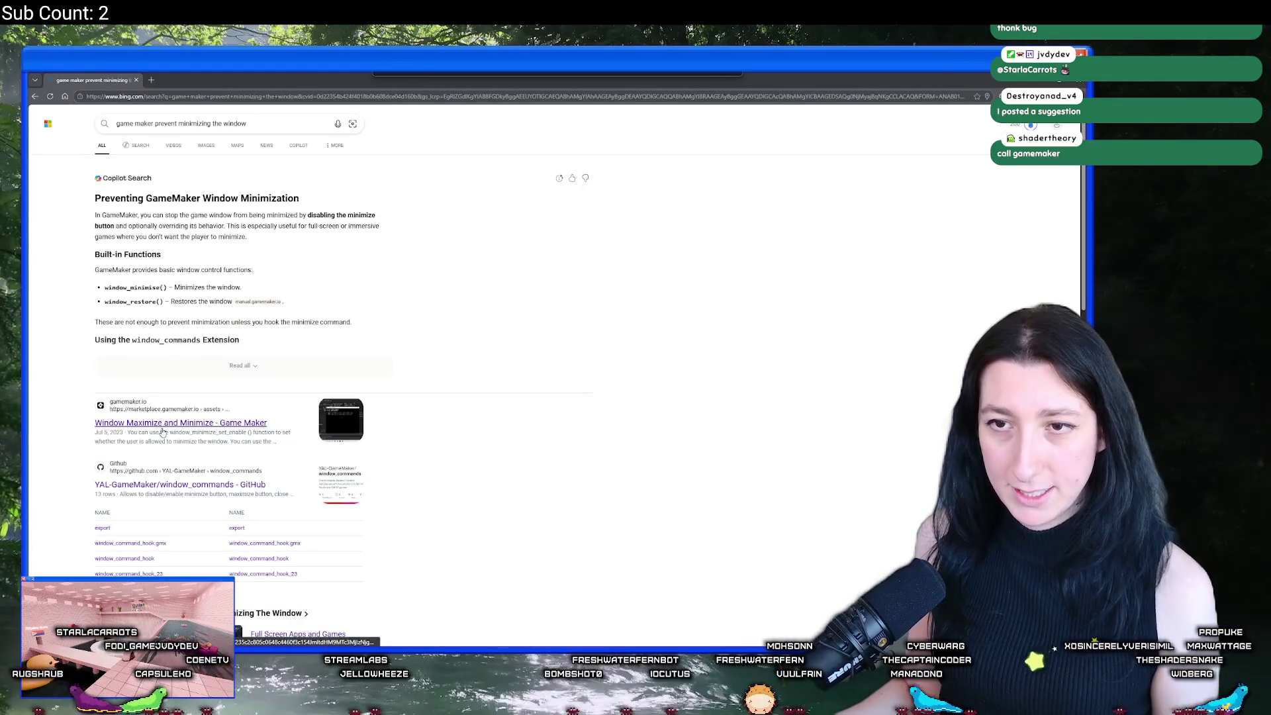
Step: Read the full Copilot answer and check the Window Maximize and Minimize marketplace result
left_click(178, 368)
scroll(135, 347, "down", 2)
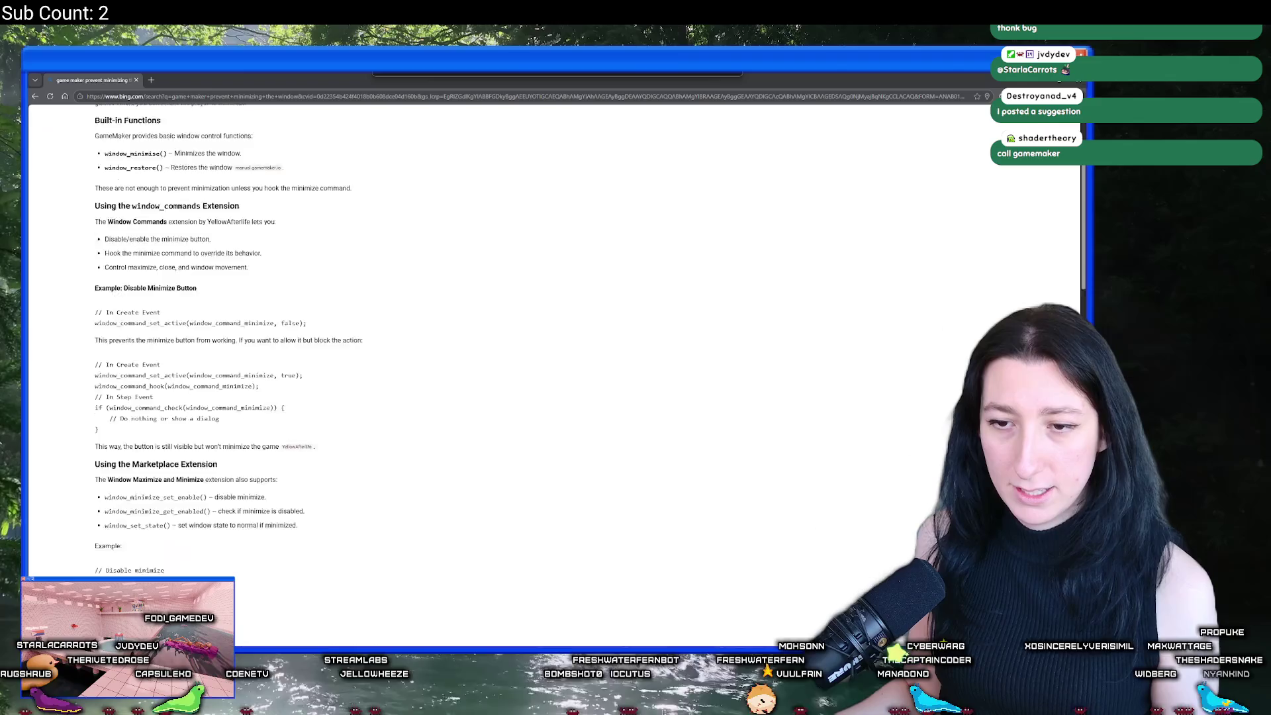
scroll(132, 346, "down", 7)
scroll(173, 258, "up", 4)
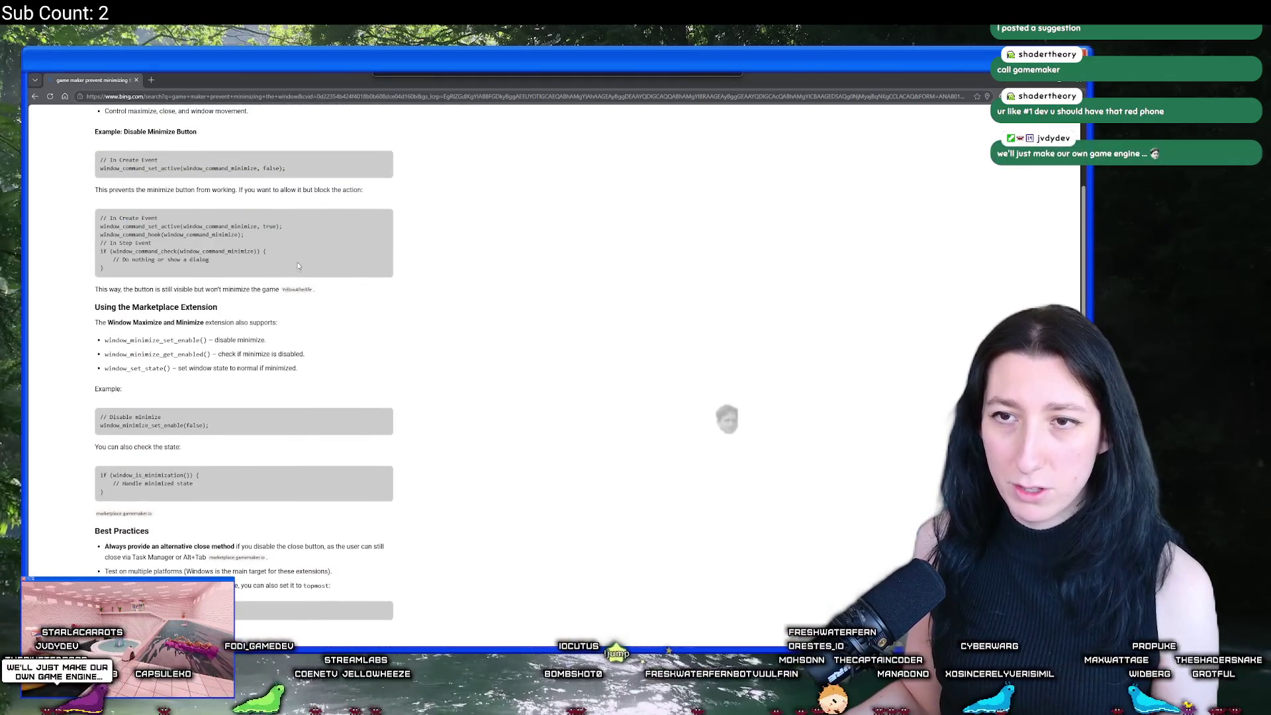
scroll(298, 266, "down", 8)
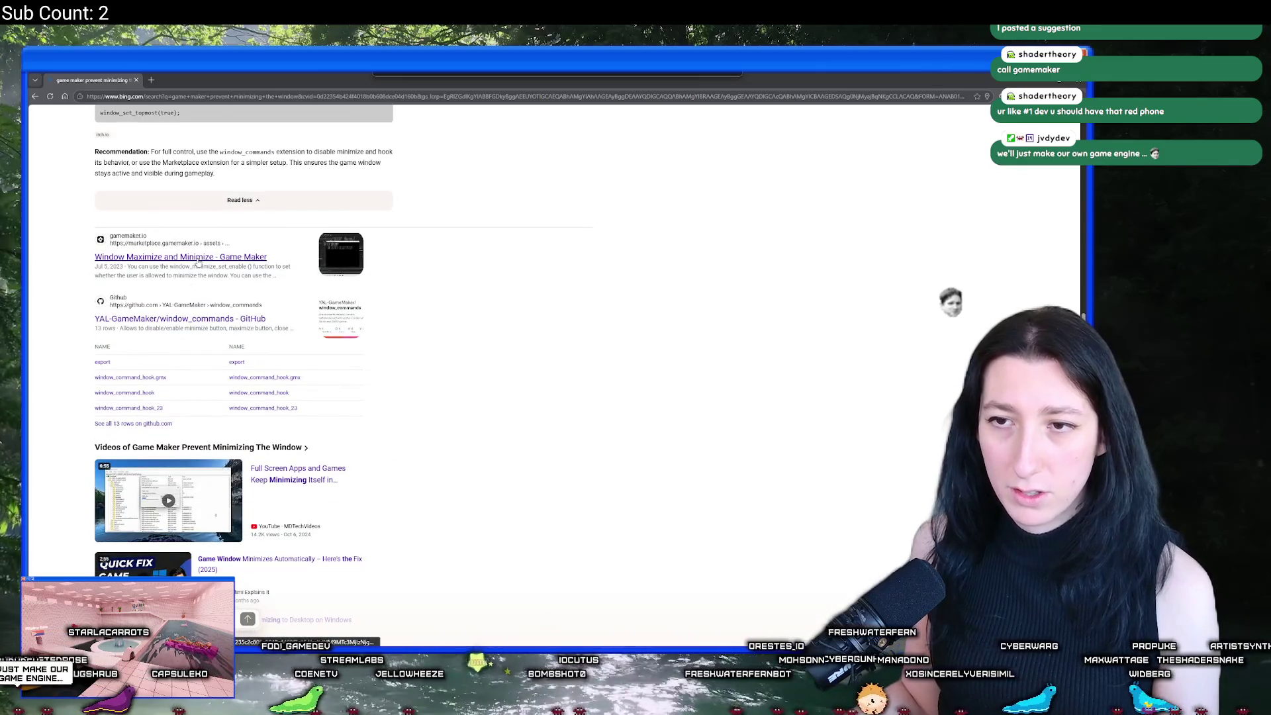
left_click(198, 258)
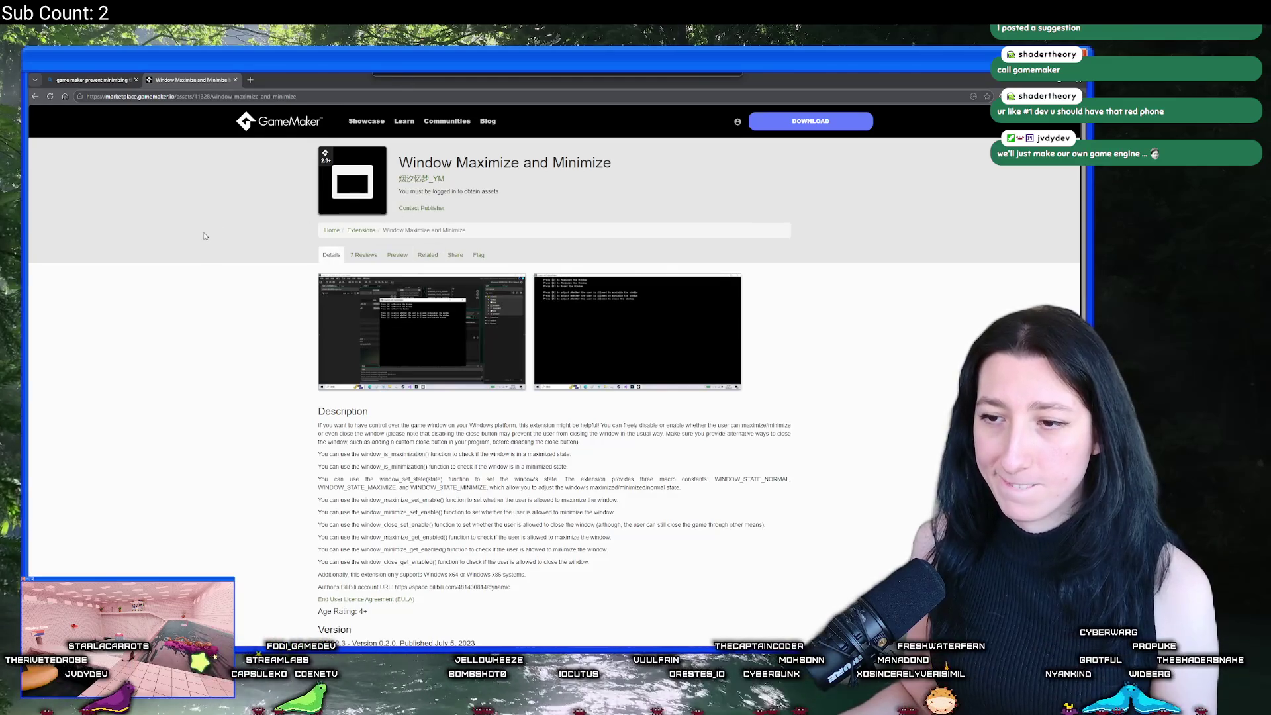
scroll(264, 371, "down", 2)
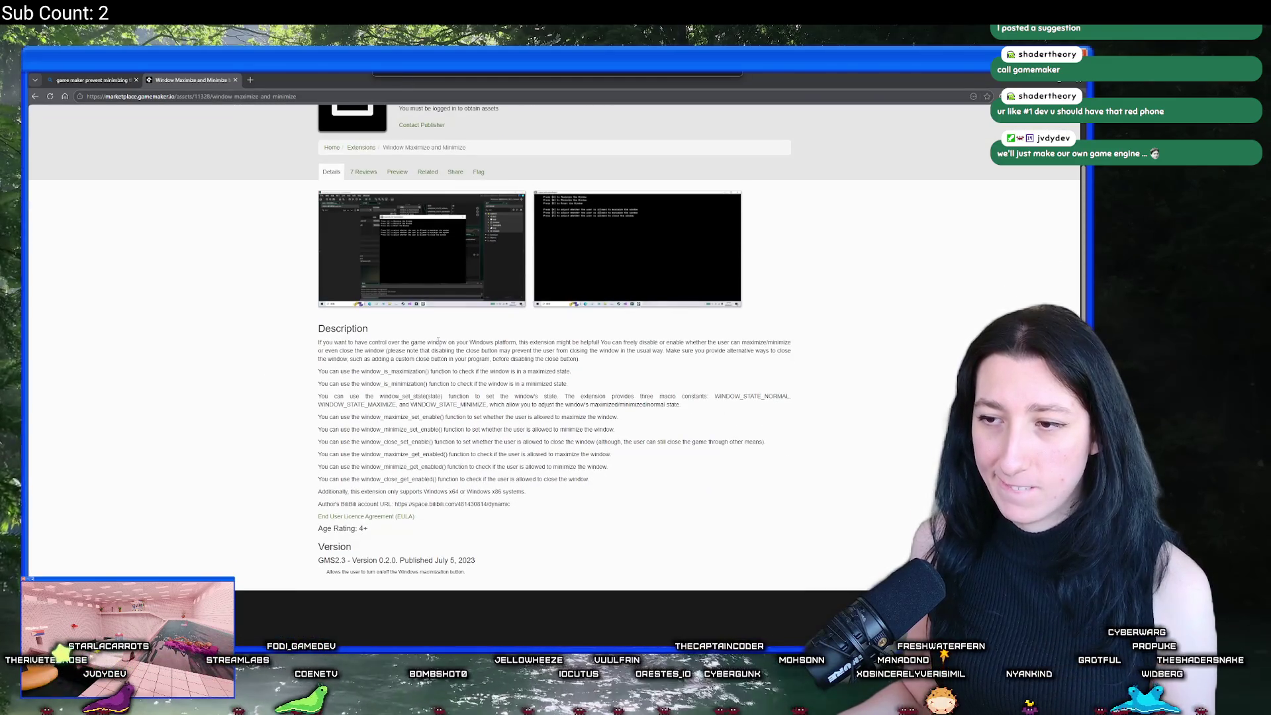
left_click(234, 80)
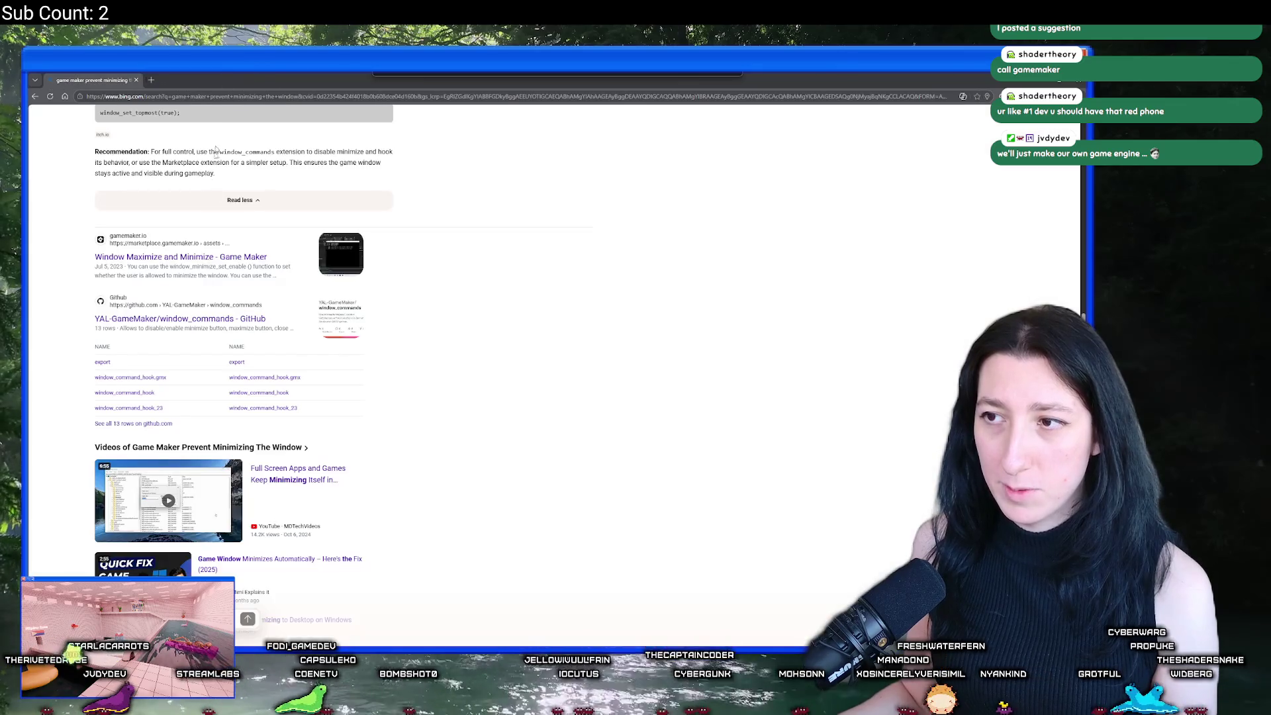
Step: Open the window_commands GitHub repository and read its README
left_click(190, 319)
left_click(104, 80)
left_click(190, 80)
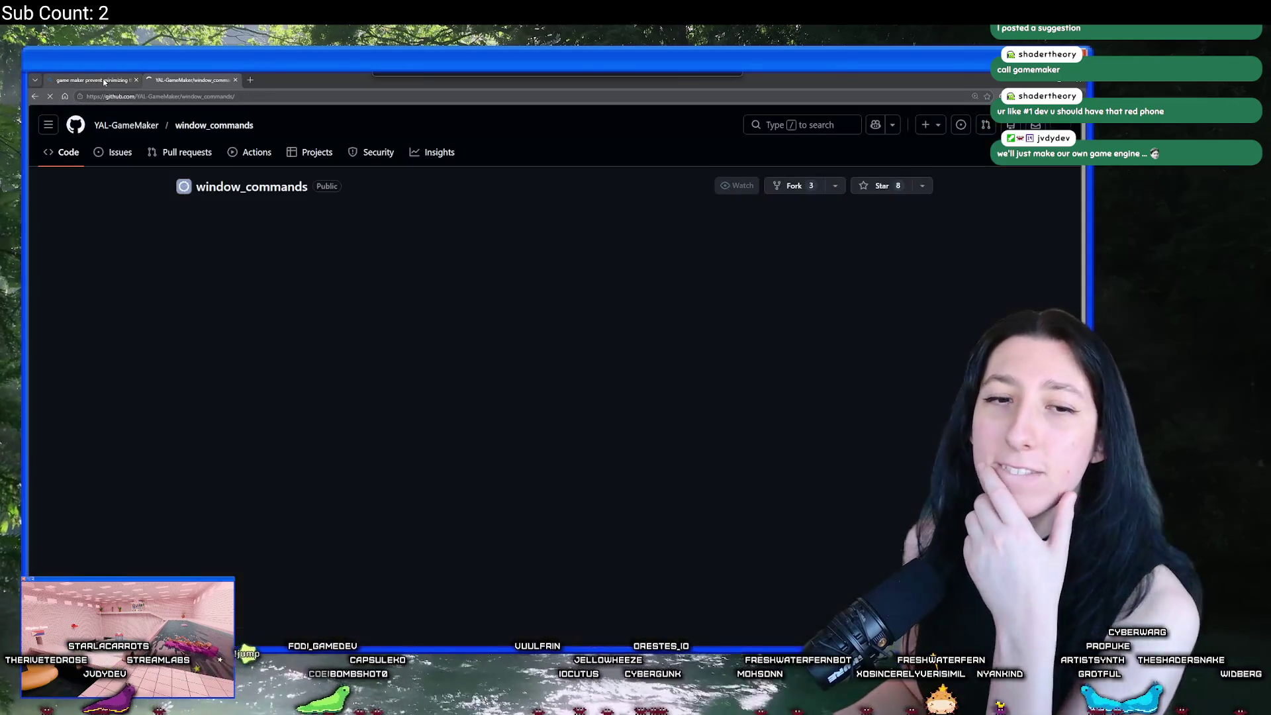
scroll(464, 331, "down", 3)
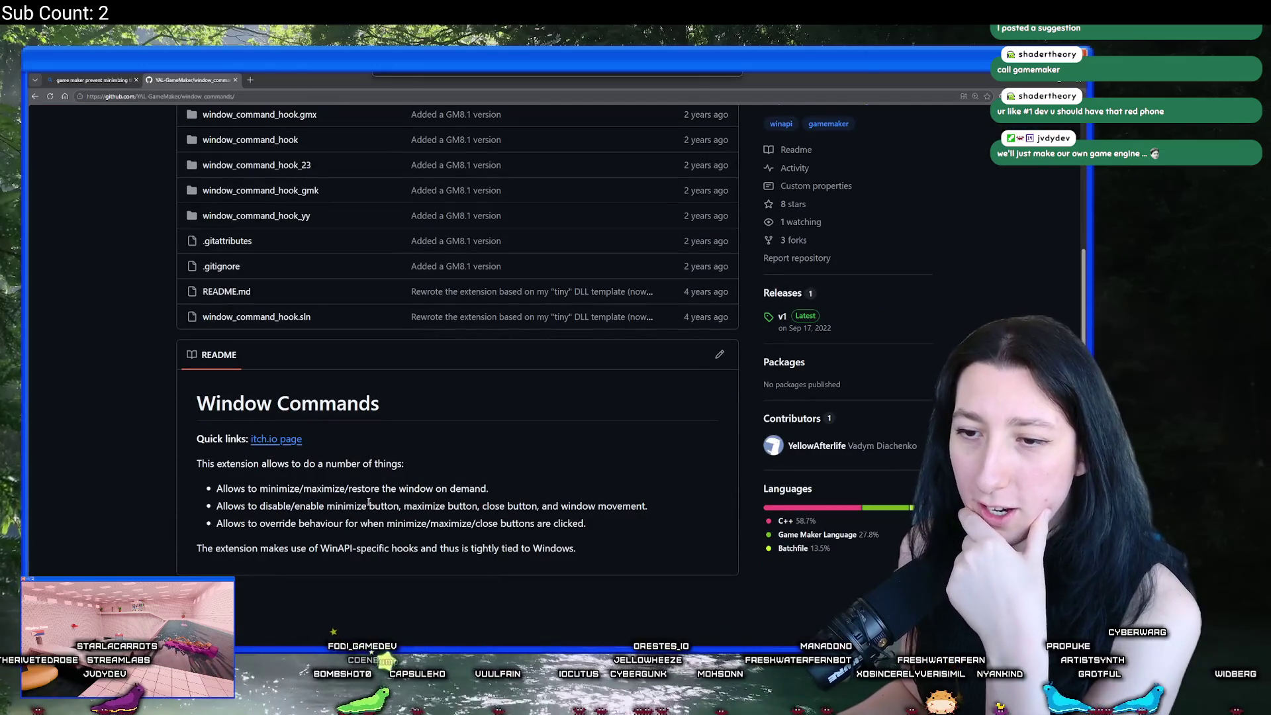
left_click_drag(278, 505, 585, 523)
left_click(407, 509)
scroll(407, 509, "up", 3)
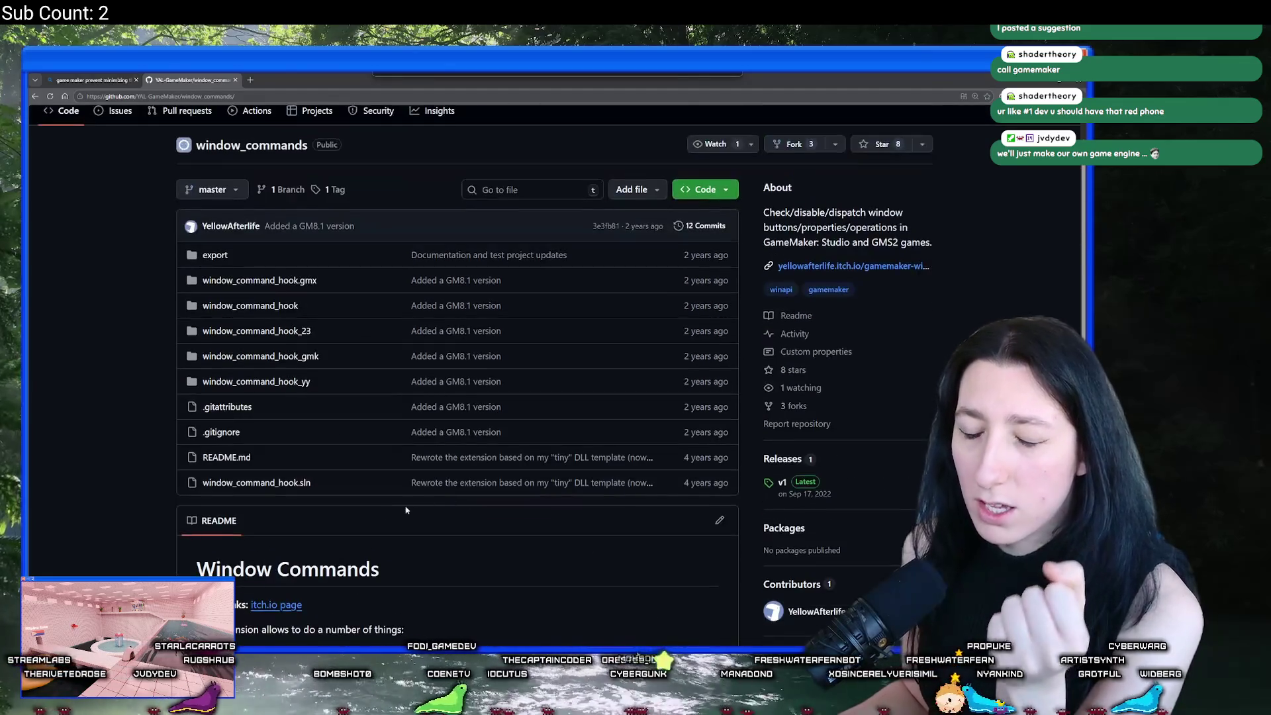
scroll(284, 506, "down", 1)
Step: Download the GMS2.3 and GM2022+ .yymps package from the Window Commands itch.io page
middle_click(273, 520)
left_click(264, 82)
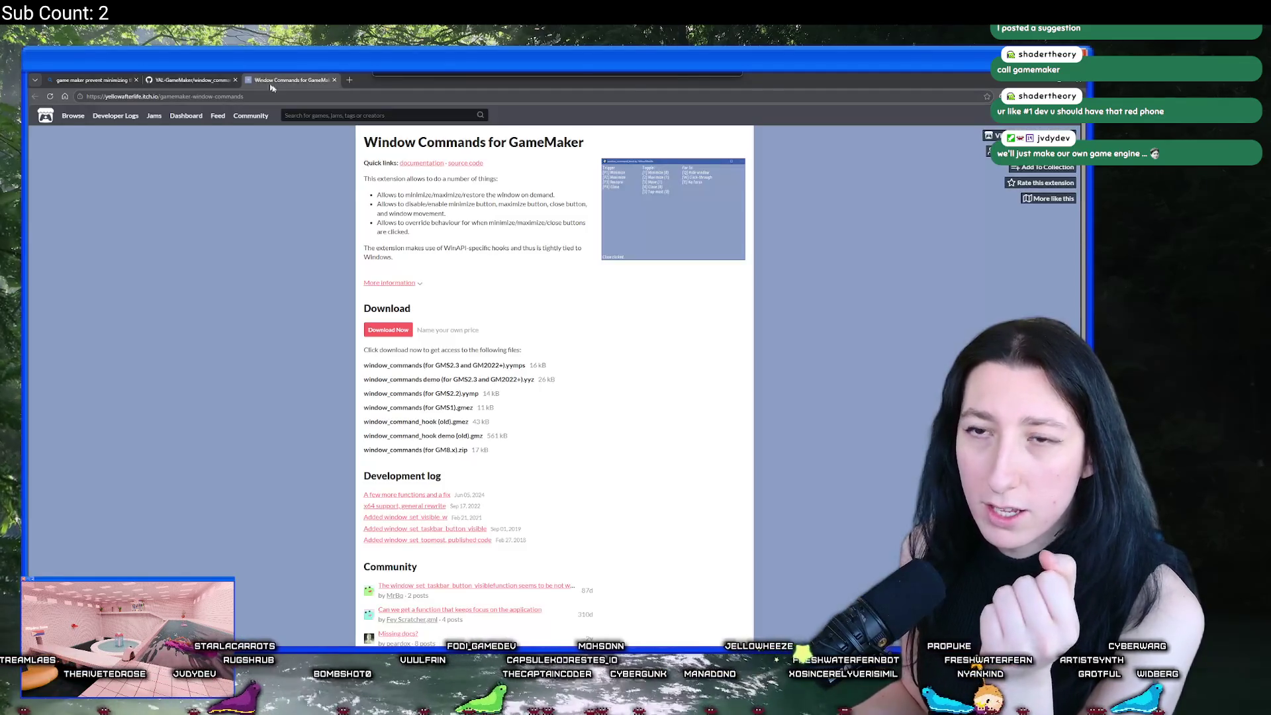
left_click(371, 331)
left_click(555, 207)
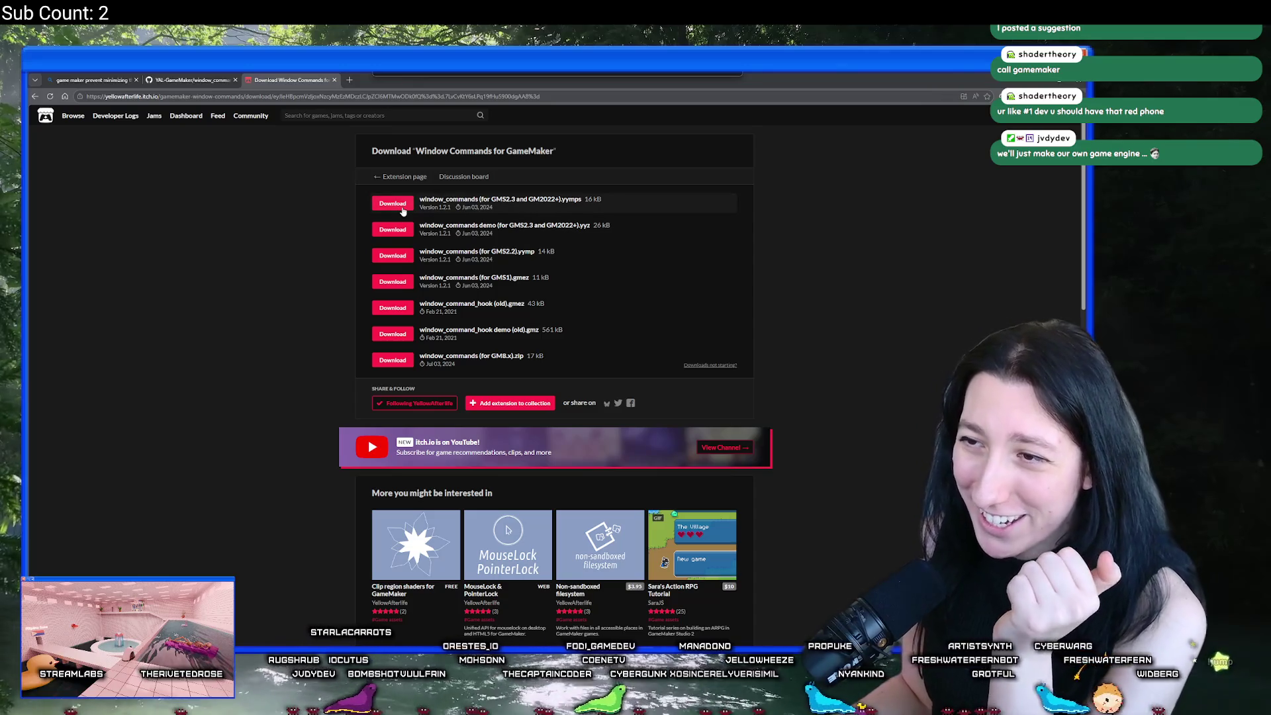
left_click(407, 206)
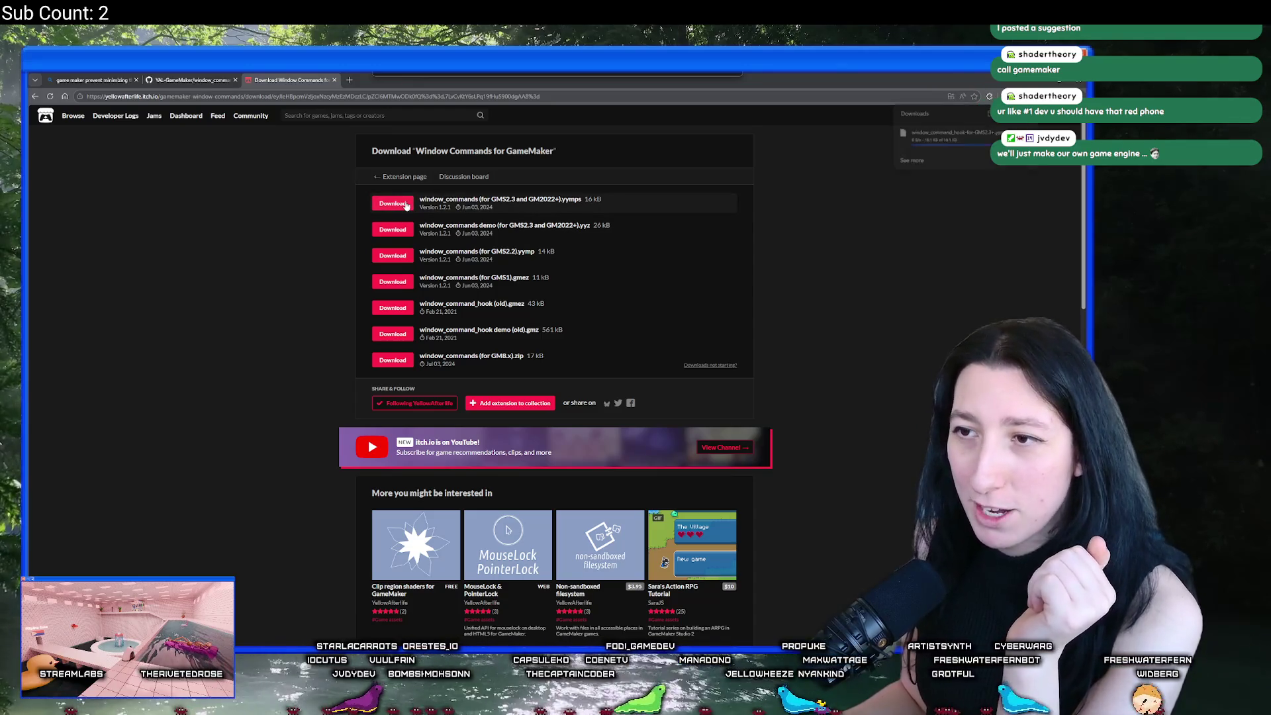
Step: Try opening the downloaded .yymps file, dismiss the app picker, and bring File Explorer forward
left_click(953, 135)
left_click(667, 336)
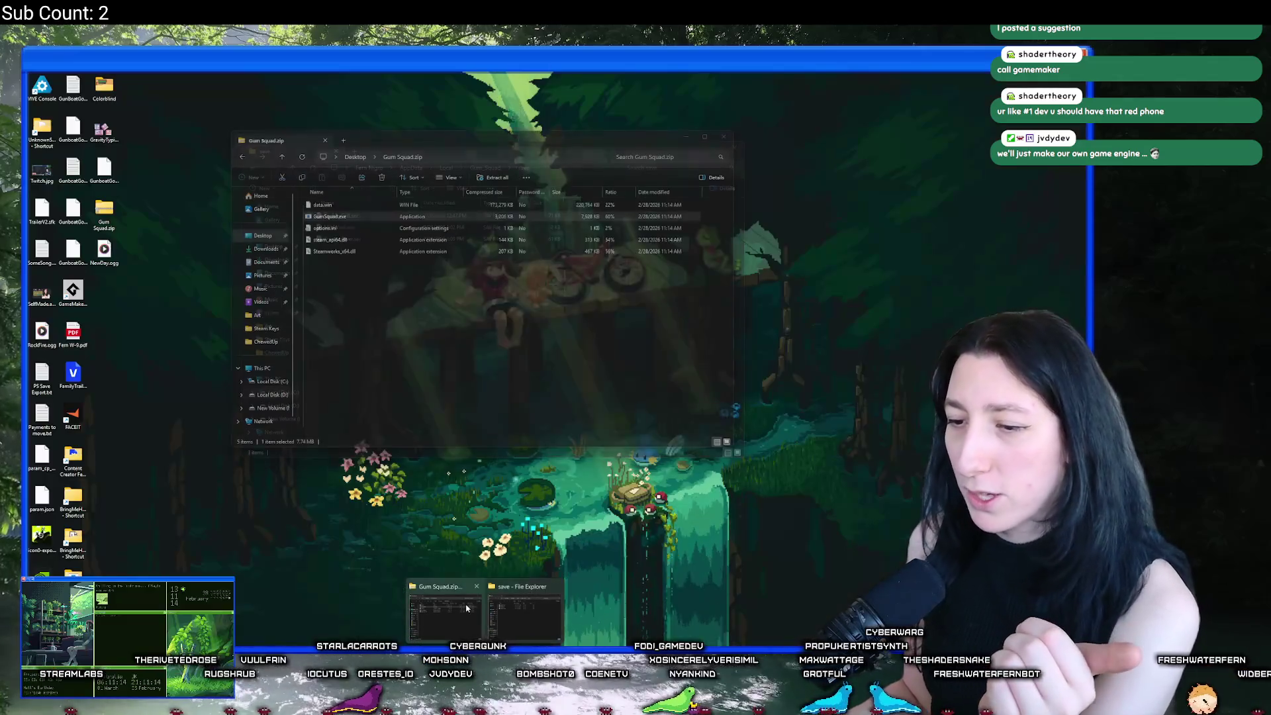
left_click(466, 607)
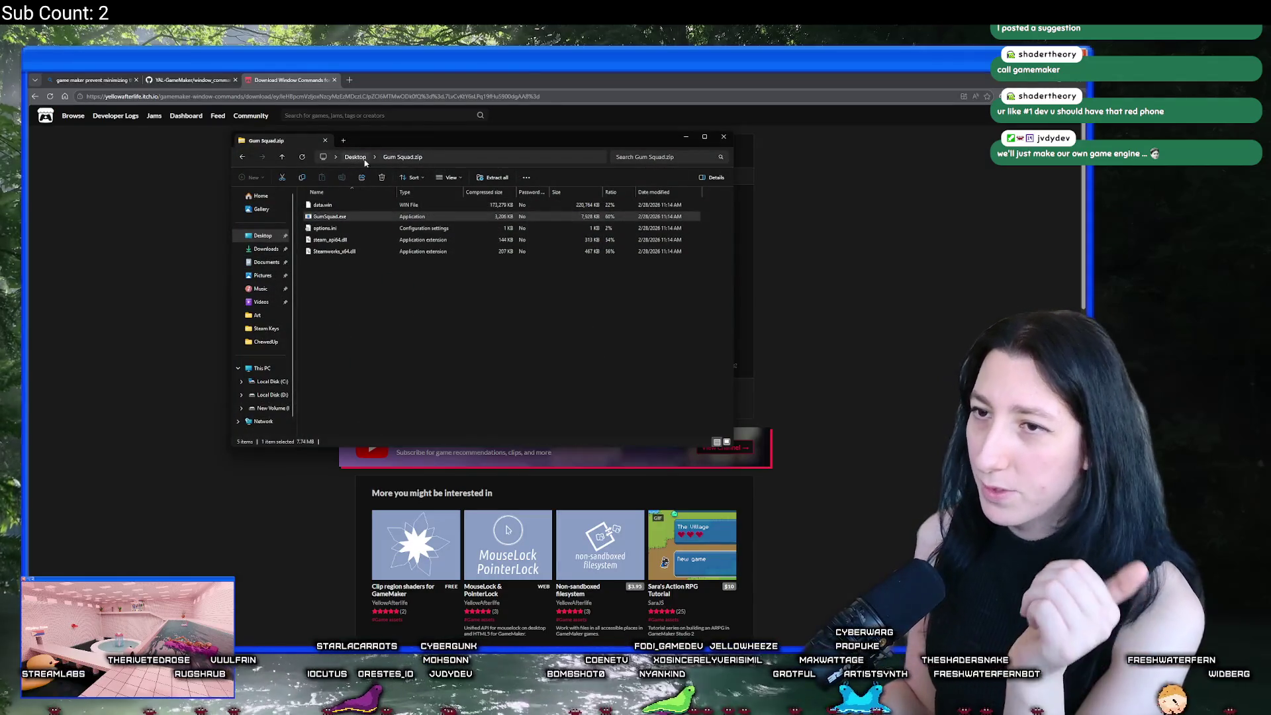
Step: Drag the window_command_hook .yymps file from Downloads onto the GameMaker project
left_click(355, 157)
left_click(265, 249)
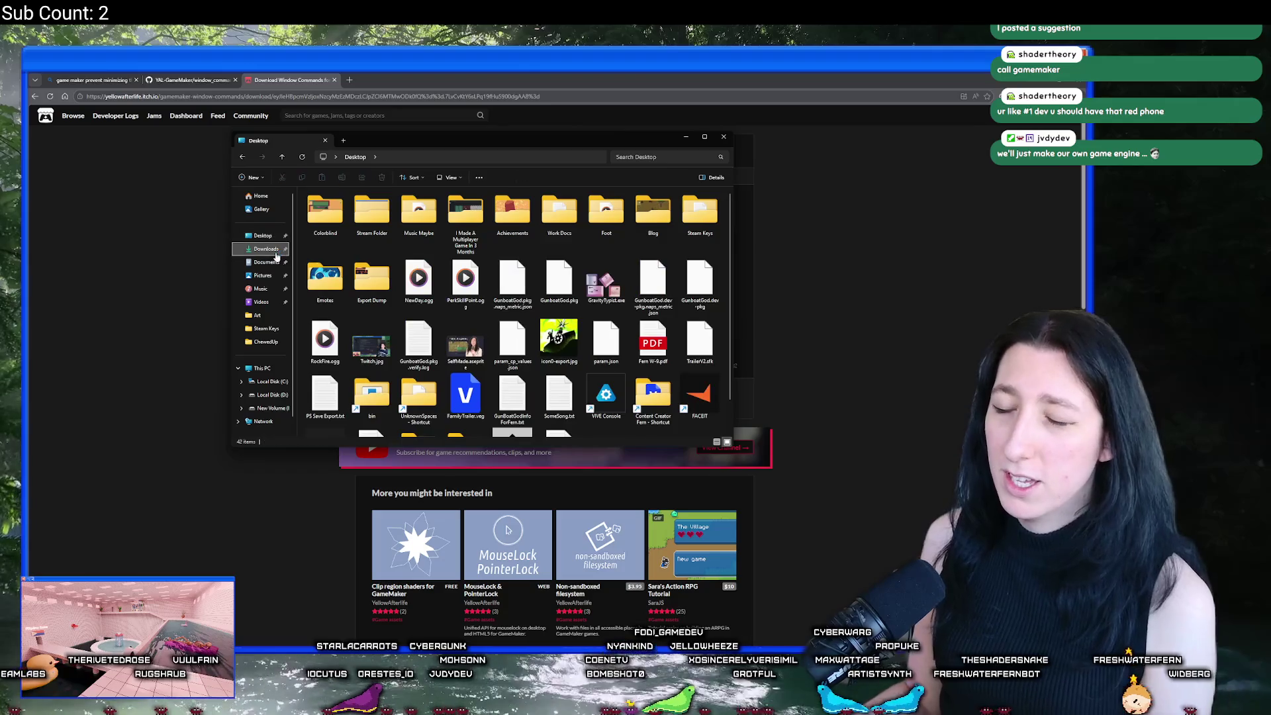
left_click(318, 75)
left_click(335, 80)
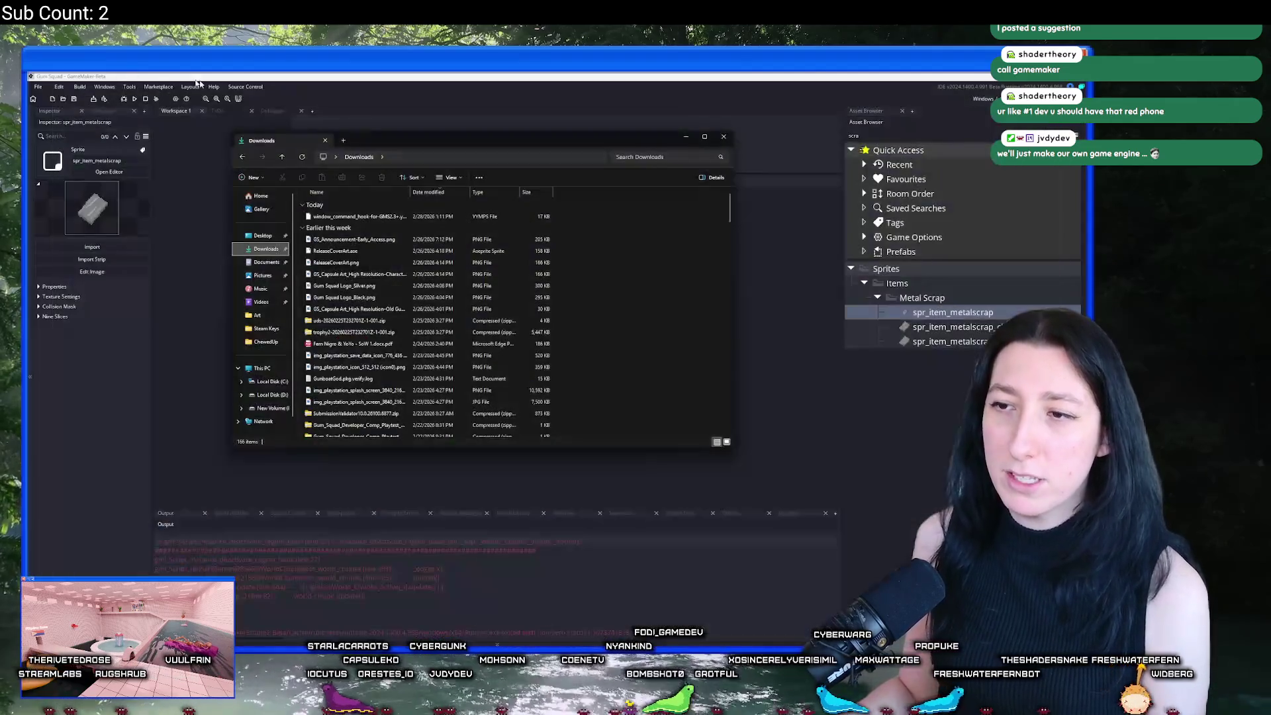
scroll(349, 276, "down", 4)
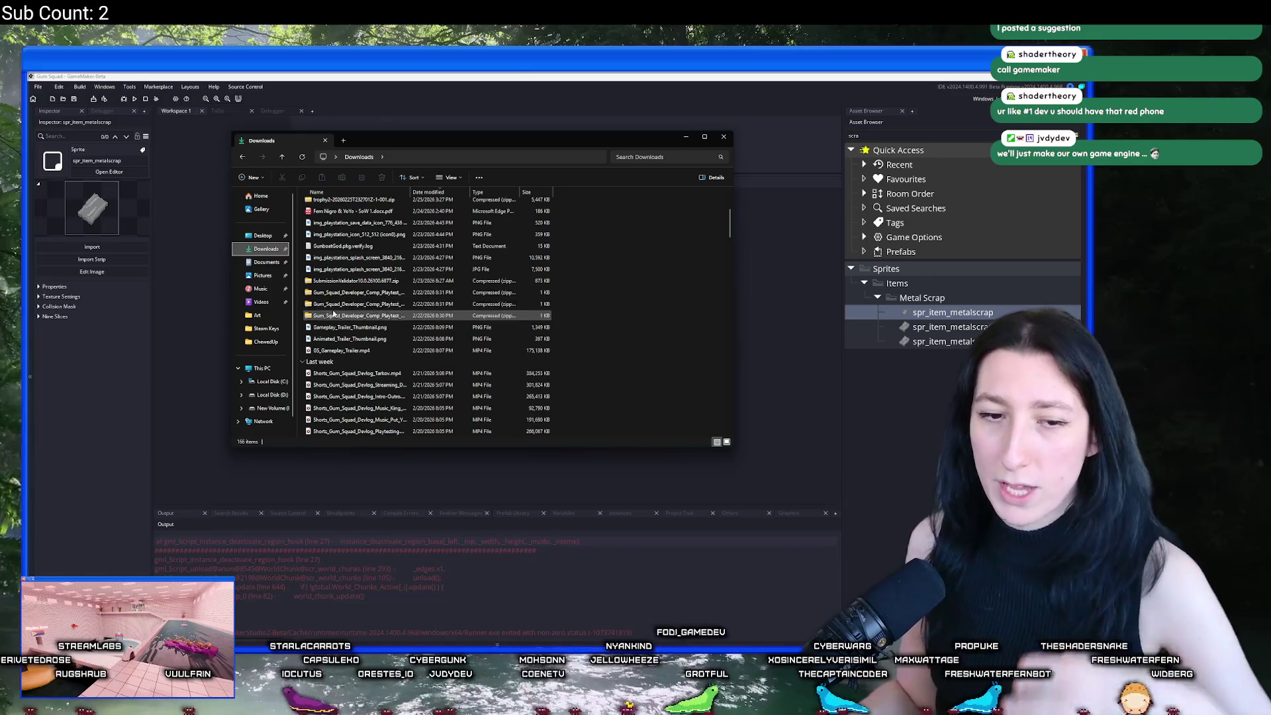
scroll(371, 311, "up", 4)
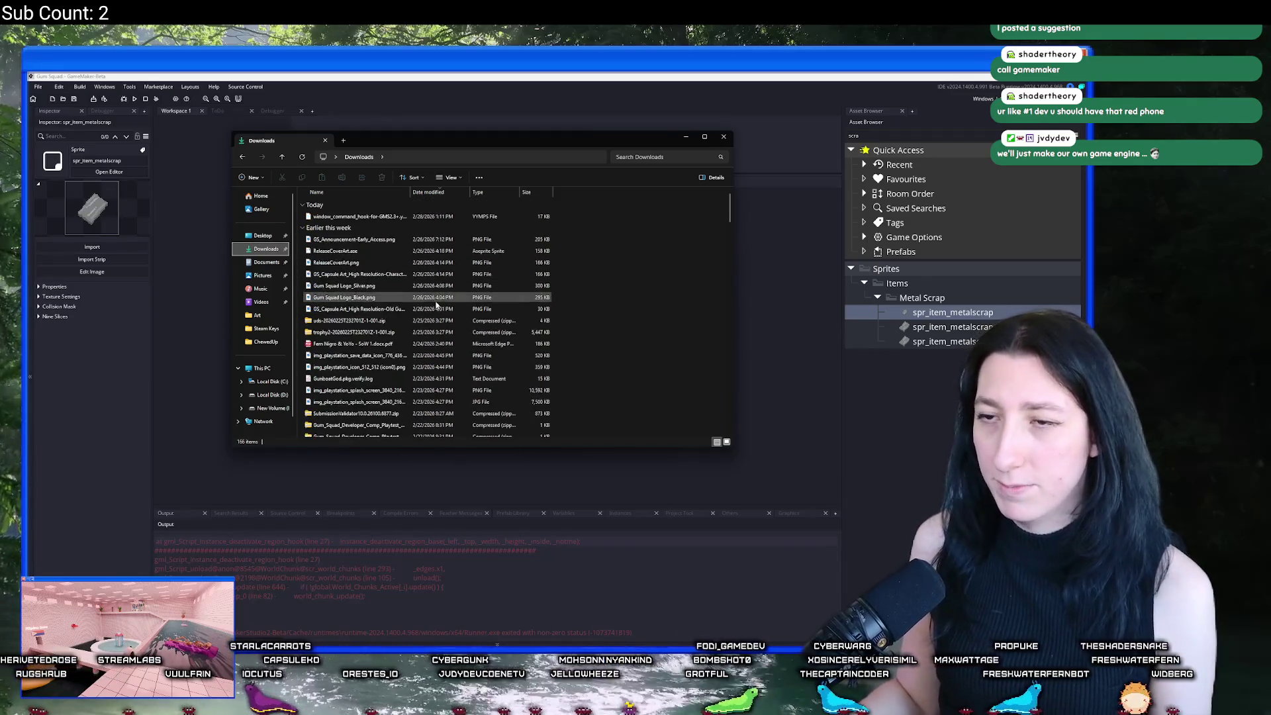
left_click(370, 216)
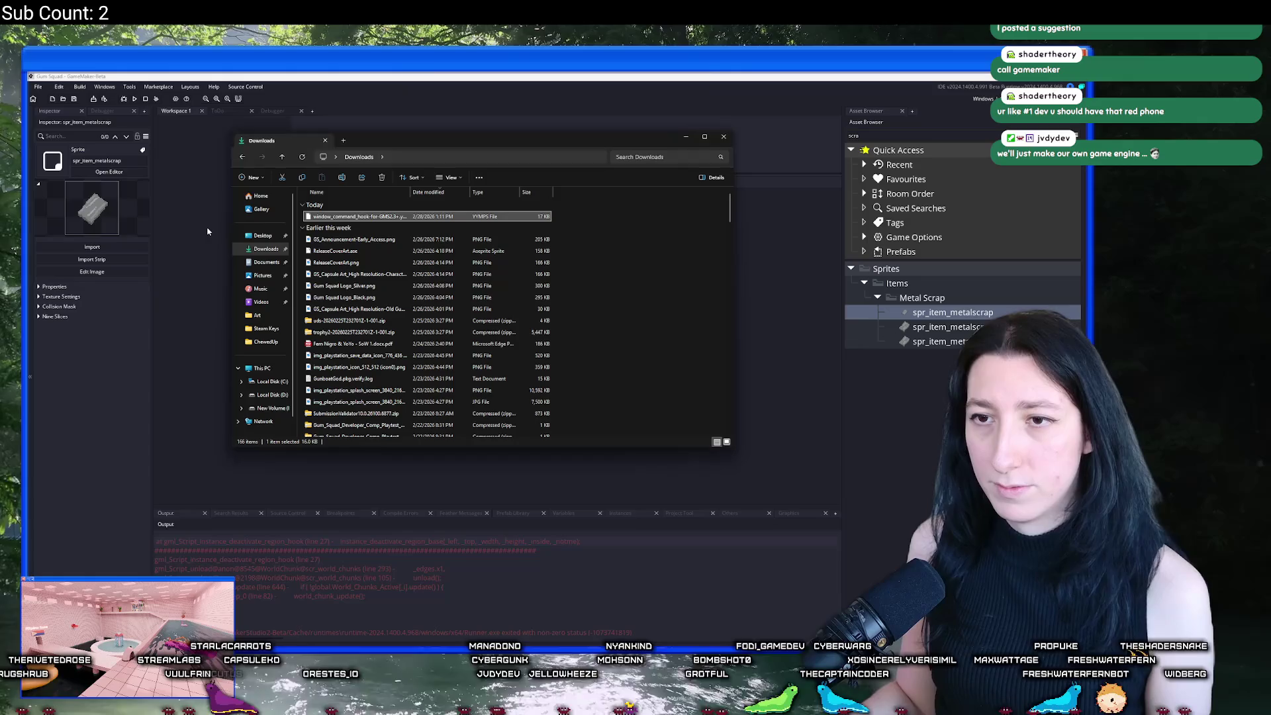
mouse_move(357, 216)
left_mouse_down()
mouse_move(775, 216)
mouse_move(602, 314)
left_mouse_up()
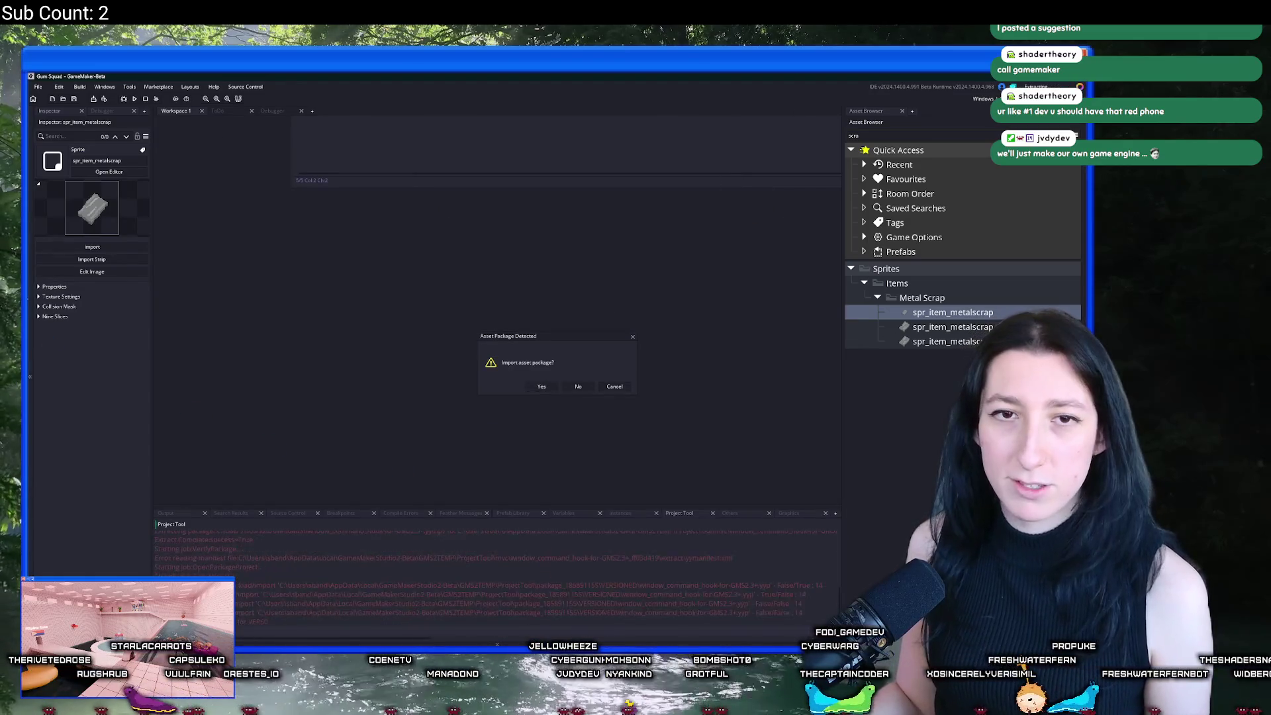
Step: Import all window_command_hook resources, Extensions and Included Files, then cancel the leftover dialog
key("Return")
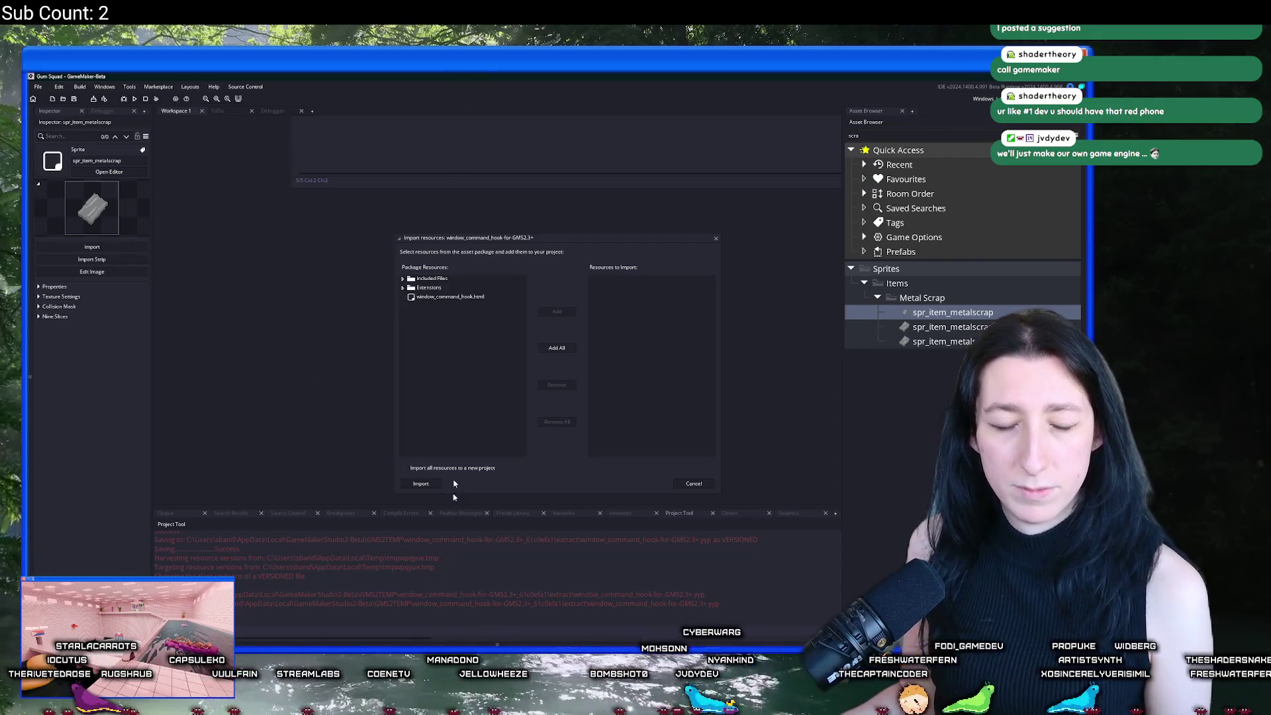
left_click(402, 287)
left_click(402, 278)
left_click(553, 349)
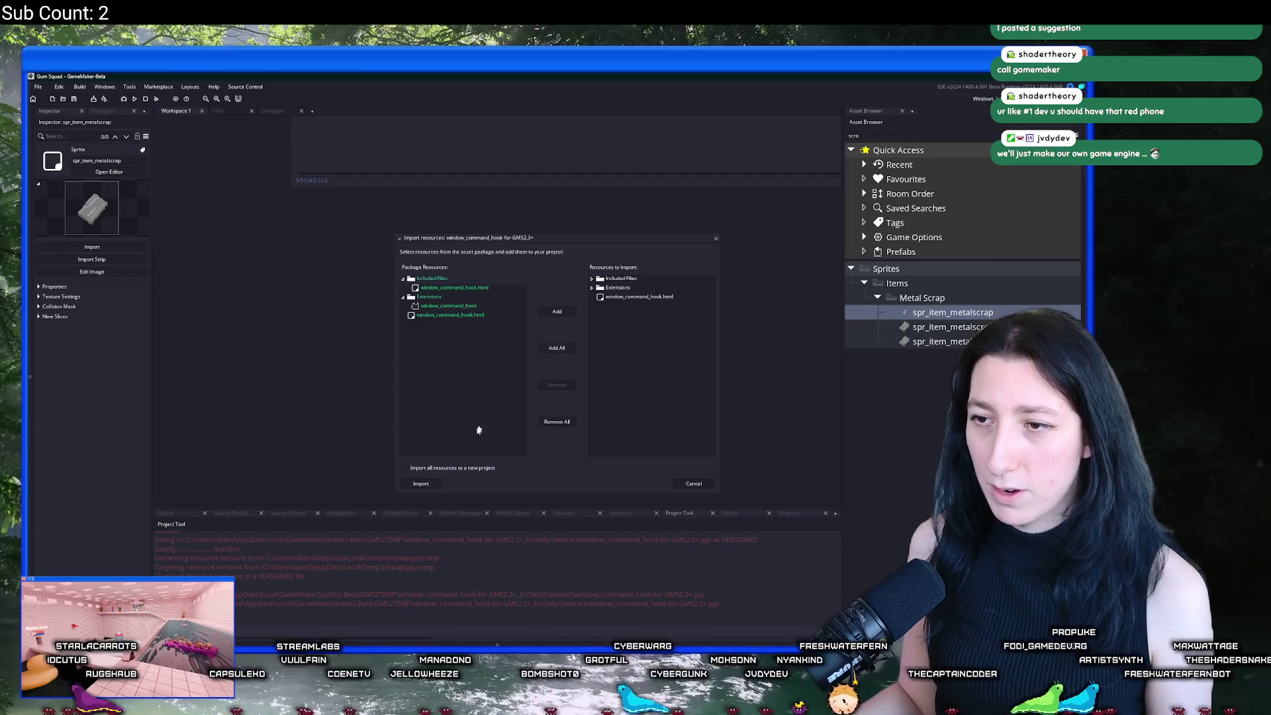
left_click(424, 483)
left_click(534, 387)
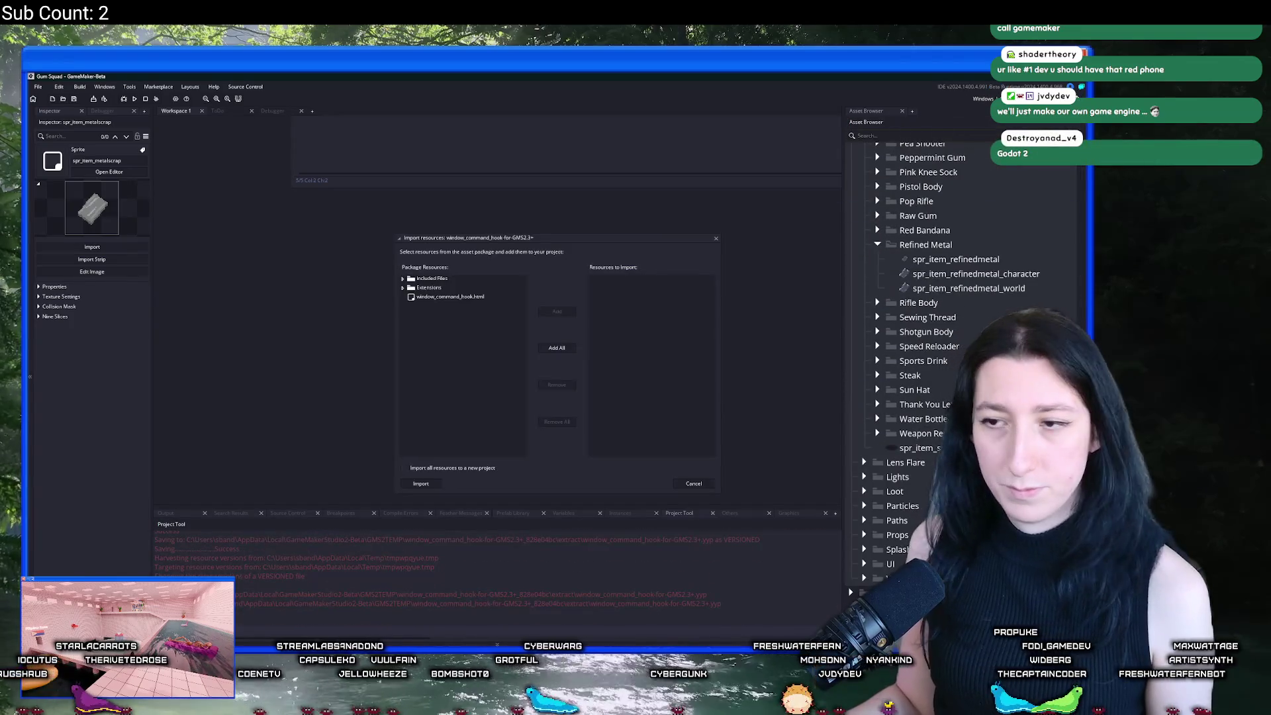
left_click(693, 484)
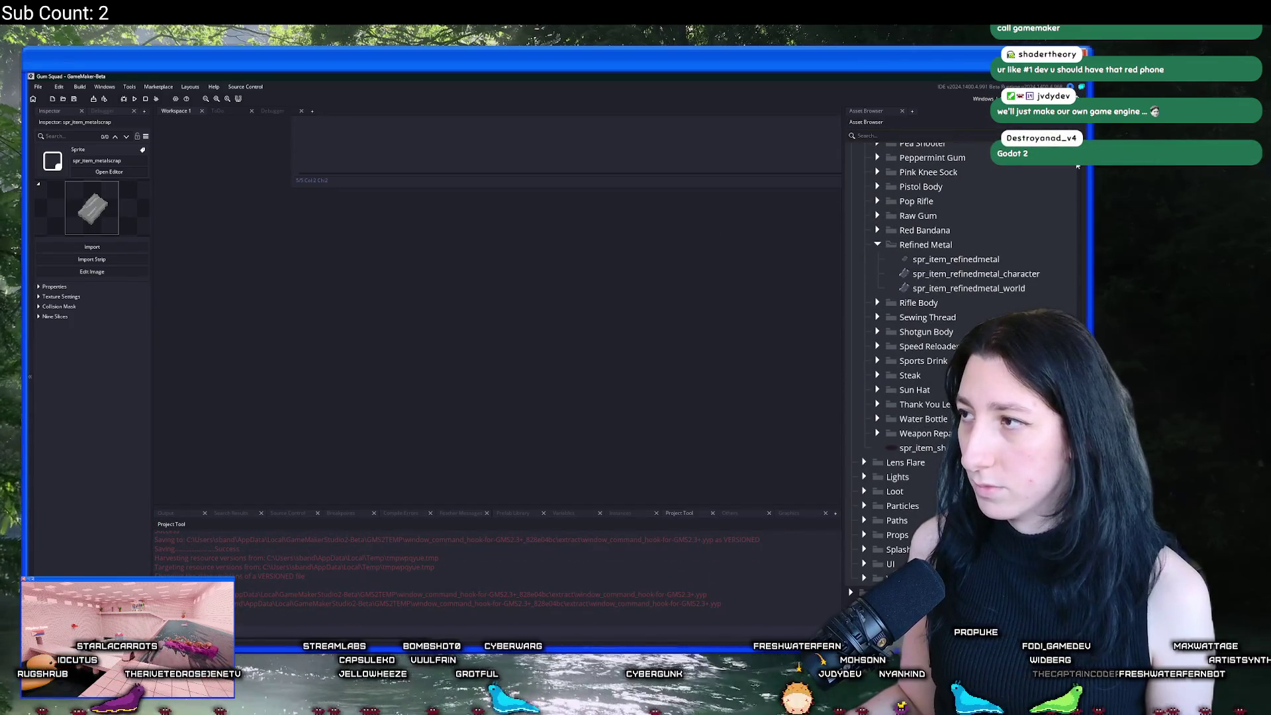
Step: Open the window_command_hook extension editor from the Extensions folder
scroll(906, 400, "up", 10)
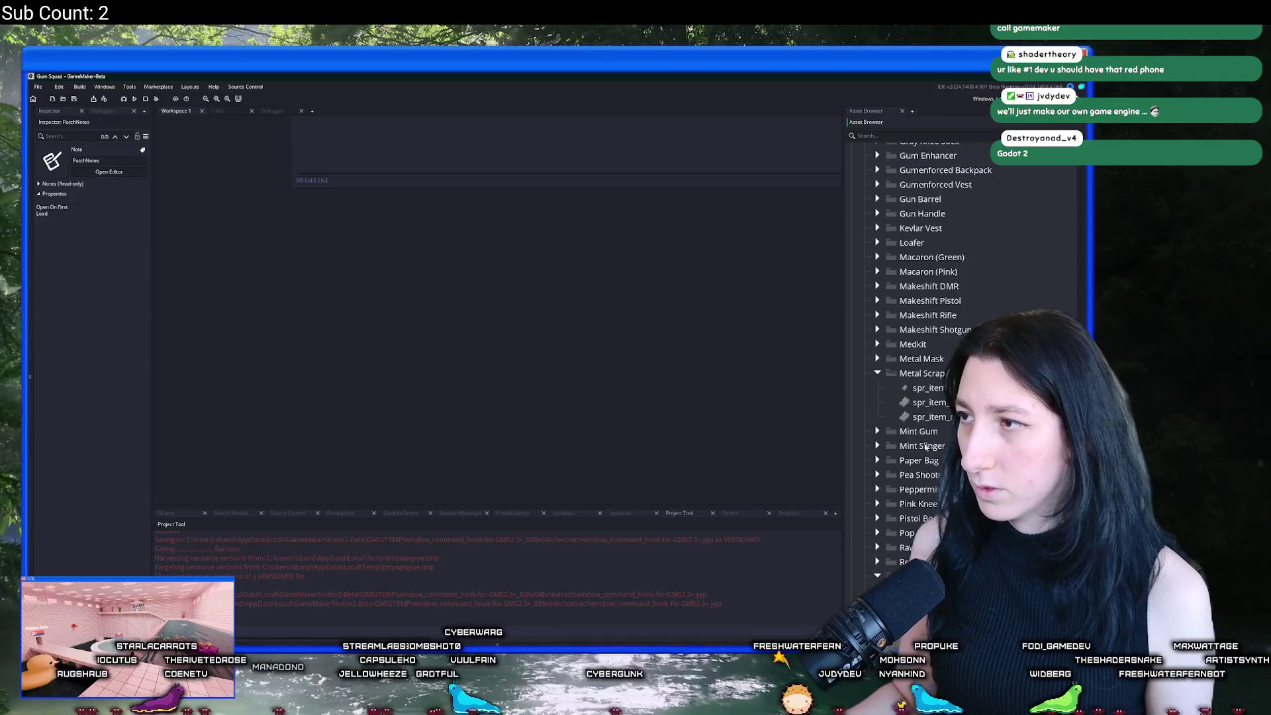
scroll(906, 400, "down", 15)
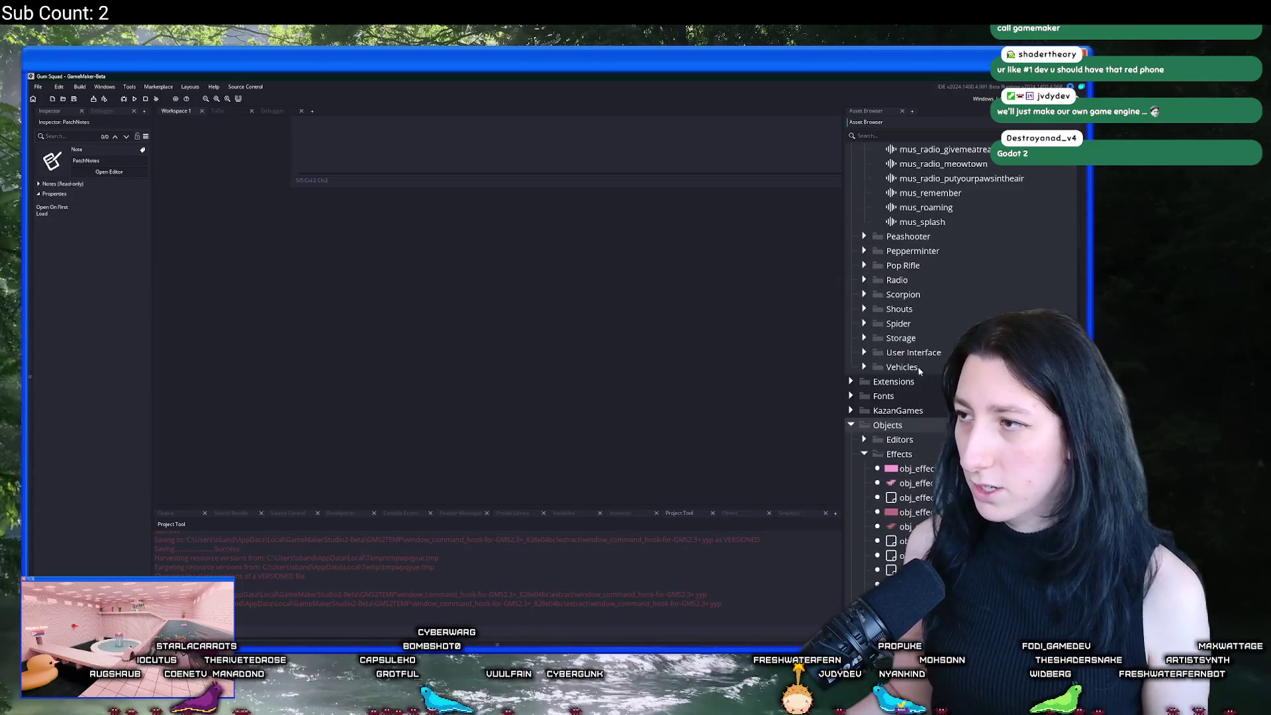
scroll(959, 272, "up", 15)
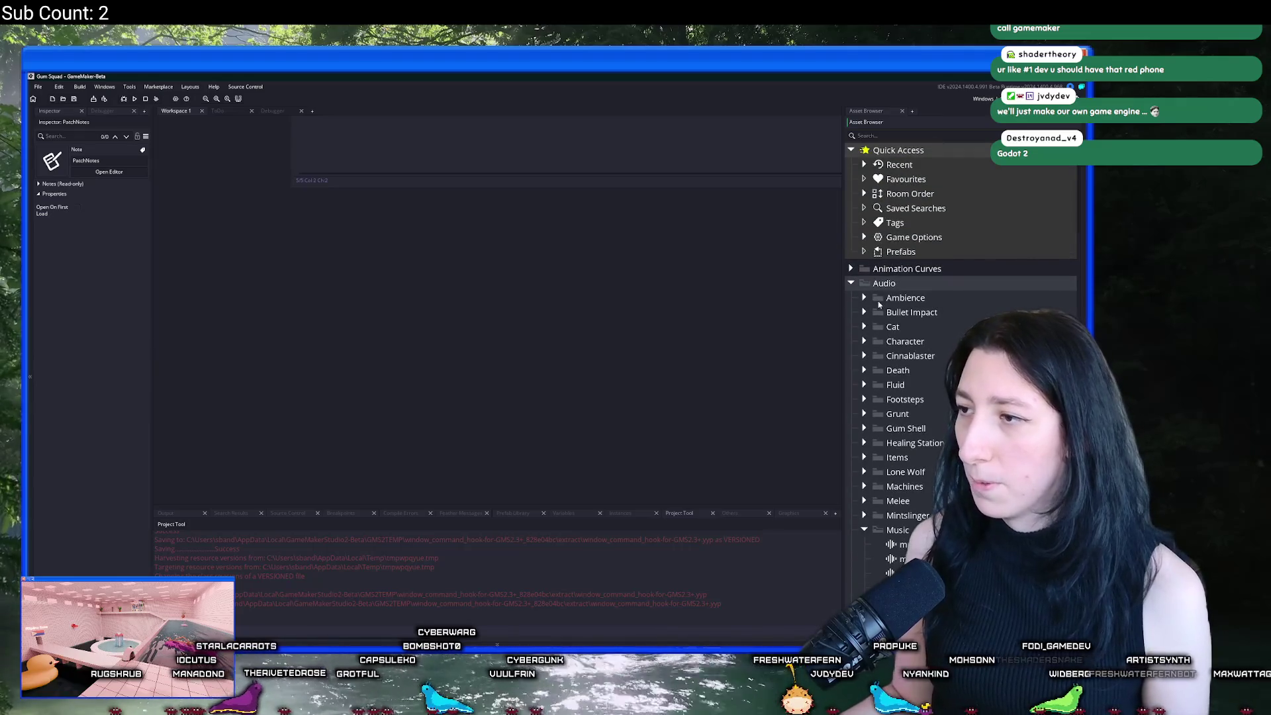
left_click(851, 297)
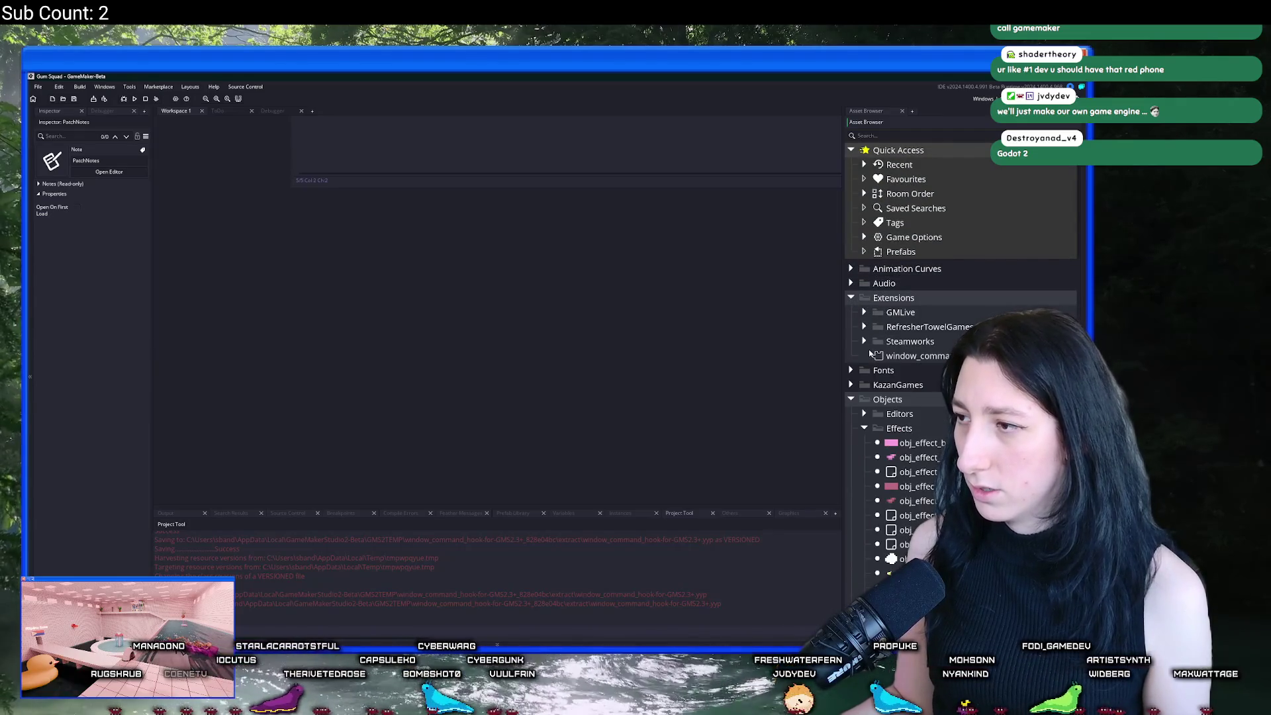
left_click(886, 358)
right_click(879, 356)
left_click(874, 378)
Step: Show the extension's folder in Explorer, then return to GameMaker and collapse Extensions
right_click(873, 355)
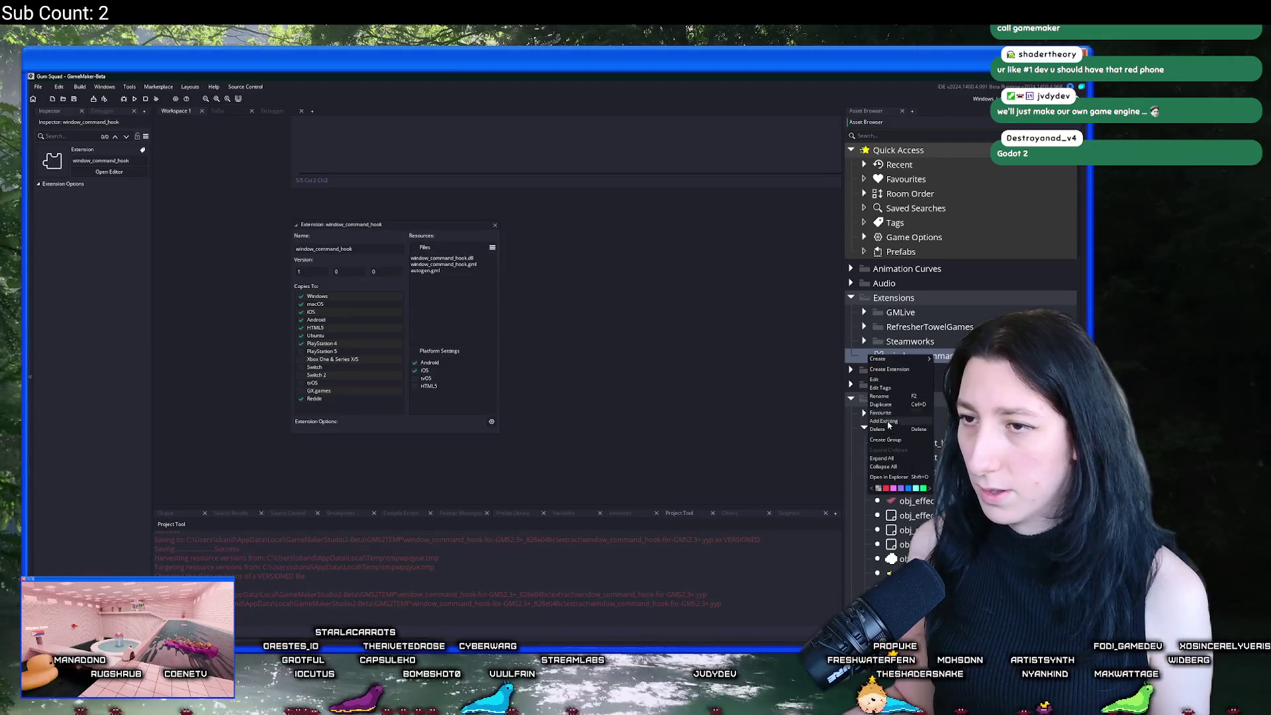
left_click(889, 477)
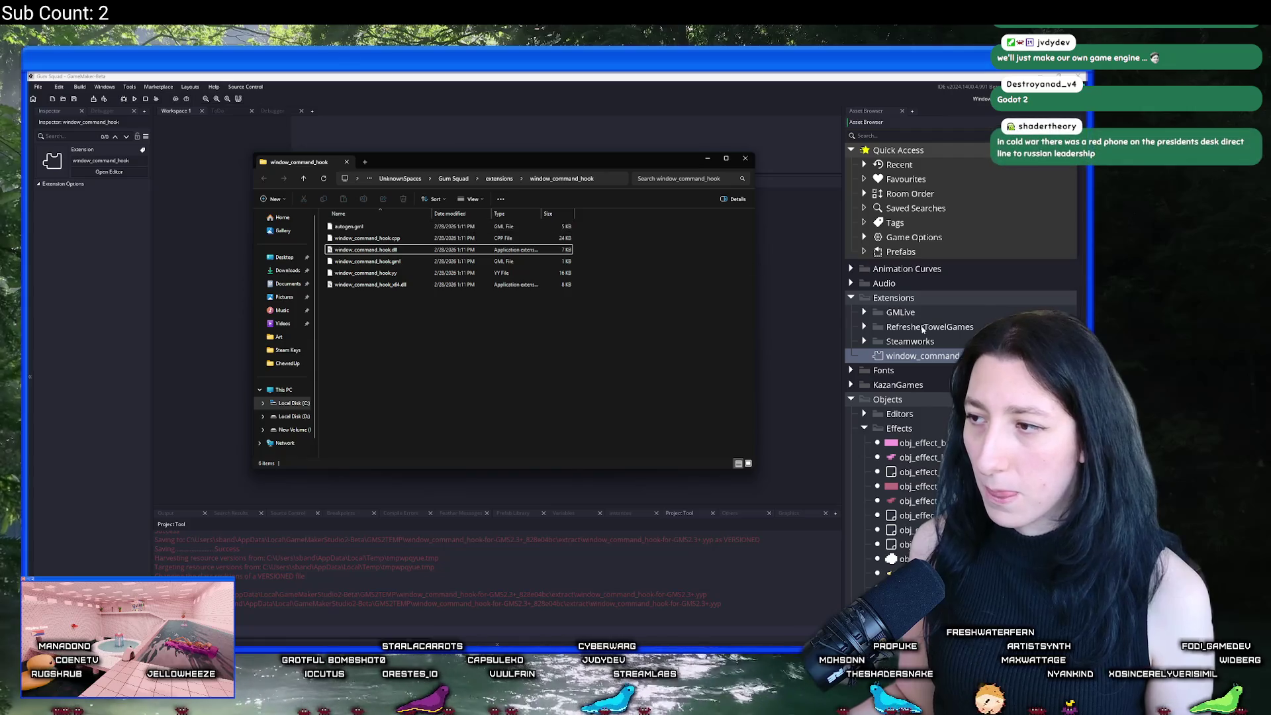
left_click(887, 321)
left_click(850, 299)
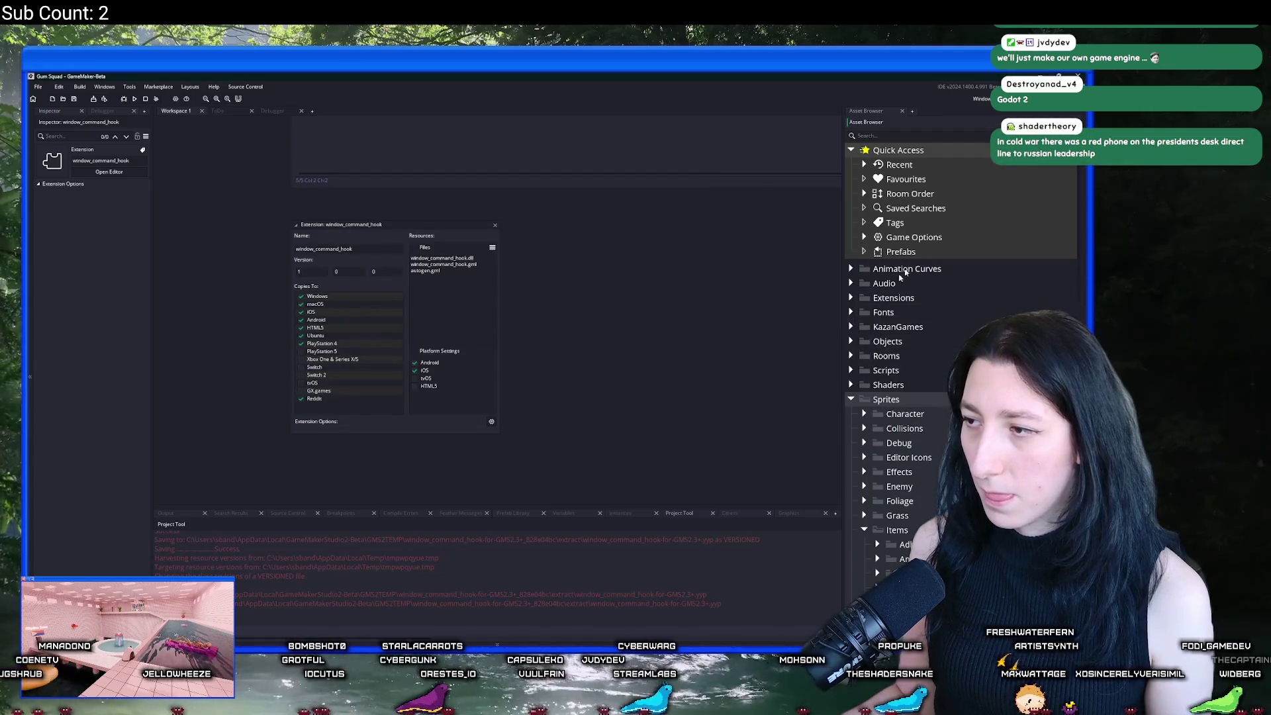
Step: Inspect GMLive's included files folder and window_command_hook.gml properties, then close the extension dialogs
left_click(1057, 166)
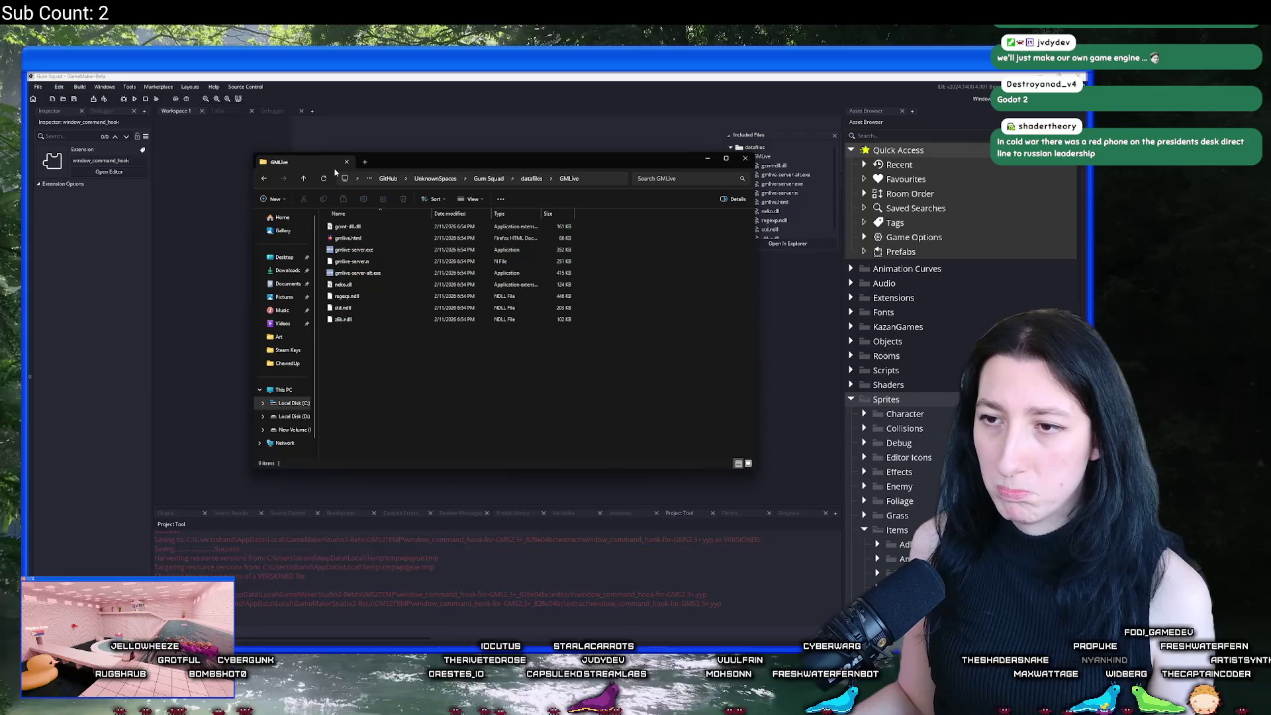
key("alt+Tab")
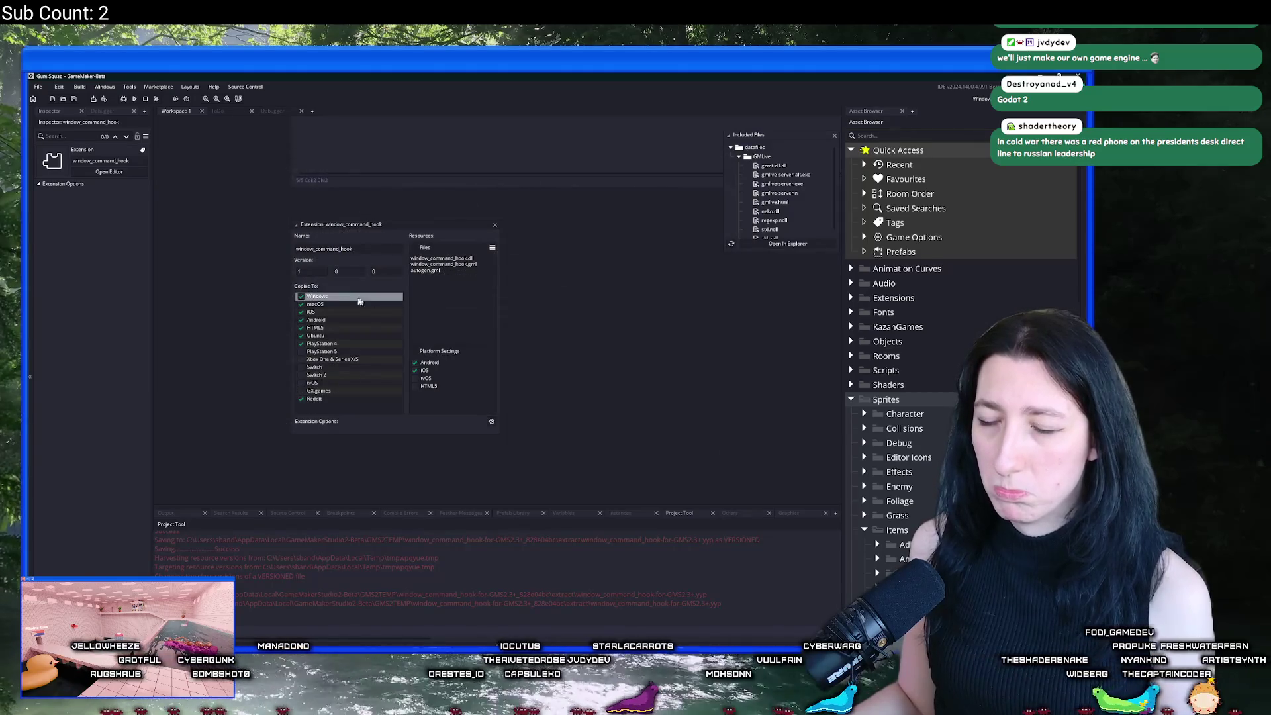
double_click(461, 265)
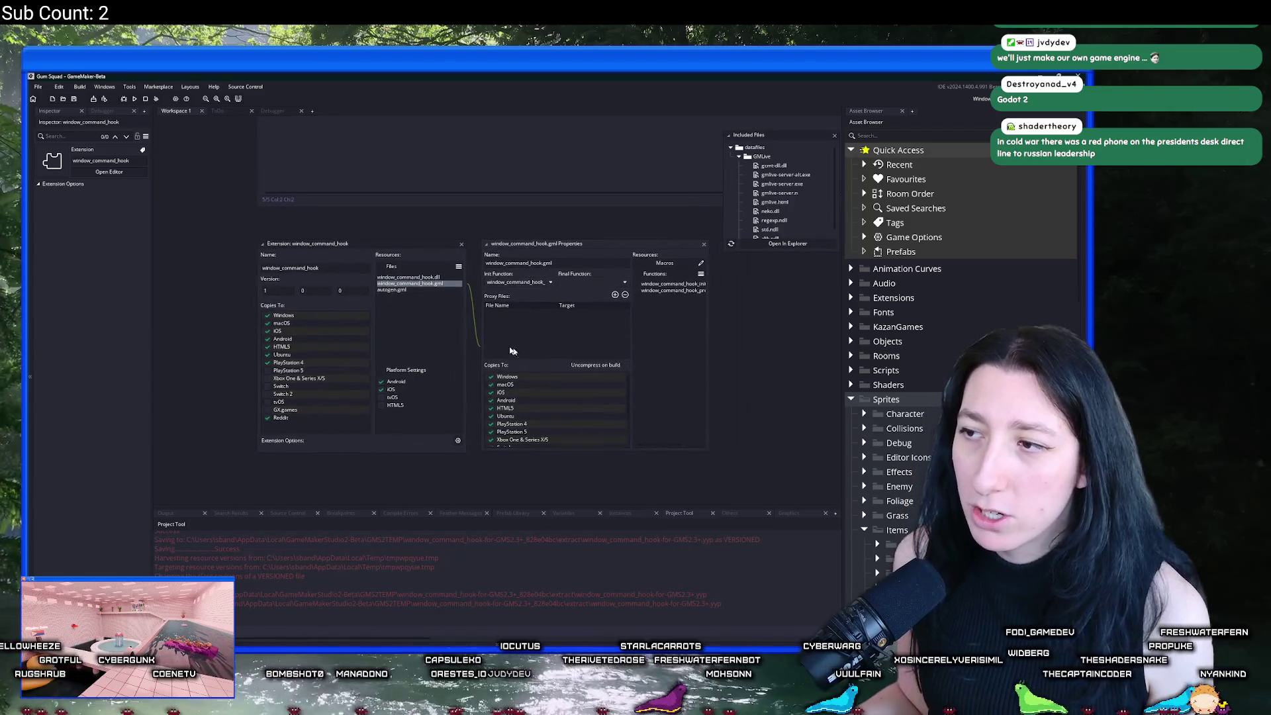
left_click(461, 244)
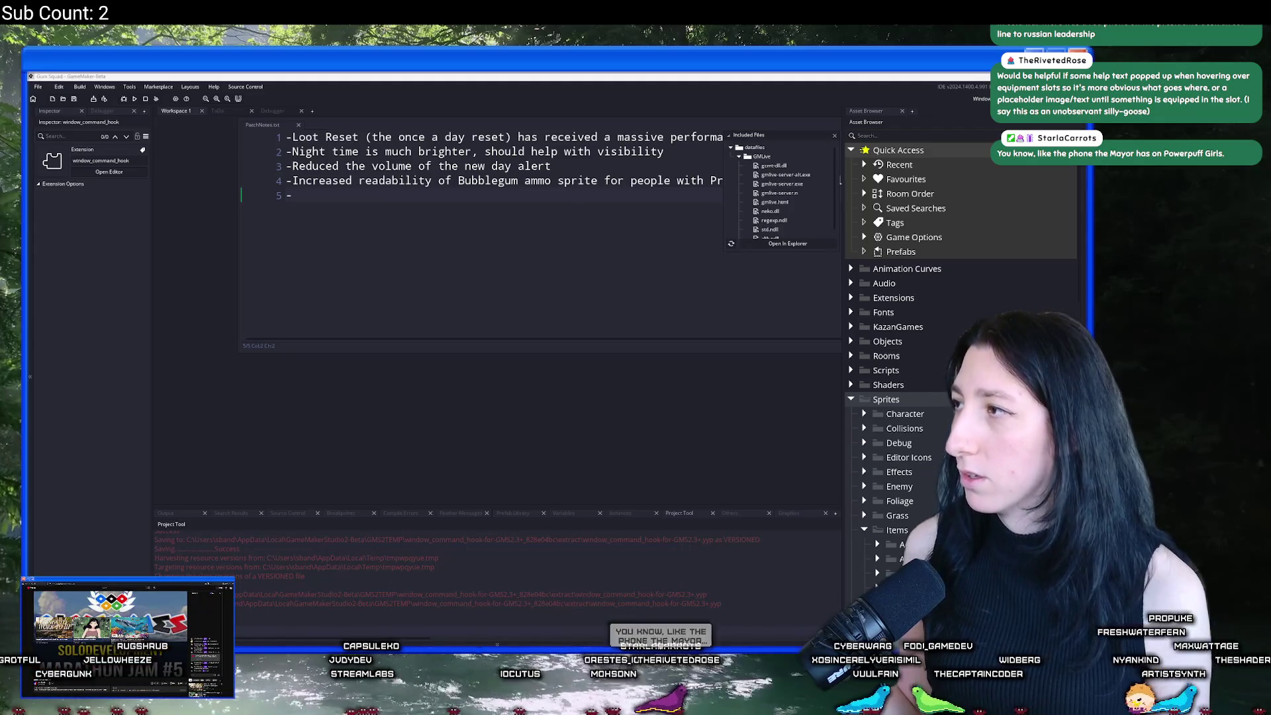
key("alt+Tab")
Step: Search the web for 'yal windows hooks', then refine the query to 'yal windows dll itch'
left_click(530, 95)
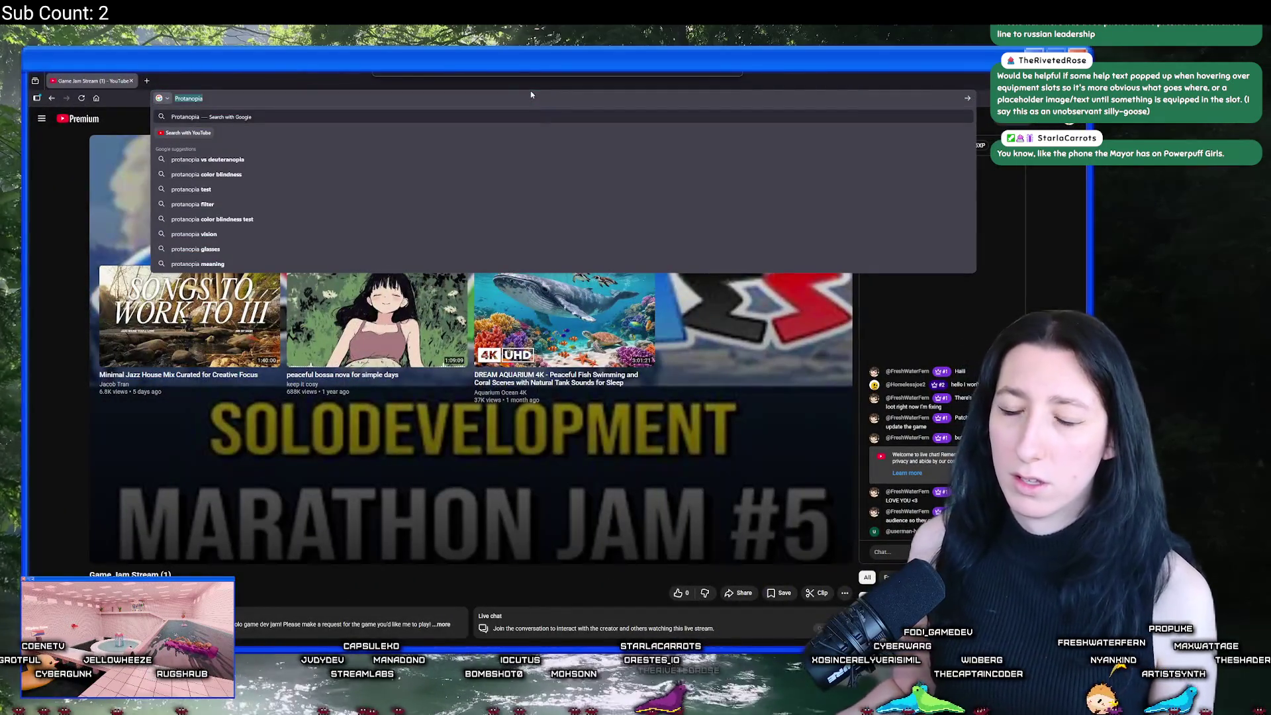
type("yal w")
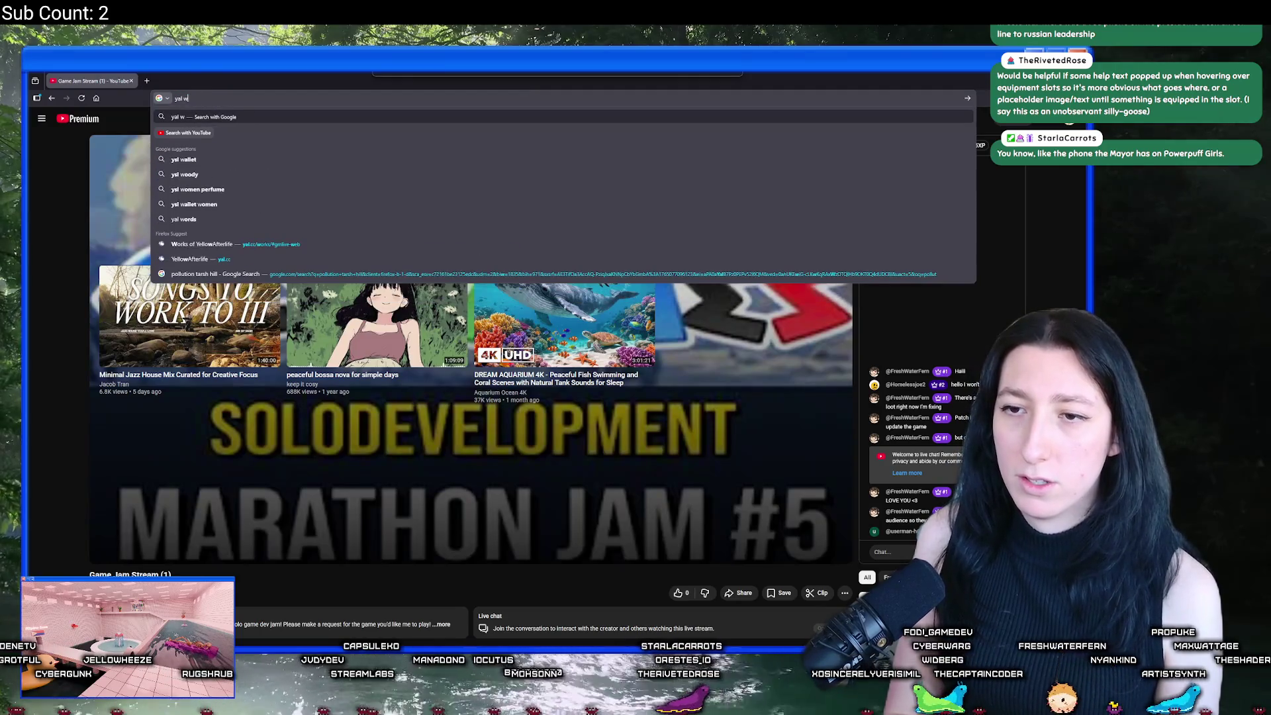
type("indows h")
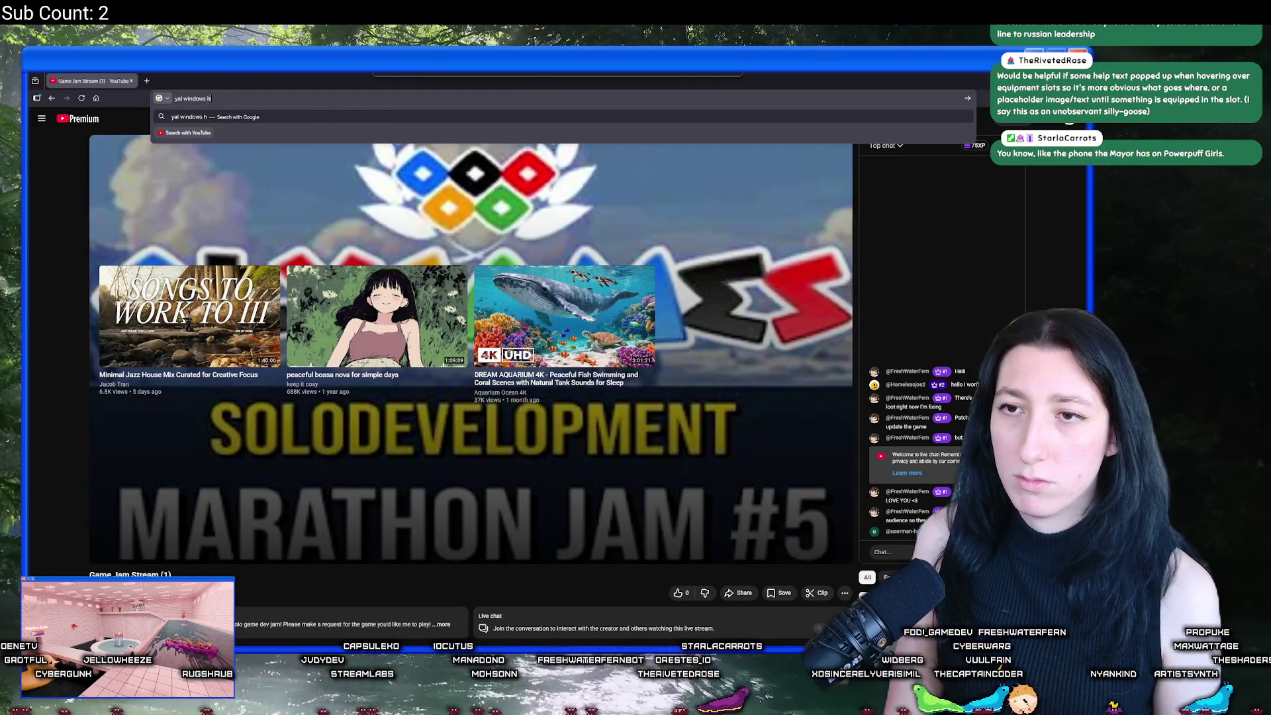
type("ooks")
key("Return")
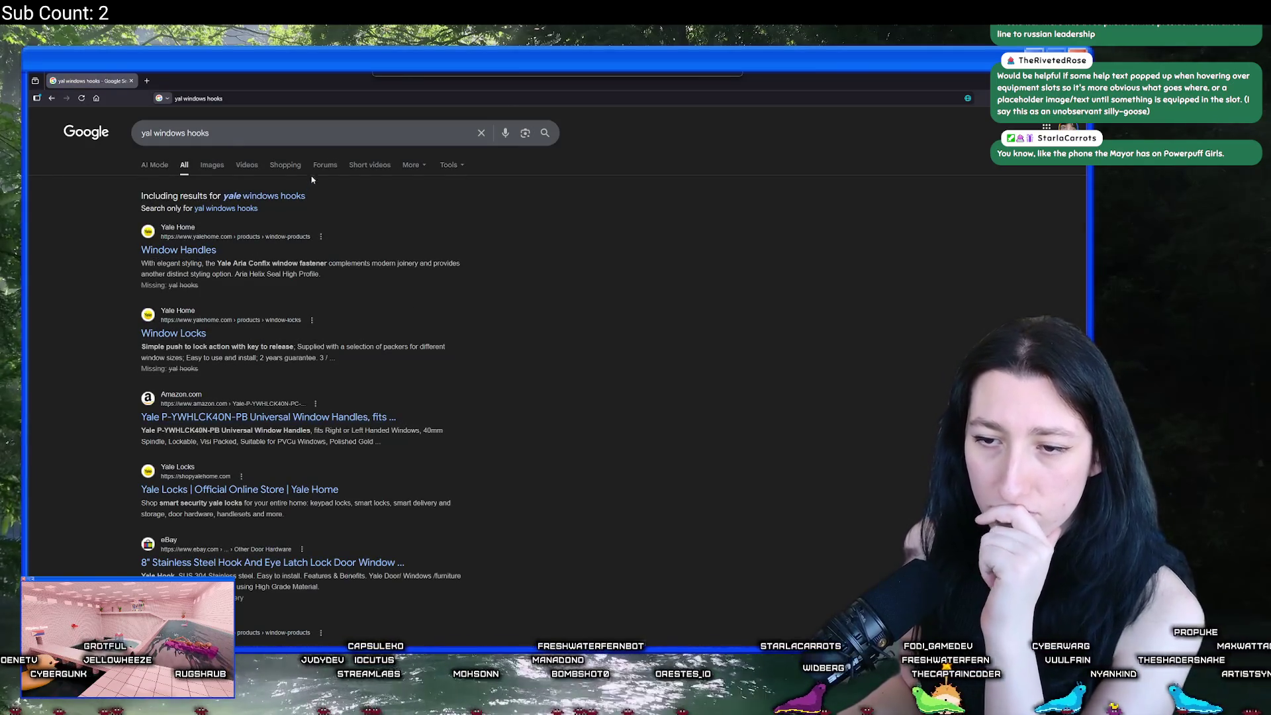
left_click(317, 133)
key("ctrl+a")
type("yal windo")
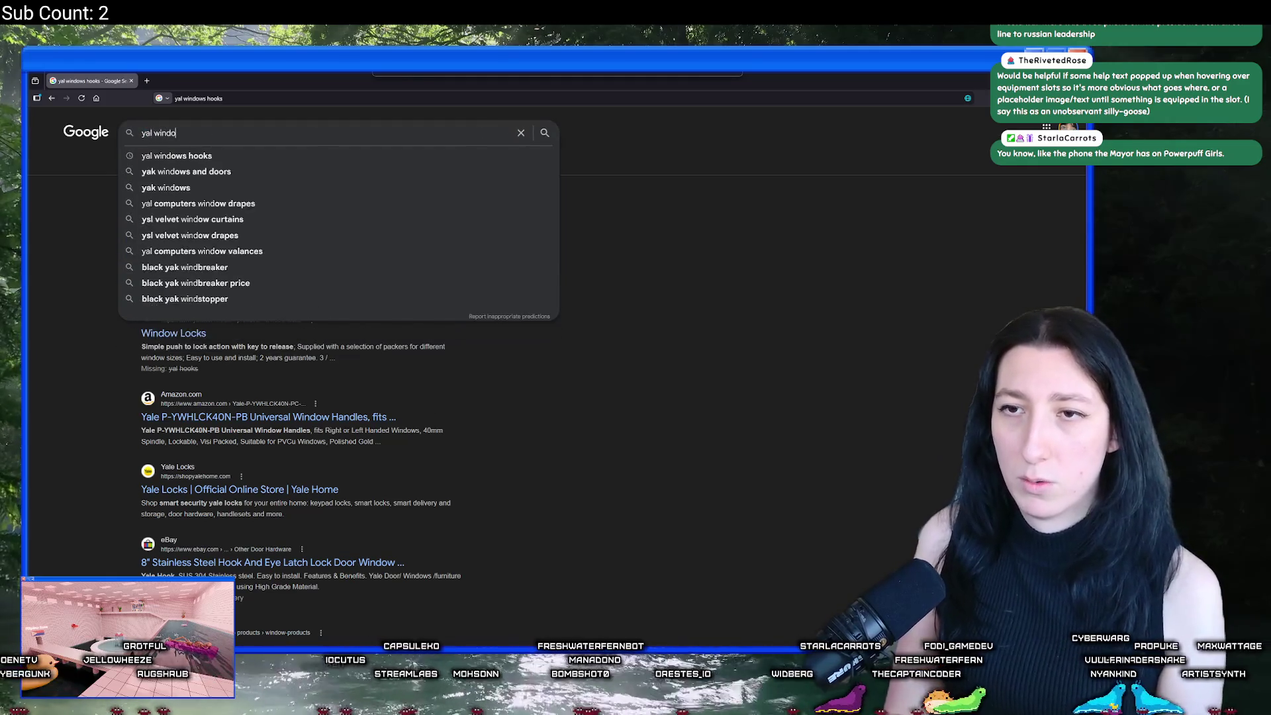
type("ws dll itch")
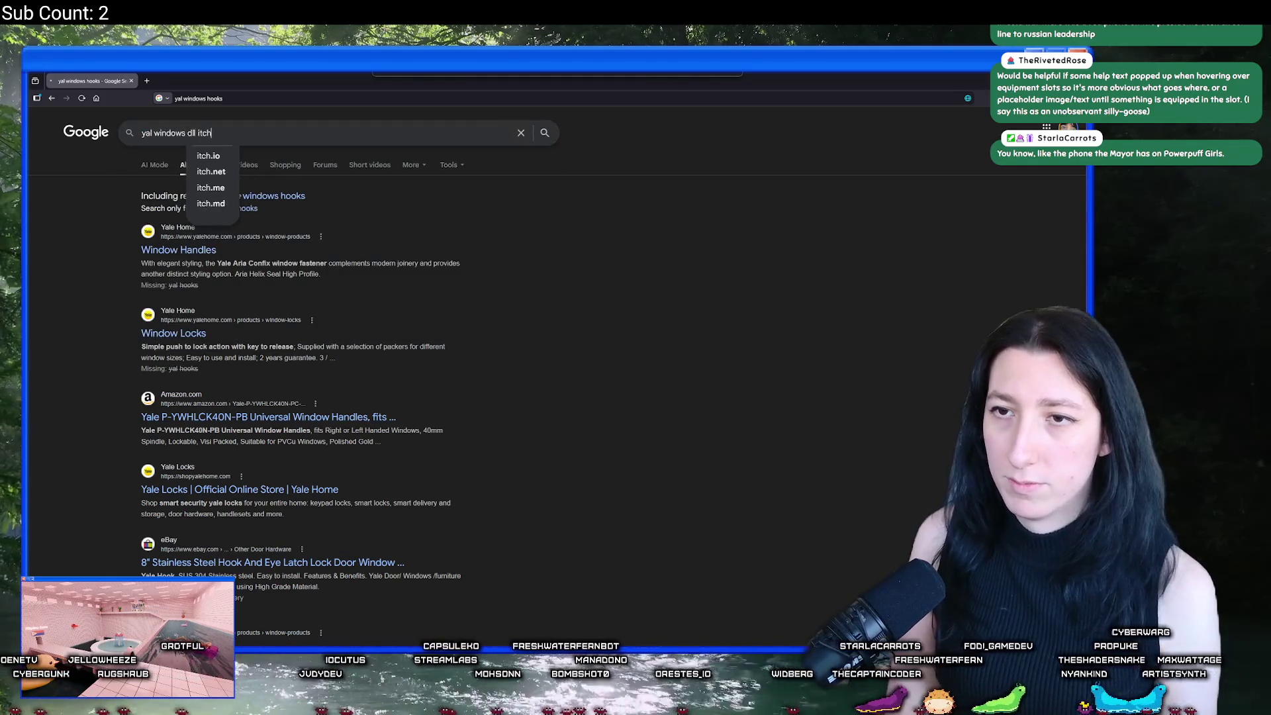
key("Return")
Step: Open YellowAfterlife's itch.io page and go to the Window Commands for GameMaker cheat sheet
left_click(192, 217)
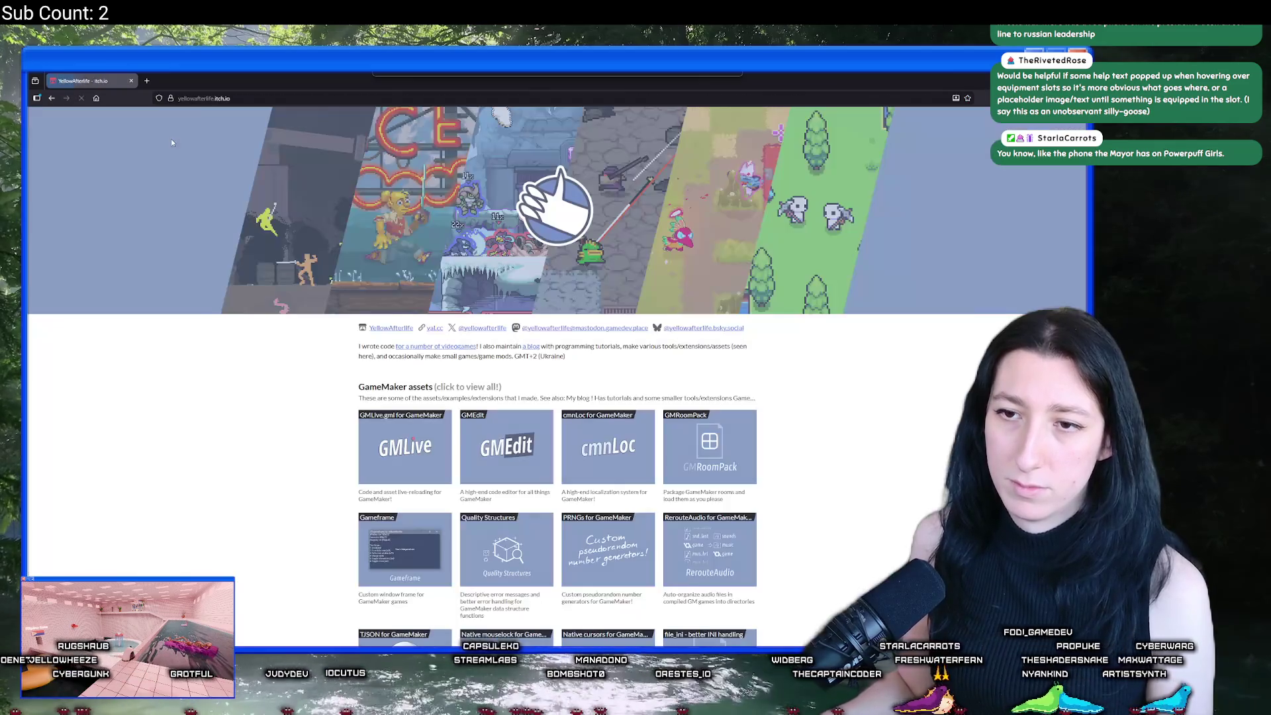
scroll(492, 332, "down", 4)
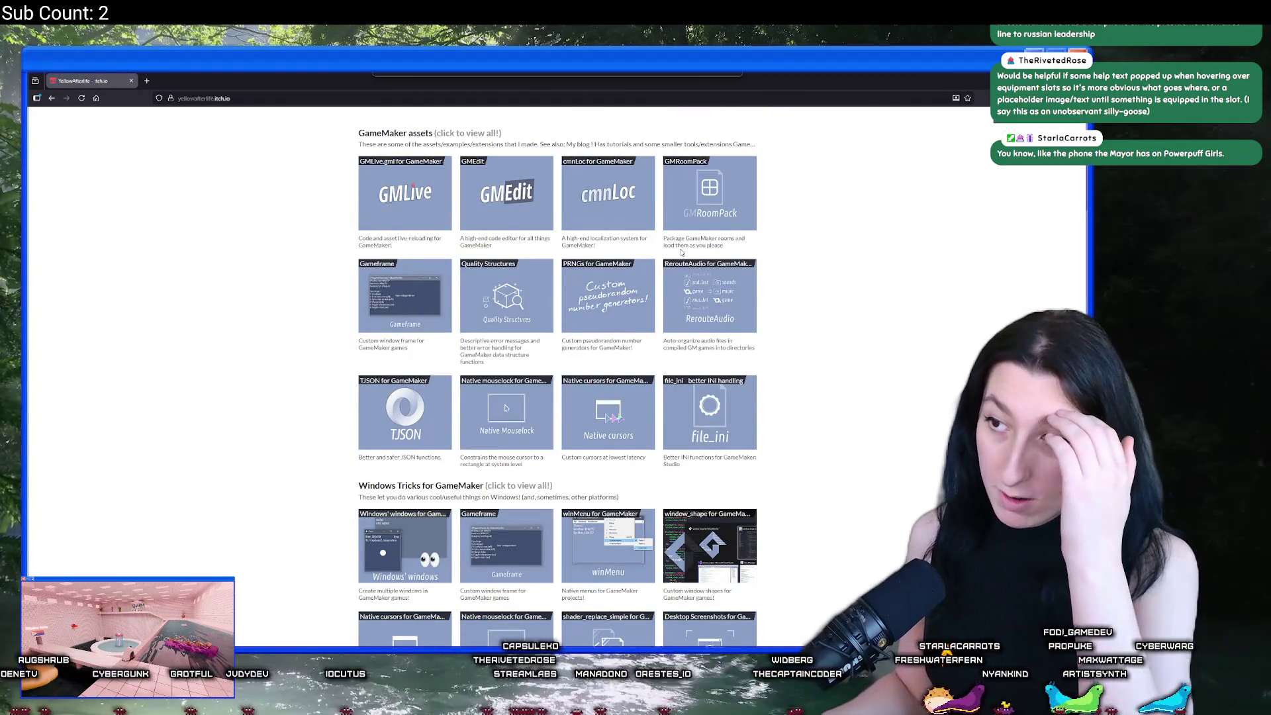
scroll(658, 280, "down", 2)
scroll(611, 295, "down", 1)
scroll(611, 299, "down", 2)
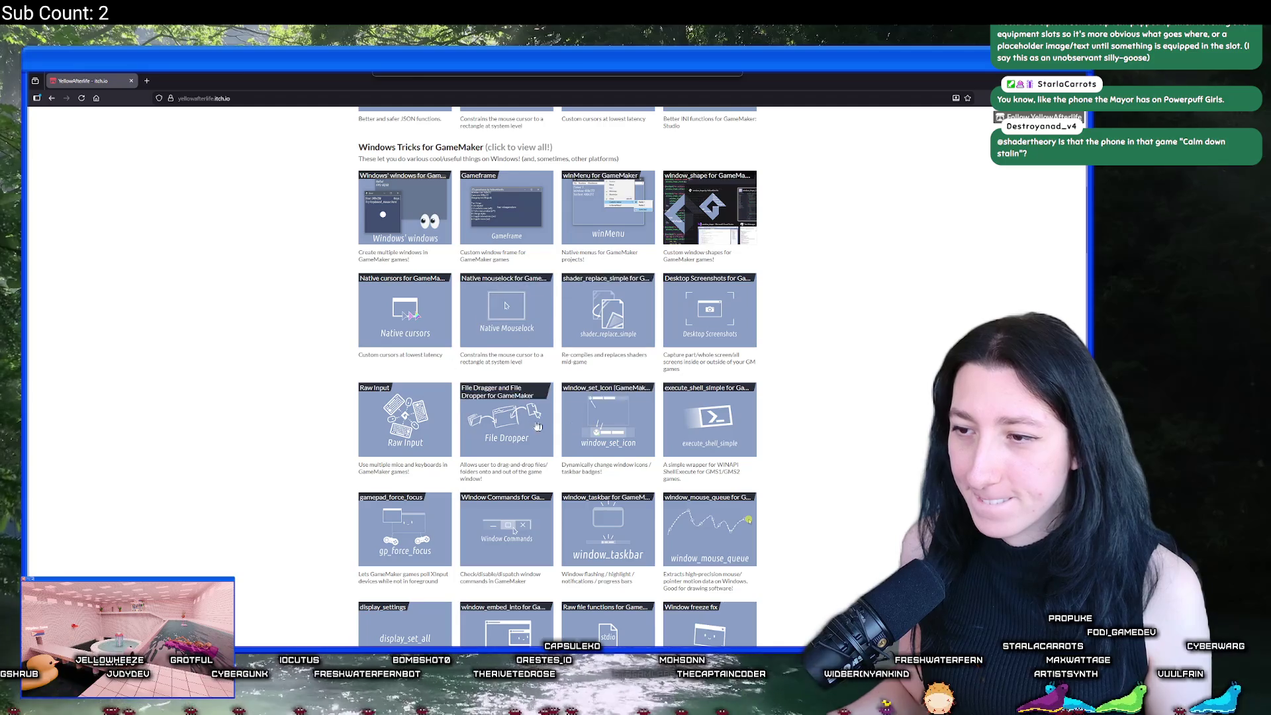
scroll(728, 449, "down", 1)
scroll(843, 452, "down", 3)
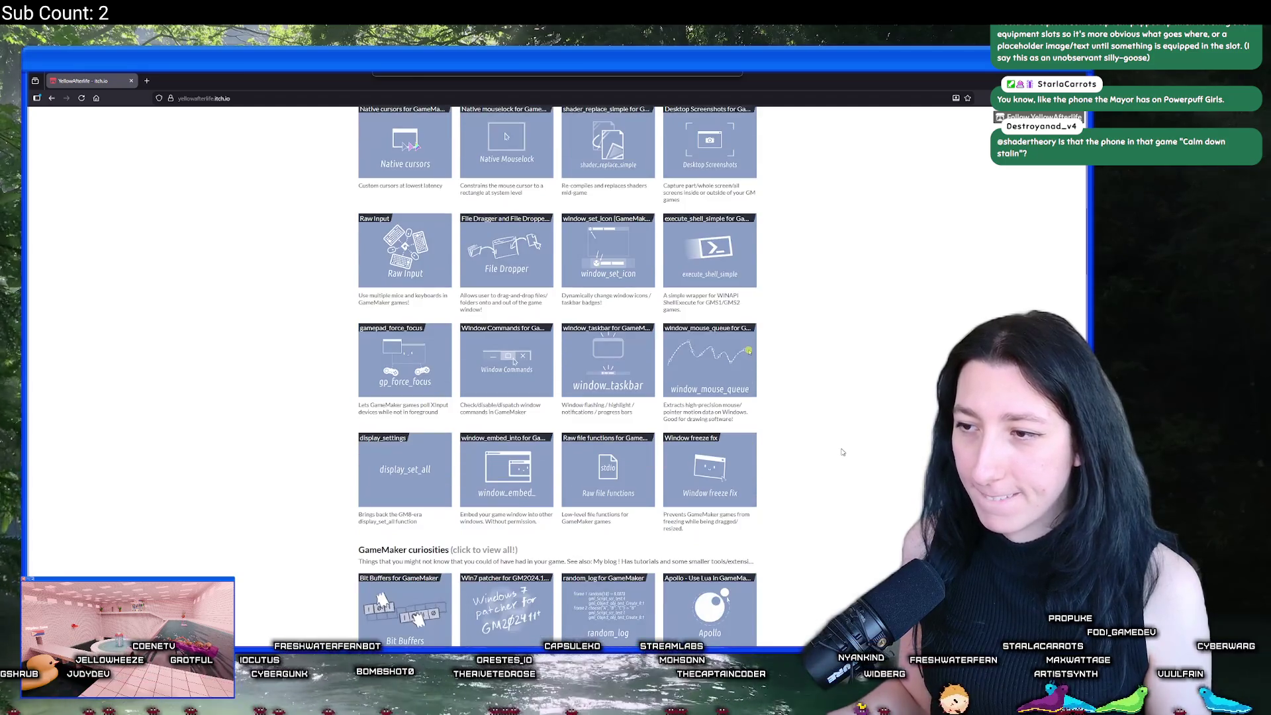
left_click(493, 351)
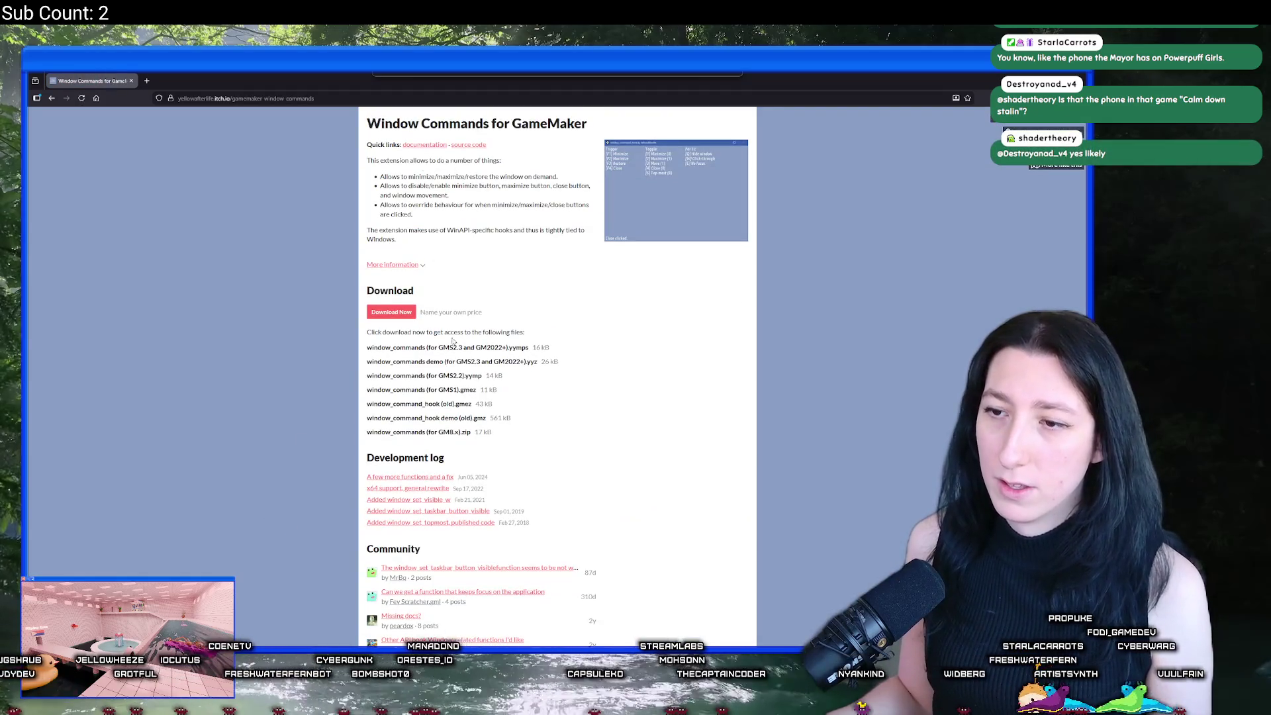
scroll(419, 331, "down", 4)
scroll(411, 321, "up", 4)
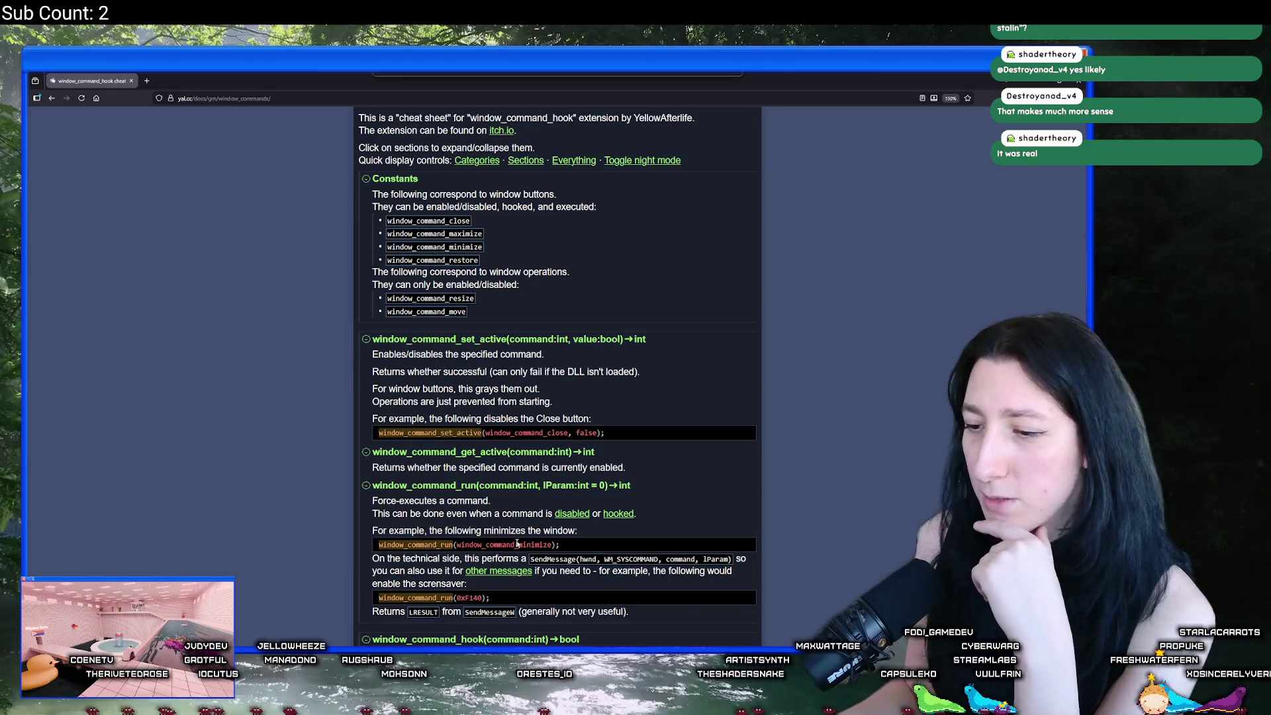
Step: Back in GameMaker's PatchNotes, open the ToDo list through the asset search
key("alt+Tab")
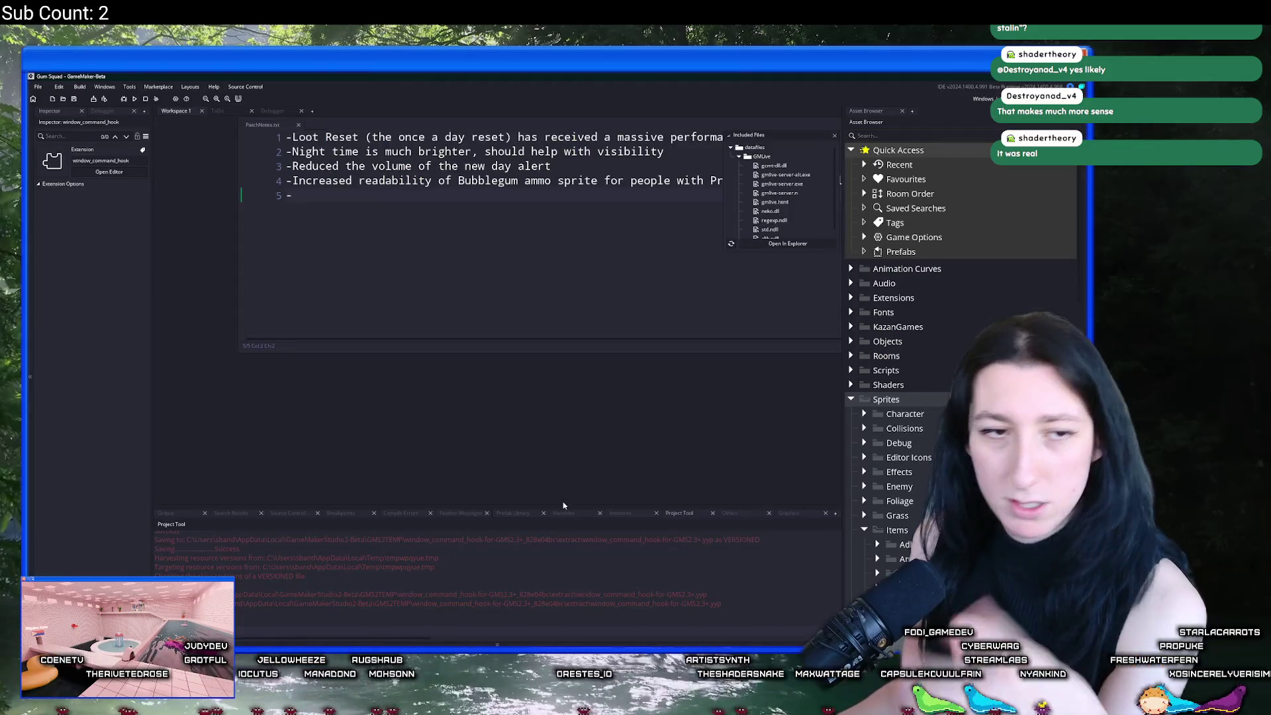
scroll(528, 287, "up", 2)
key("Return")
type("-")
key("BackSpace")
key("ctrl+t")
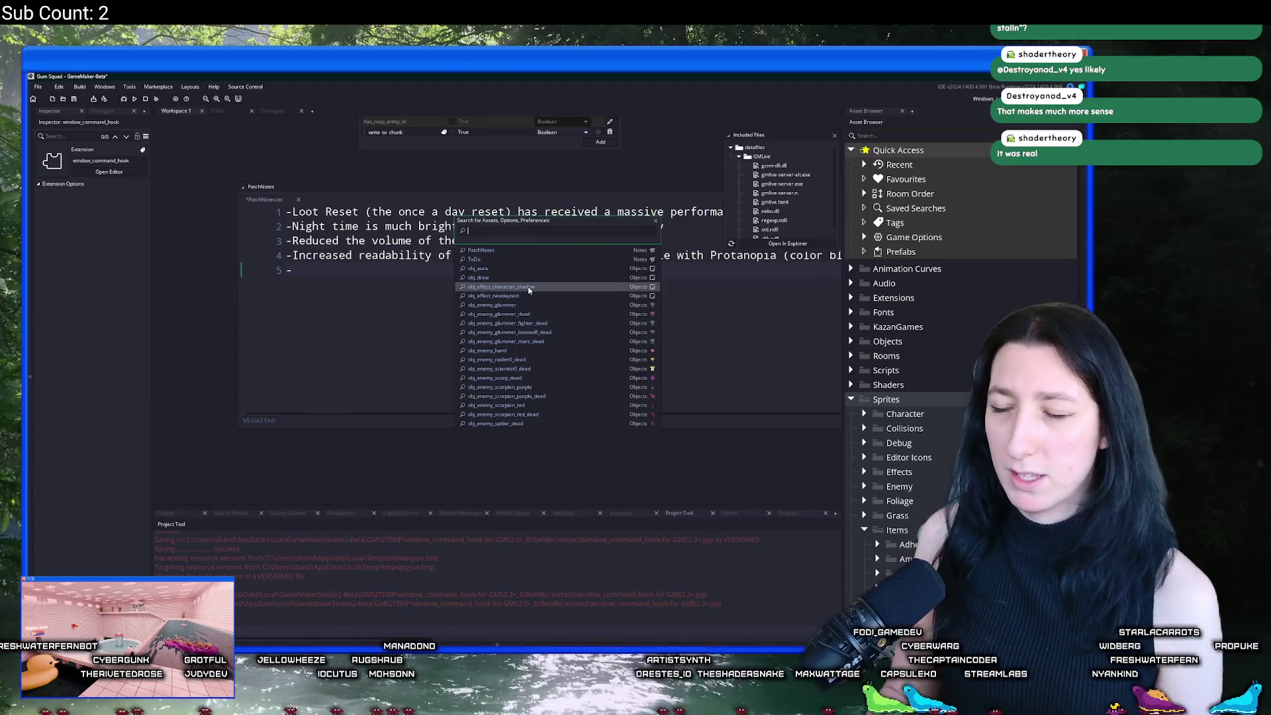
left_click(509, 259)
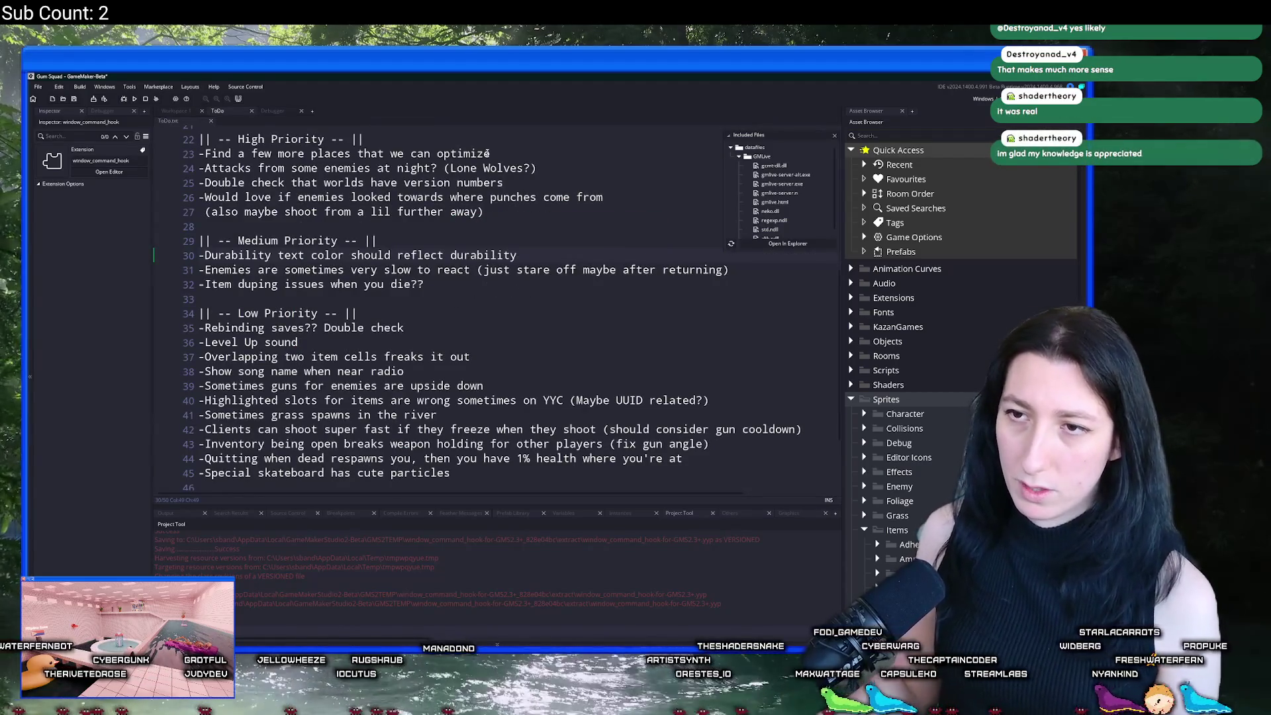
Step: Add the High Priority item '-Icons to indicate where items go into which player slots'
left_click(533, 141)
key("Return")
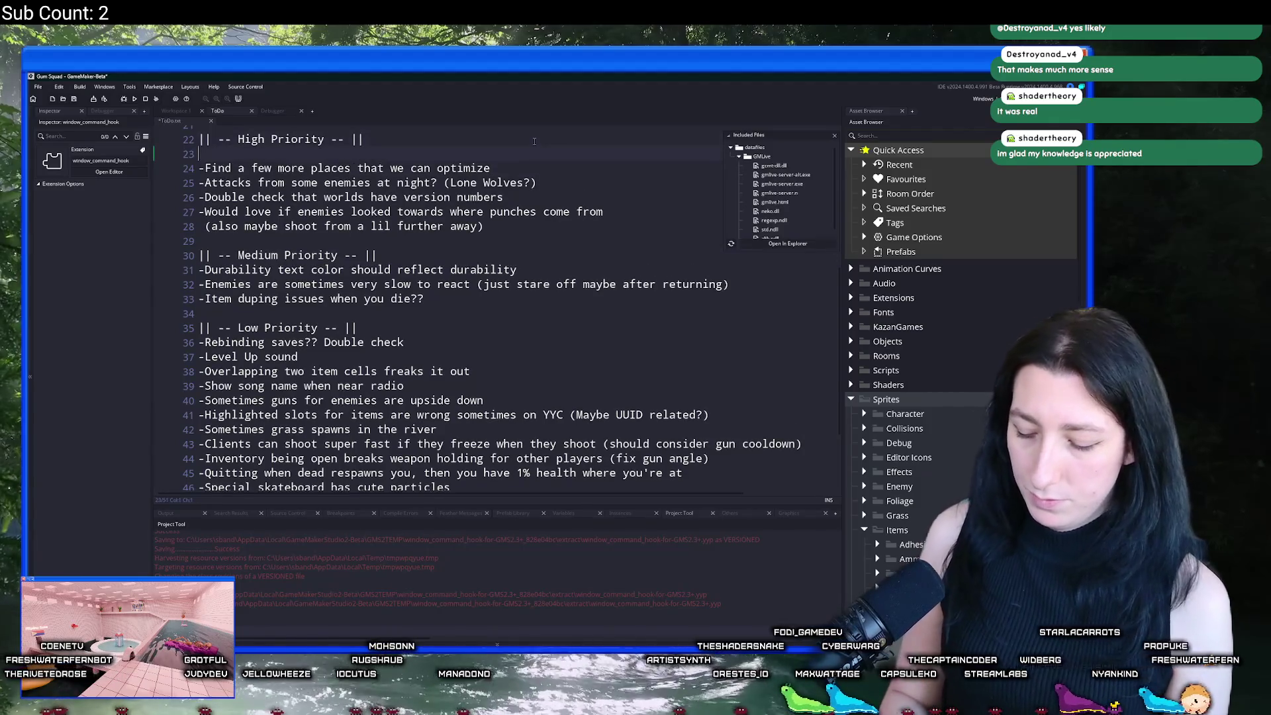
type("-Iconsk")
key("BackSpace")
type("to ind")
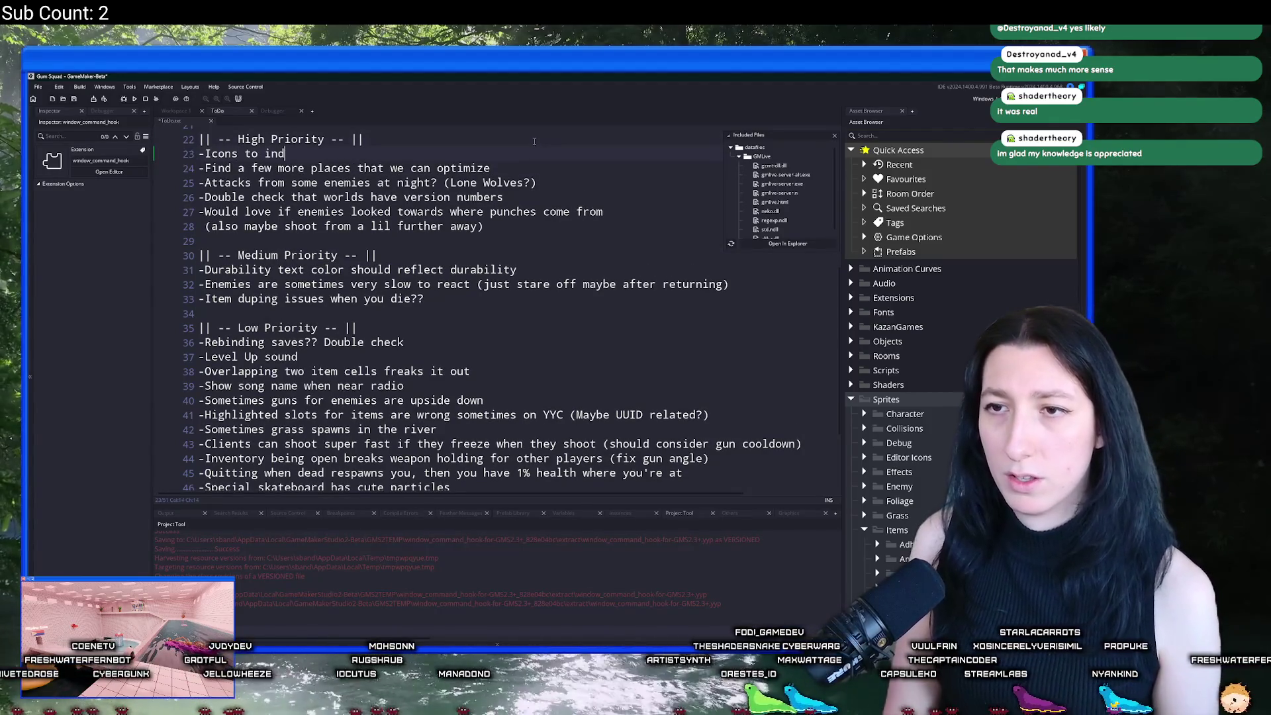
type("icate where ")
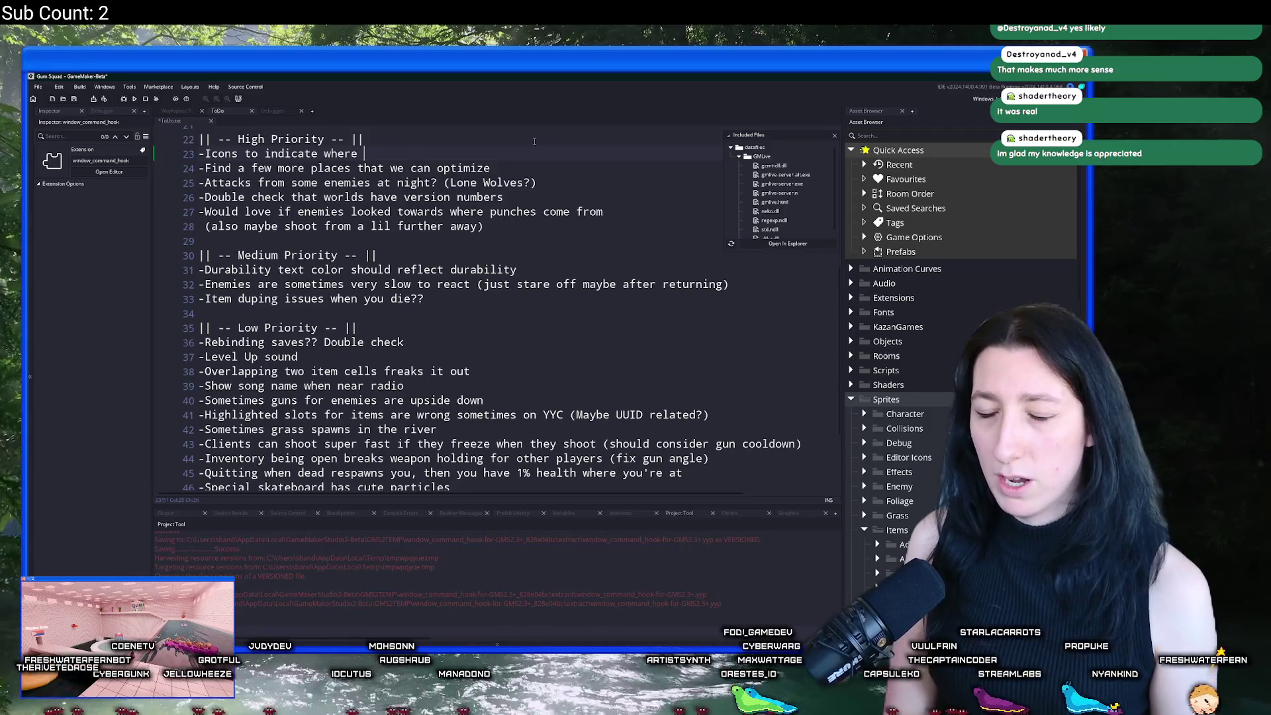
type("items go in")
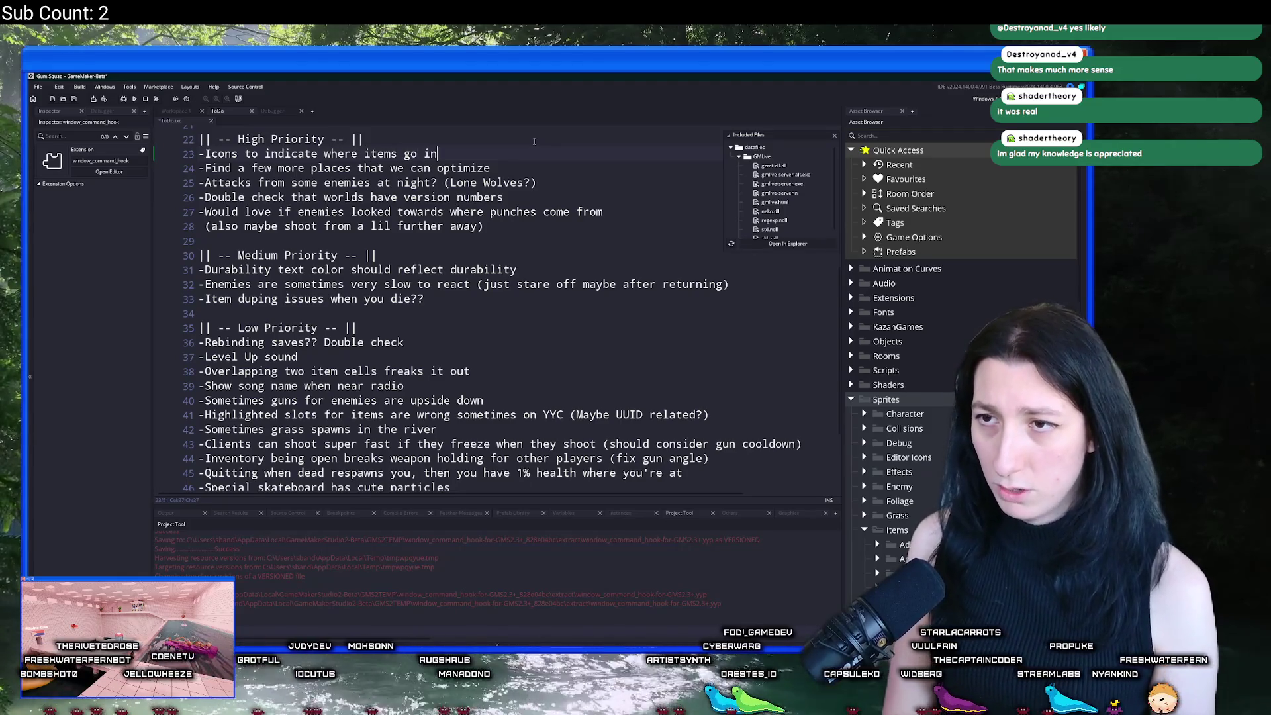
type("to which player slots")
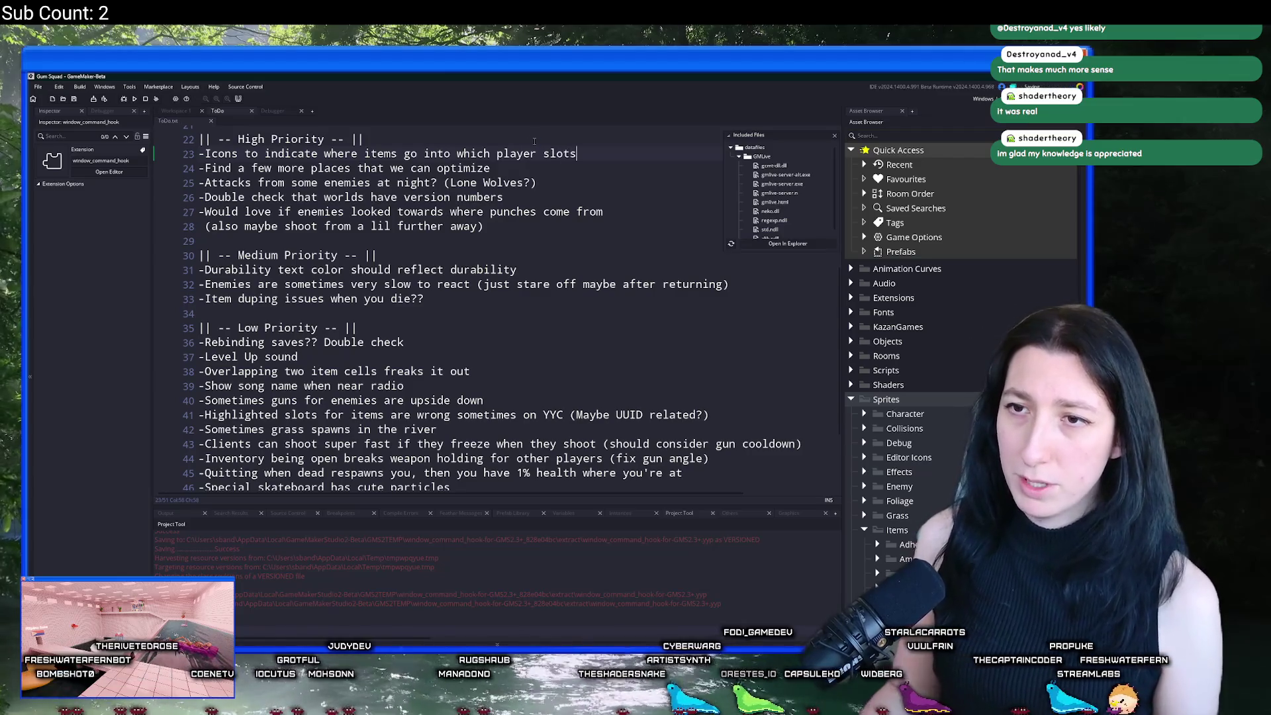
key("alt+Tab")
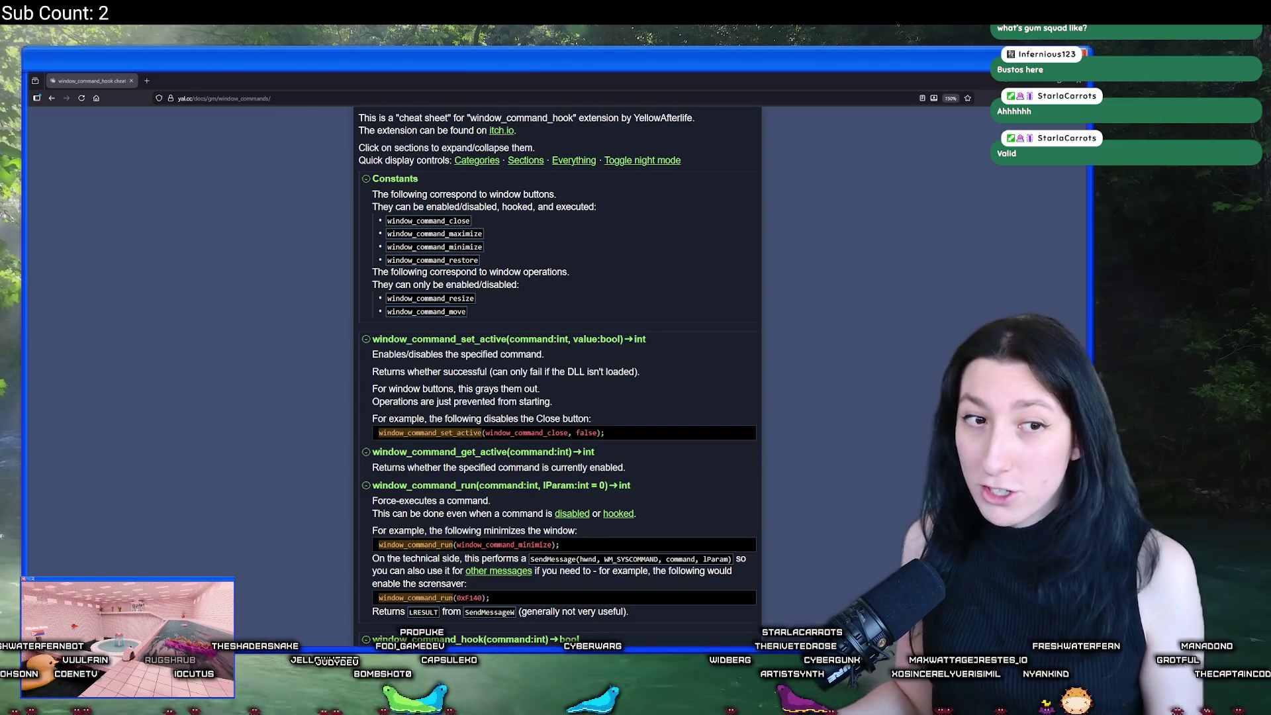
Step: Read through the cheat sheet and toggle the docs page to light mode and back to night mode
scroll(380, 318, "down", 6)
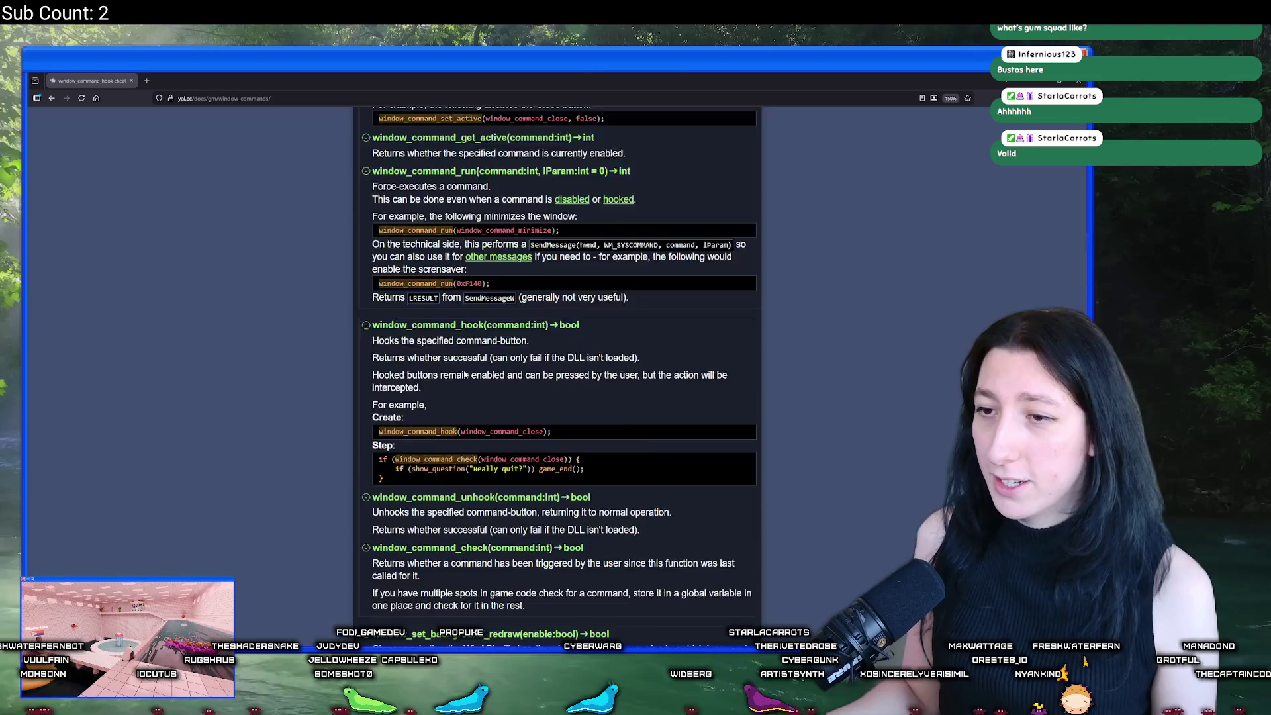
scroll(311, 359, "down", 2)
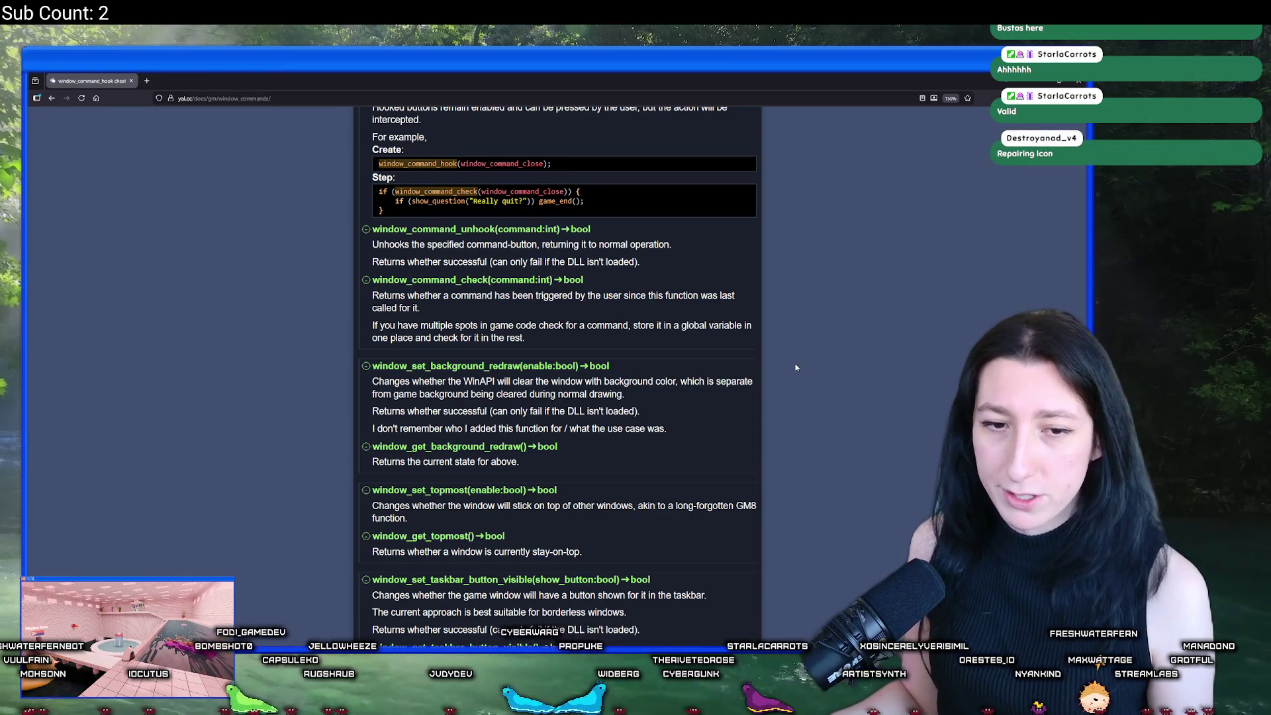
scroll(808, 291, "up", 1)
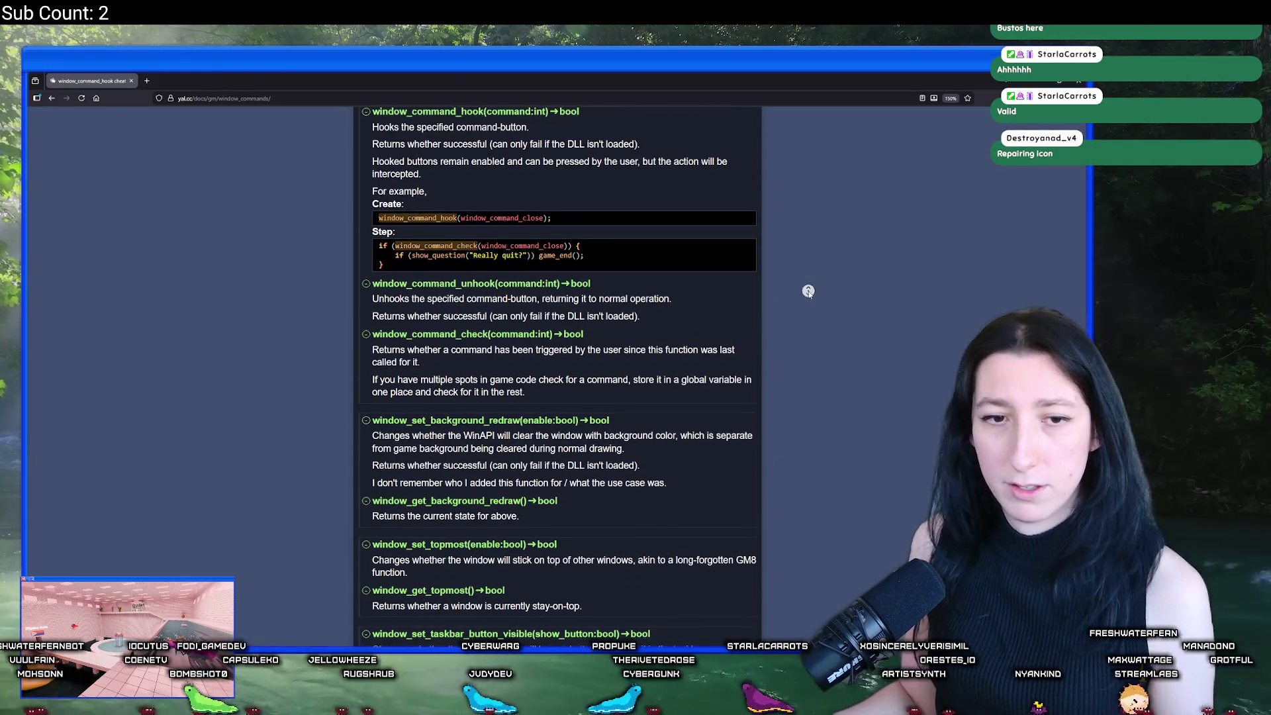
scroll(801, 287, "up", 3)
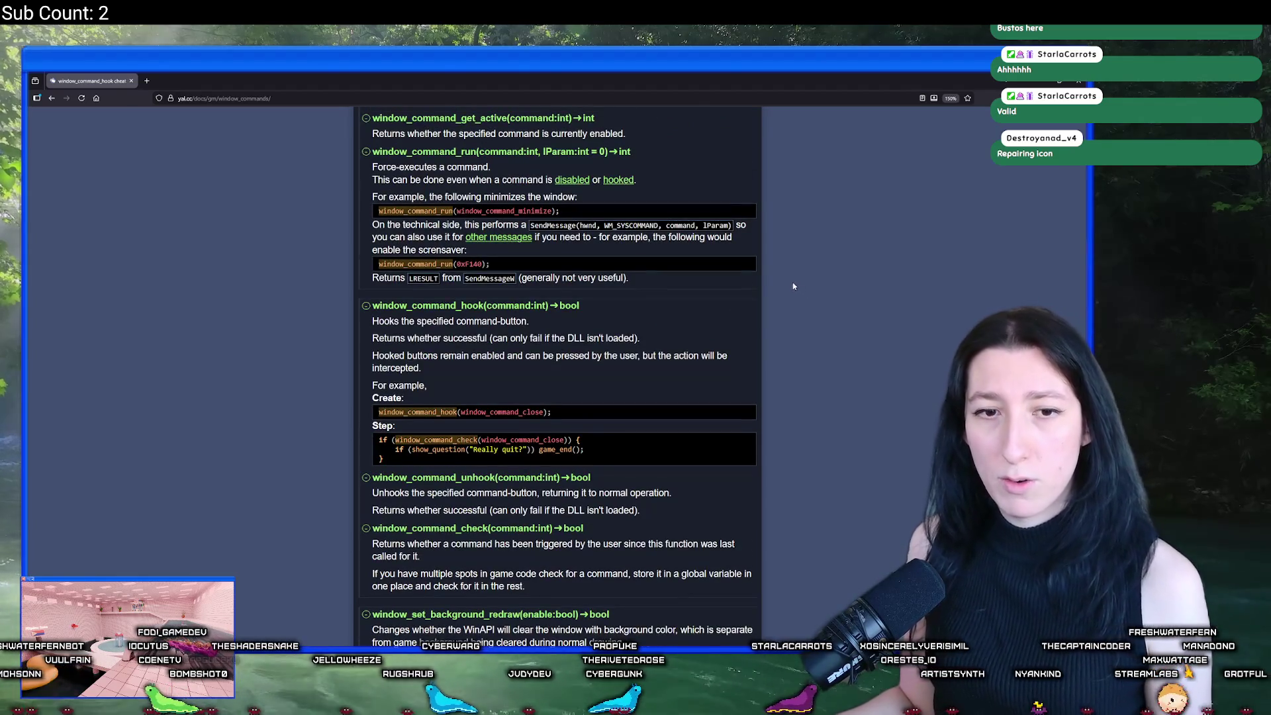
scroll(778, 276, "up", 2)
scroll(777, 276, "up", 2)
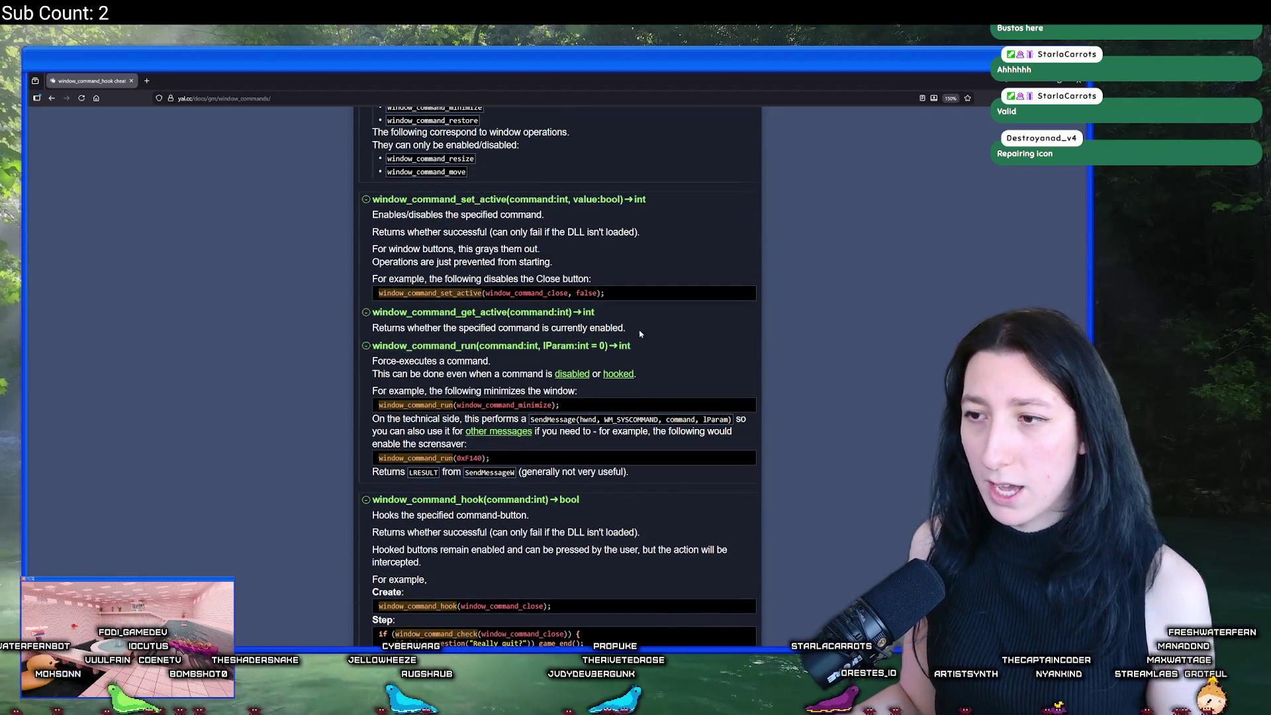
scroll(582, 365, "up", 2)
scroll(543, 318, "down", 11)
scroll(498, 269, "down", 4)
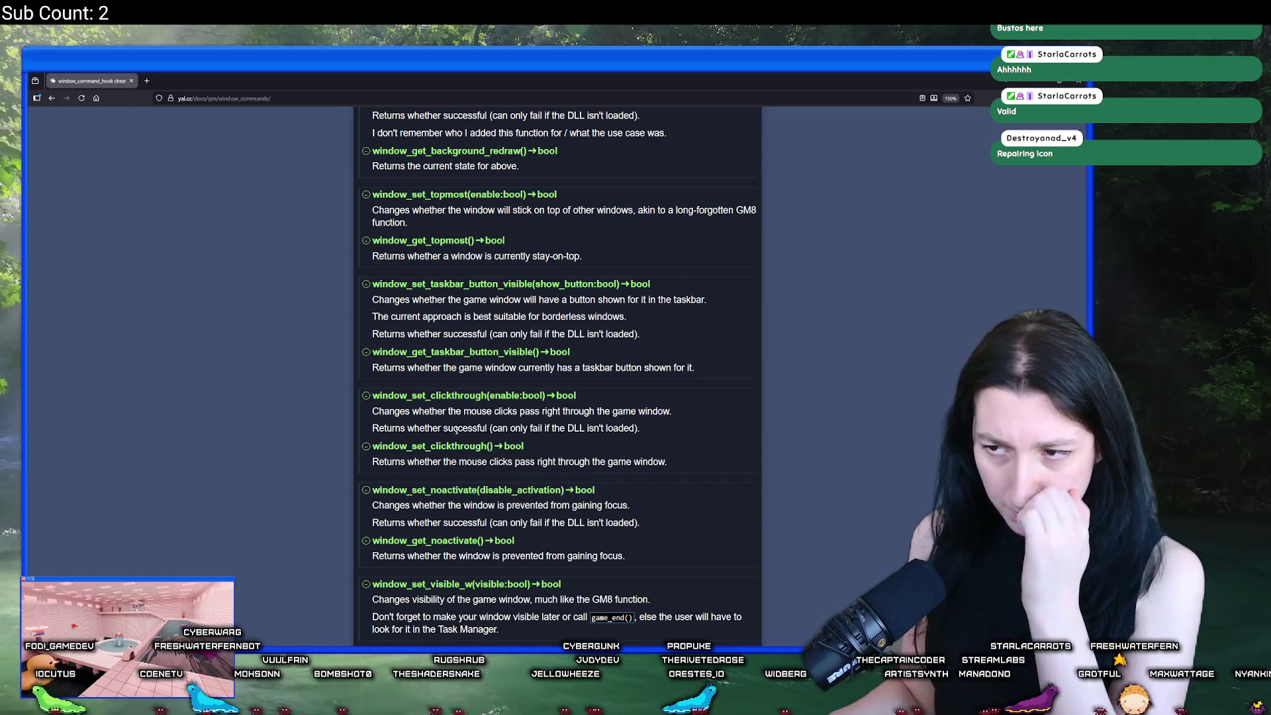
scroll(454, 432, "up", 15)
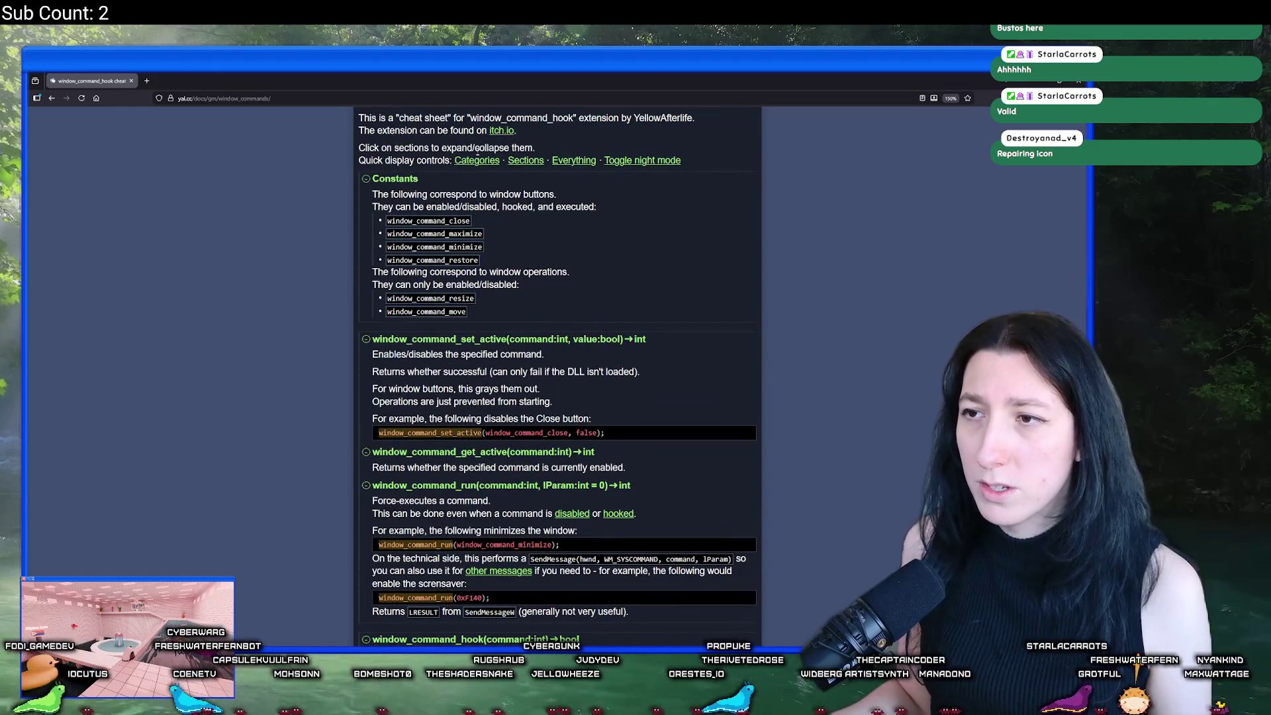
left_click(629, 160)
left_click(630, 162)
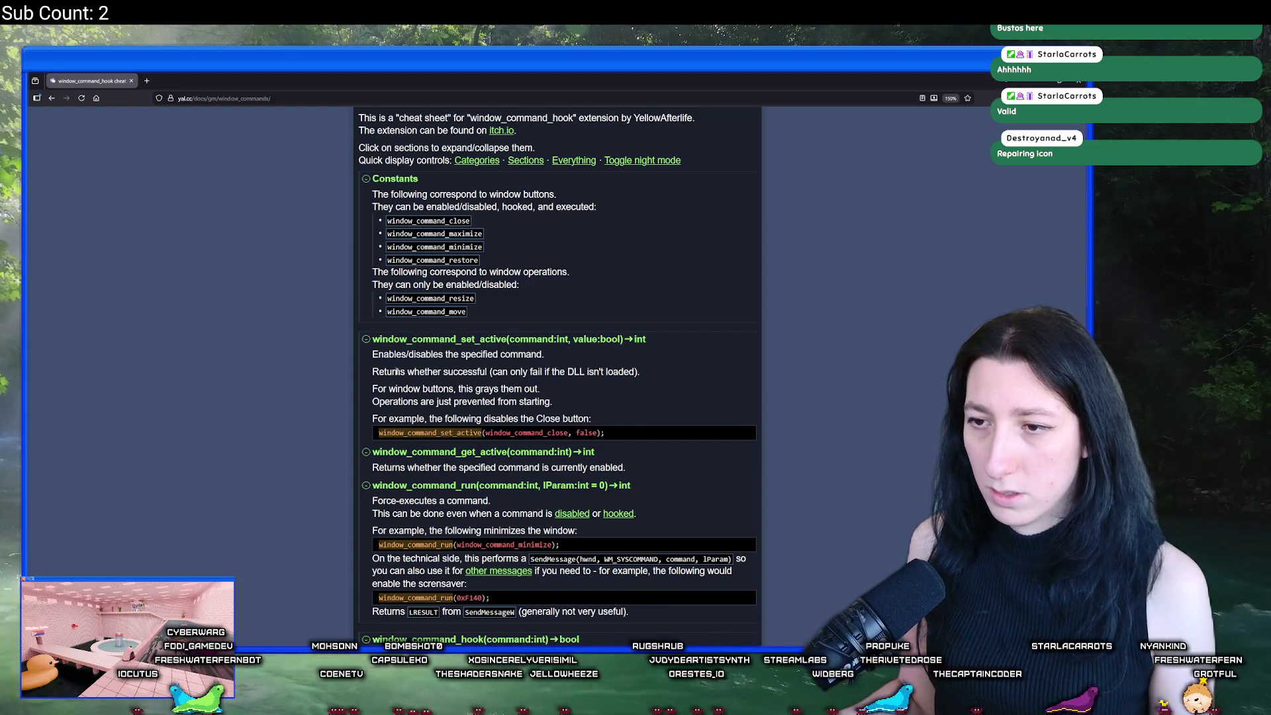
Step: Select the window_command_set_active example line that disables the Close button
triple_click(603, 435)
key("ctrl+c")
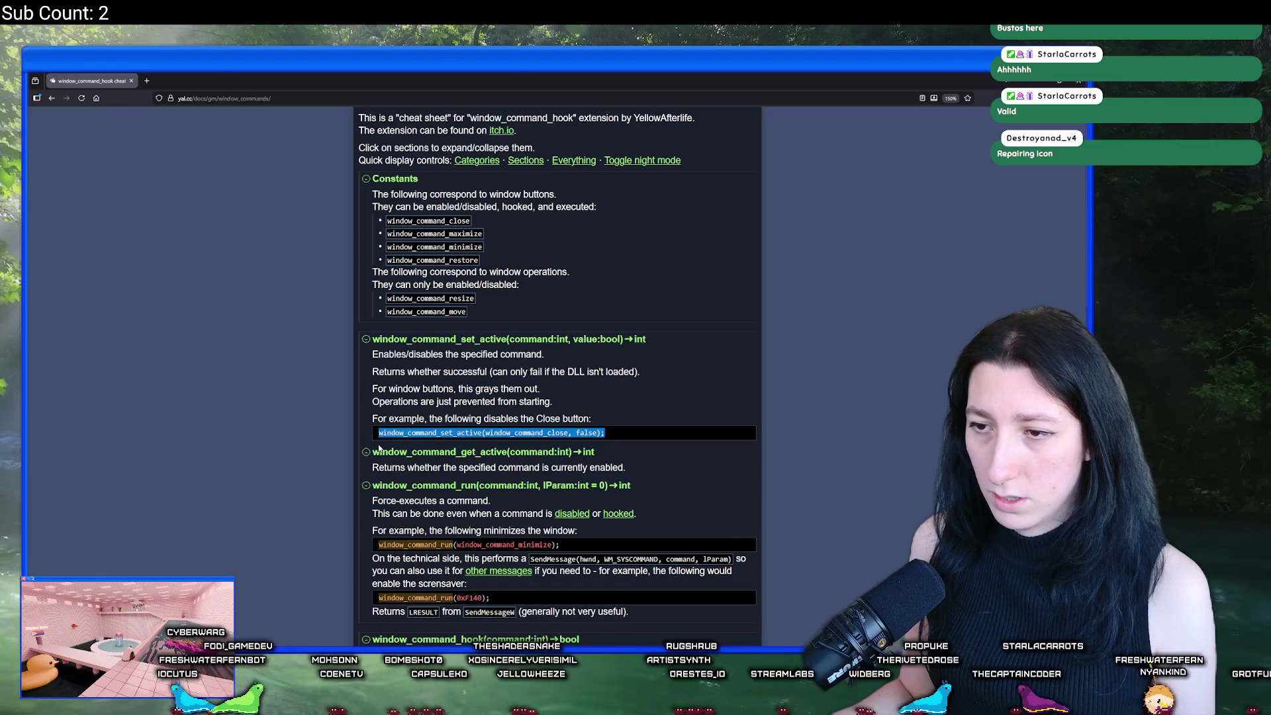
scroll(478, 376, "down", 5)
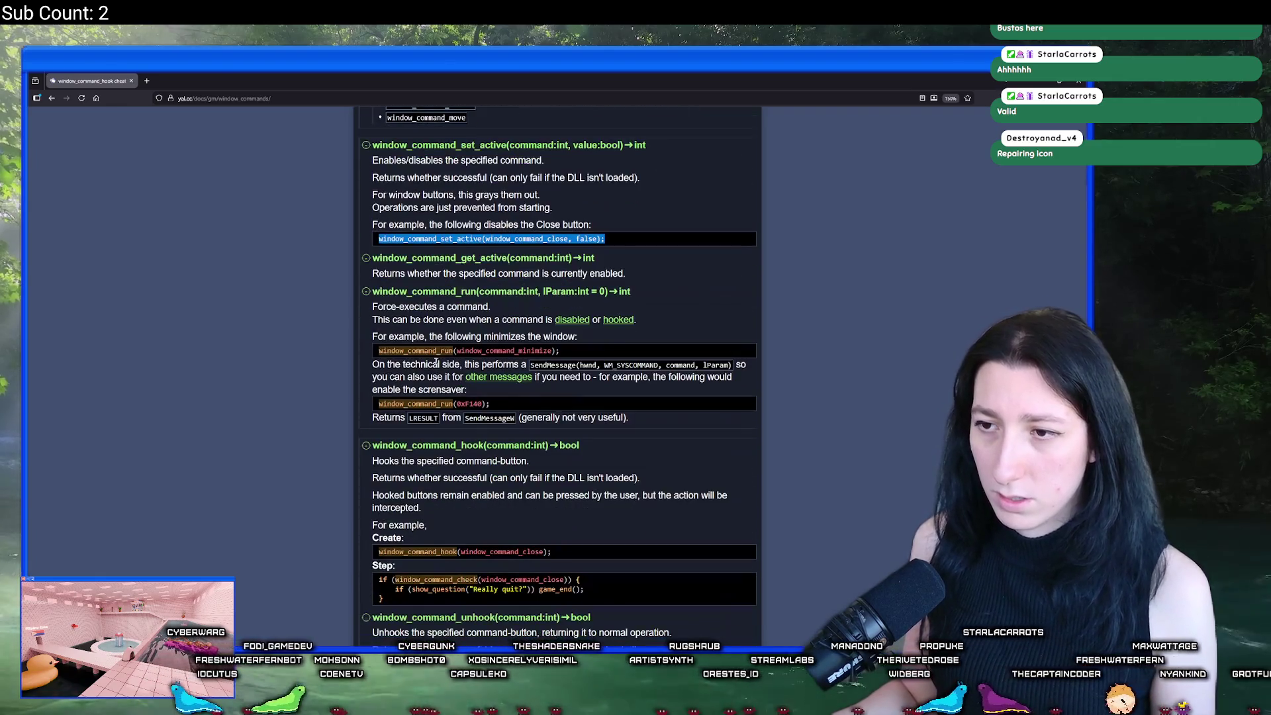
scroll(527, 317, "up", 4)
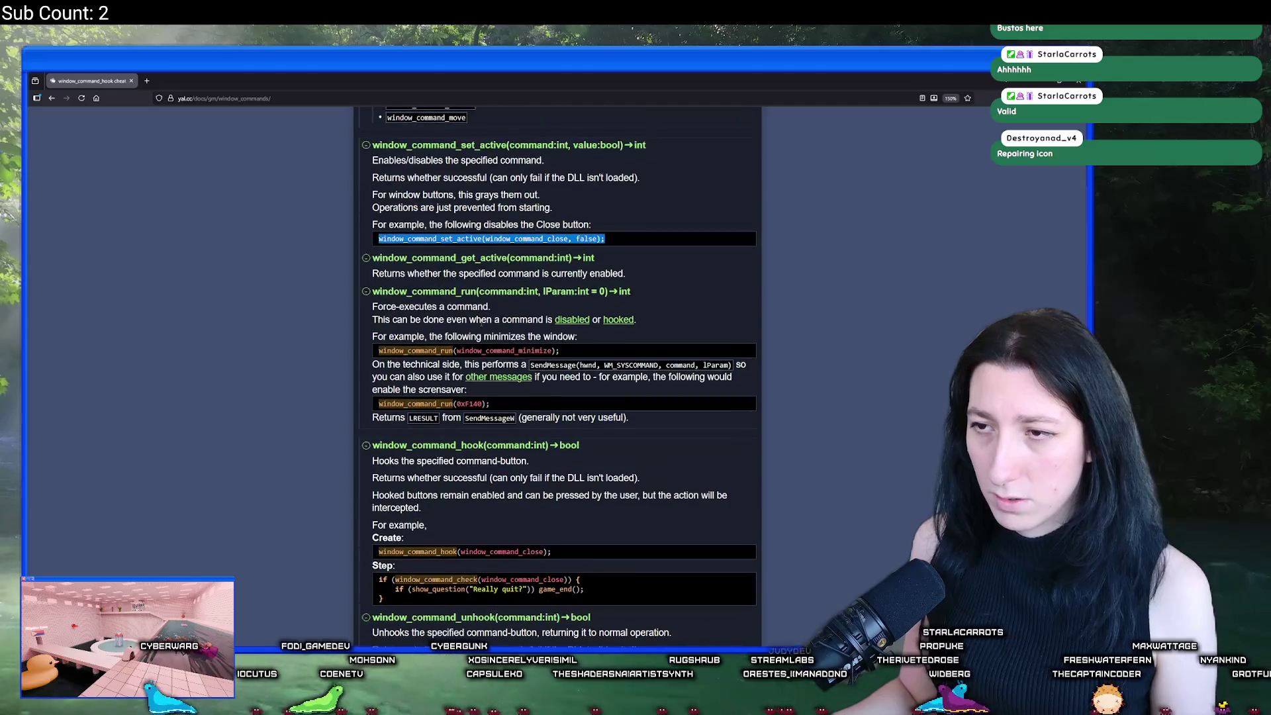
key("alt+Tab")
key("Tab")
key("Tab")
key("Tab")
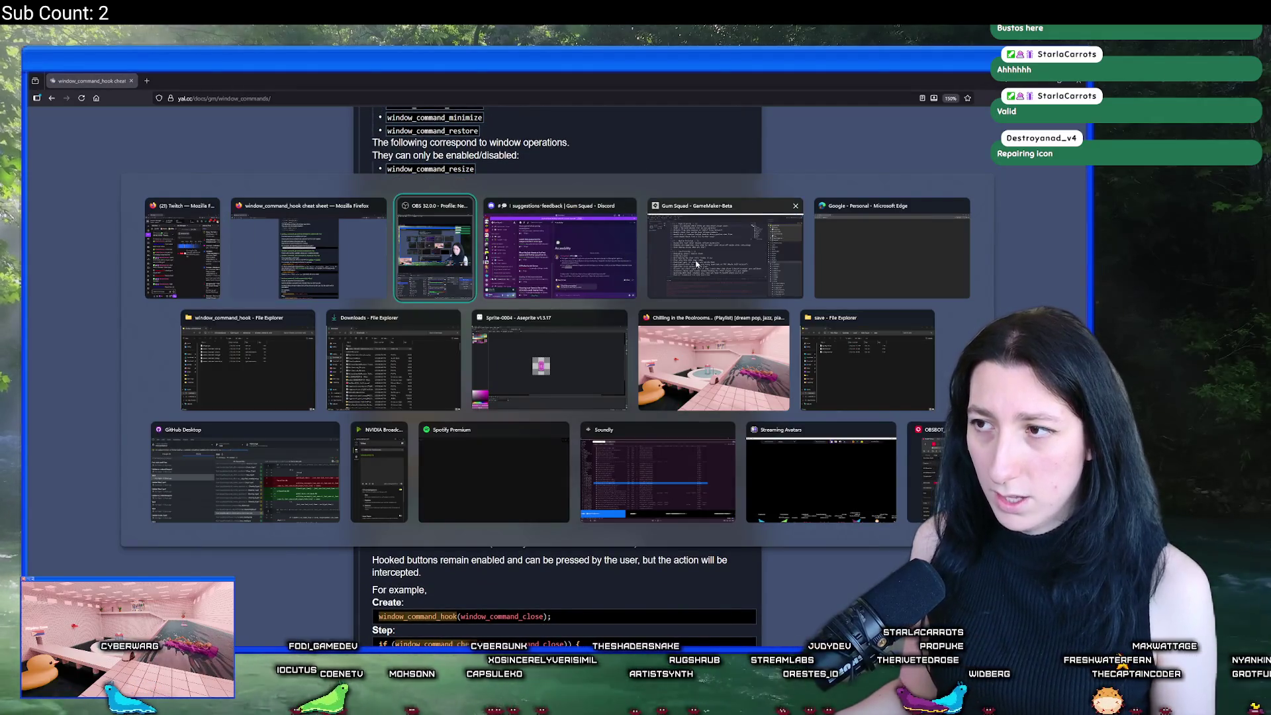
Step: Paste the set_active line onto line 3 of obj_boot's Create event
key("ctrl+t")
type("obj_")
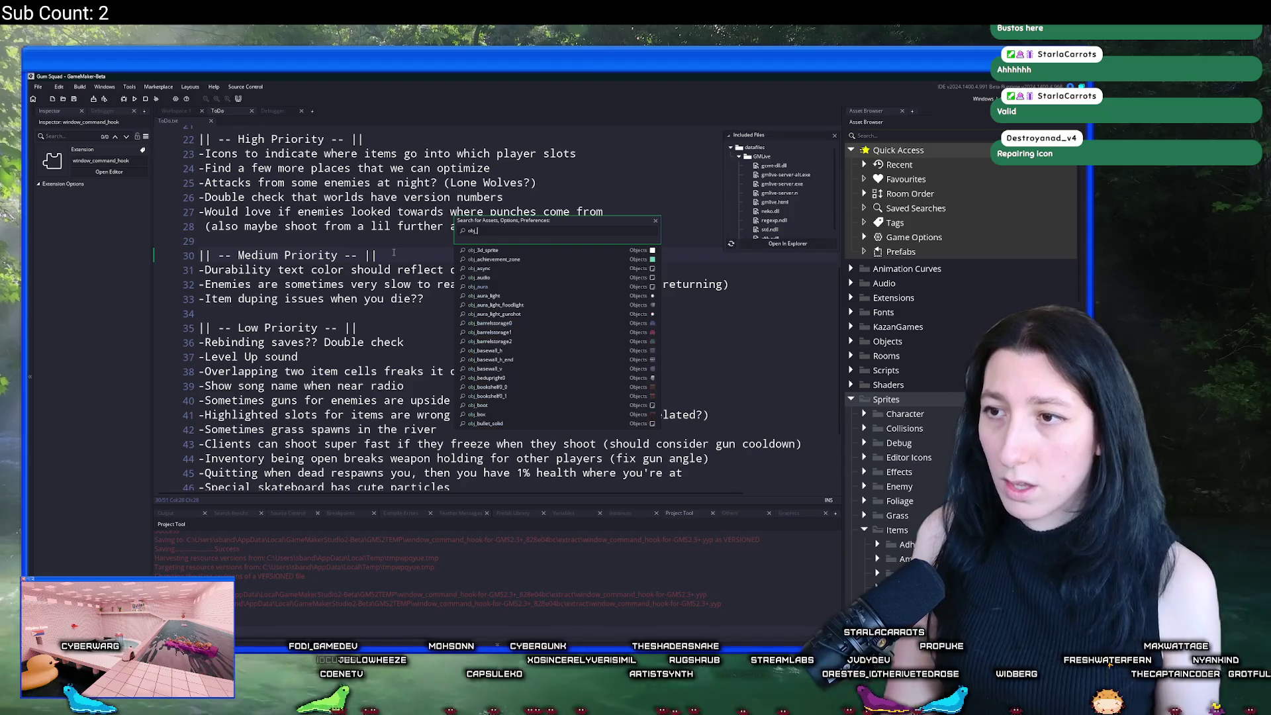
type("boot")
key("Return")
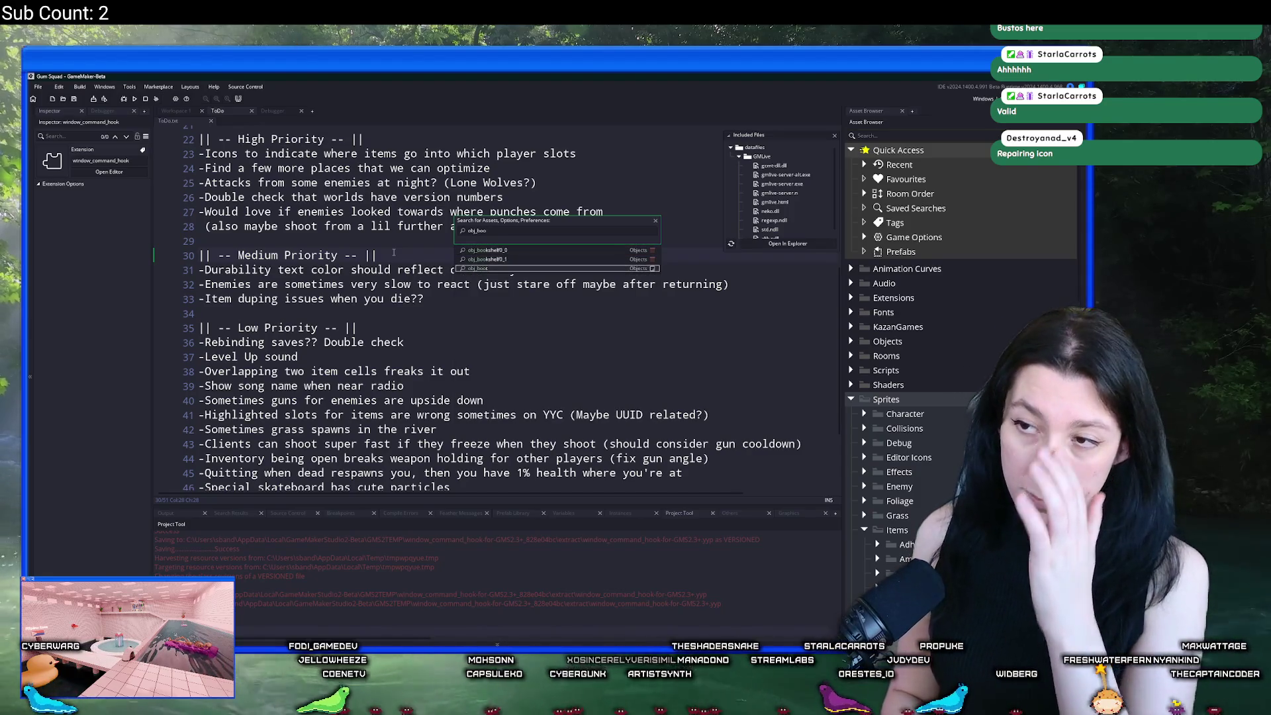
double_click(381, 228)
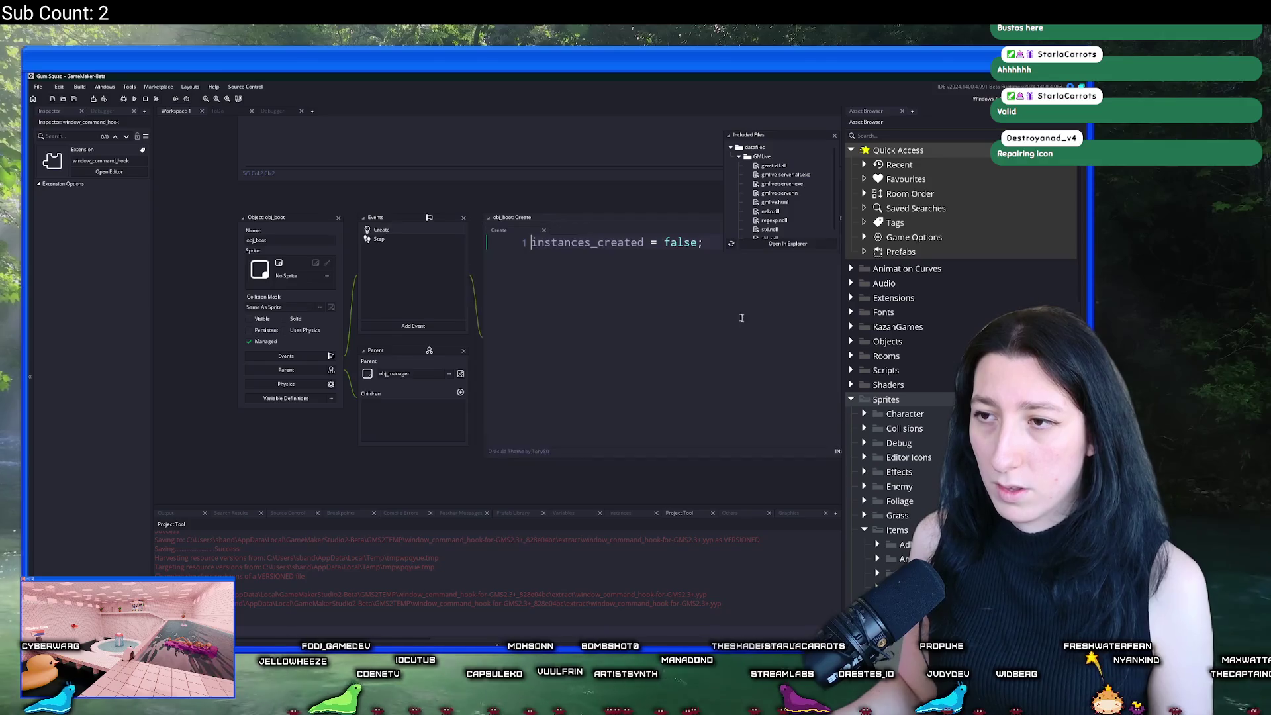
left_click(606, 274)
key("ctrl+v")
Step: Change window_command_close to window_command_minimize and run the game with F5
left_click_drag(660, 258, 627, 259)
key("BackSpace")
type("m")
key("BackSpace")
type("mini")
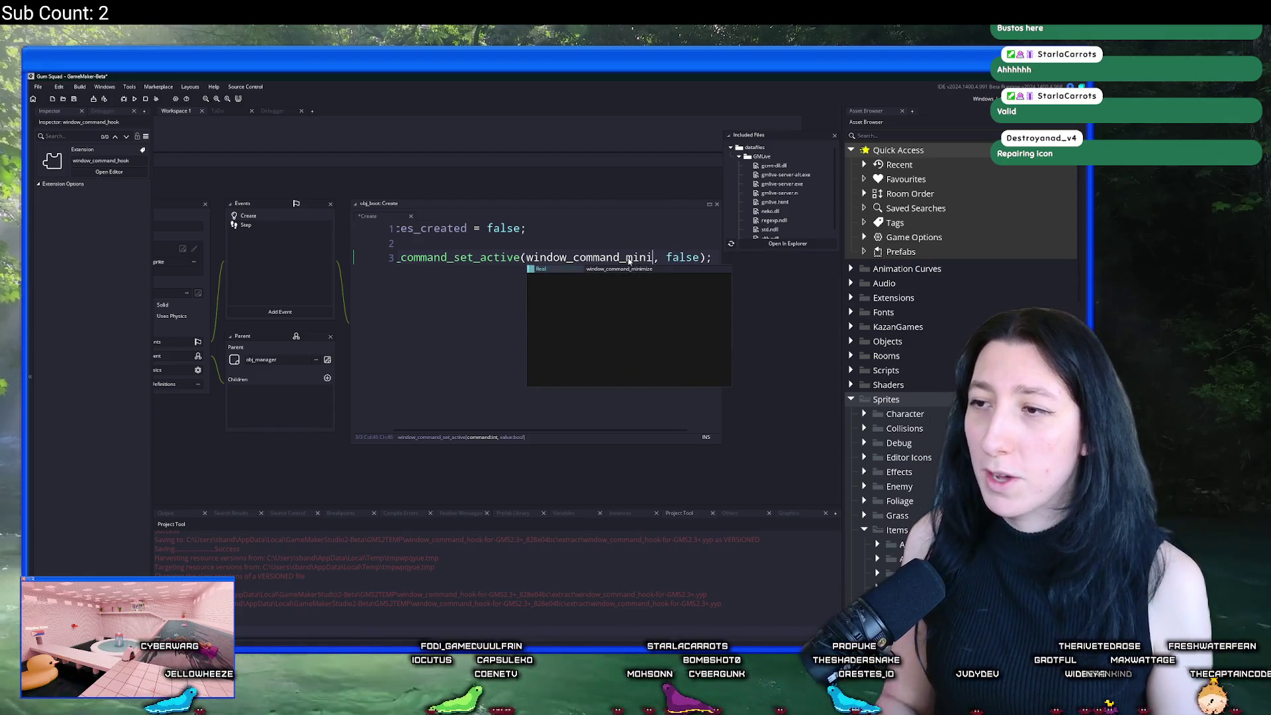
key("Return")
left_click(665, 258)
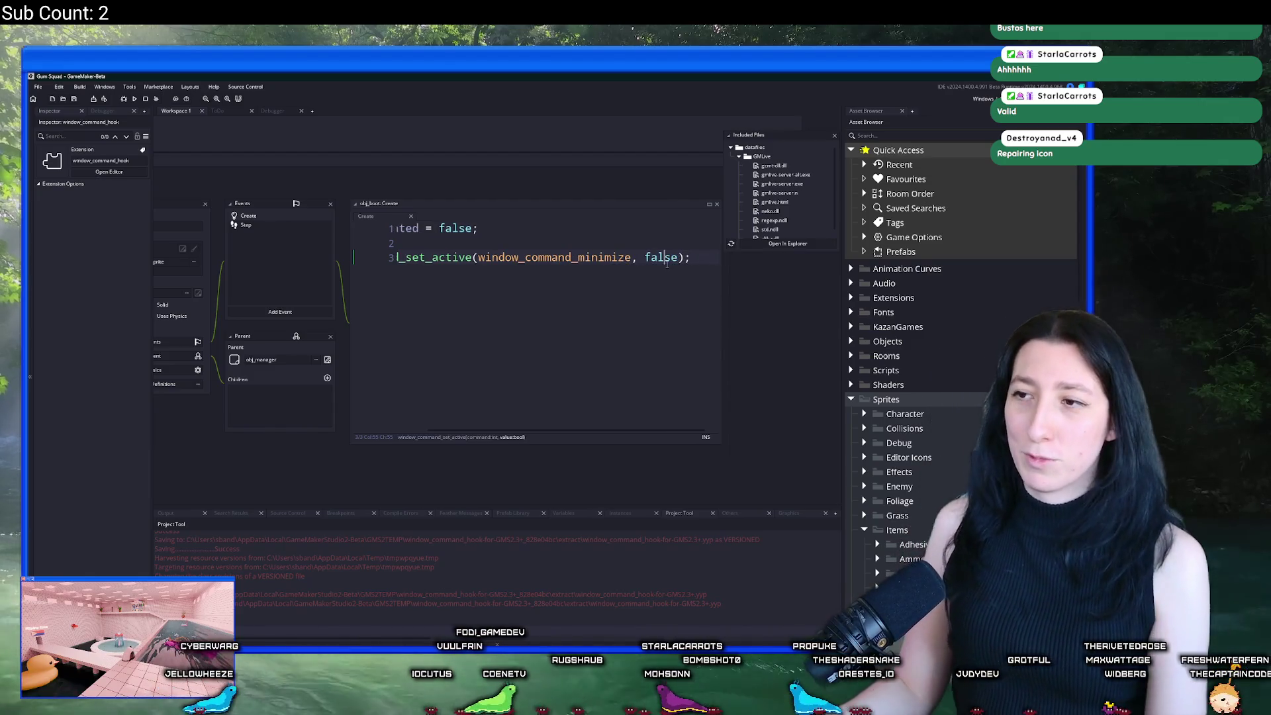
key("F5")
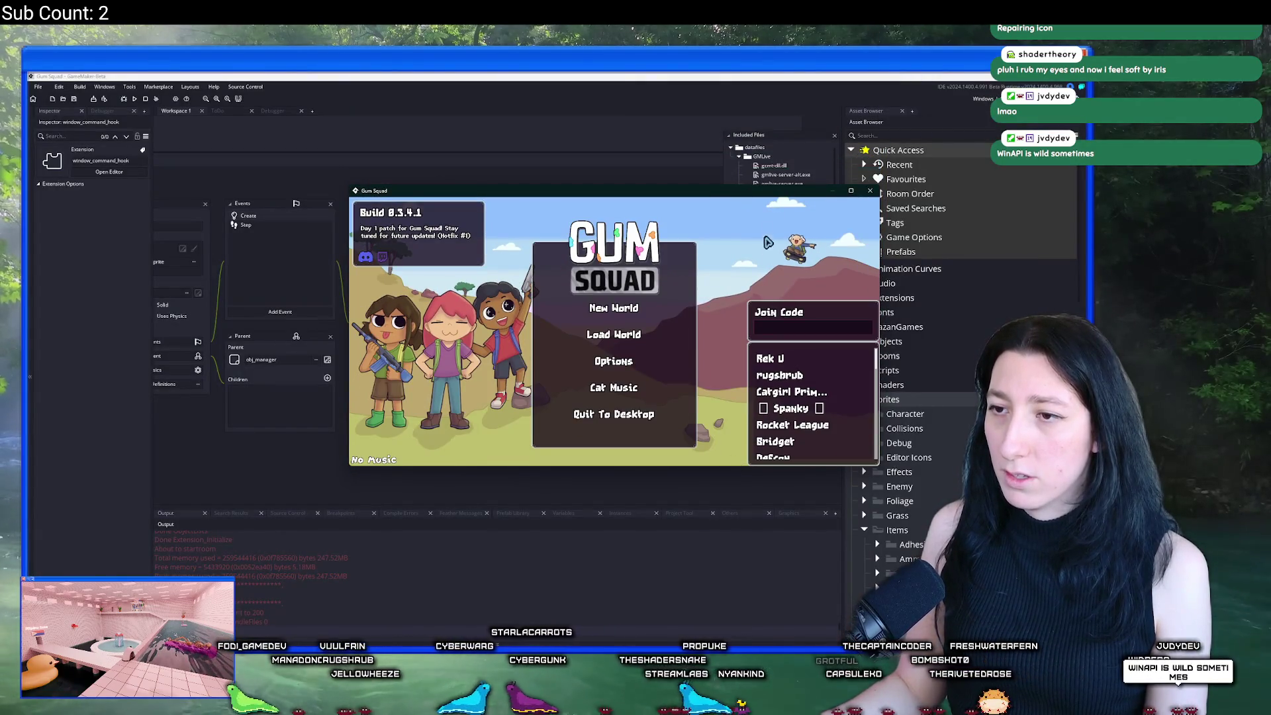
Step: Create a lobby on the MildWind world, confirm the window can't be minimized, then close the game
double_click(773, 198)
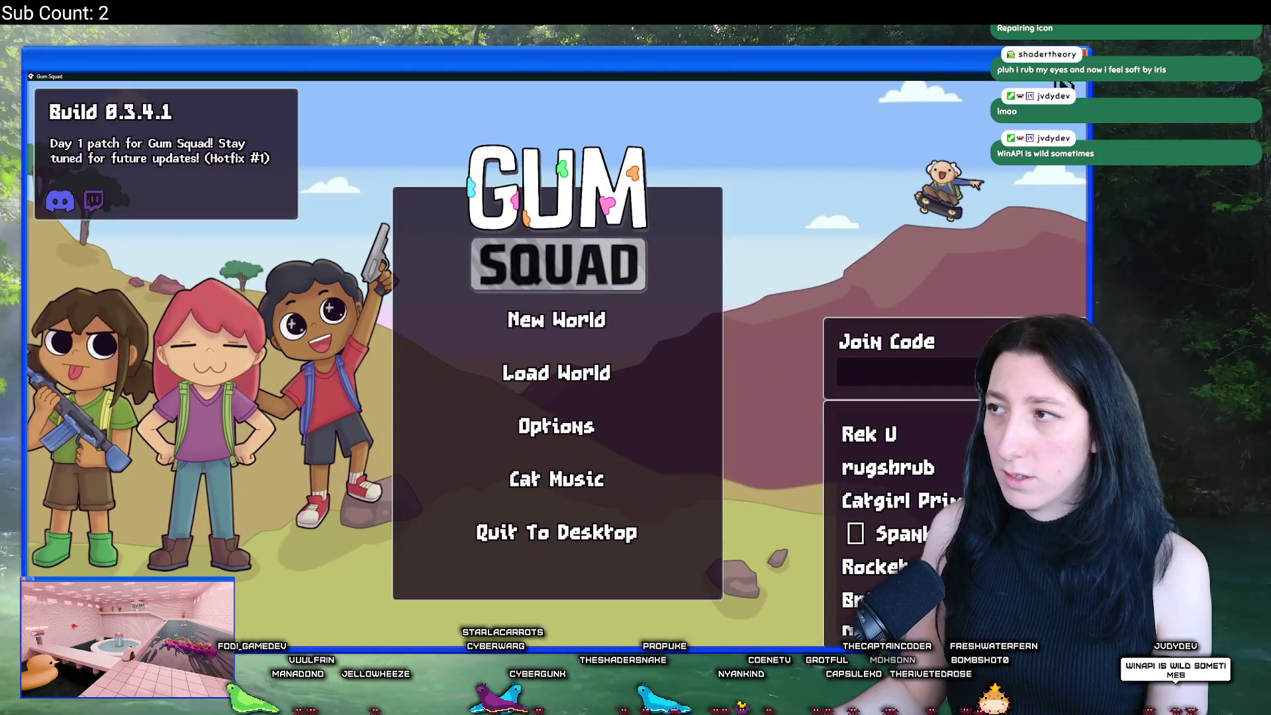
left_click_drag(1059, 86, 869, 125)
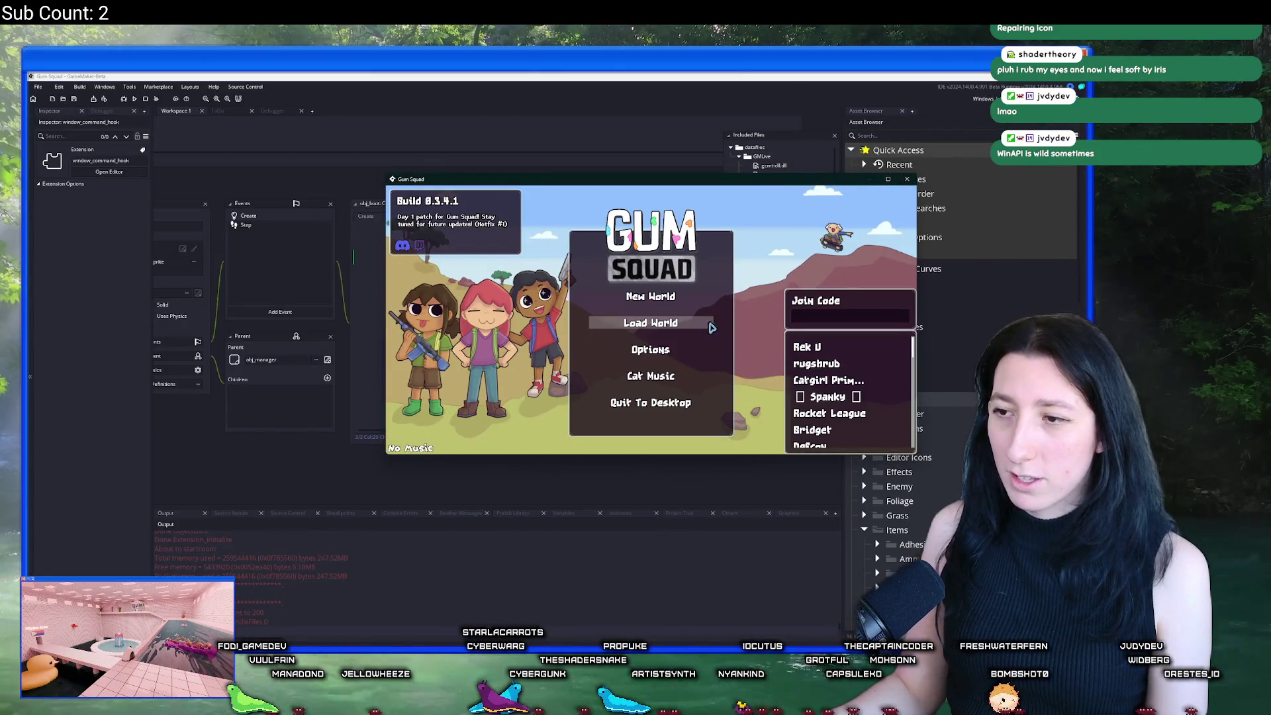
left_click(662, 321)
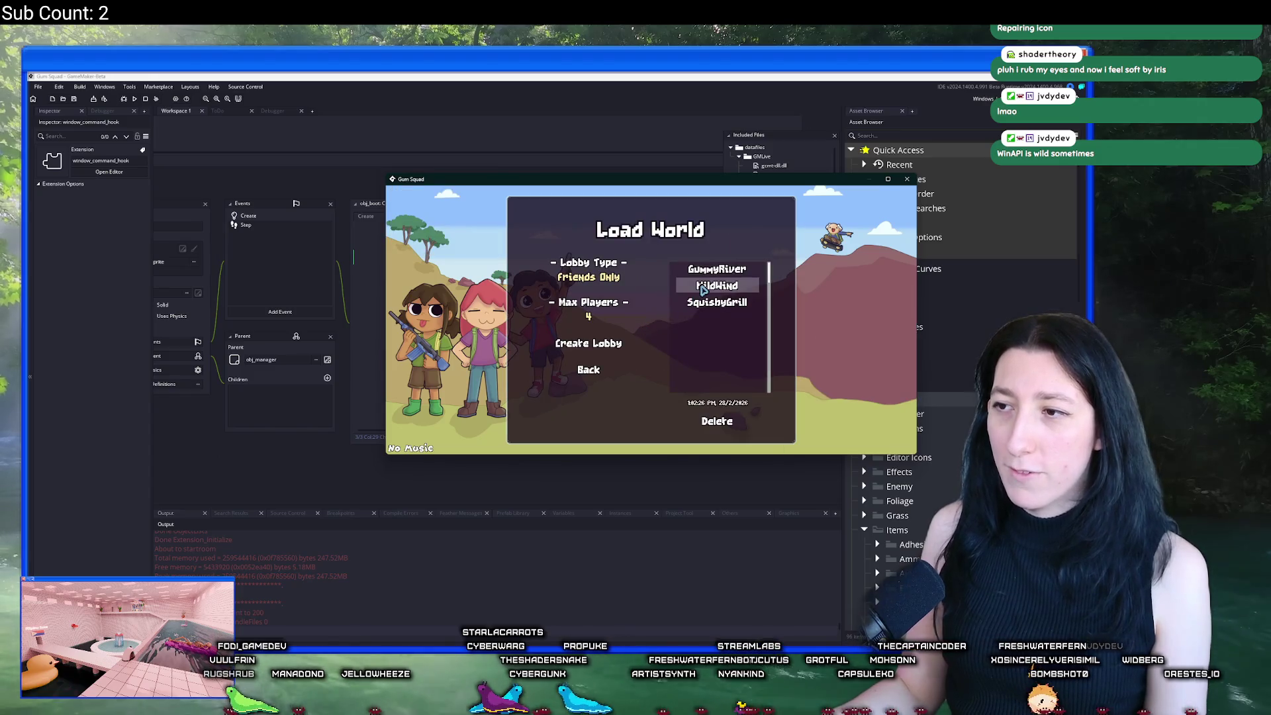
left_click(577, 344)
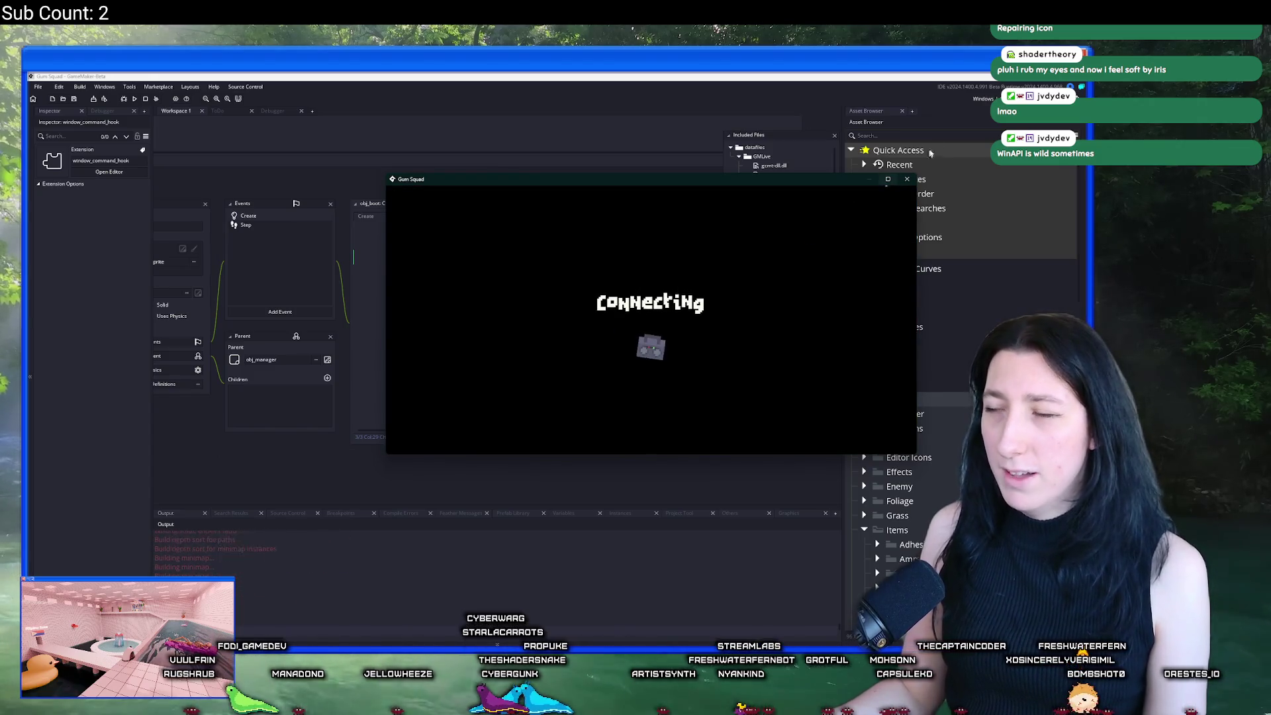
left_click(906, 179)
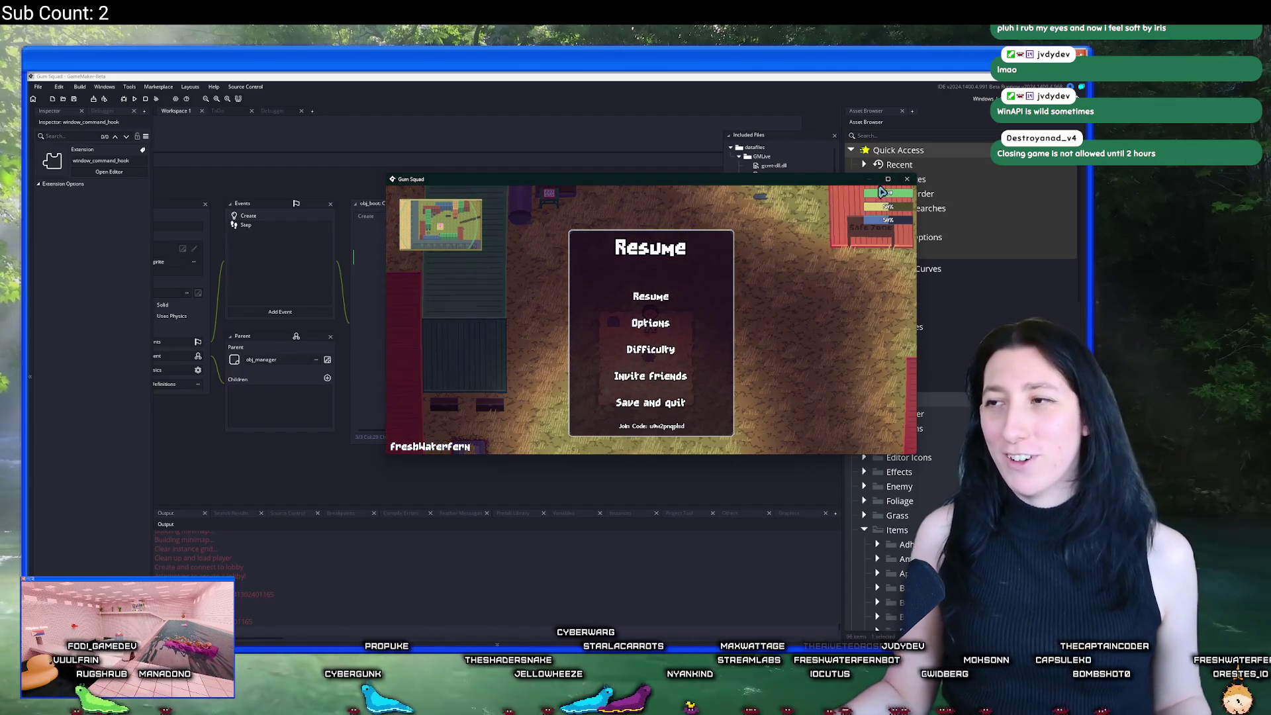
left_click(907, 179)
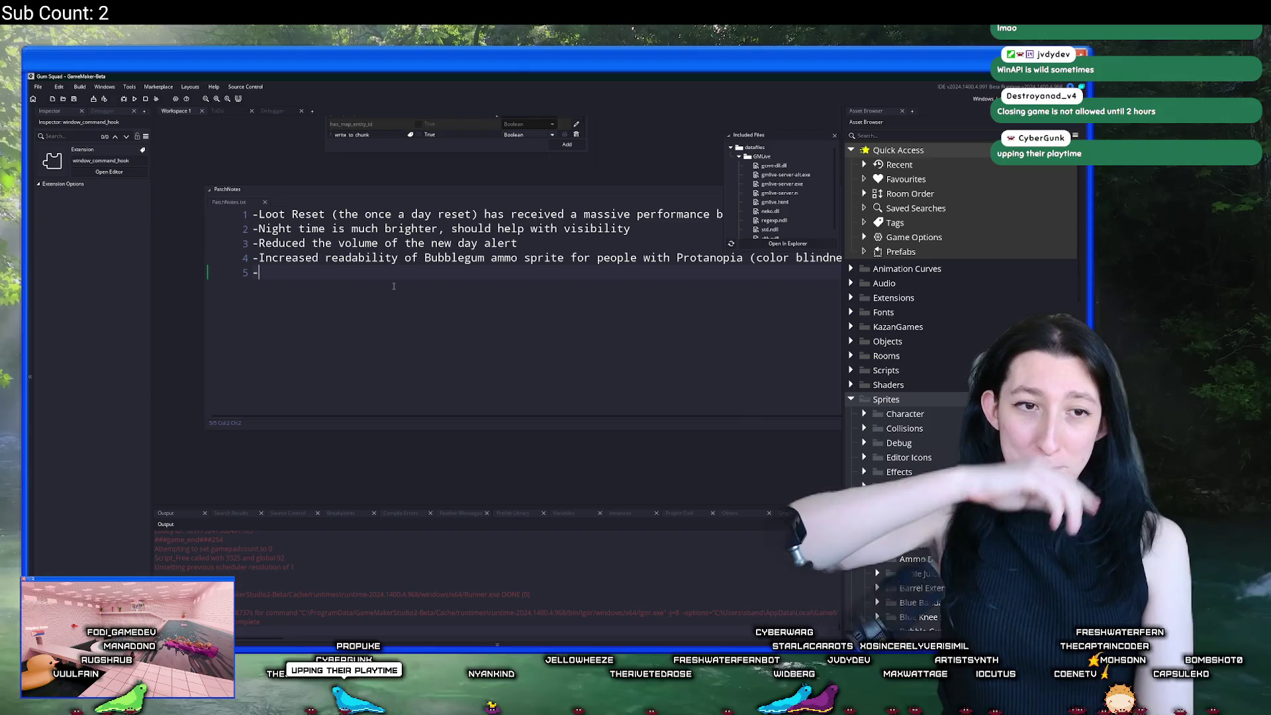
Step: Glance back at the browser docs, then return to GameMaker's PatchNotes
key("alt+Tab")
key("Tab")
scroll(303, 210, "up", 2)
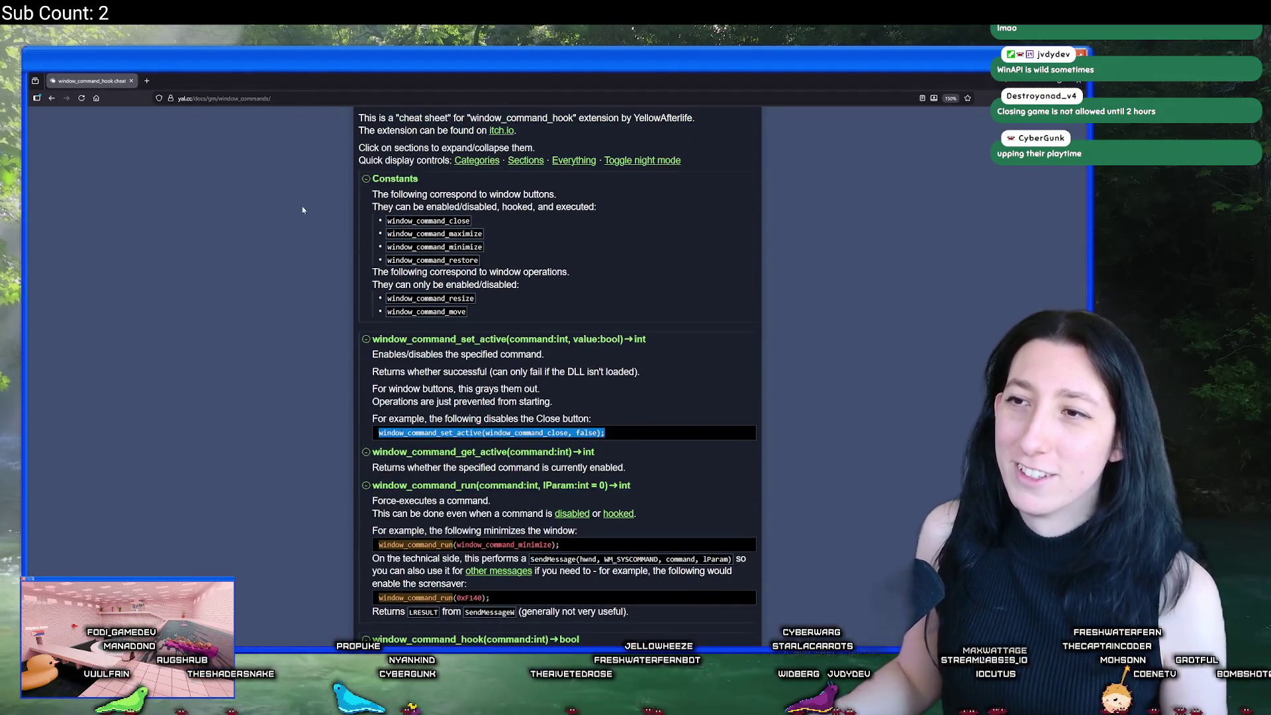
scroll(244, 145, "down", 5)
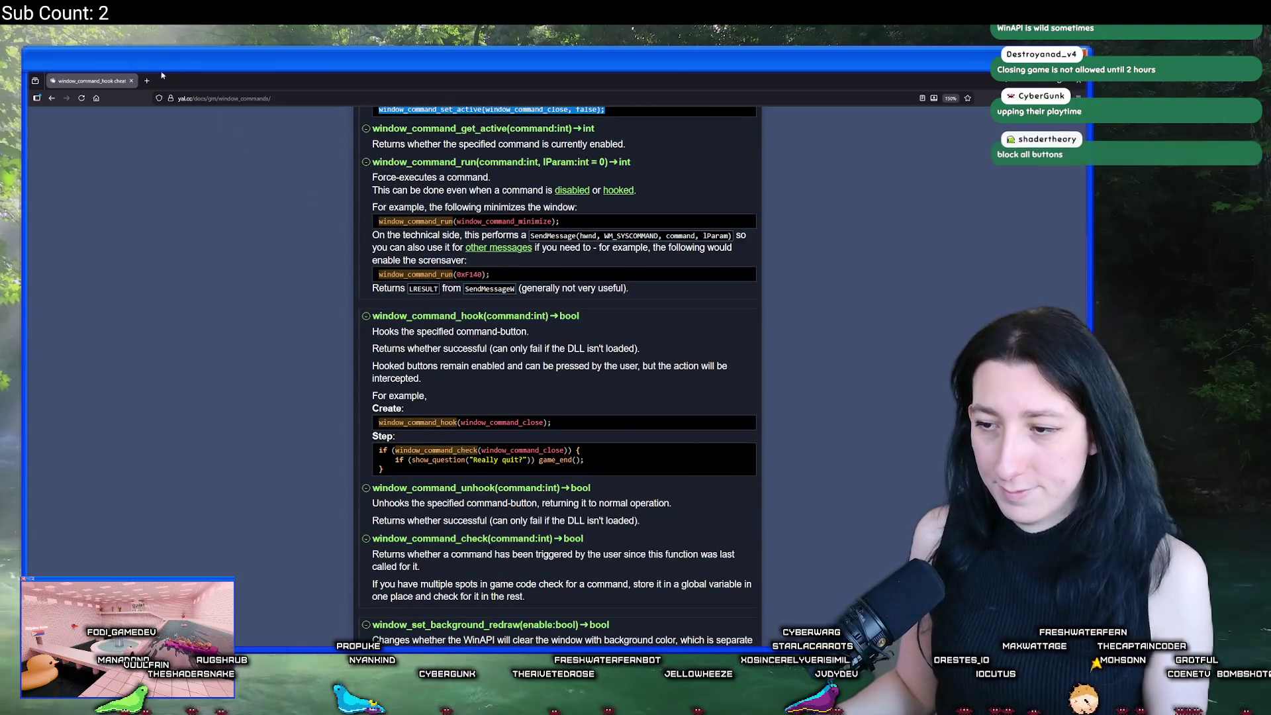
key("ctrl+t")
key("ctrl+w")
key("alt+Tab")
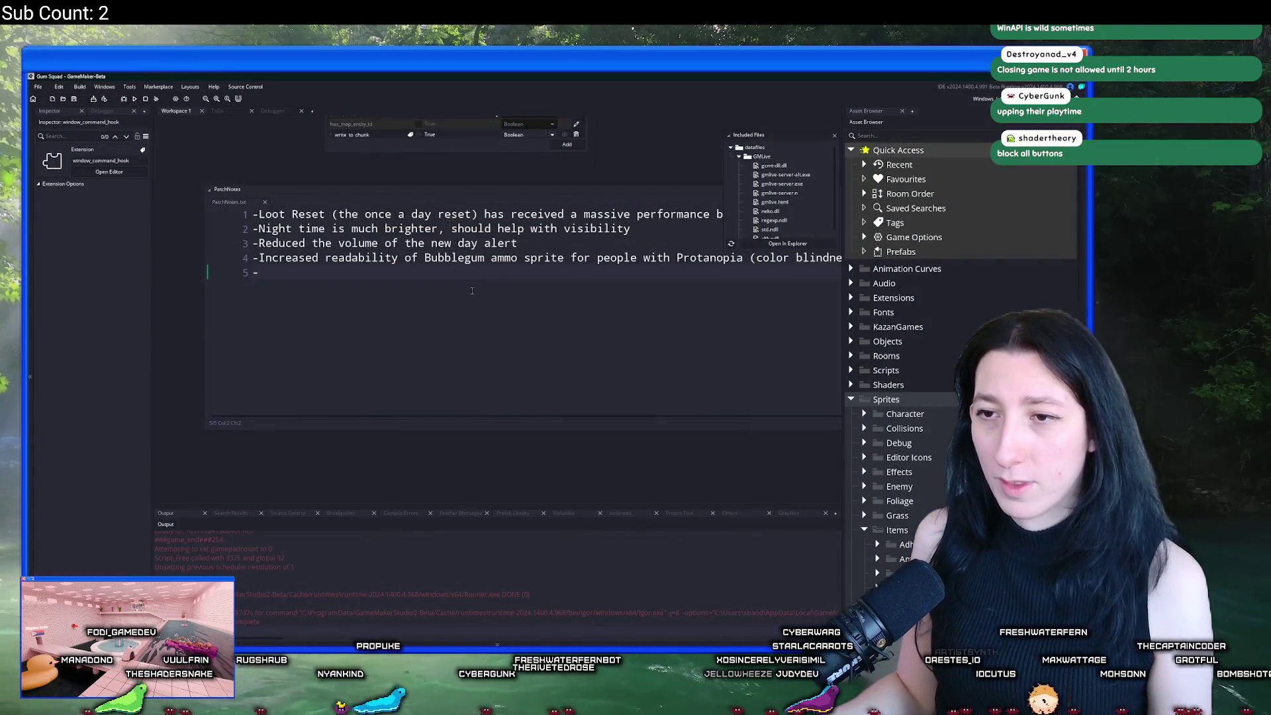
Step: Finish line 5 as '-Disabled windows minimize button' and begin line 6 with a dash
type("Fed")
key("BackSpace")
key("BackSpace")
key("BackSpace")
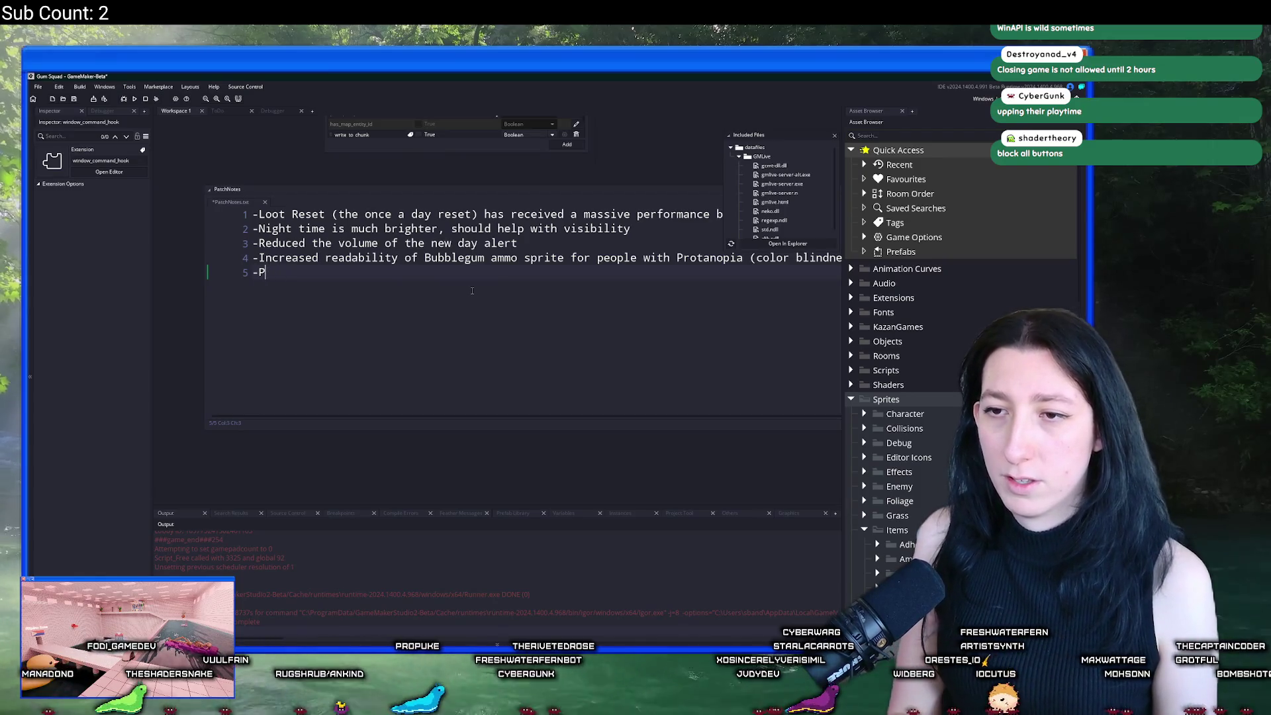
type("Disab")
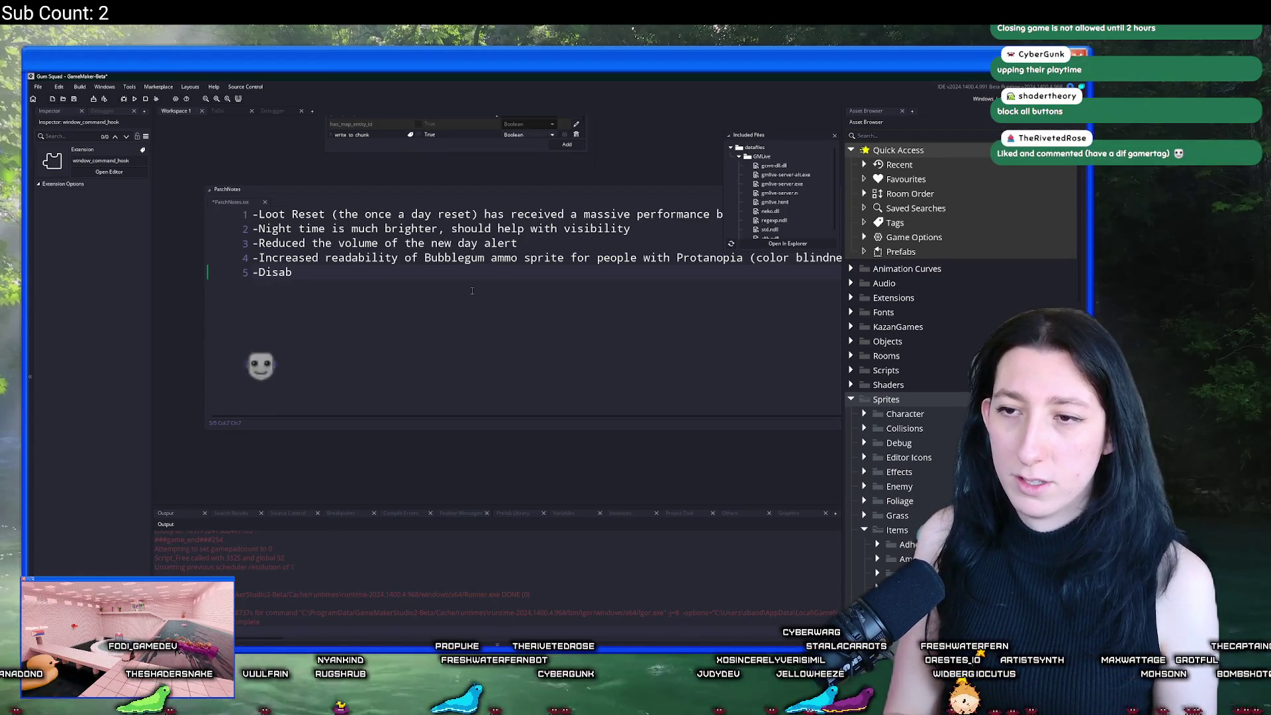
type("led windows ")
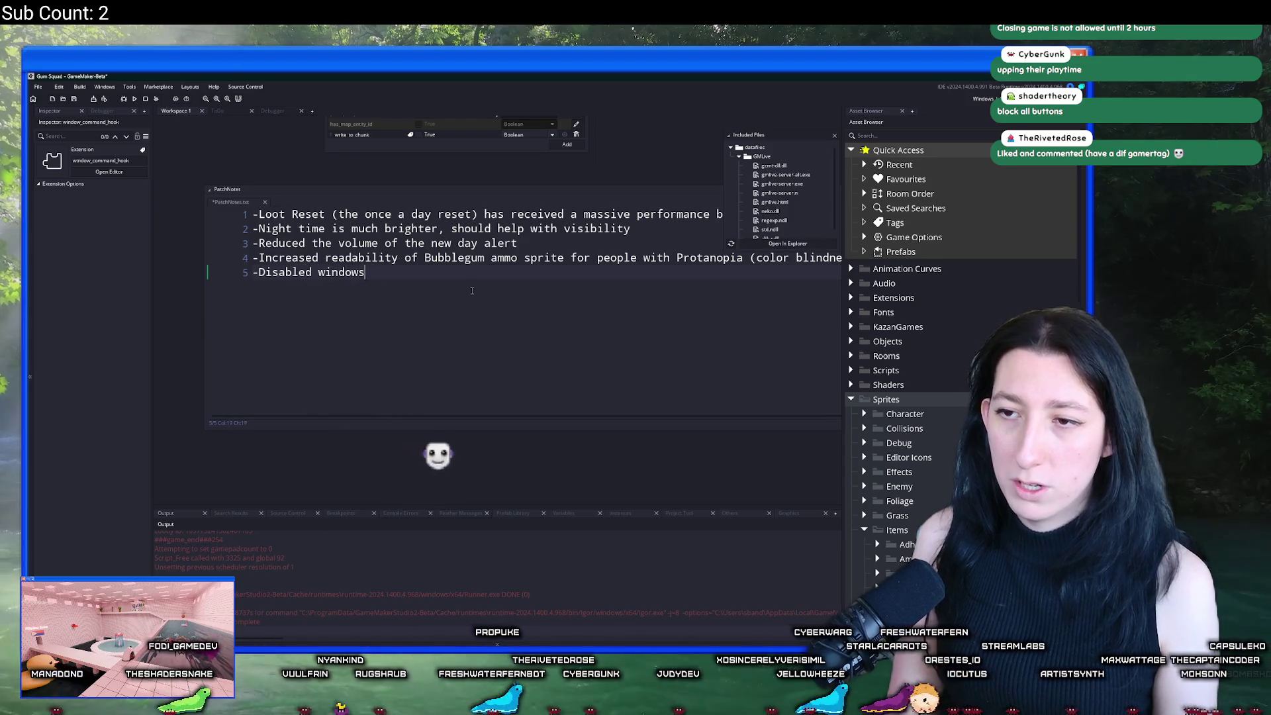
type("minimi")
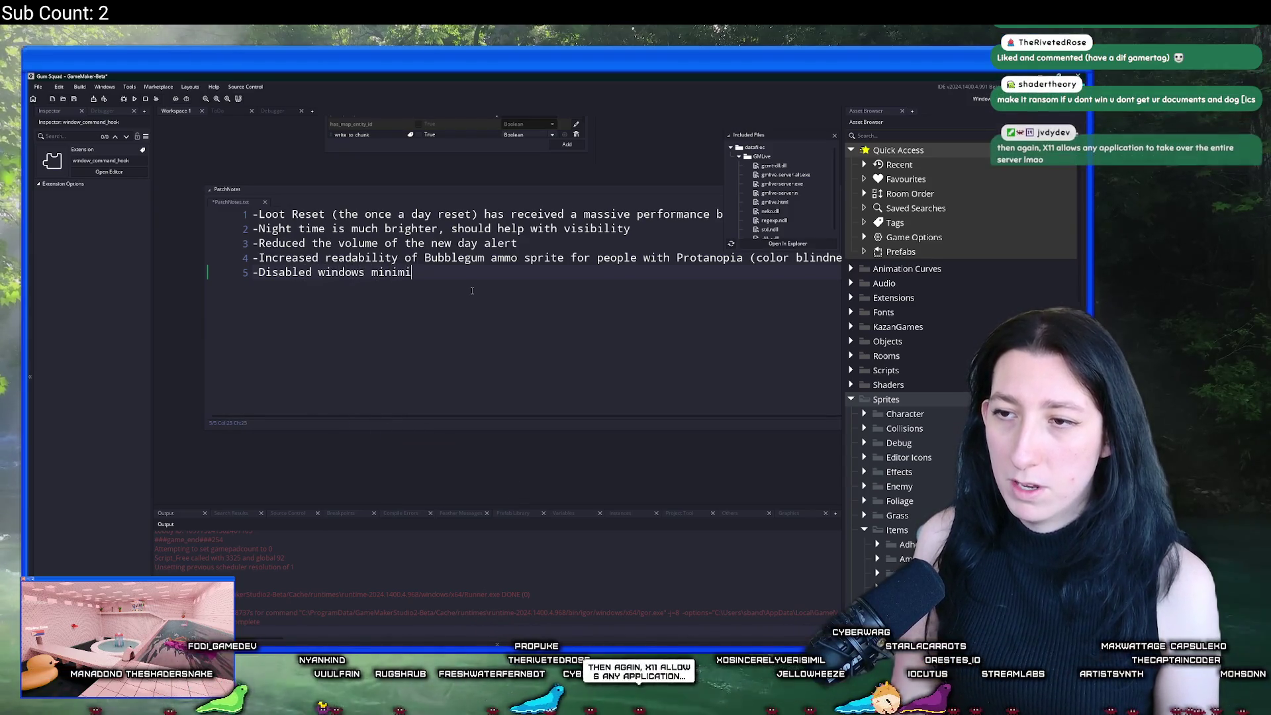
type("ze button")
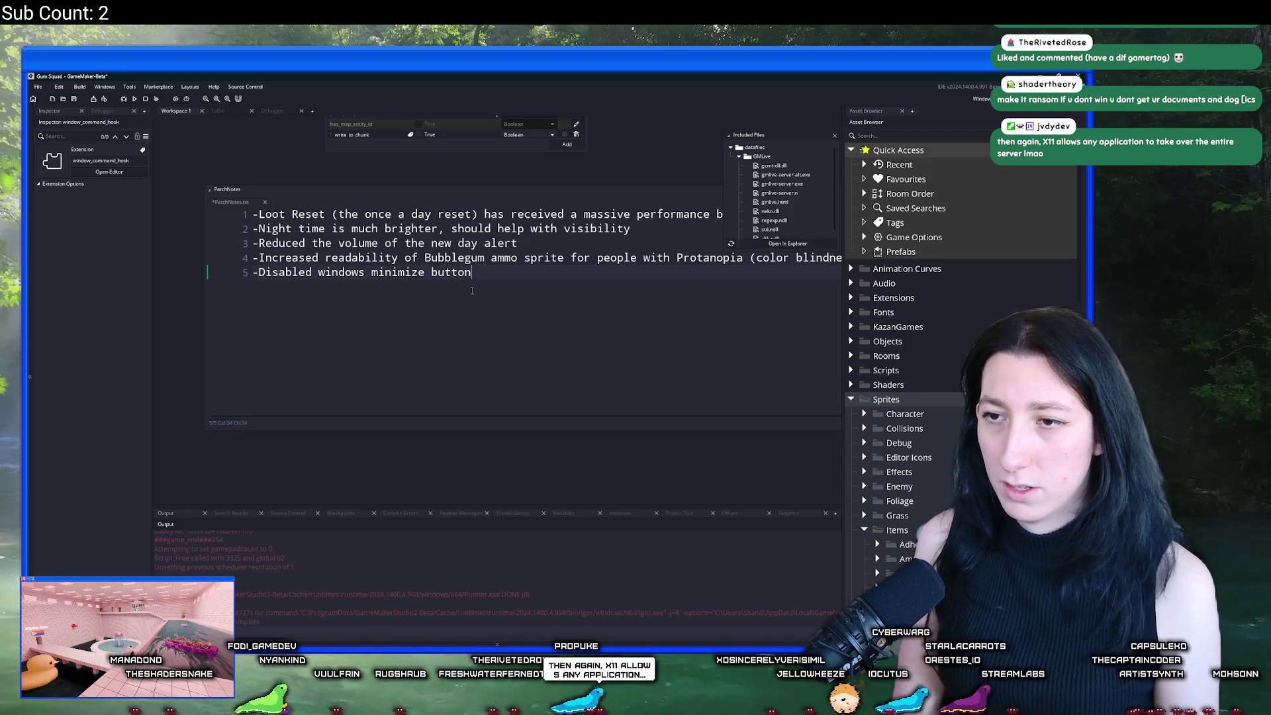
type("k")
key("BackSpace")
type("(")
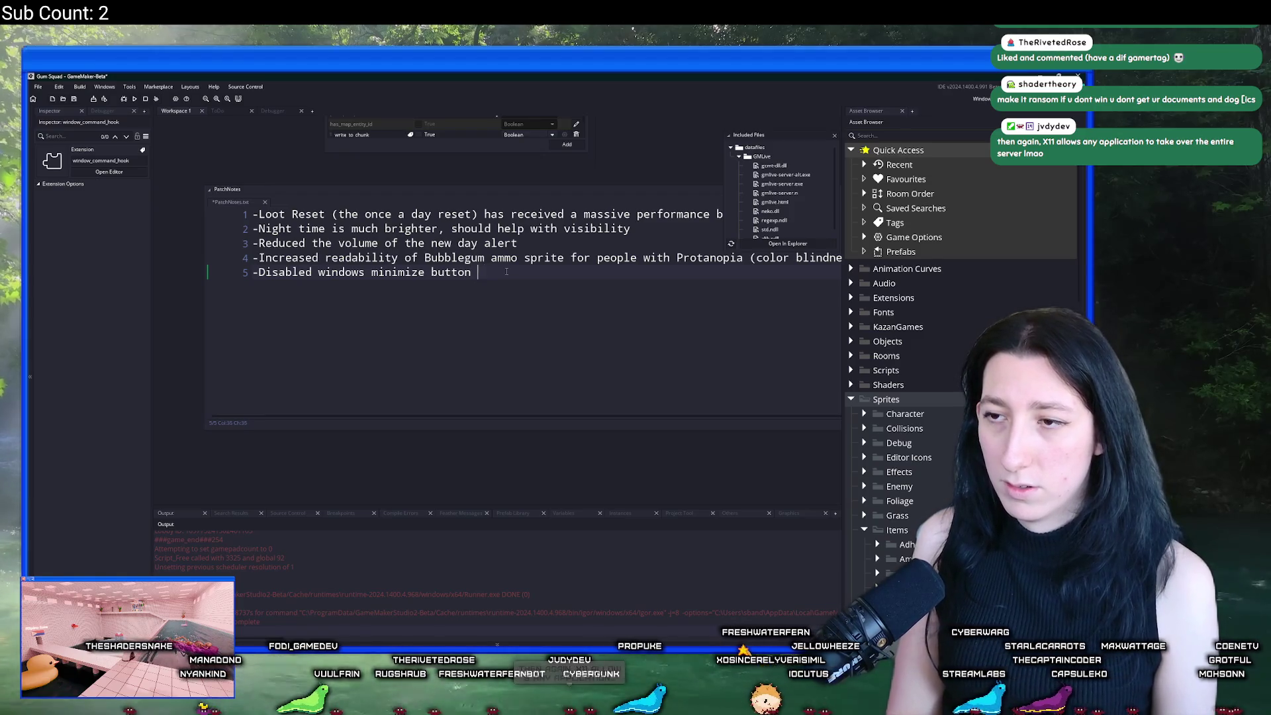
key("BackSpace")
key("BackSpace")
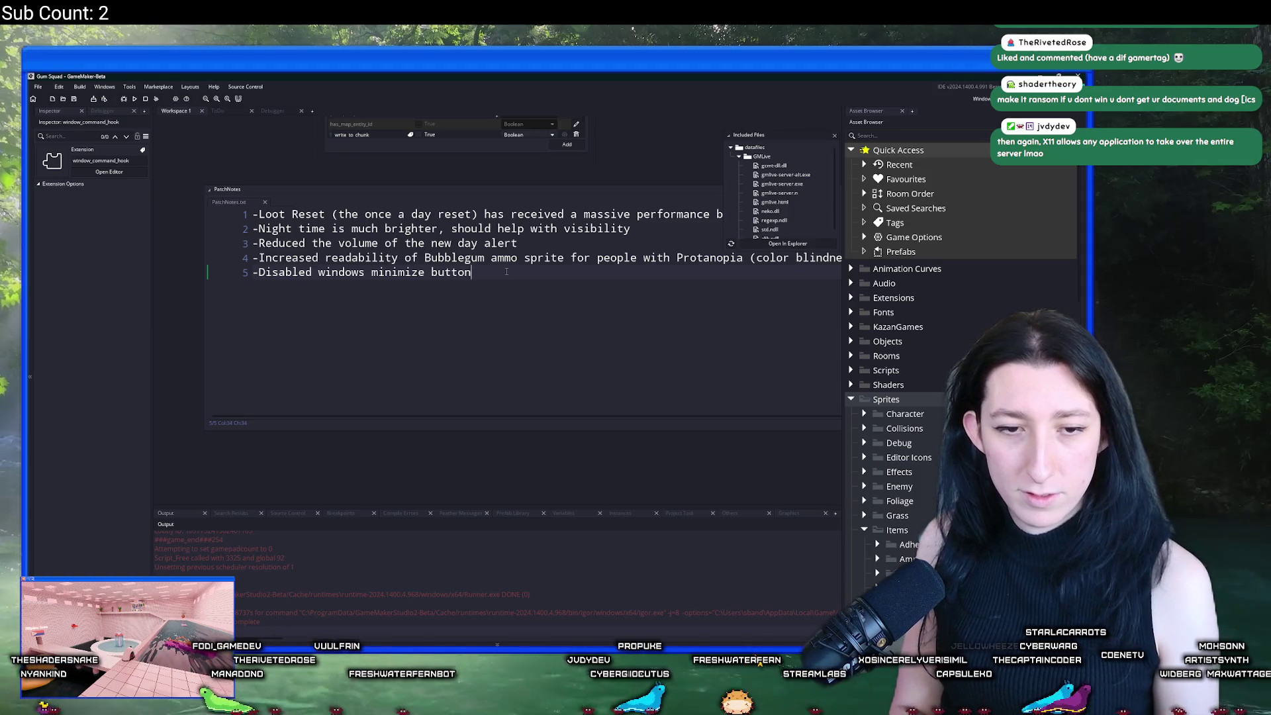
key("Return")
type("-")
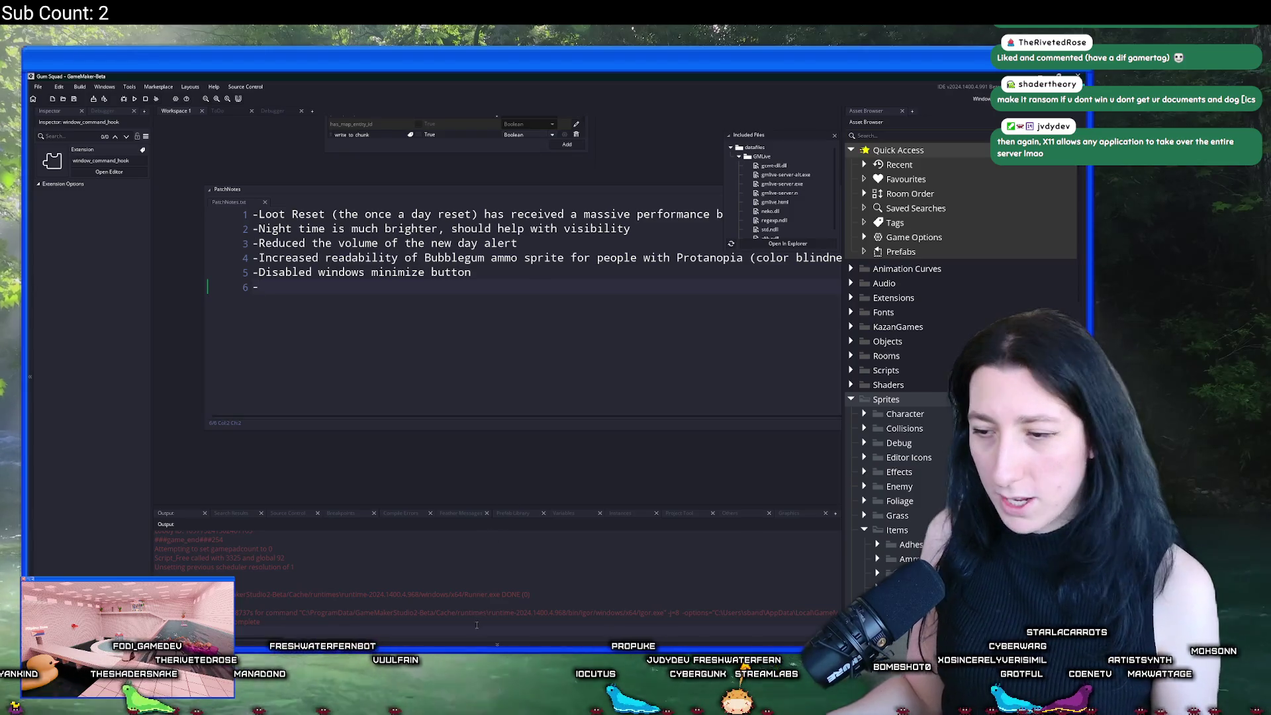
Step: Launch Steam from Windows search by typing 'steam'
key("super")
type("steam")
left_click(465, 355)
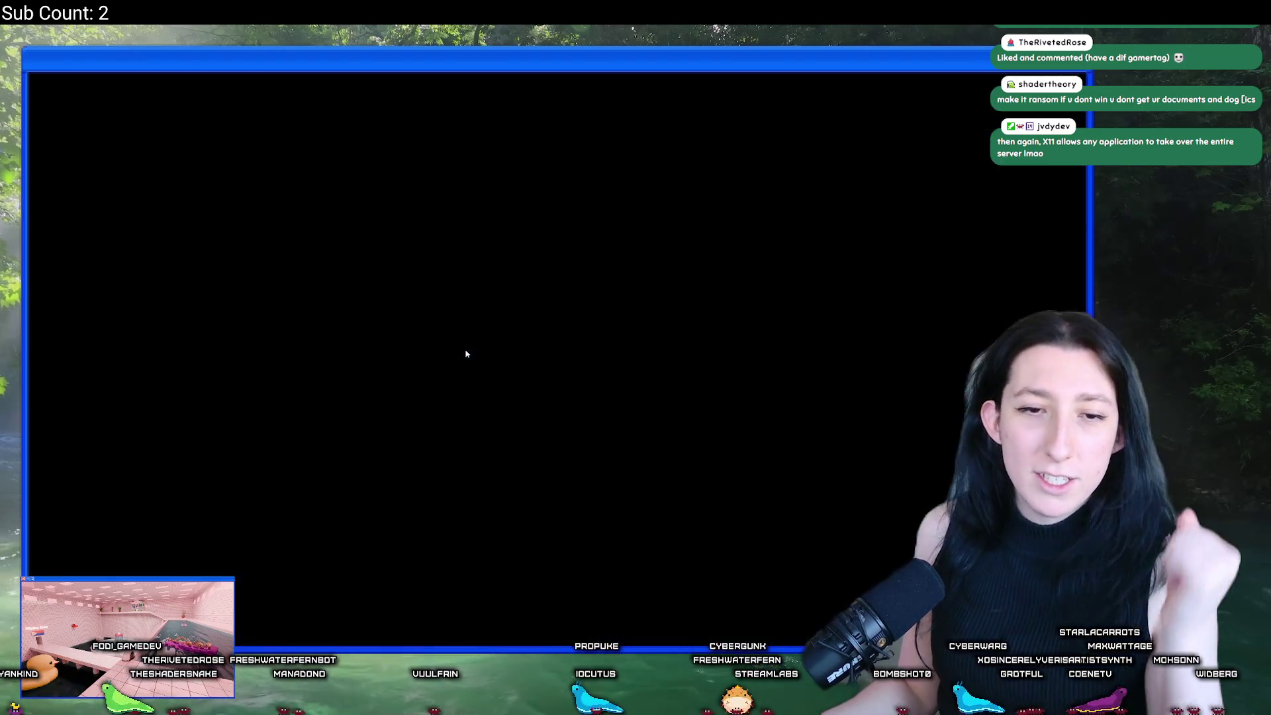
Step: Display Gum Squad's customer reviews sorted by most recent
scroll(565, 354, "up", 4)
scroll(565, 354, "up", 8)
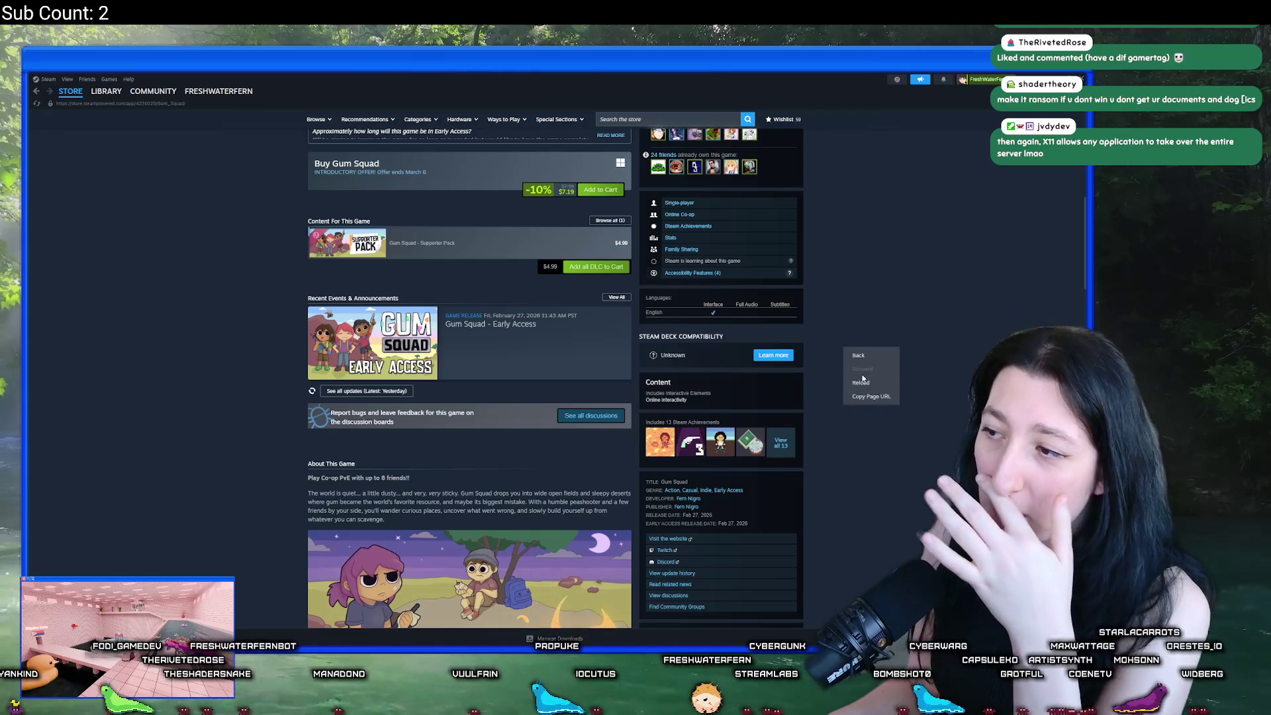
scroll(805, 387, "up", 3)
scroll(805, 387, "up", 3)
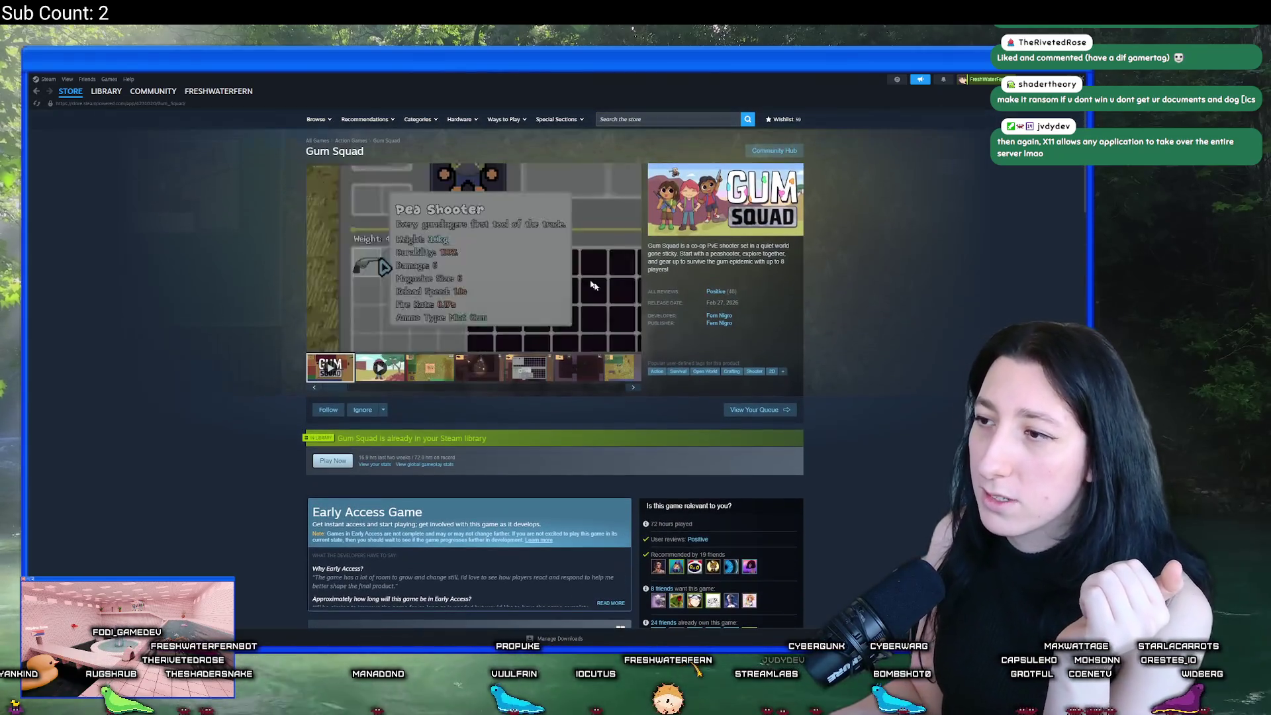
scroll(563, 264, "down", 15)
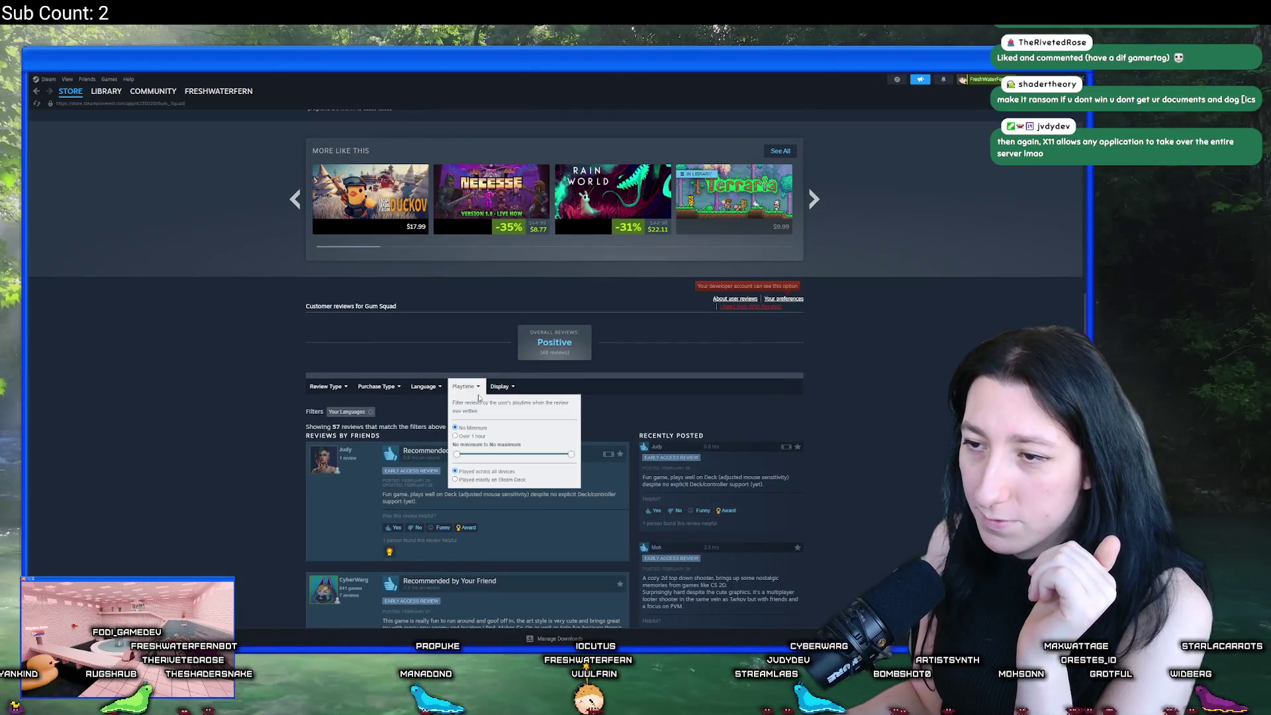
mouse_move(501, 387)
left_click(505, 436)
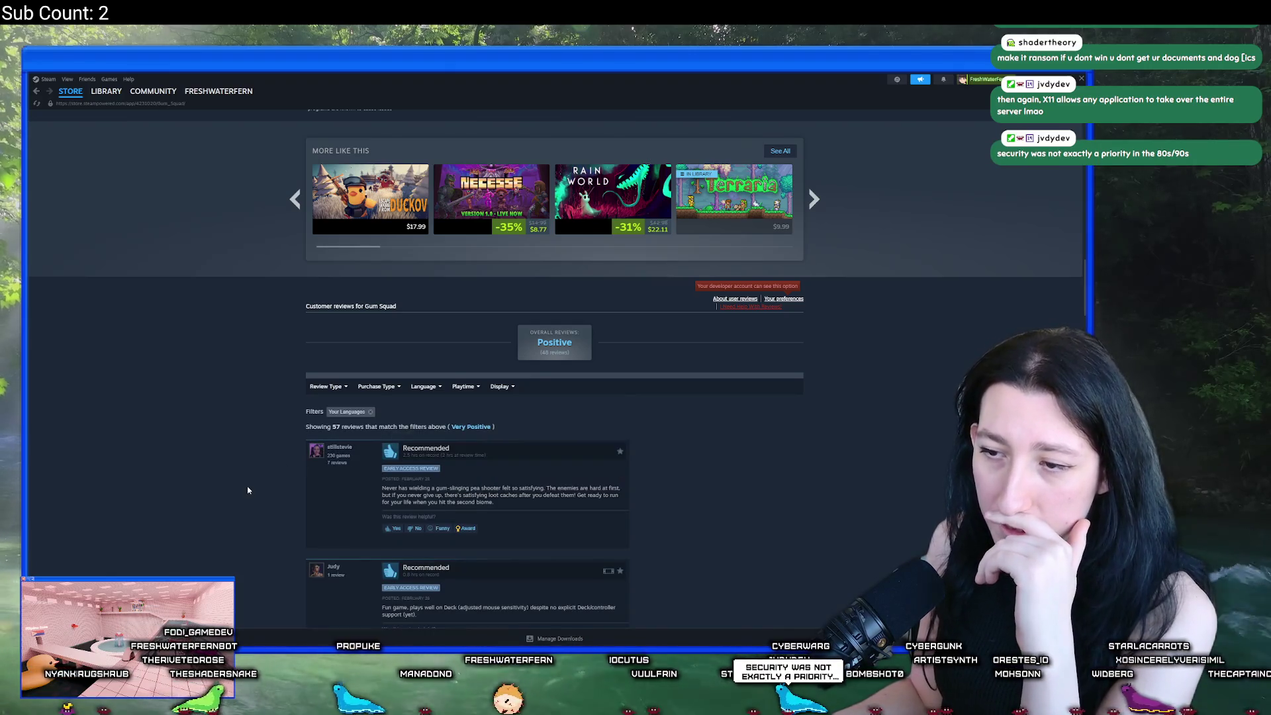
Step: Mark the first recent review as helpful and go back to the store page
scroll(373, 369, "down", 3)
left_click(394, 362)
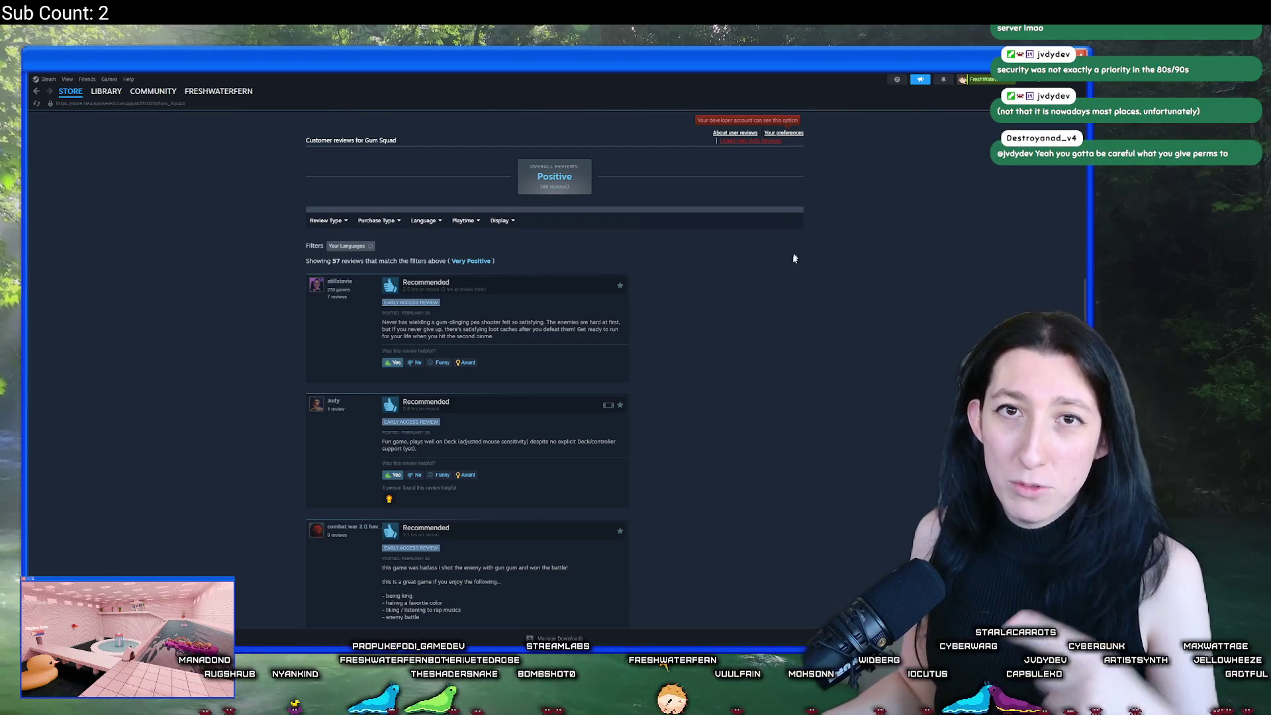
key("alt+Left")
key("alt+Tab")
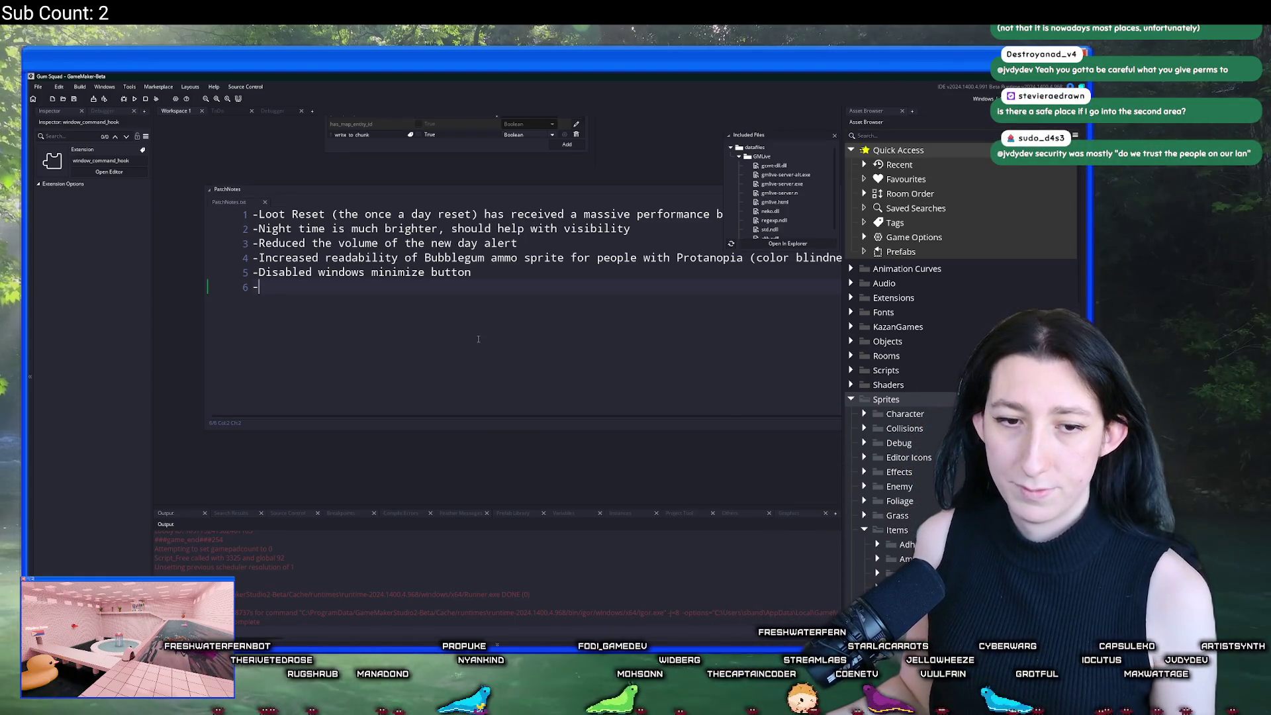
Step: Close the Included Files list beside the PatchNotes editor, bringing obj_vehicle's editor into view
scroll(491, 314, "up", 2)
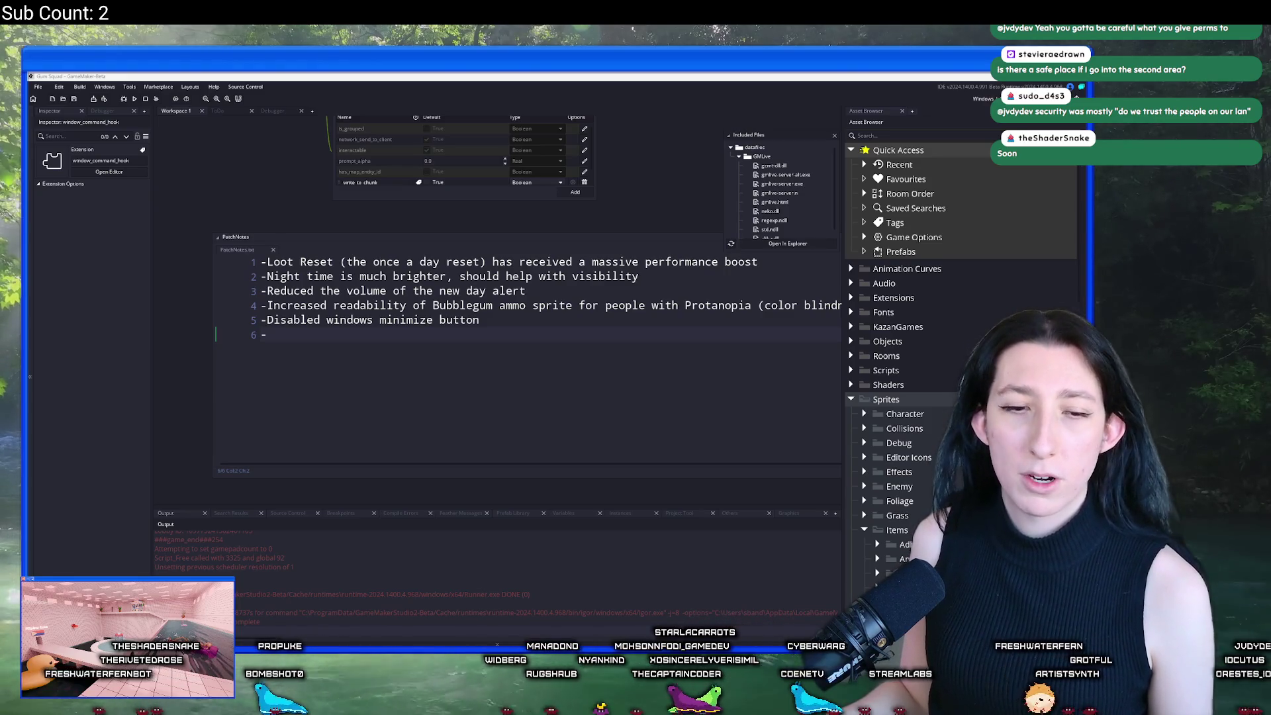
left_click(463, 291)
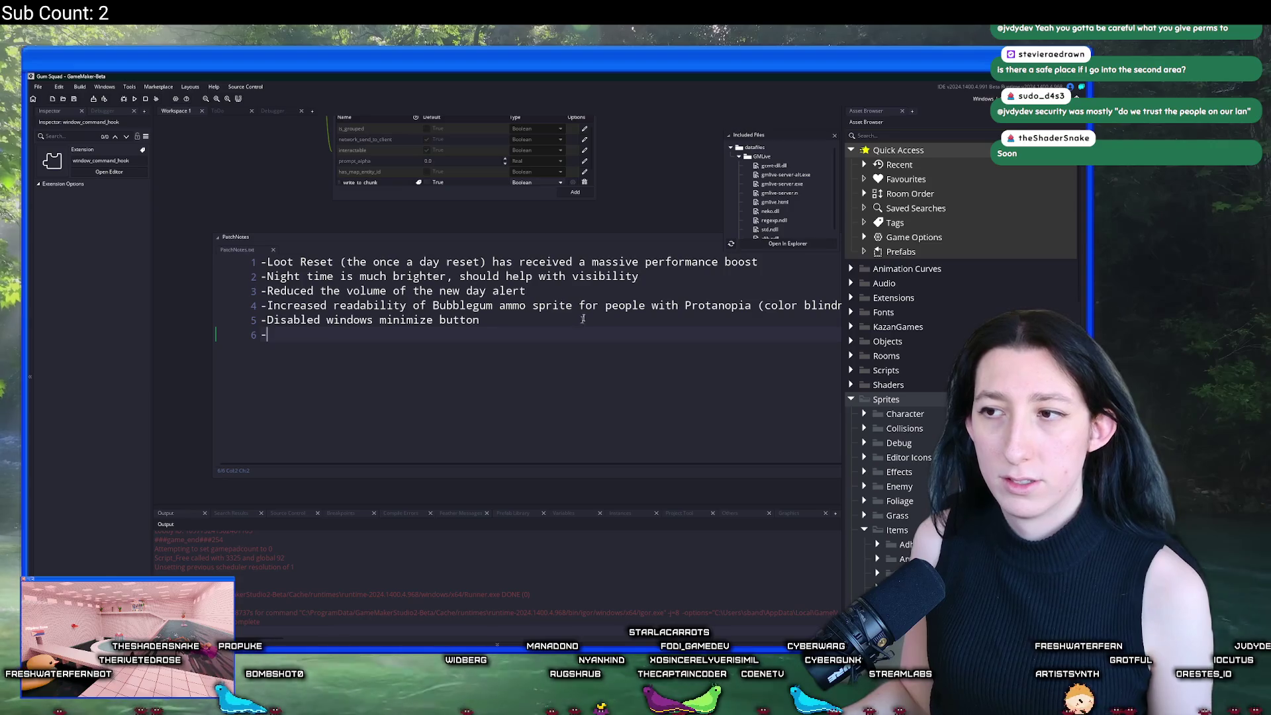
scroll(478, 448, "up", 2)
scroll(706, 267, "up", 2)
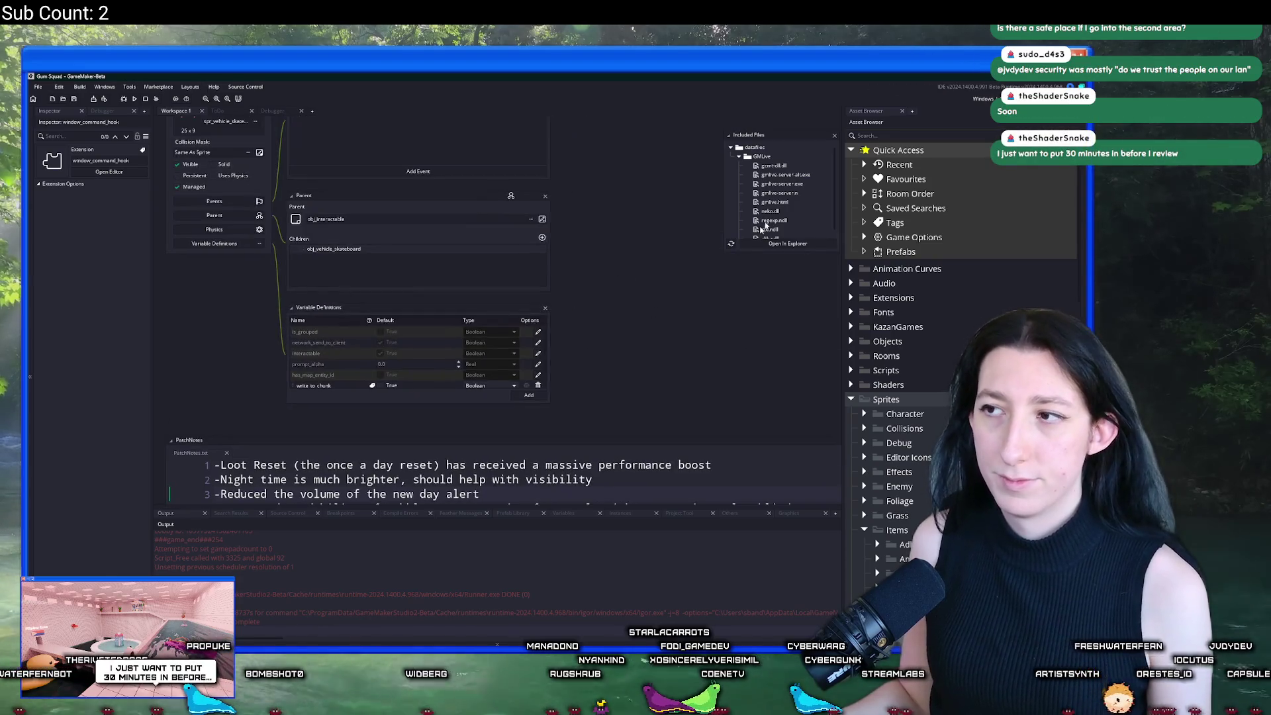
left_click(834, 135)
scroll(658, 318, "down", 2, "ctrl")
scroll(618, 291, "up", 3)
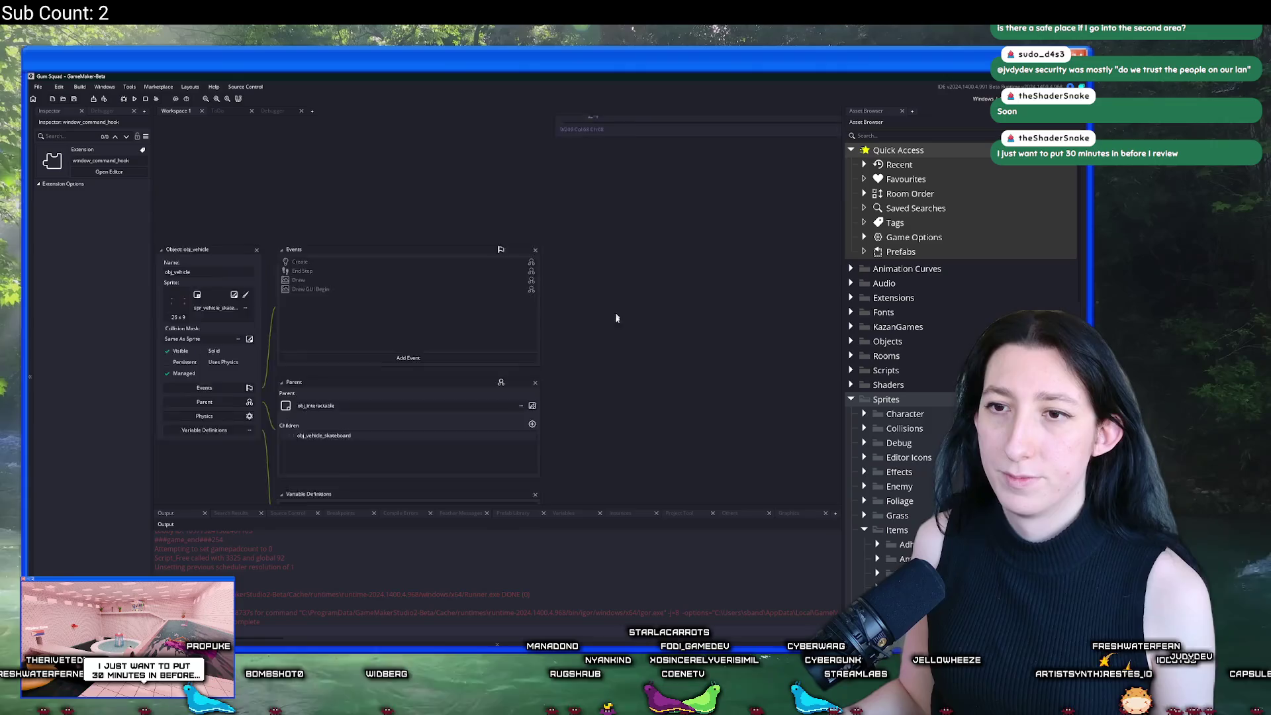
key("ctrl+t")
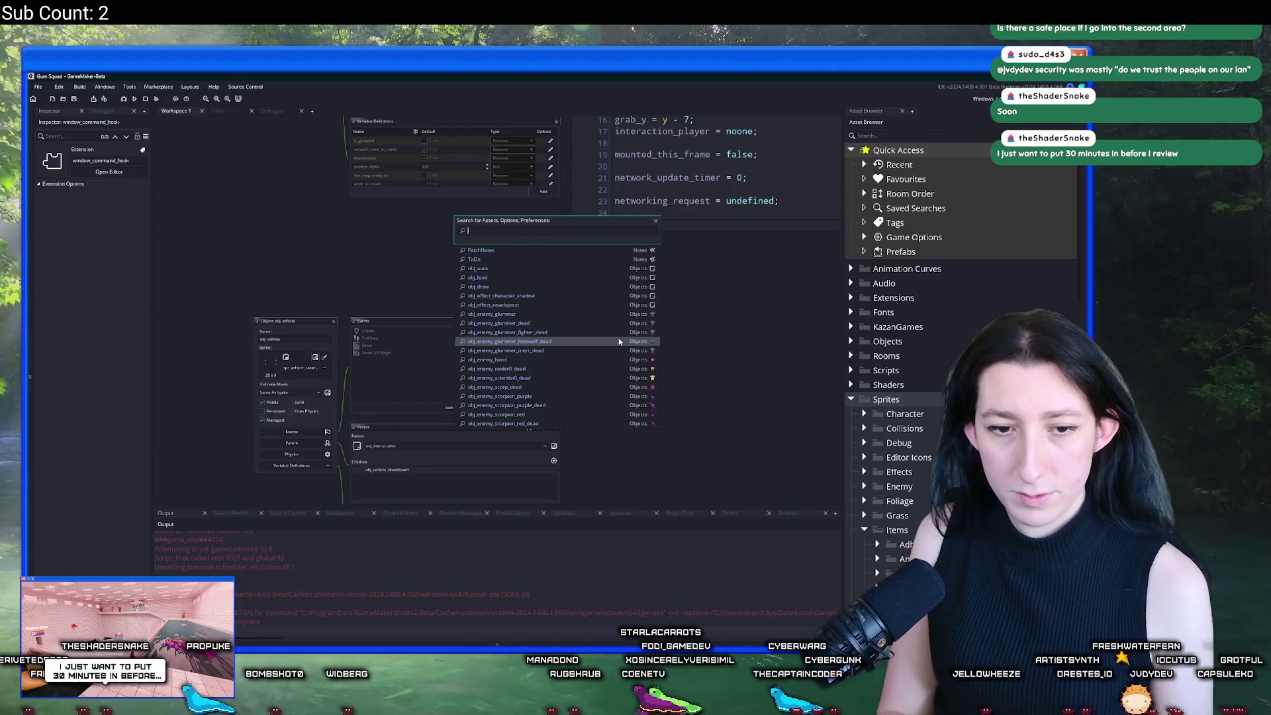
Step: Expand the Objects group in the asset browser to reveal its Editors and Effects folders
type("obj_pla")
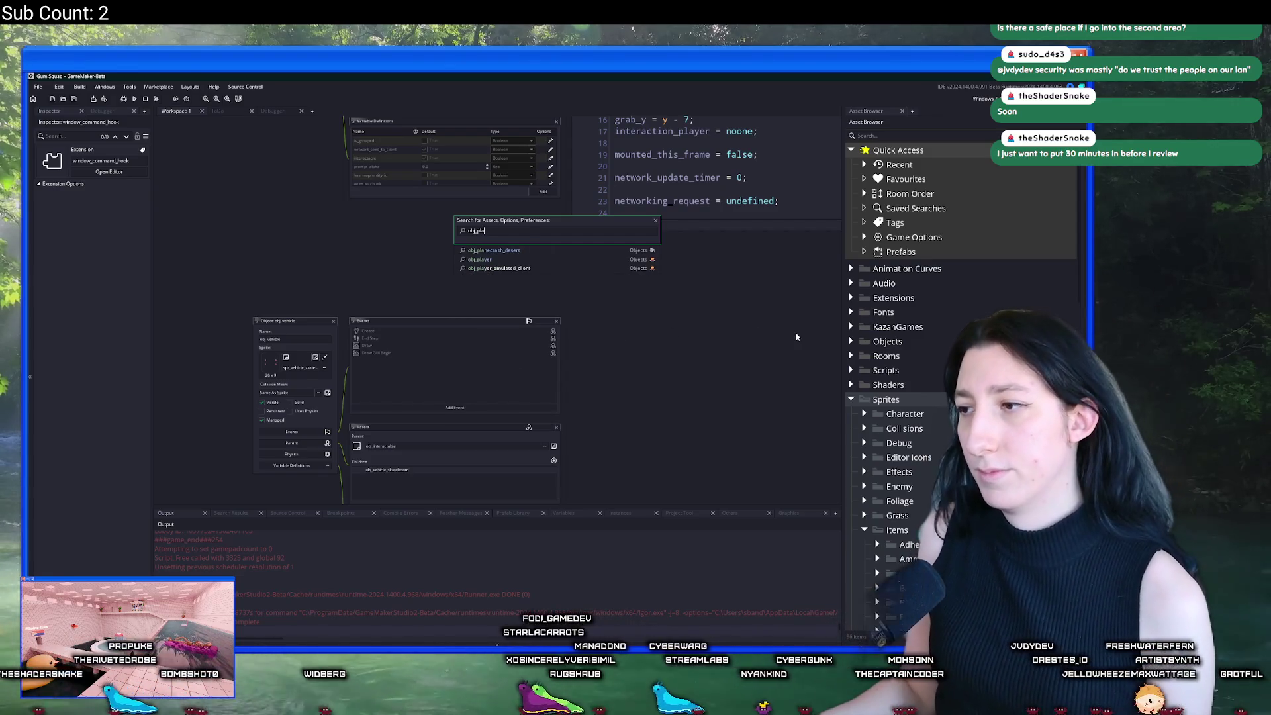
key("Escape")
left_click(851, 399)
double_click(872, 341)
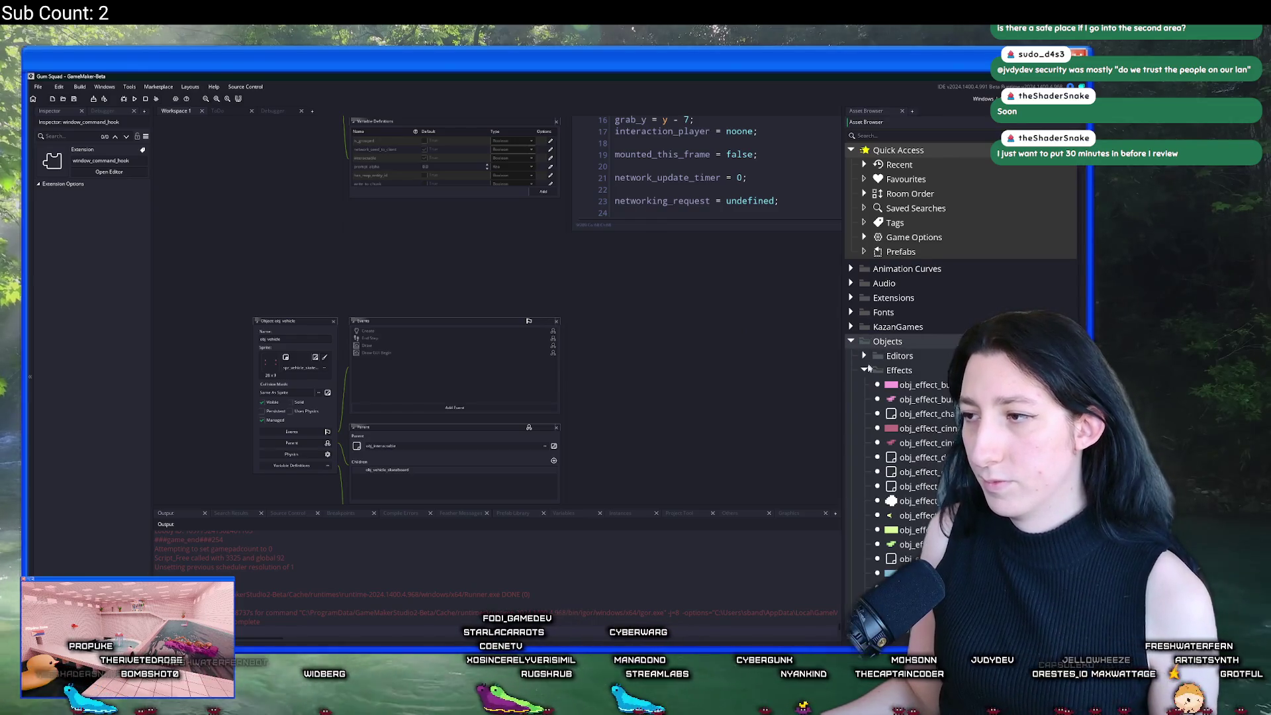
Step: Collapse the Effects folder under Objects so the Editors through Vehicle subfolders show
left_click(863, 370)
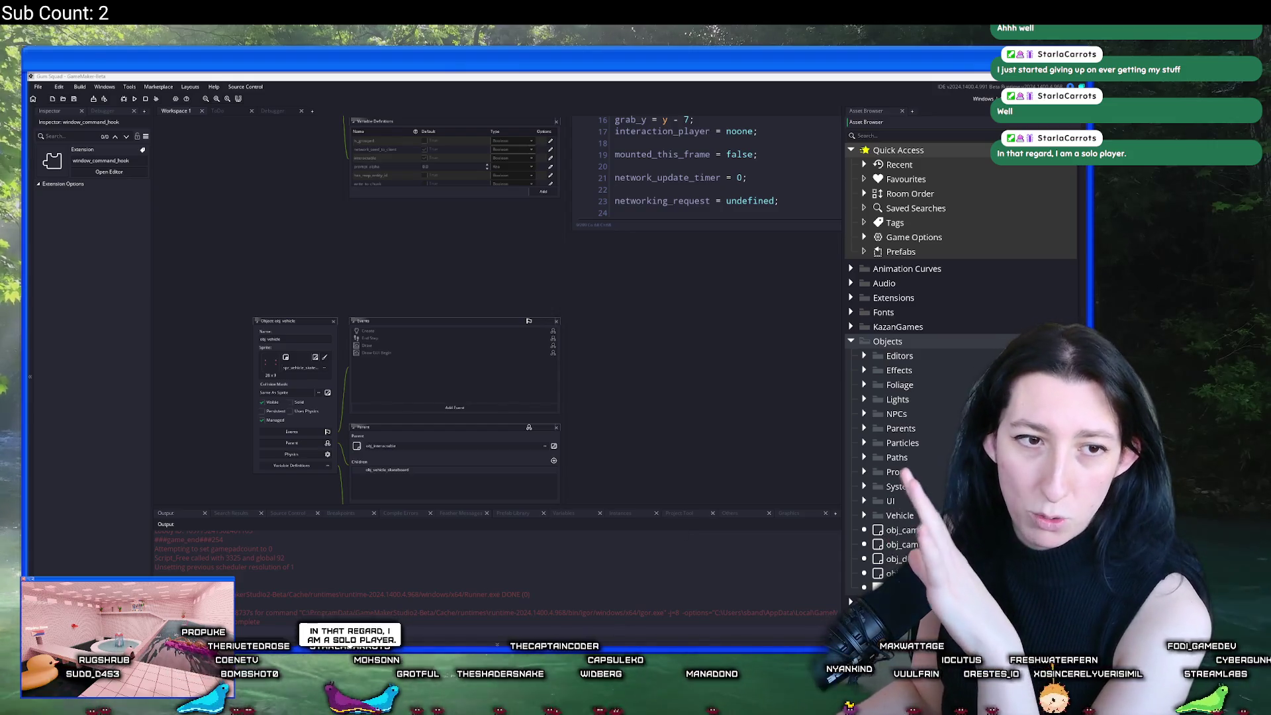
mouse_move(685, 655)
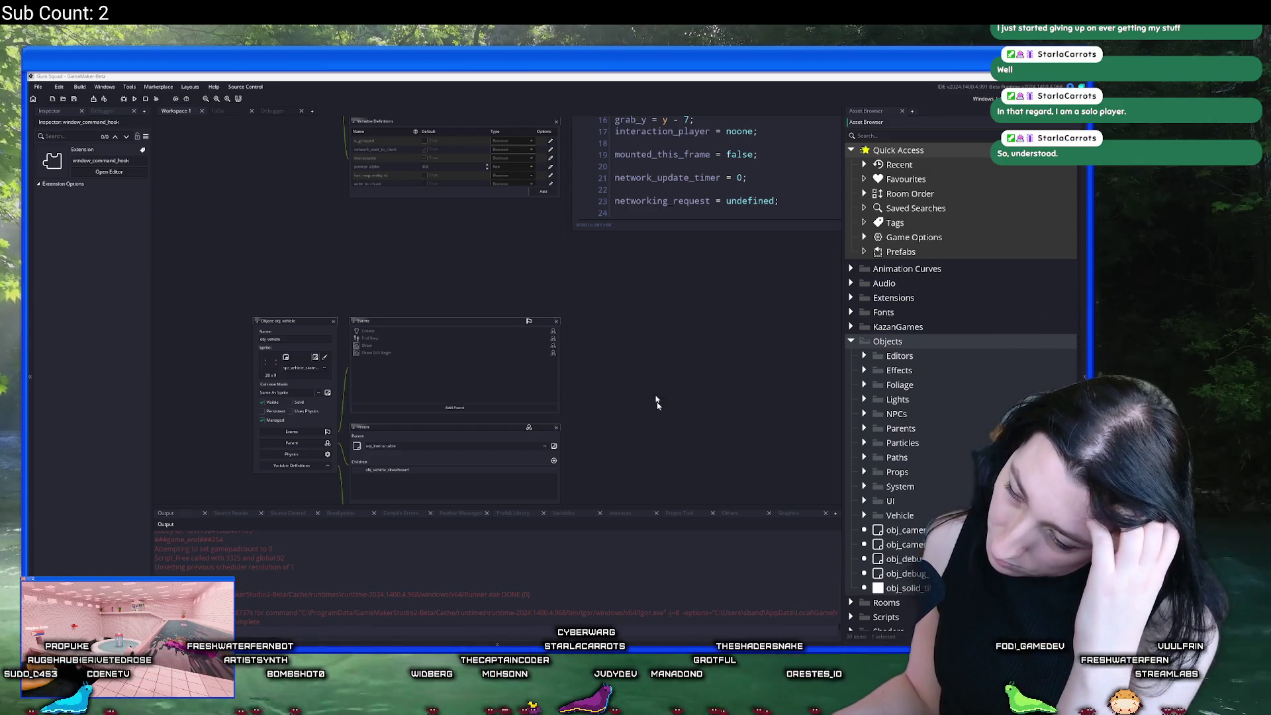
mouse_move(650, 645)
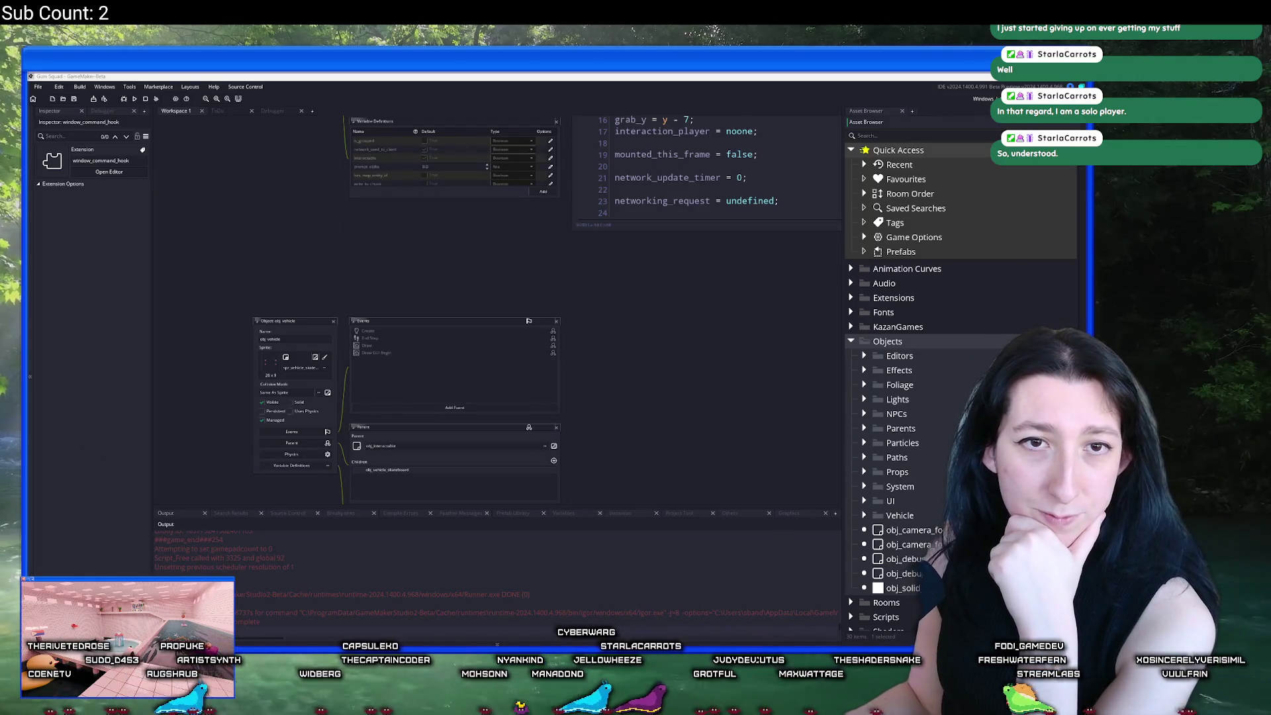
left_click(484, 219)
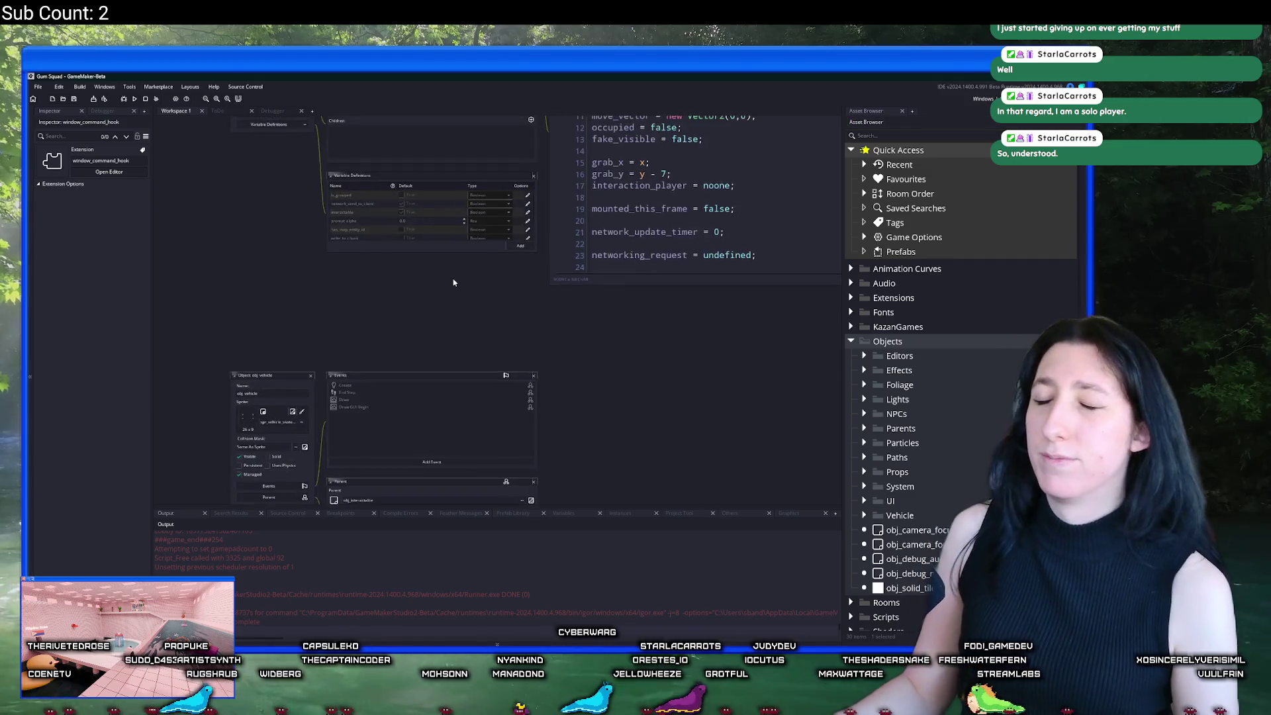
Step: Expand the UI objects folder to list its obj_ui entries, then fullscreen the browser's YouTube video
scroll(454, 280, "down", 3)
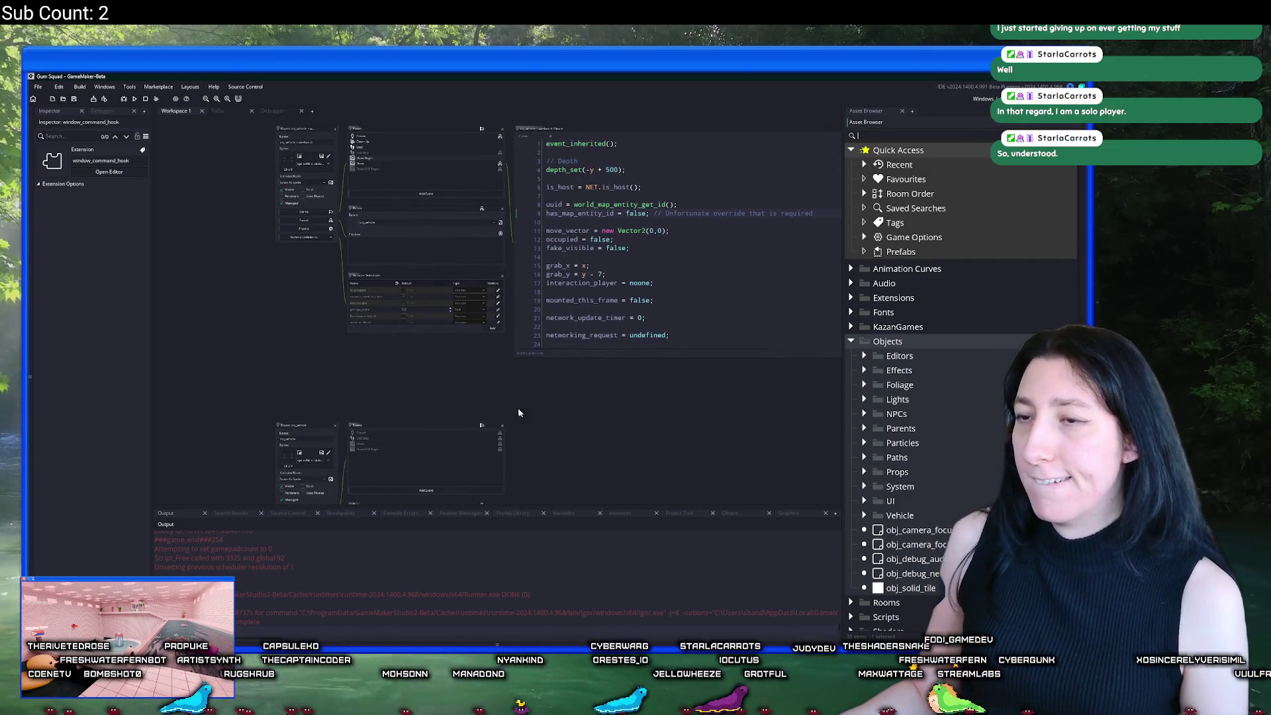
left_click(860, 343)
left_click(864, 500)
scroll(880, 490, "down", 4)
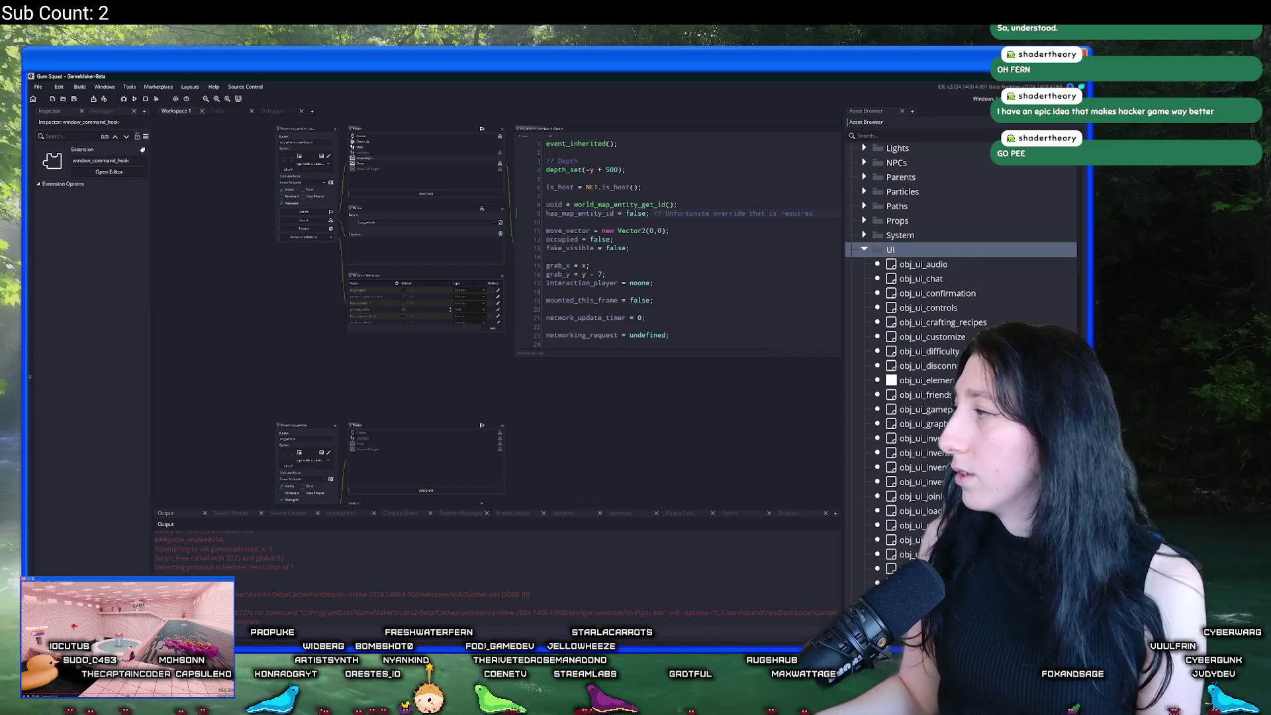
key("alt+Tab")
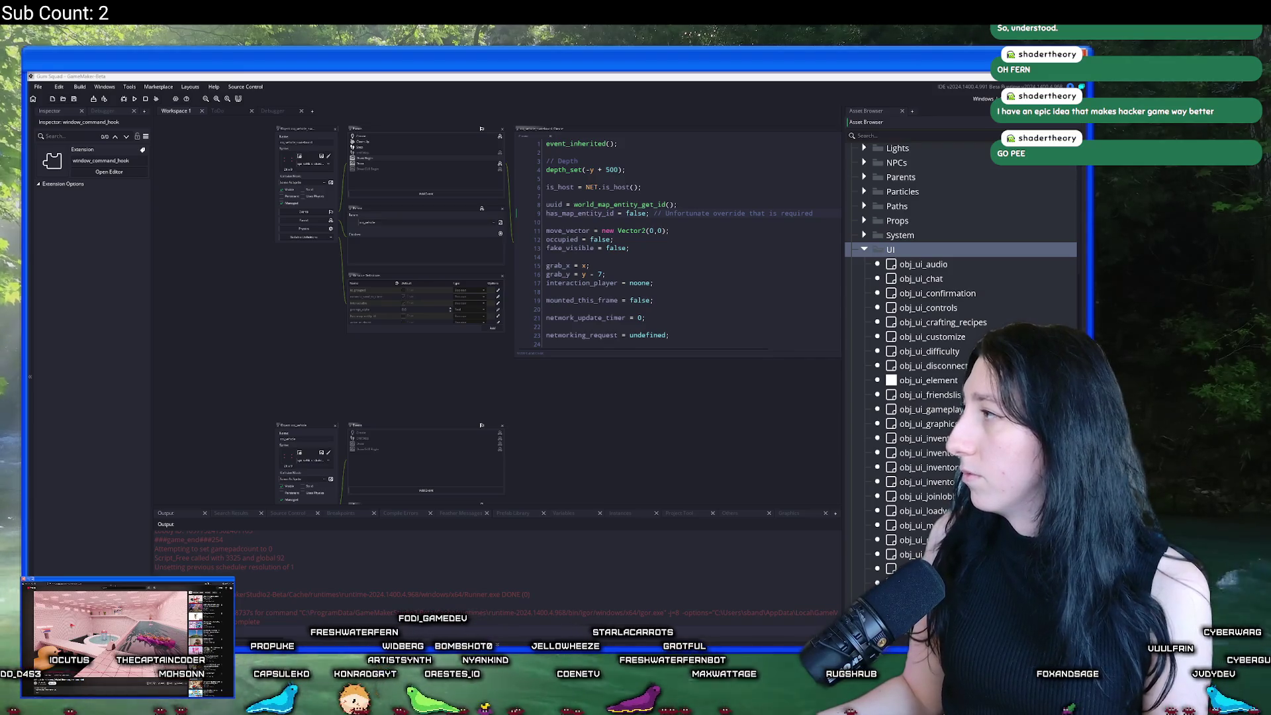
key("f")
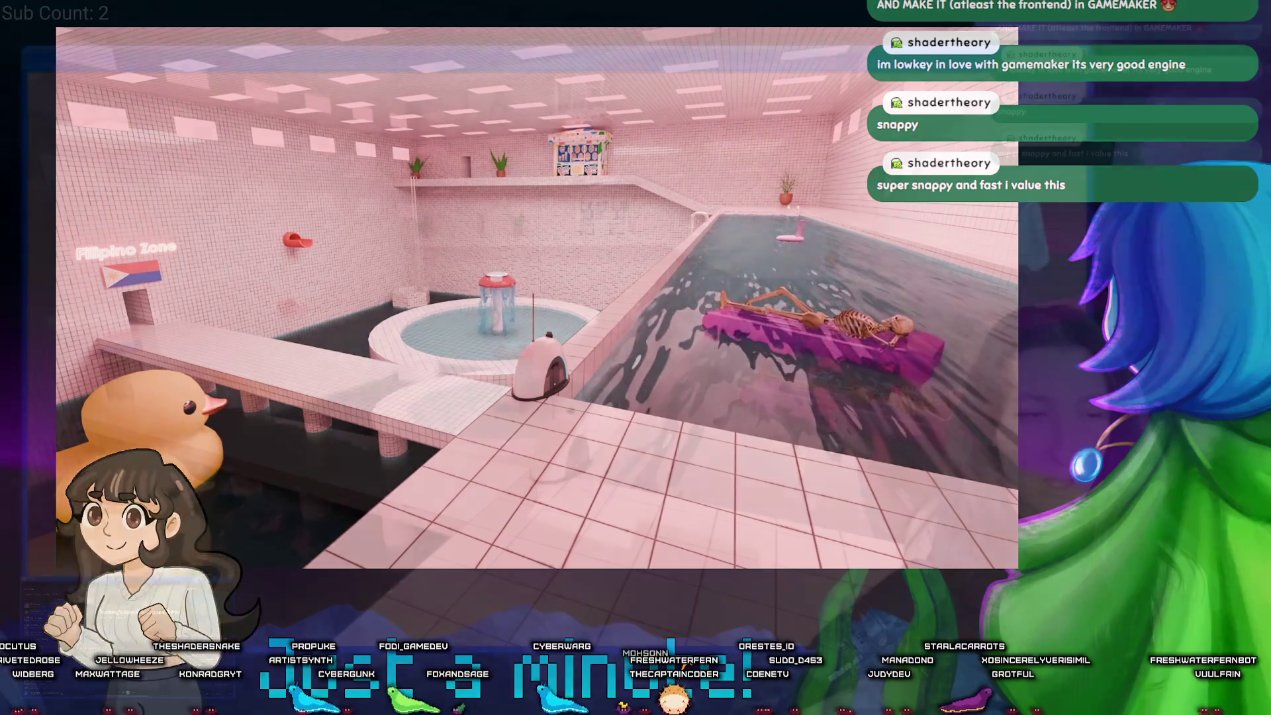
key("Escape")
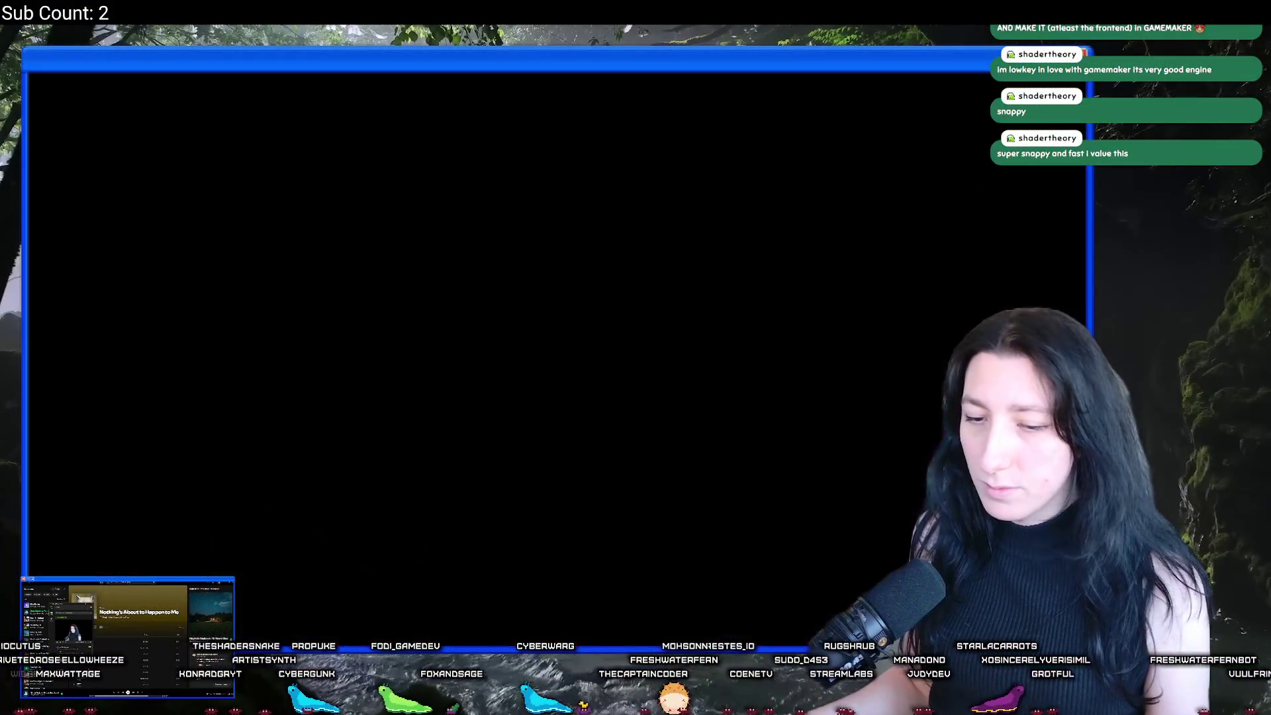
Step: Return to the GameMaker project and bring up the Windows Start menu
key("alt+Tab")
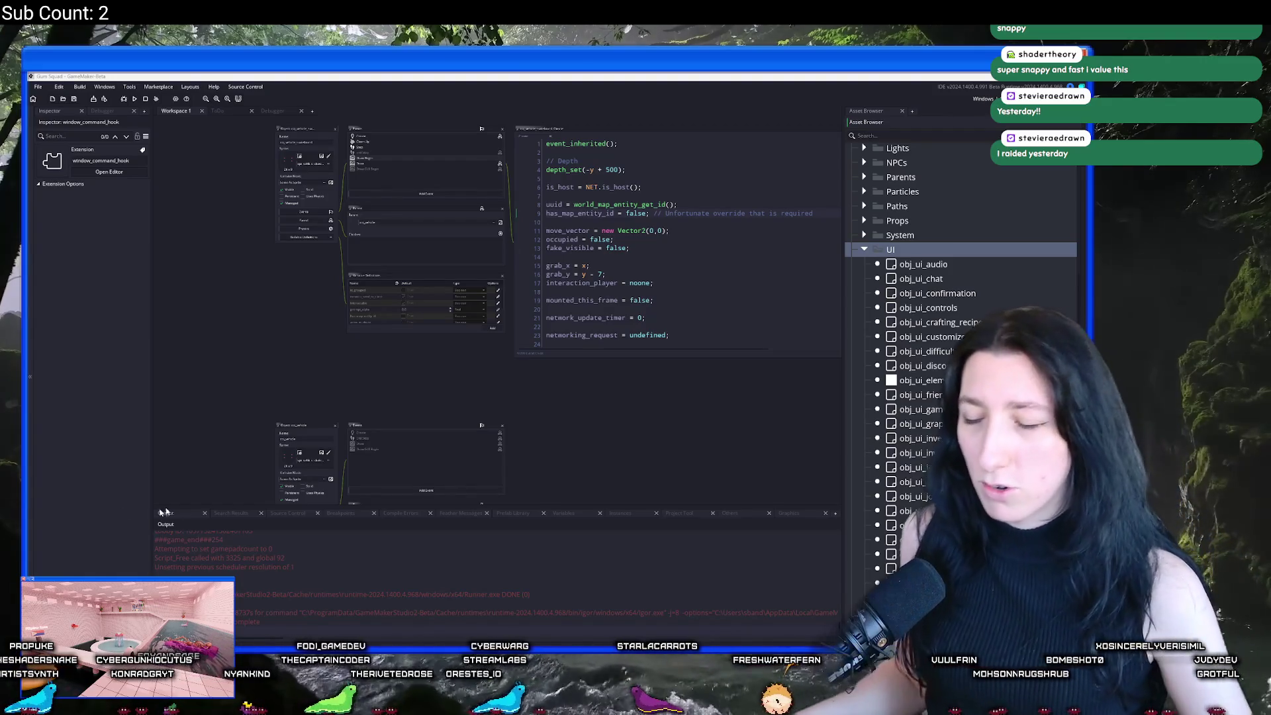
key("super")
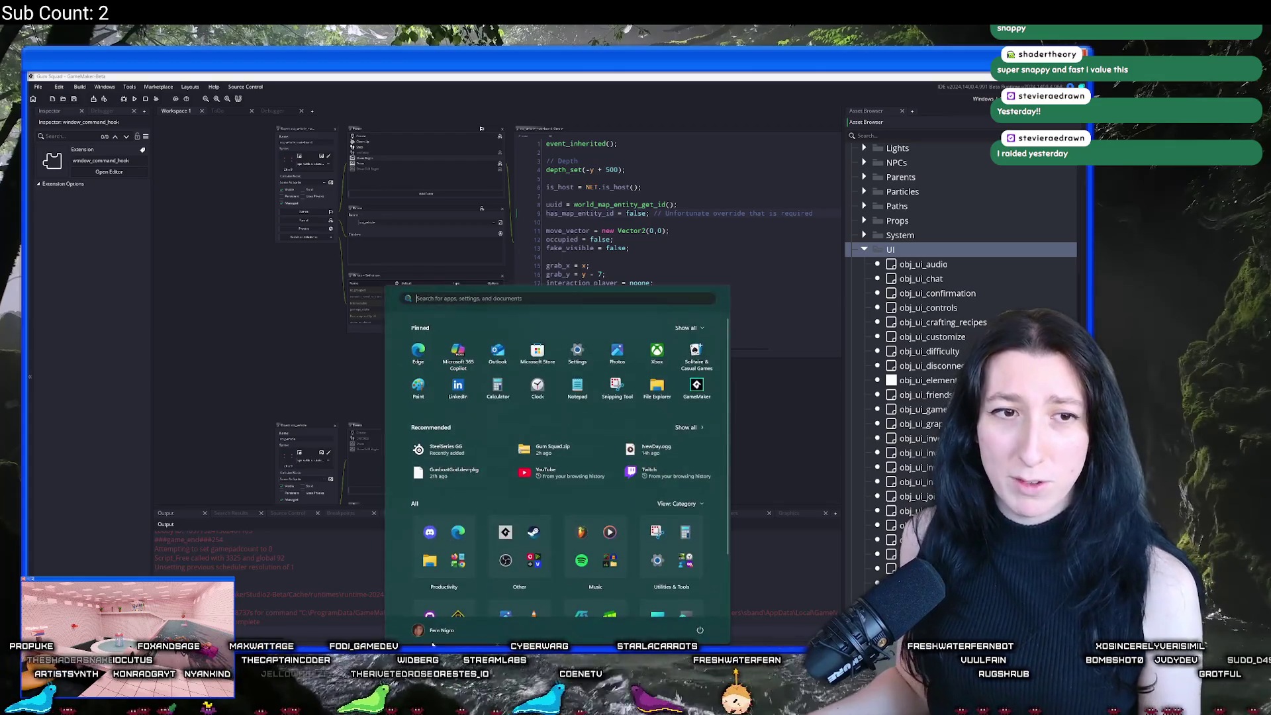
Step: Launch Steam and scroll the Gum Squad store page down to its customer reviews and back
type("ste")
key("Return")
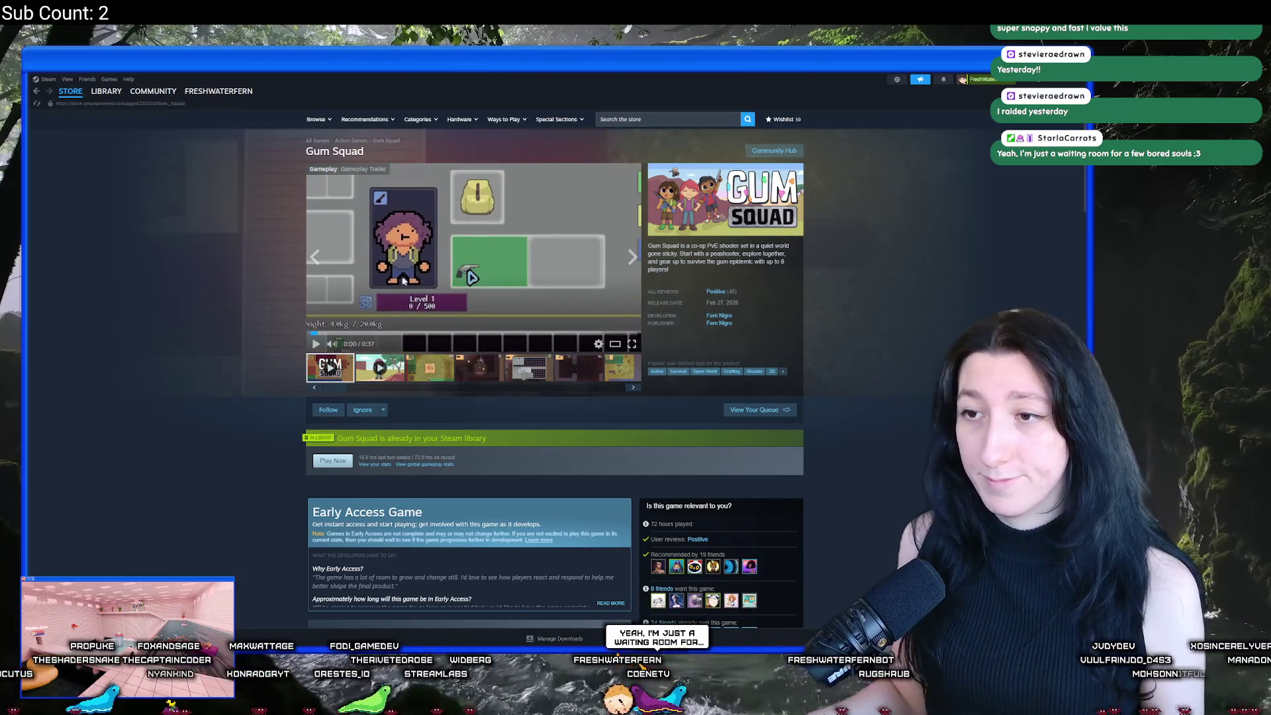
scroll(555, 318, "down", 2)
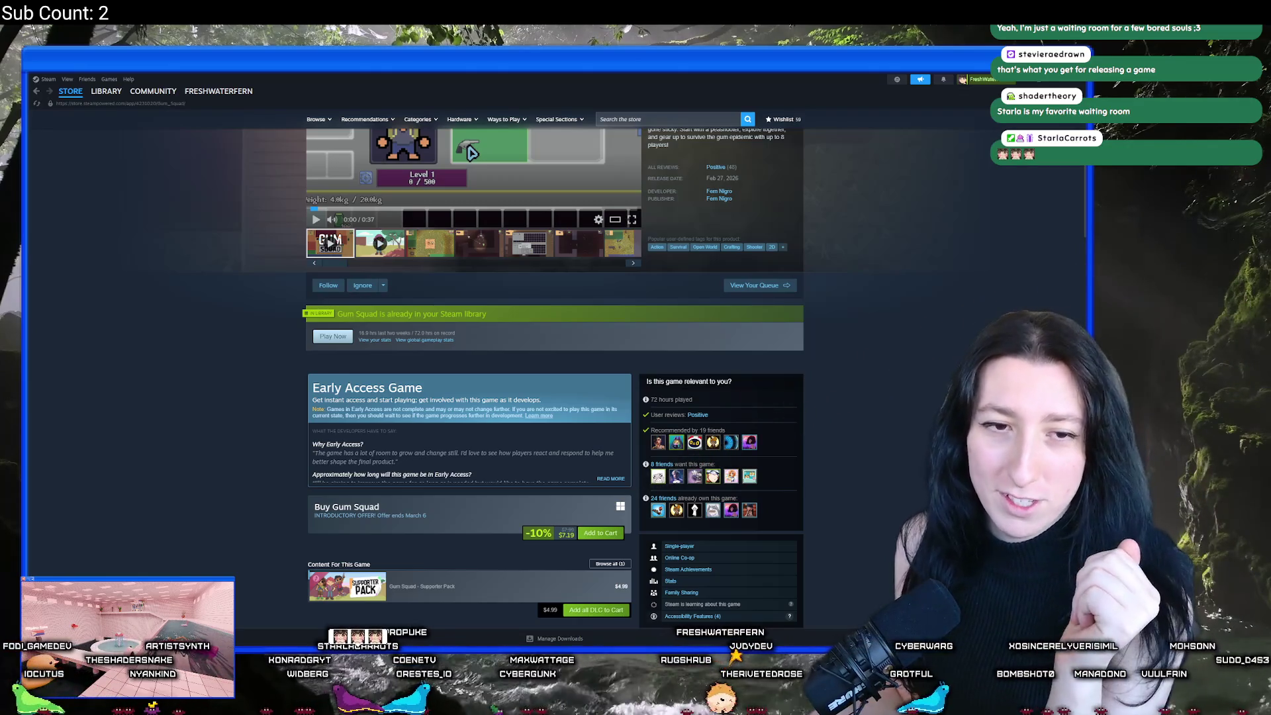
scroll(189, 423, "up", 2)
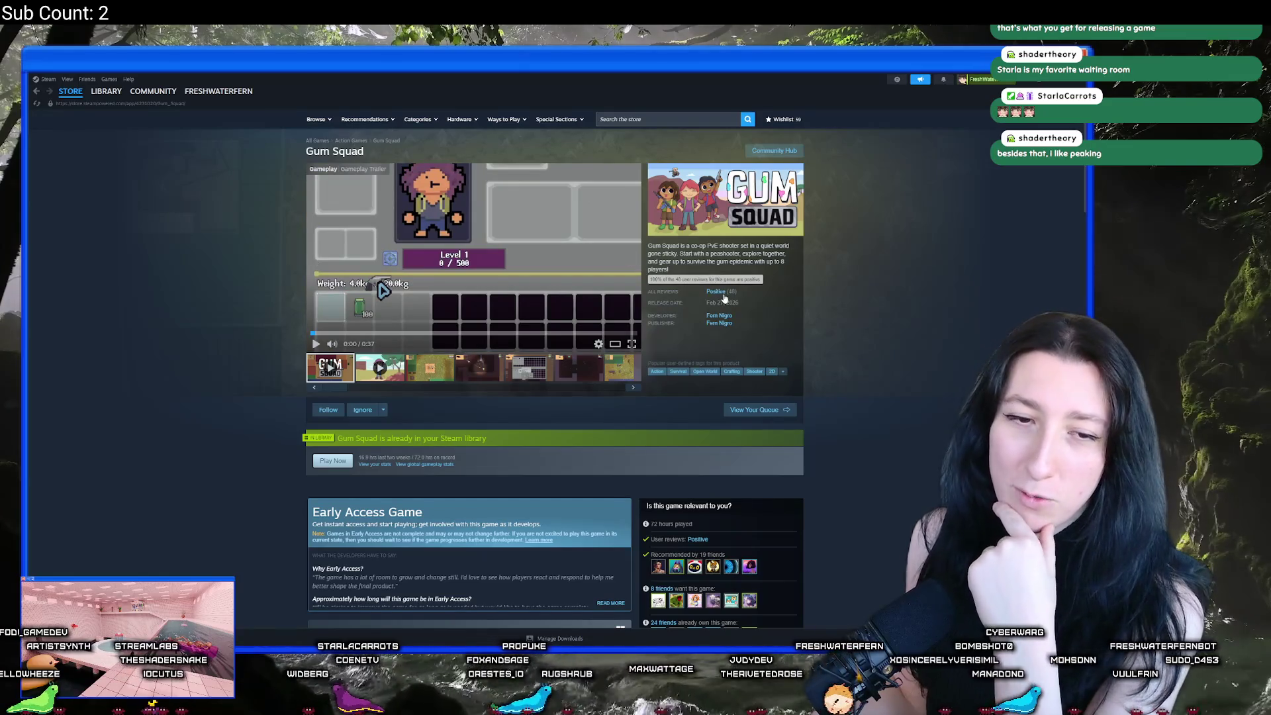
scroll(422, 374, "down", 15)
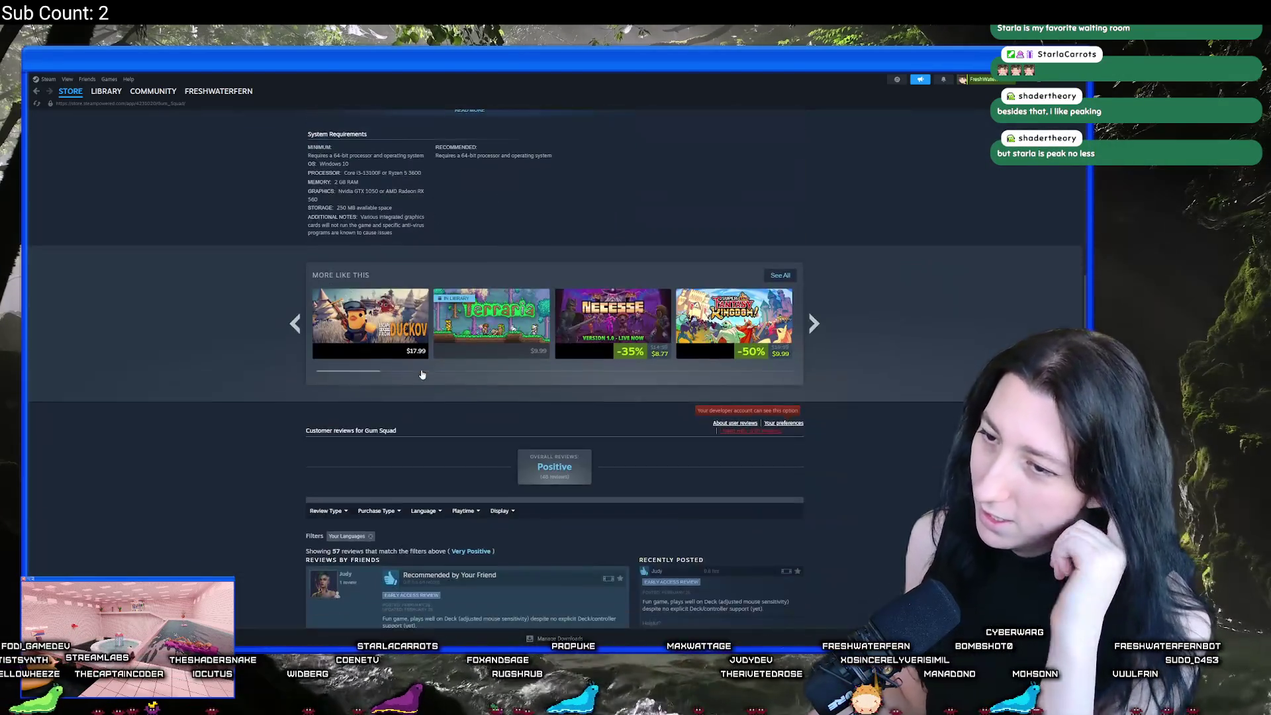
scroll(422, 375, "down", 3)
mouse_move(463, 345)
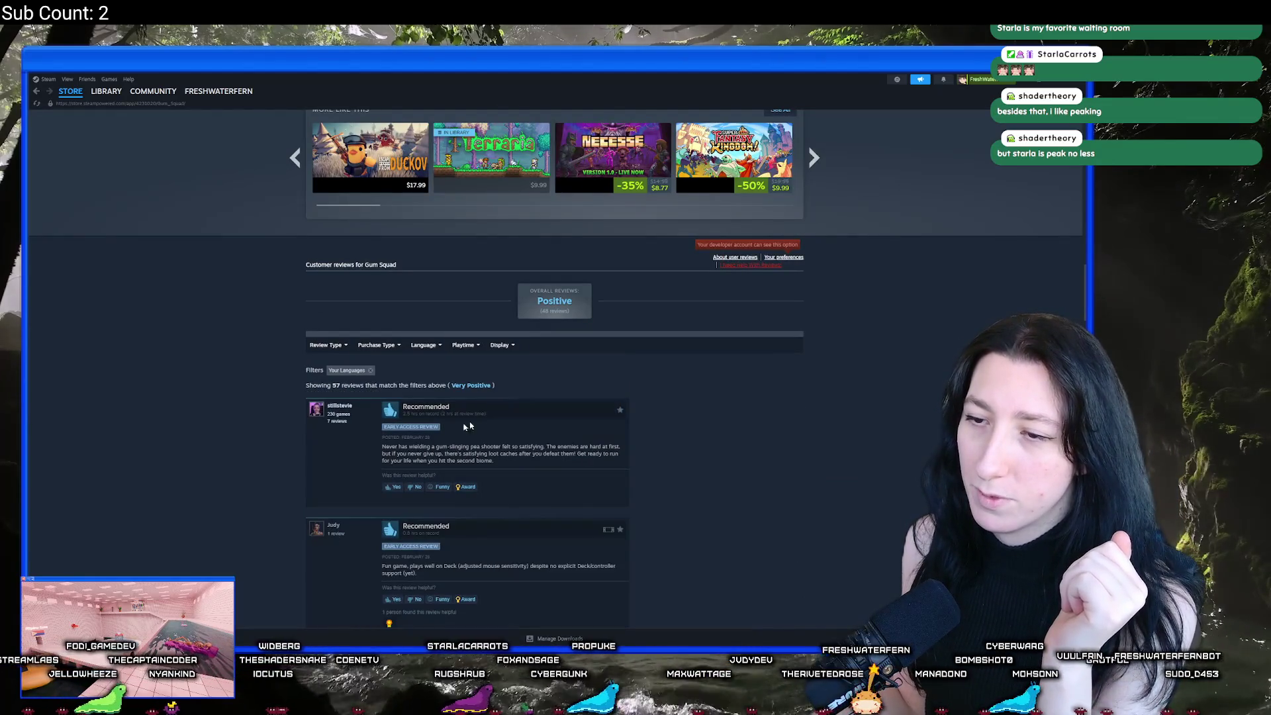
scroll(490, 443, "up", 15)
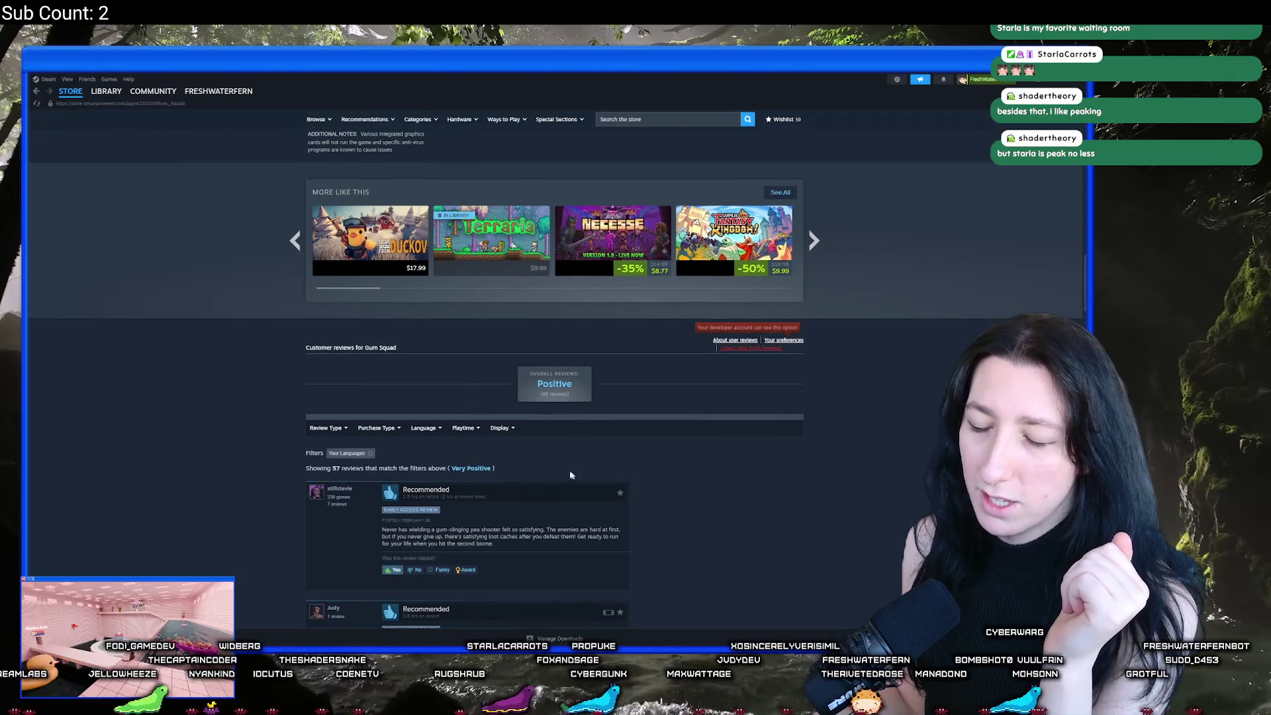
key("alt+Tab")
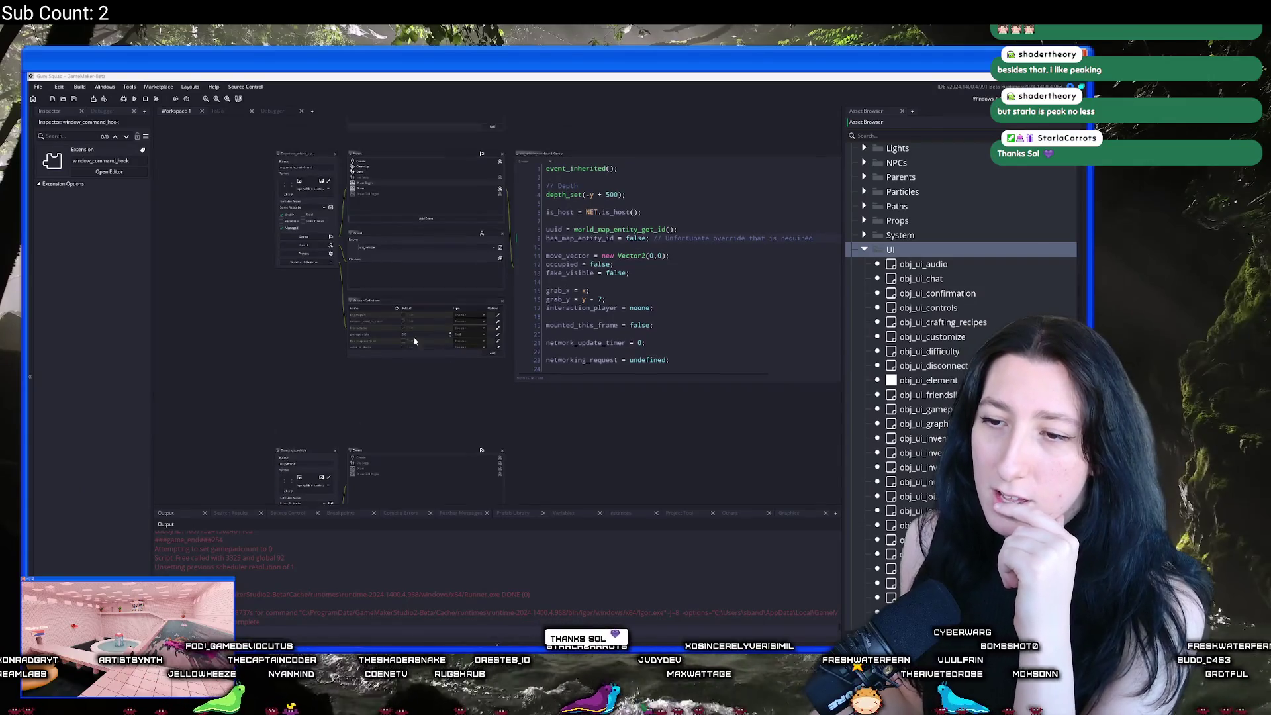
Step: Inspect obj_ui_chat, obj_ui_audio and the inventory UI objects, ending on obj_ui_map's properties
left_click(959, 276)
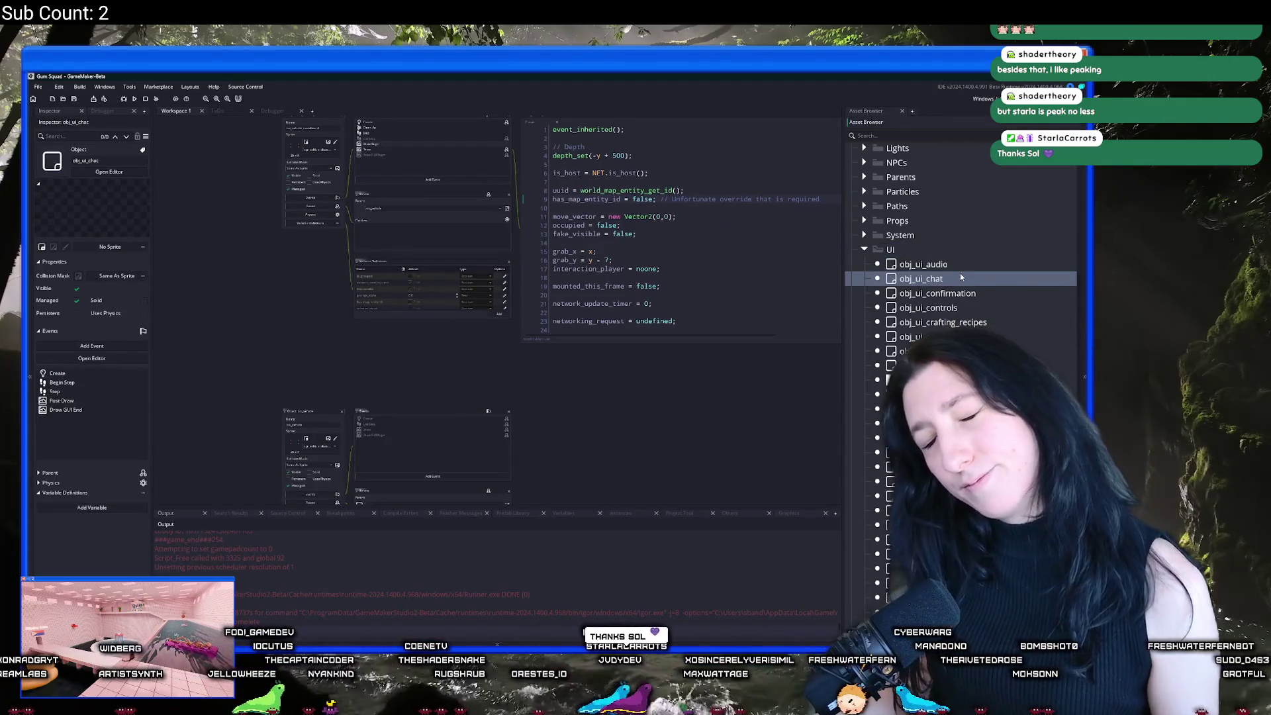
left_click(950, 266)
scroll(977, 319, "down", 1)
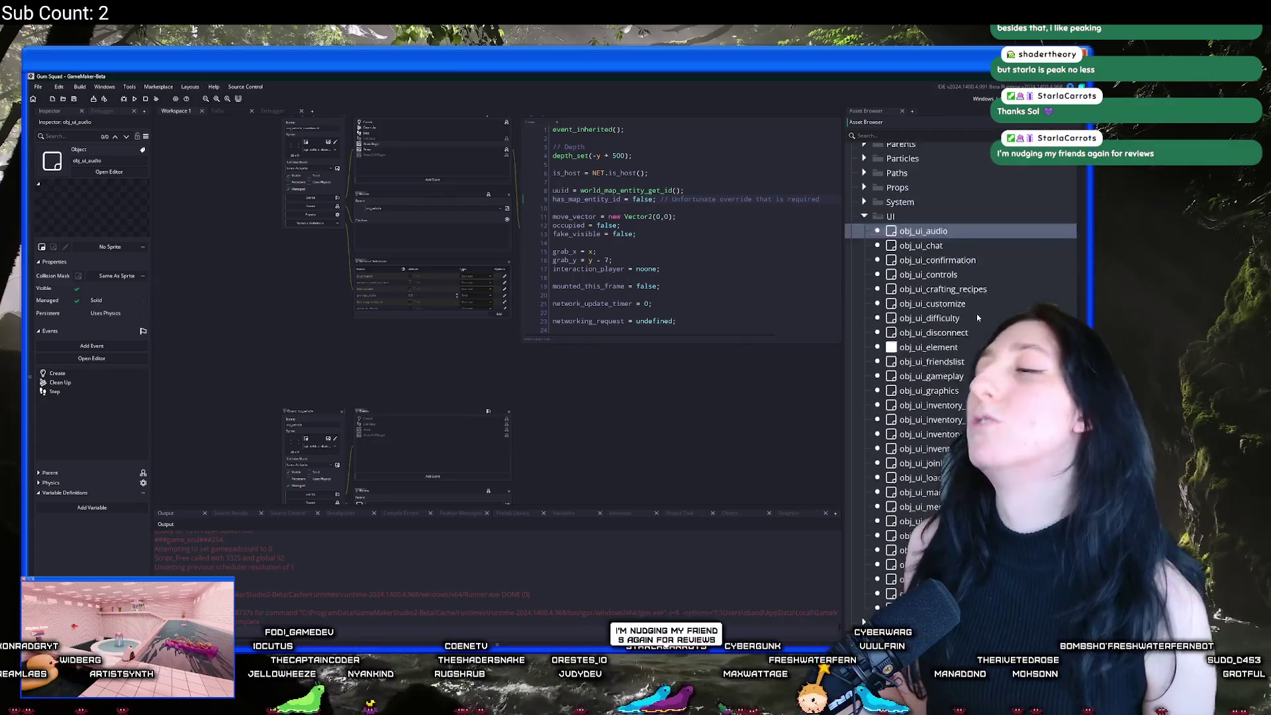
scroll(977, 318, "down", 2)
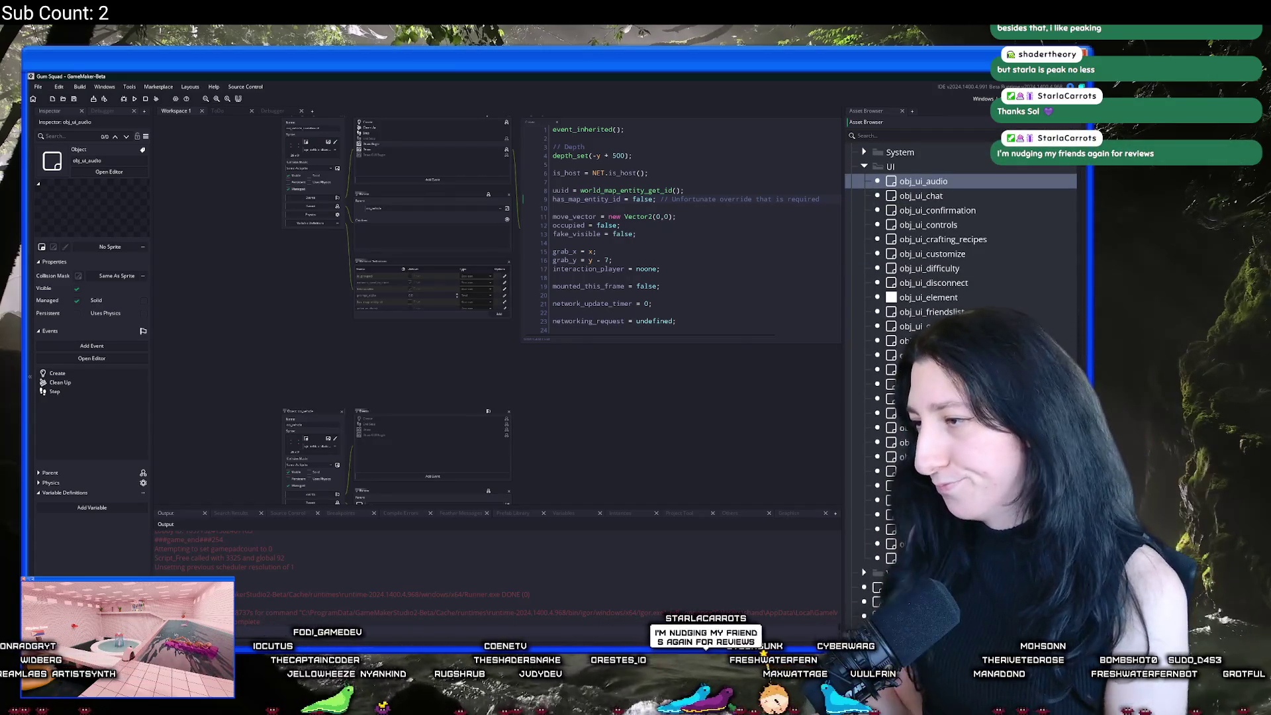
left_click(922, 355)
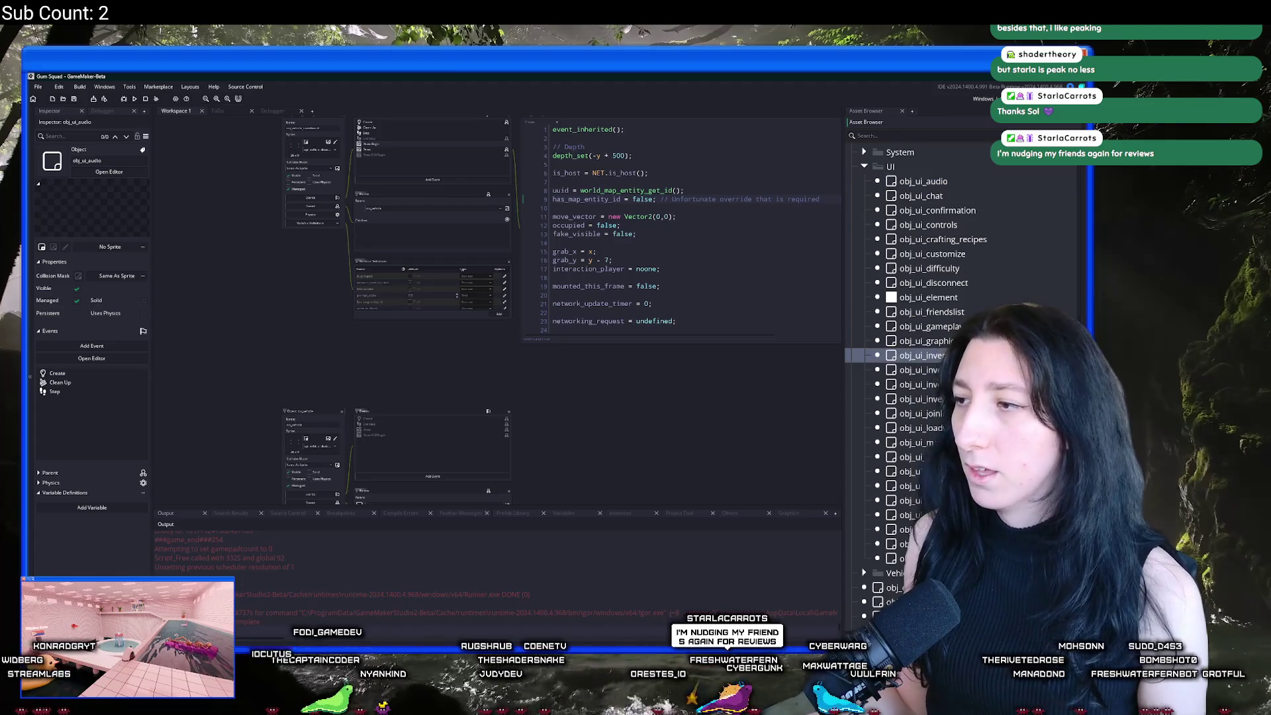
left_click(950, 385)
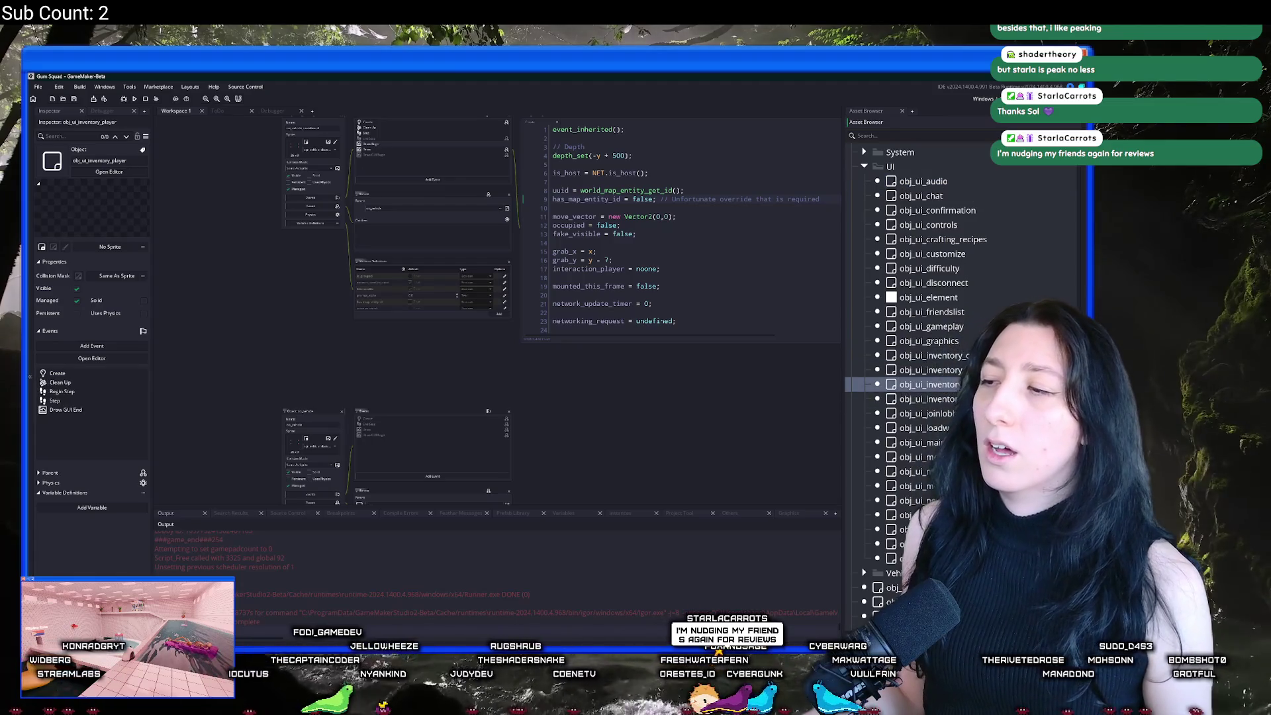
left_click(949, 398)
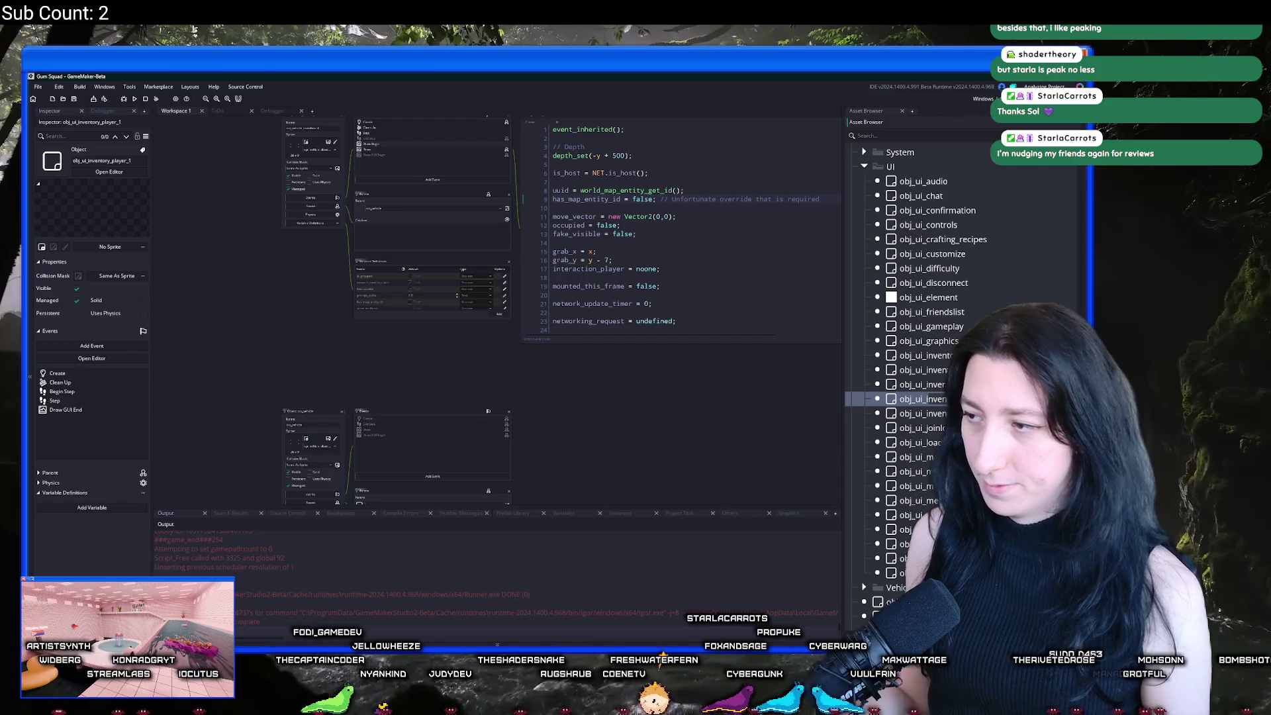
left_click(913, 457)
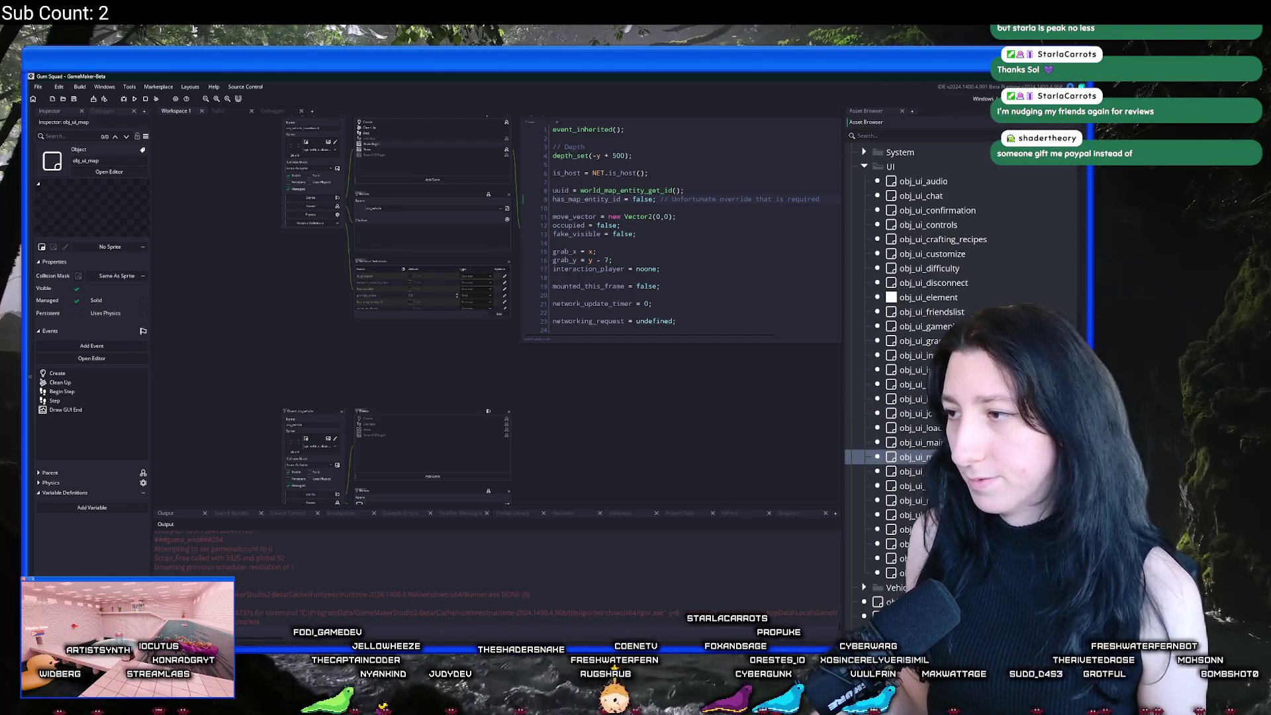
key("ctrl+t")
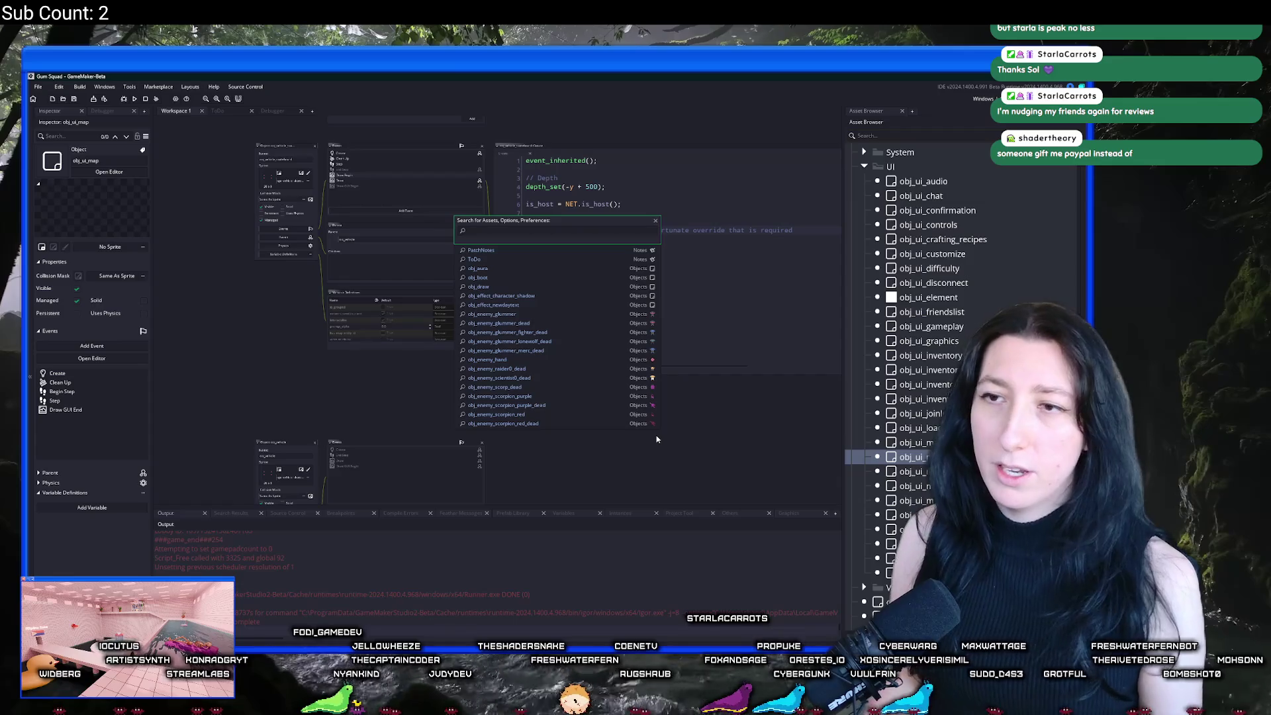
Step: Find obj_player via asset search and open its Step event code
type("obj_pla")
key("Down")
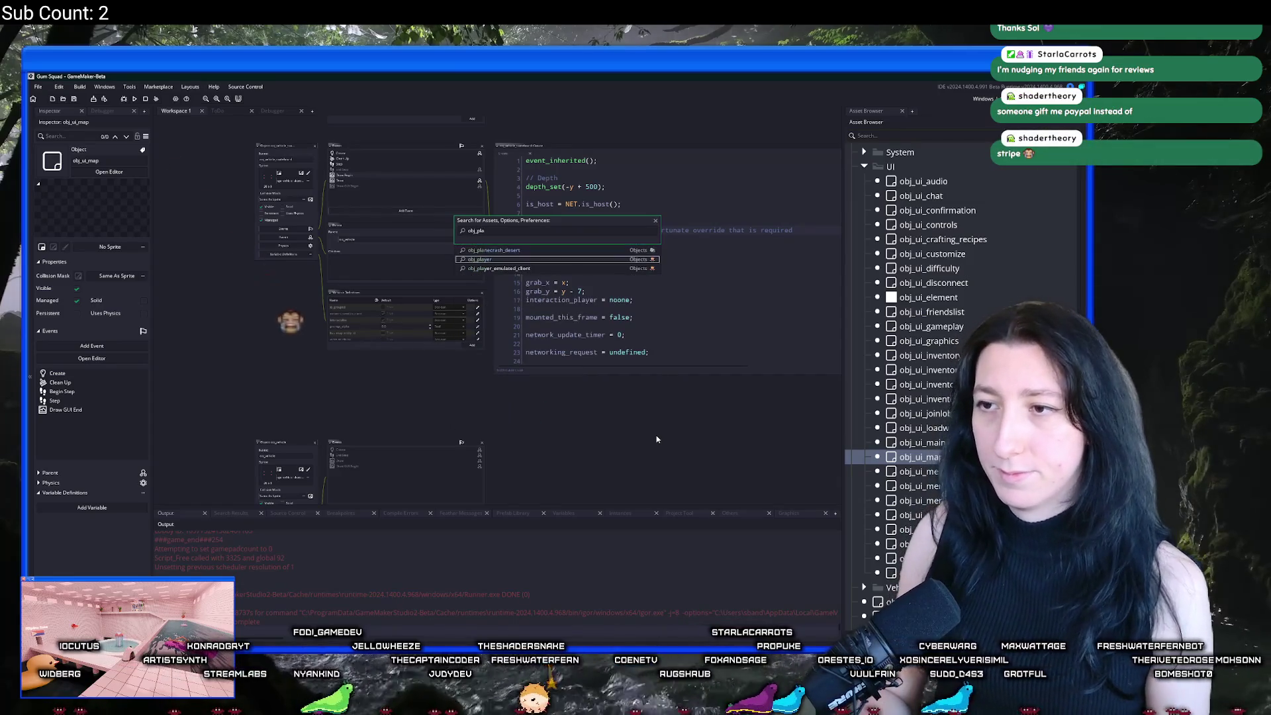
key("Return")
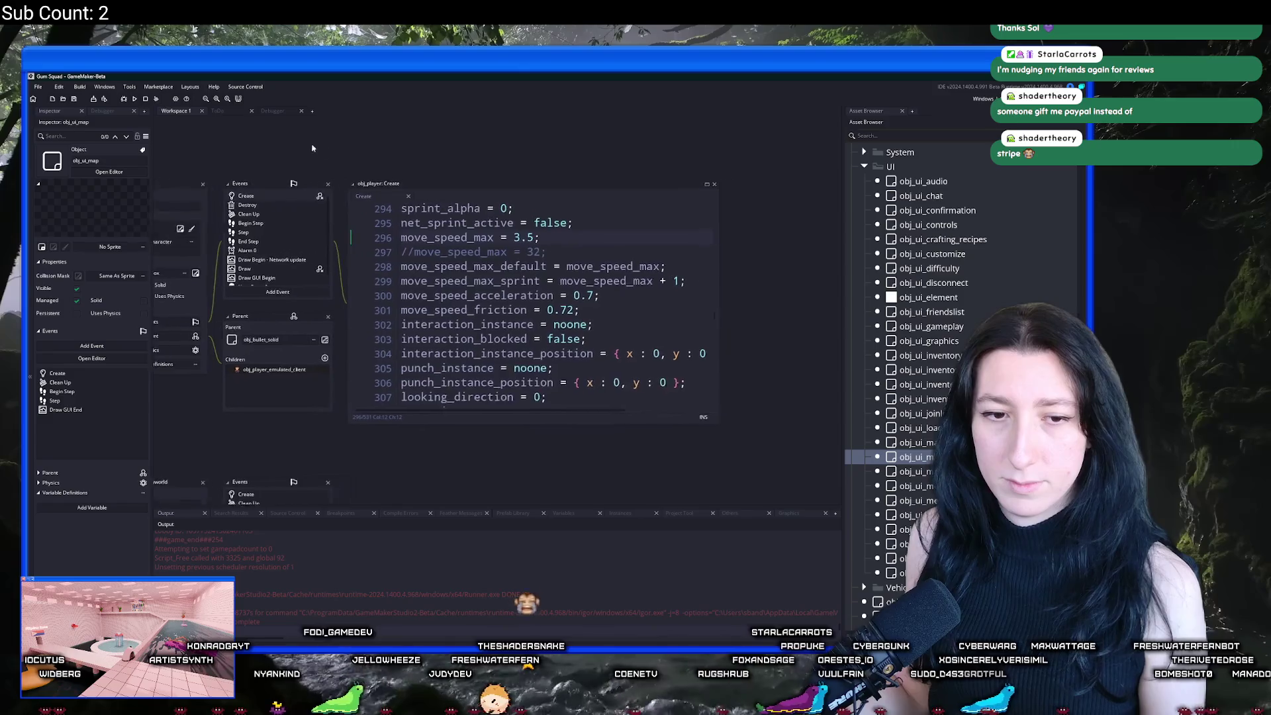
double_click(218, 234)
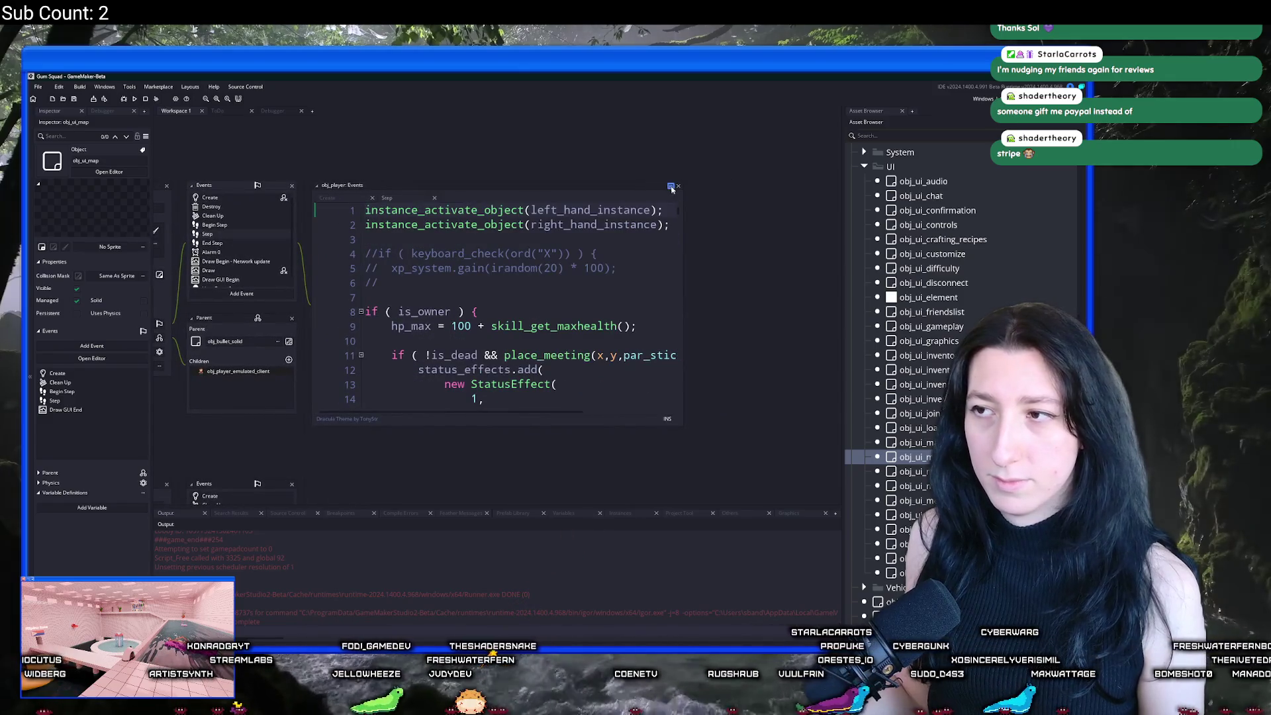
scroll(444, 341, "down", 5)
scroll(444, 341, "down", 20)
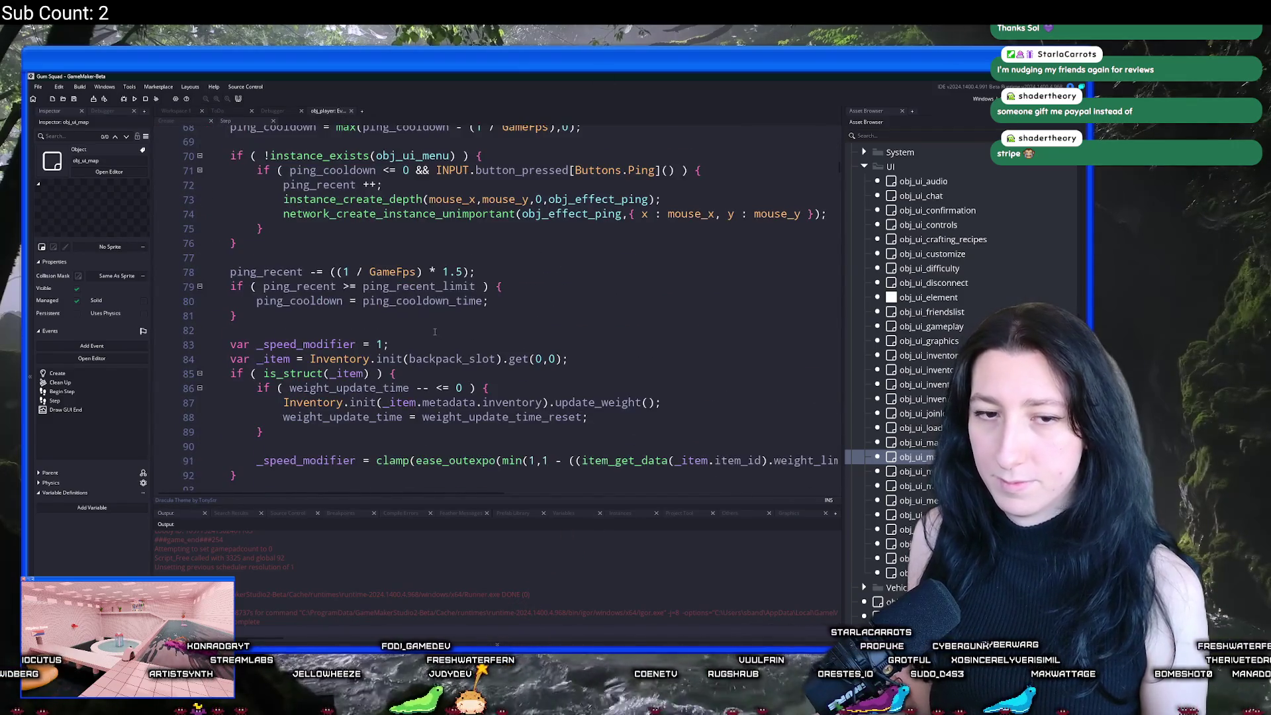
scroll(418, 285, "down", 20)
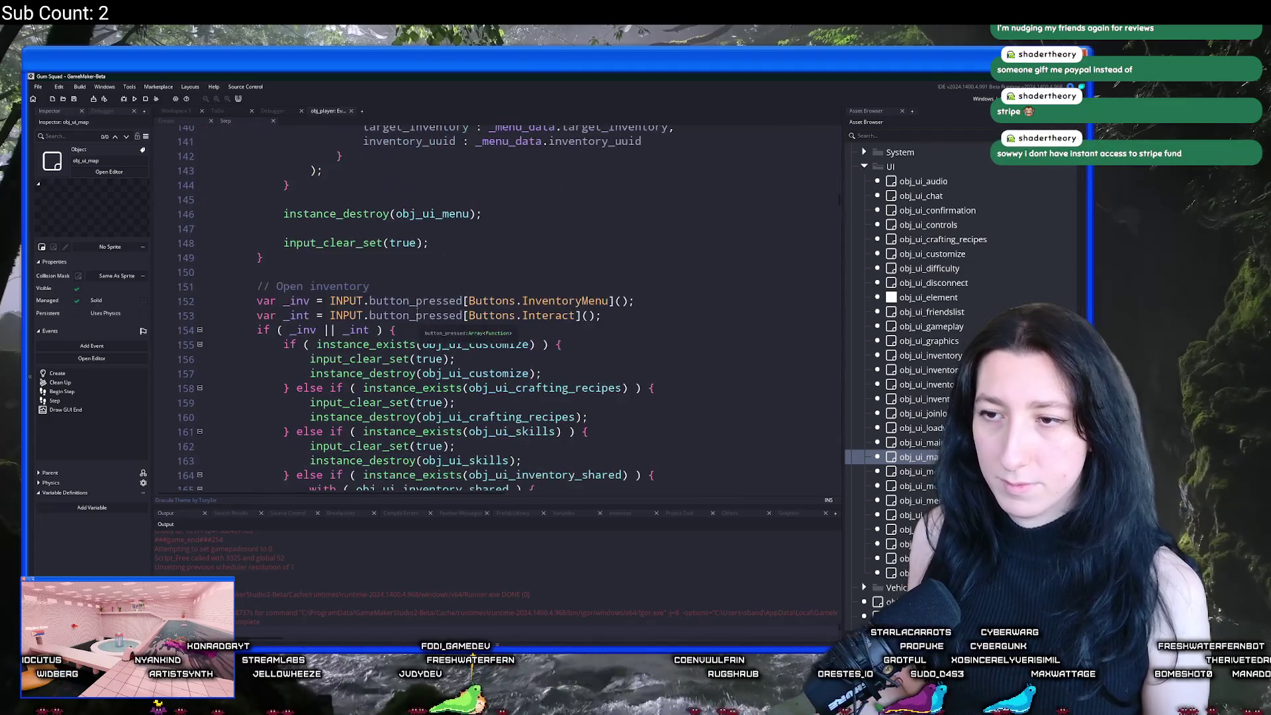
scroll(418, 338, "down", 20)
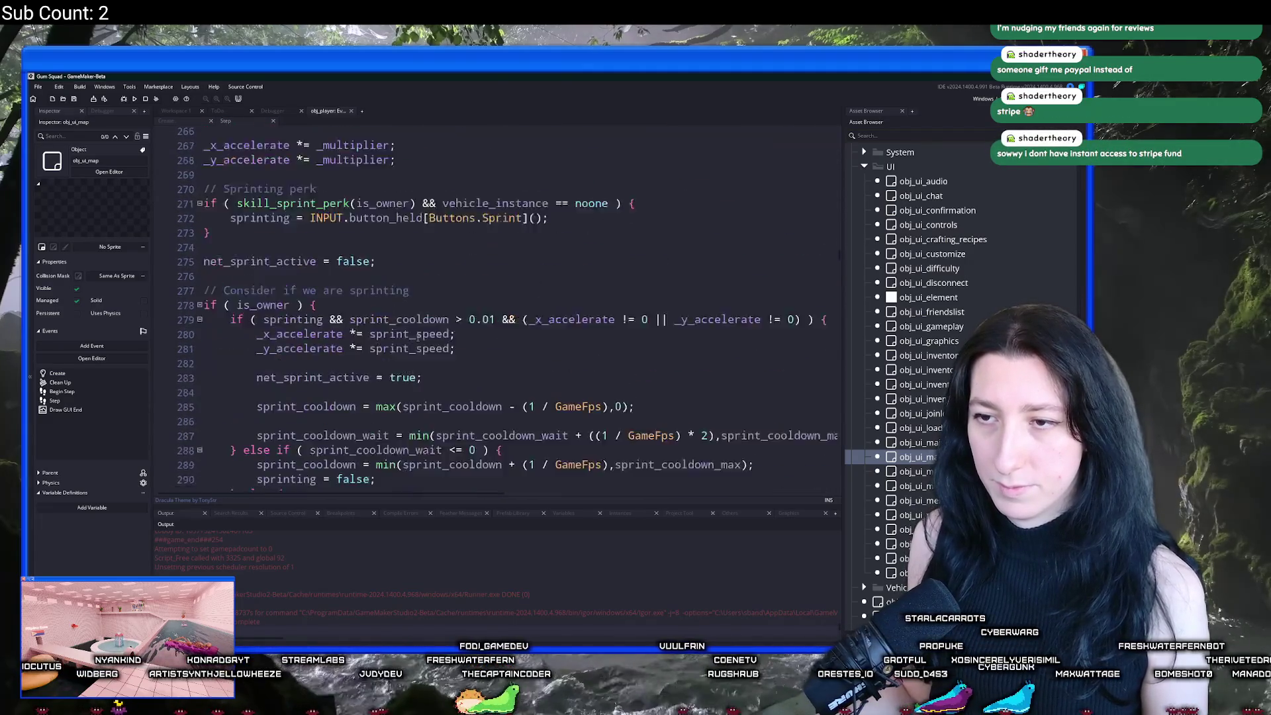
scroll(336, 257, "up", 7)
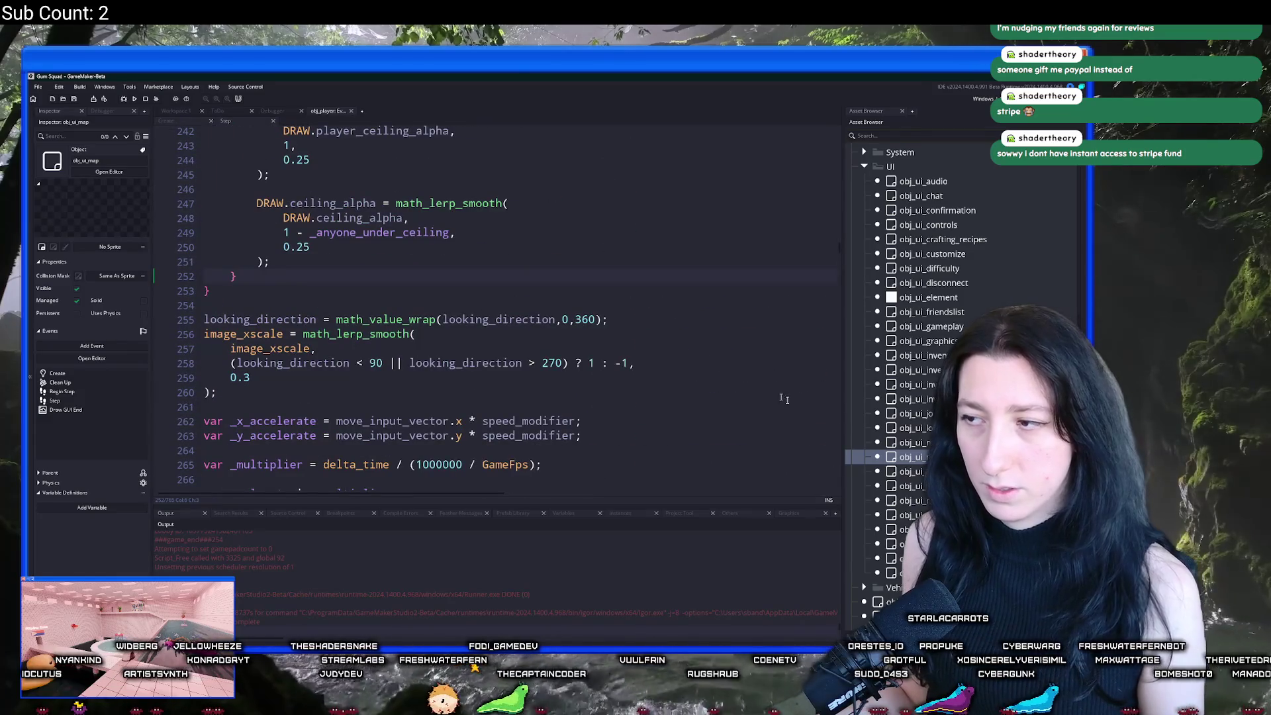
scroll(823, 271, "up", 20)
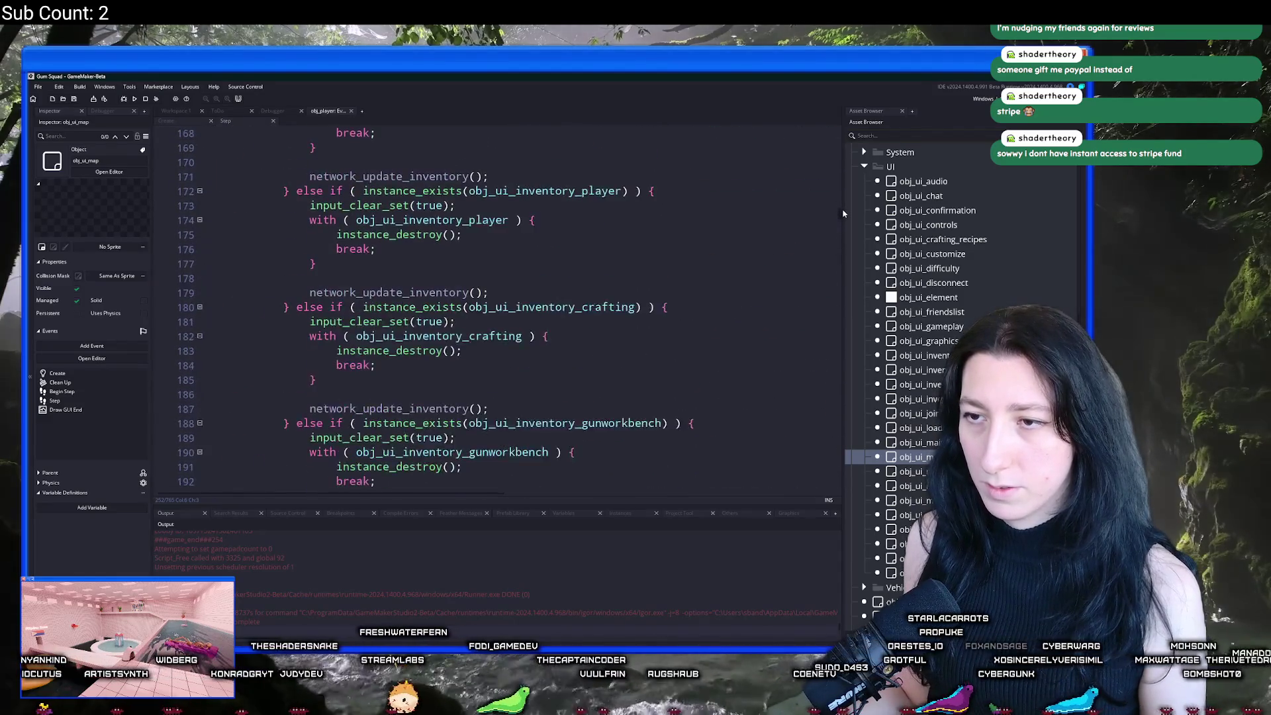
scroll(843, 197, "up", 20)
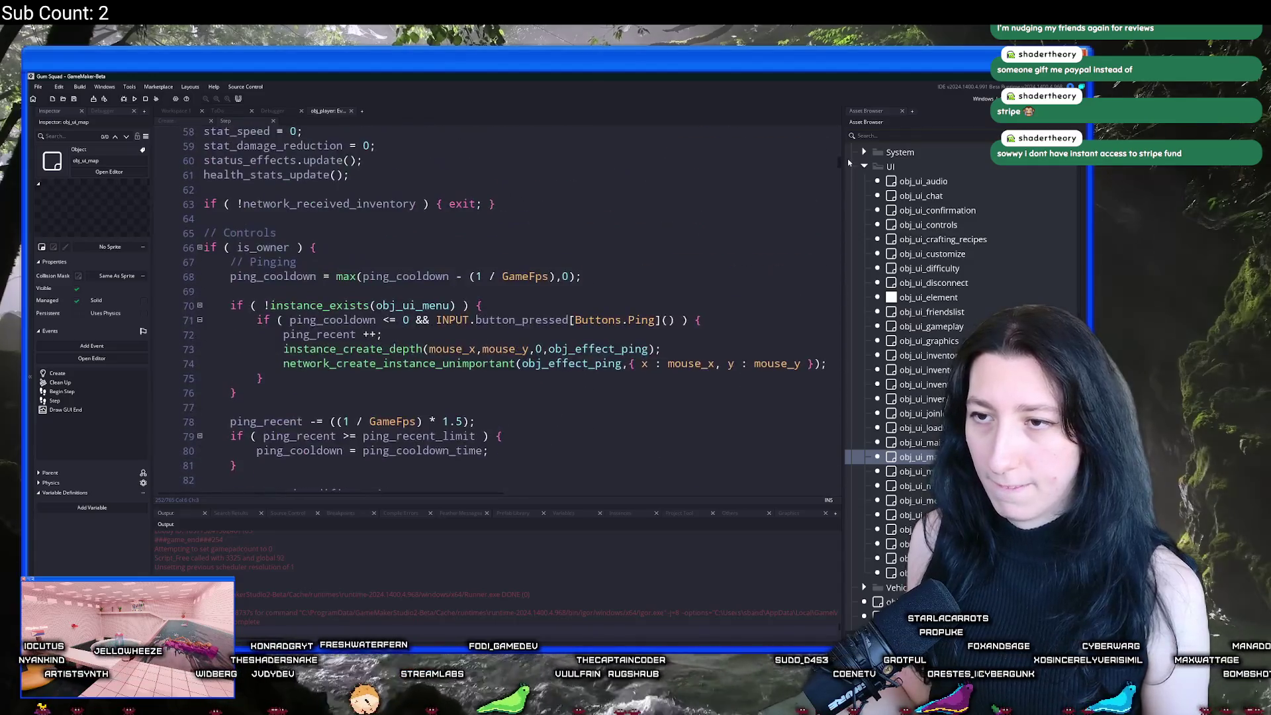
scroll(848, 159, "down", 6)
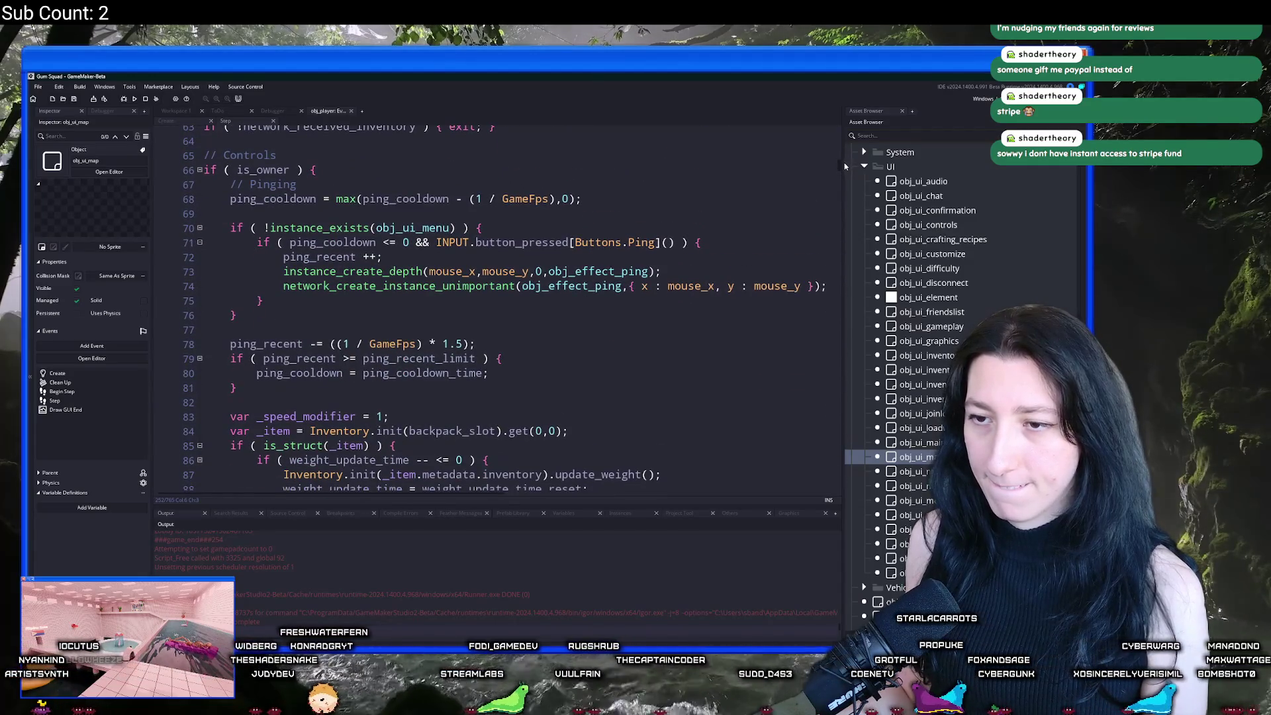
Step: Search the Step code for 'inv' to locate the inventory-opening block
key("ctrl+f")
type("inv")
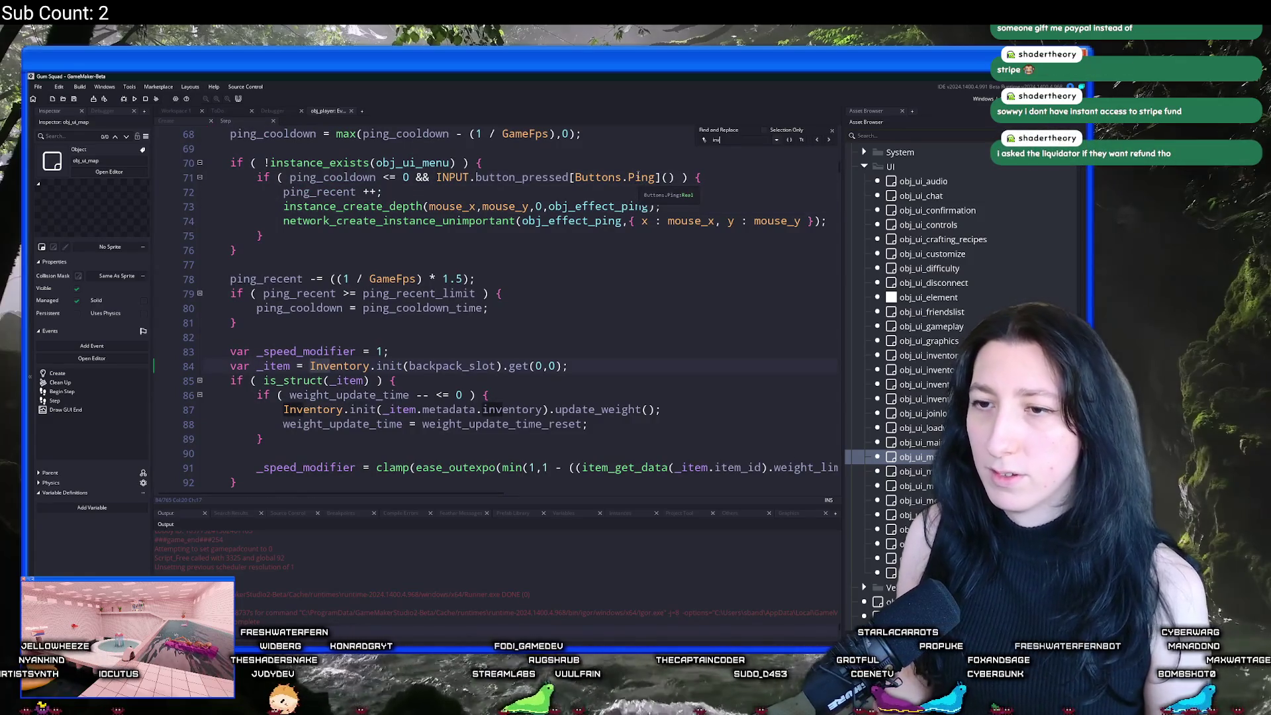
key("Return")
left_click(395, 191)
Step: Add an else branch containing the comment '// Check for map button'
scroll(273, 263, "down", 18)
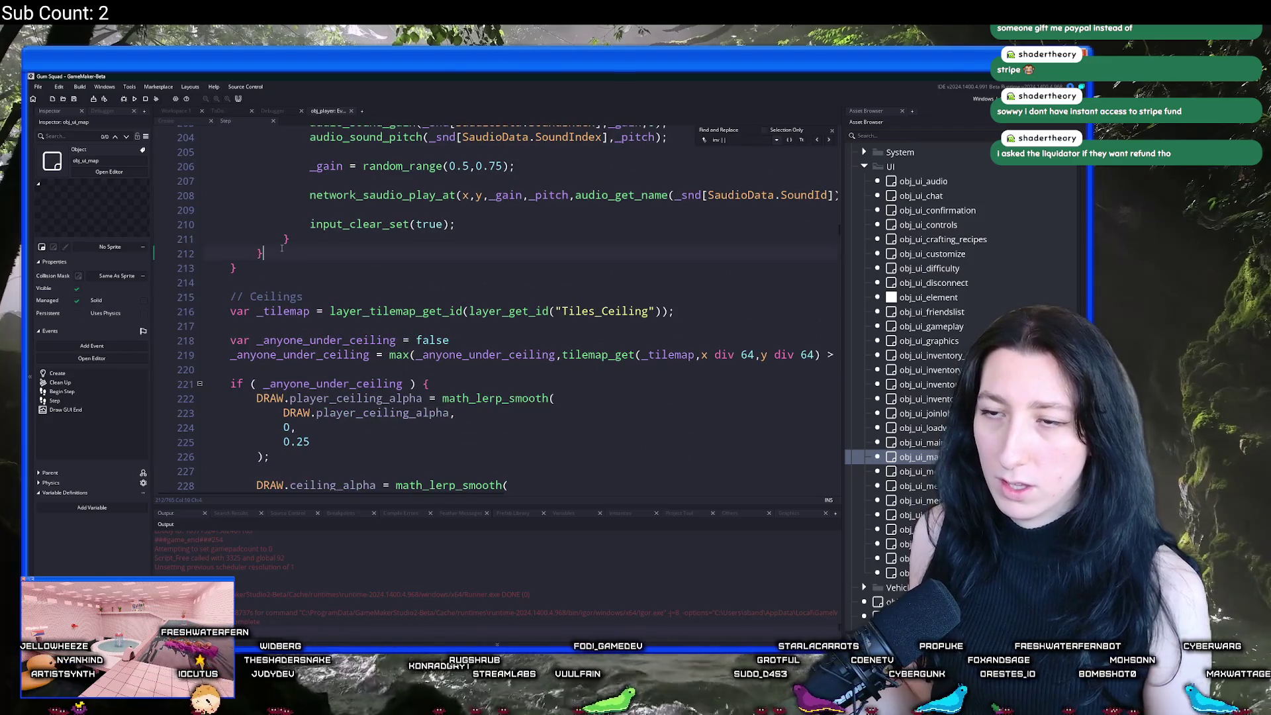
type(" else {")
key("Return")
type("}")
key("Return")
type("// Check for ma")
type("p button")
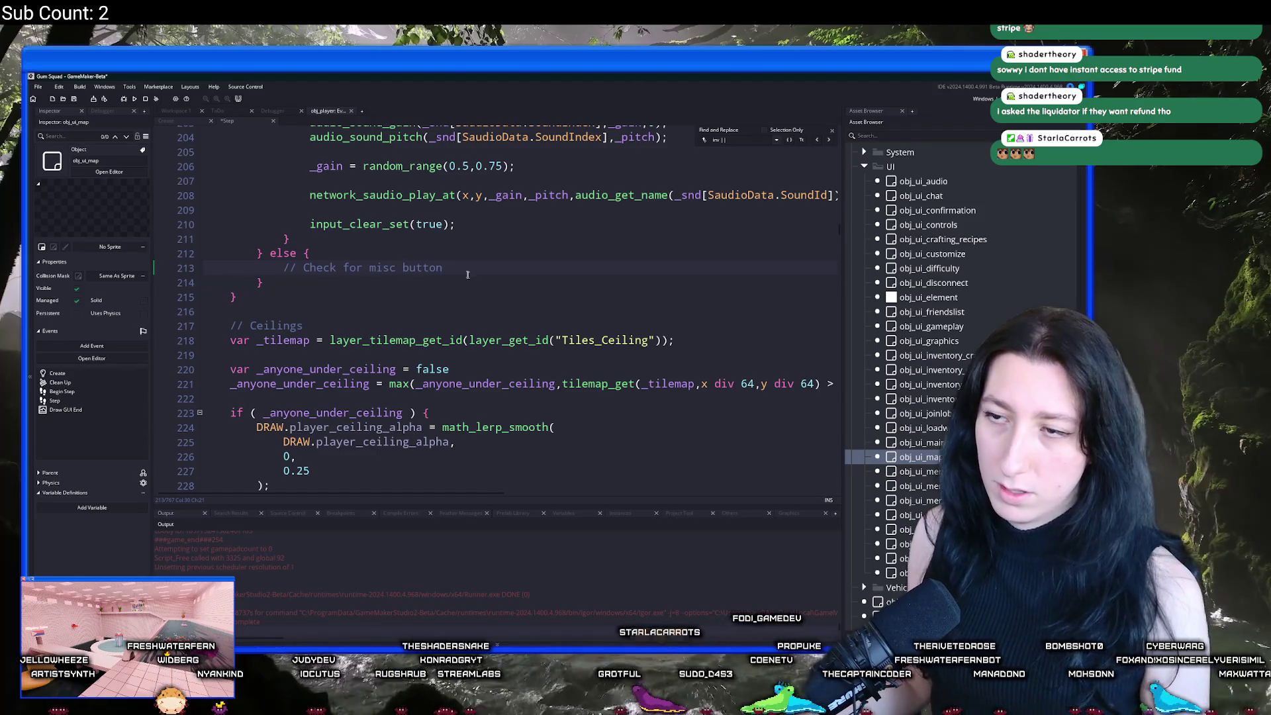
key("Return")
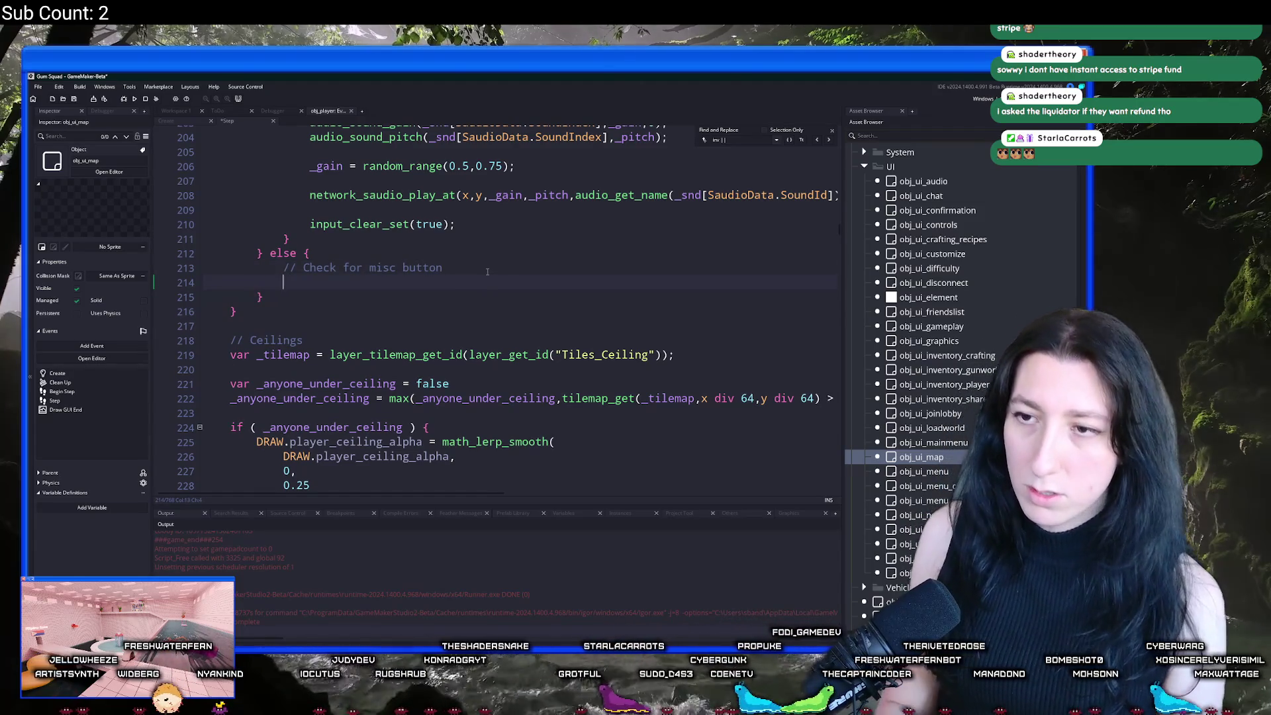
Step: Add a keyboard_check_pressed(ord("M")) check inside the else branch
type("if ( keybaord")
key("BackSpace")
type("oar")
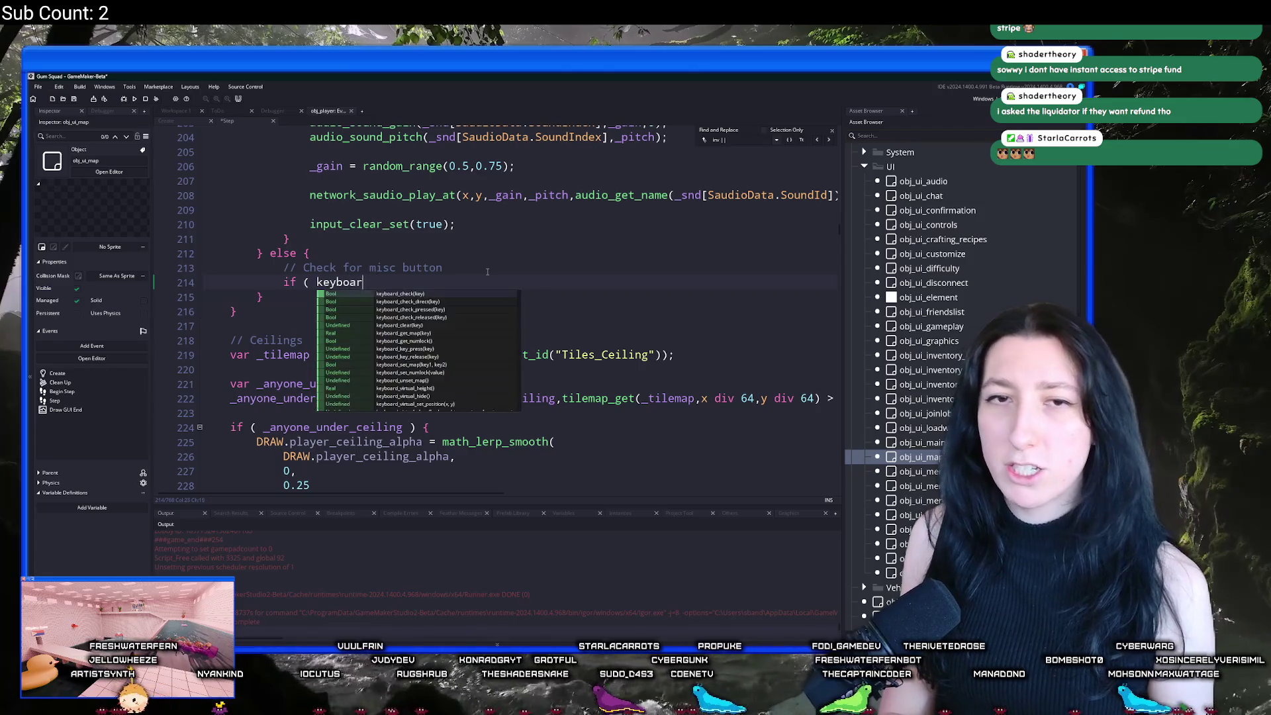
type("d_check_pressed(ord")
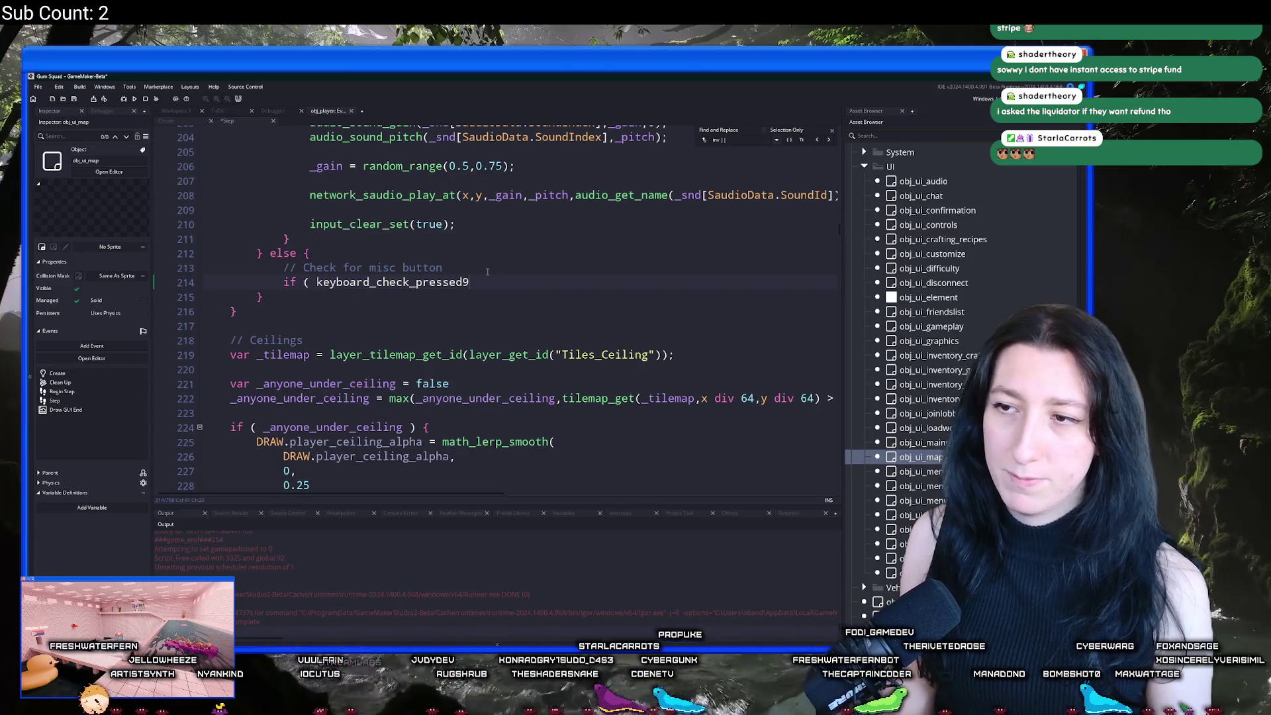
type("(\"M\") ) {")
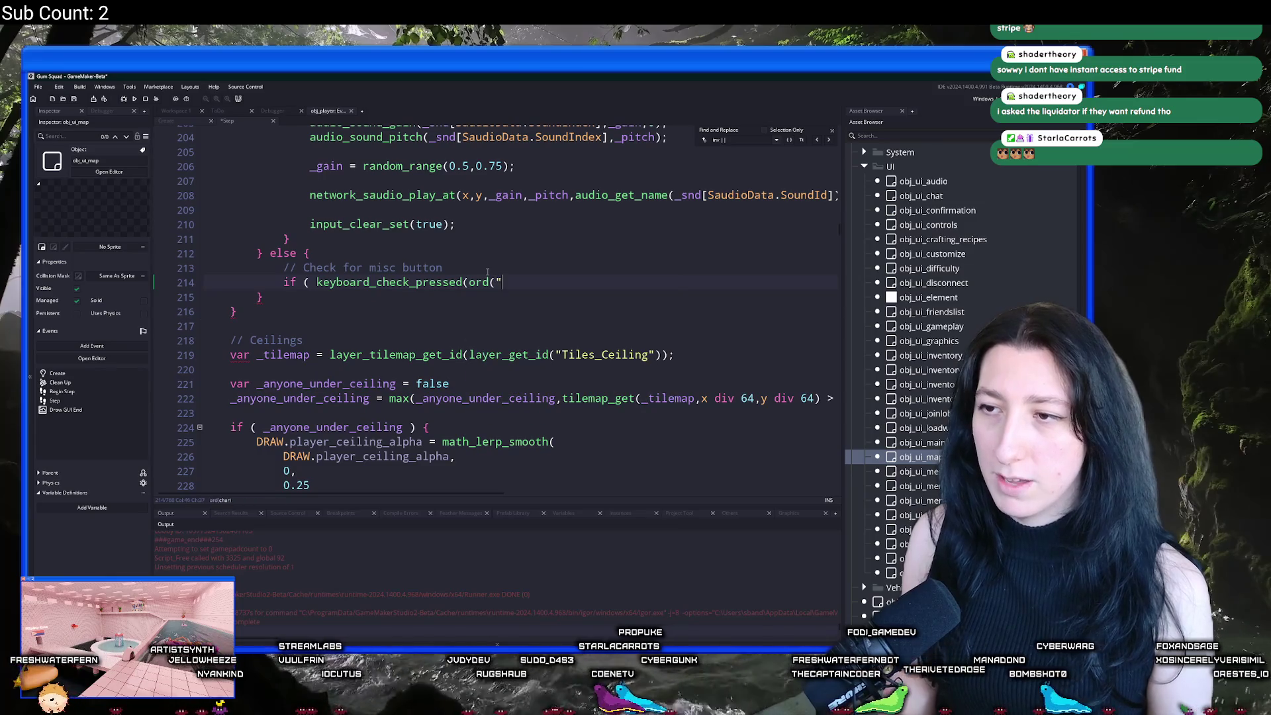
key("Return")
key("Return")
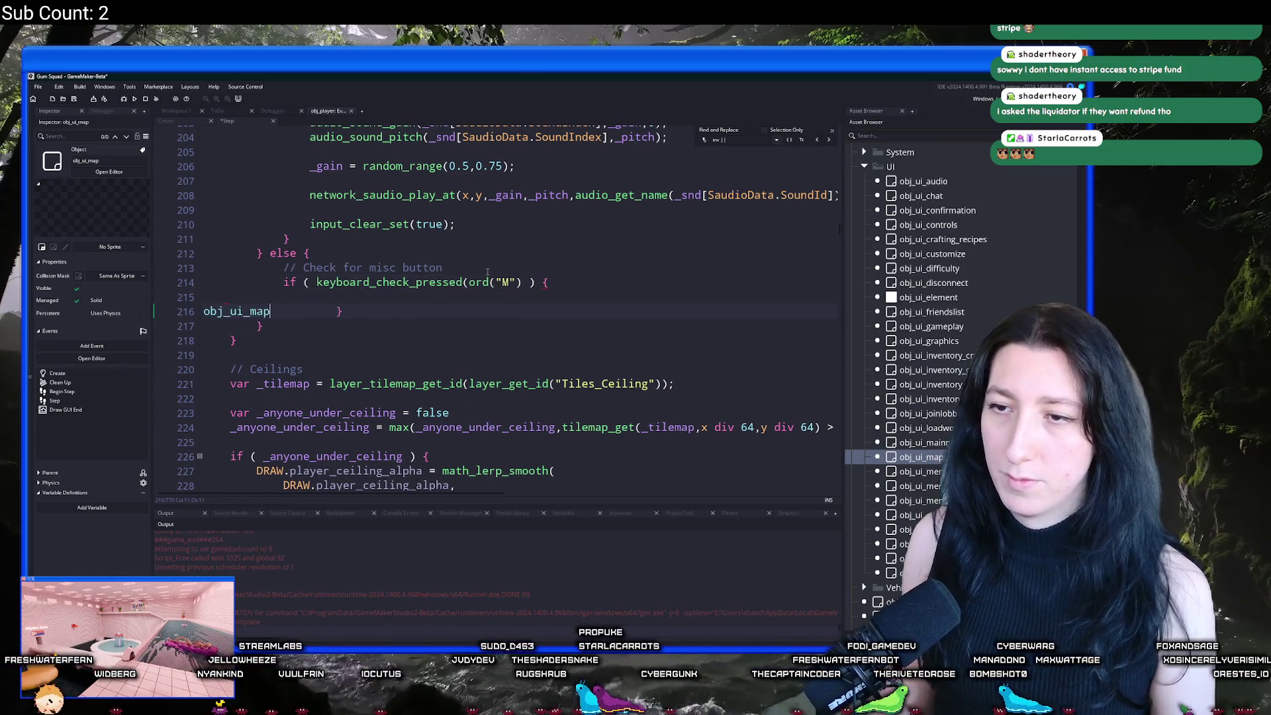
left_click(605, 284)
key("Return")
Step: Call instance_create_persistent(obj_ui_map); inside the M key check
type("instance_create_de")
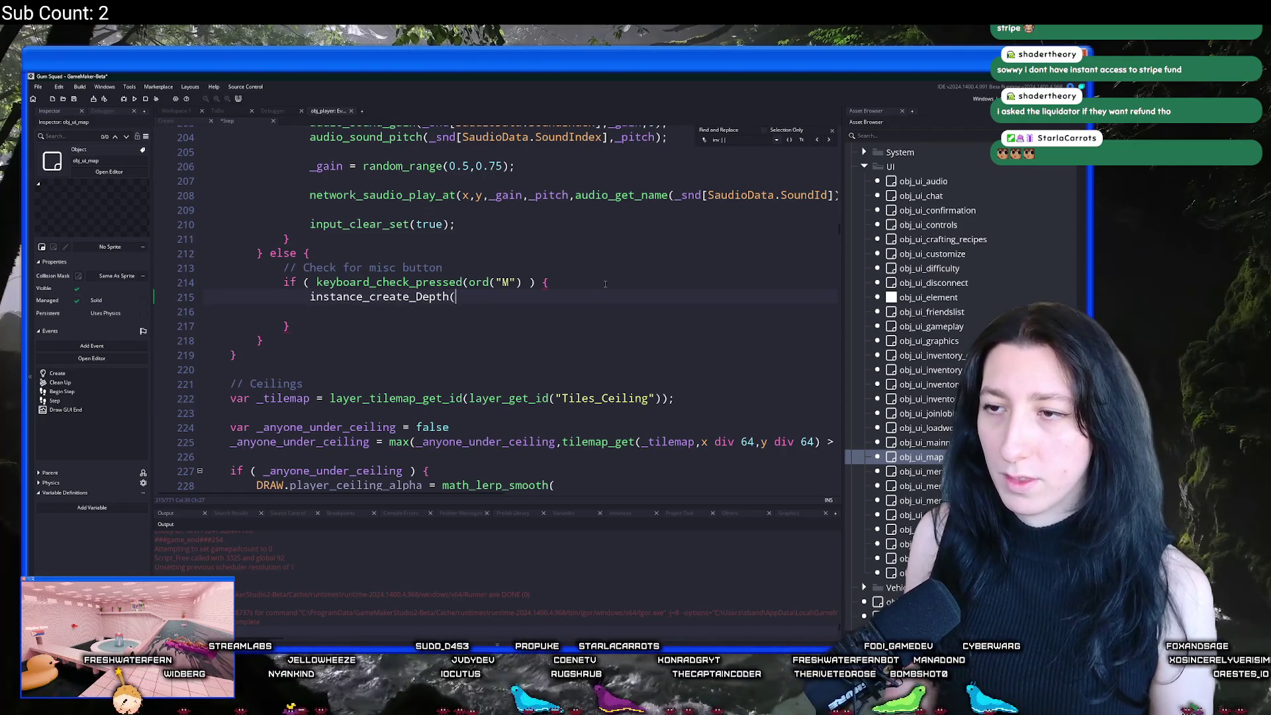
type("pth(")
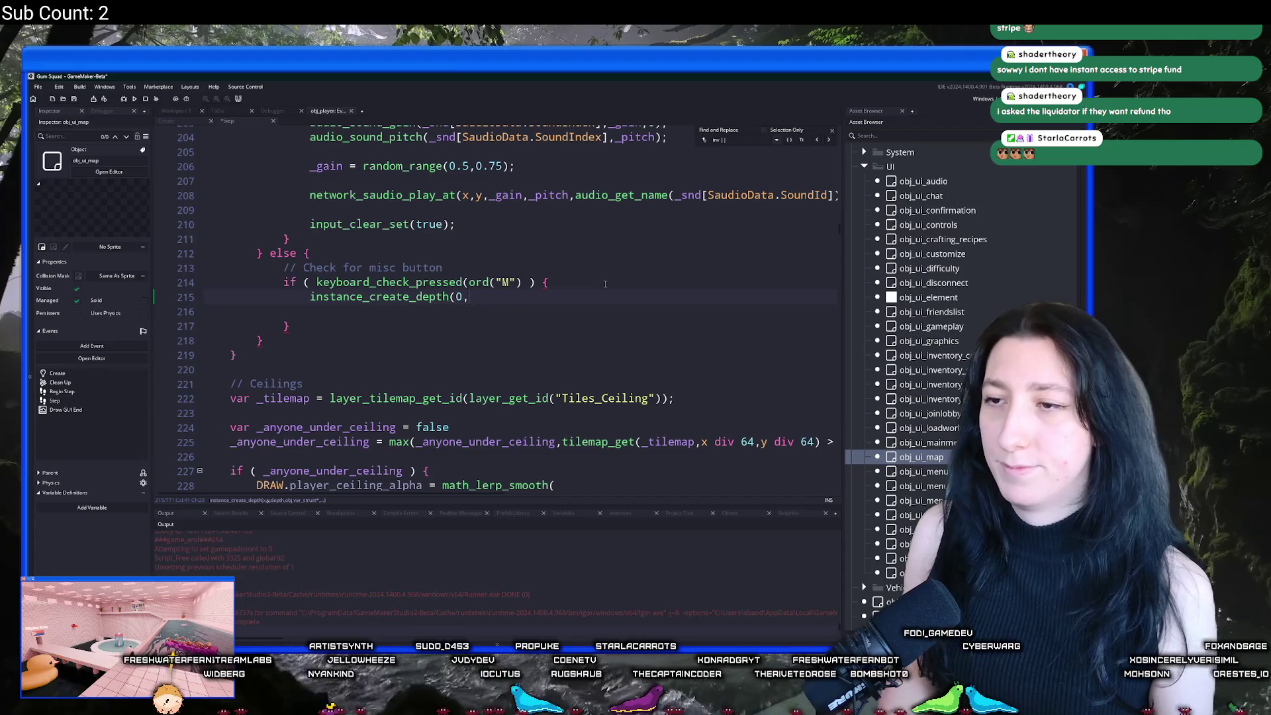
key("BackSpace")
key("BackSpace")
scroll(604, 284, "up", 7)
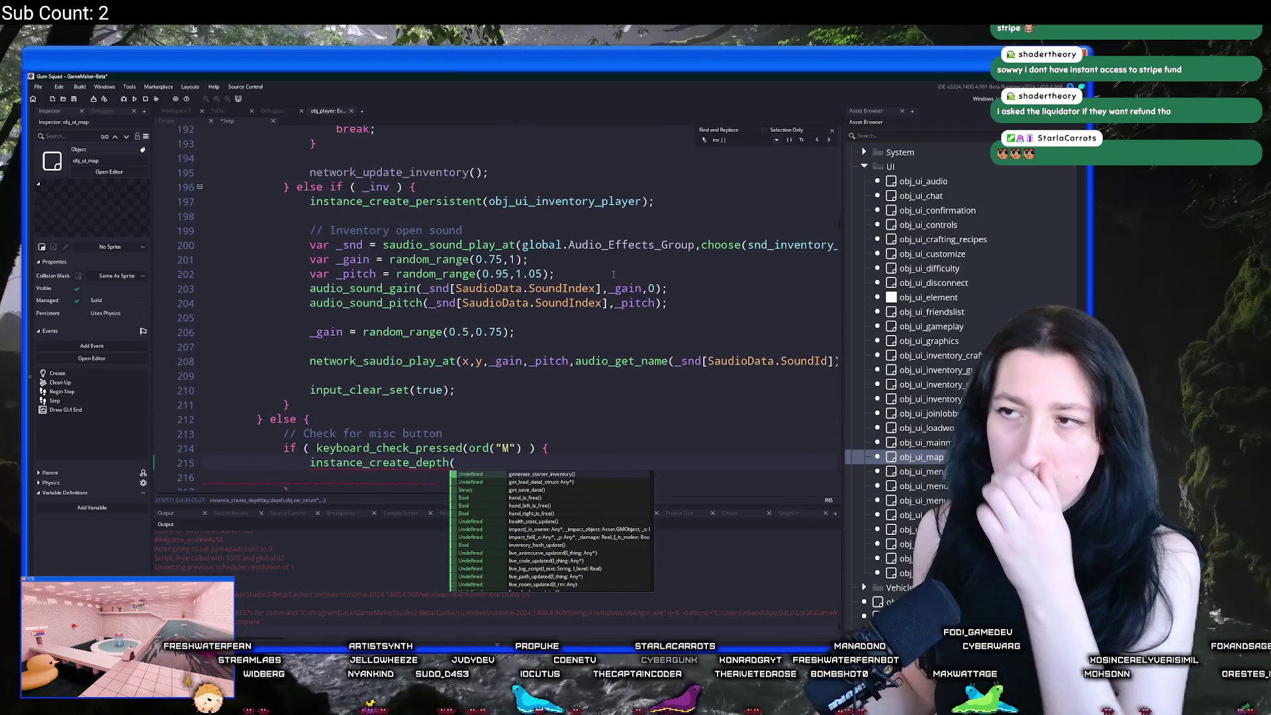
scroll(465, 262, "up", 2)
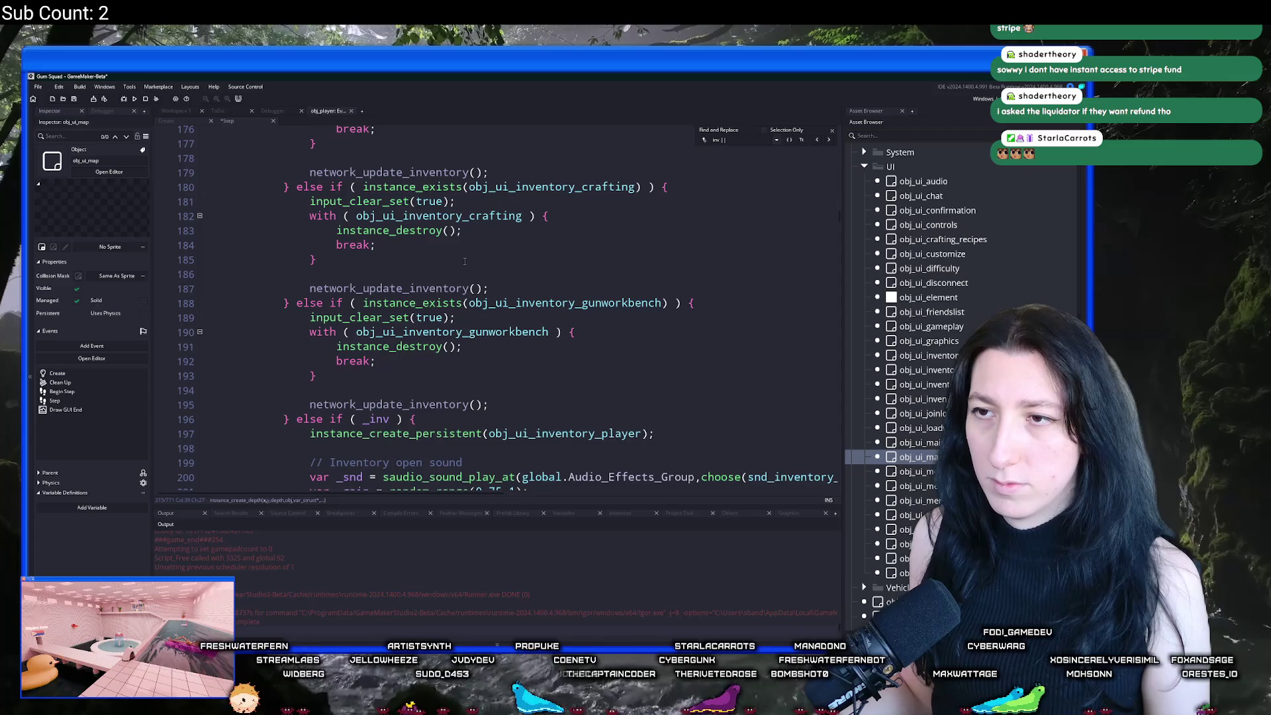
scroll(434, 241, "down", 5)
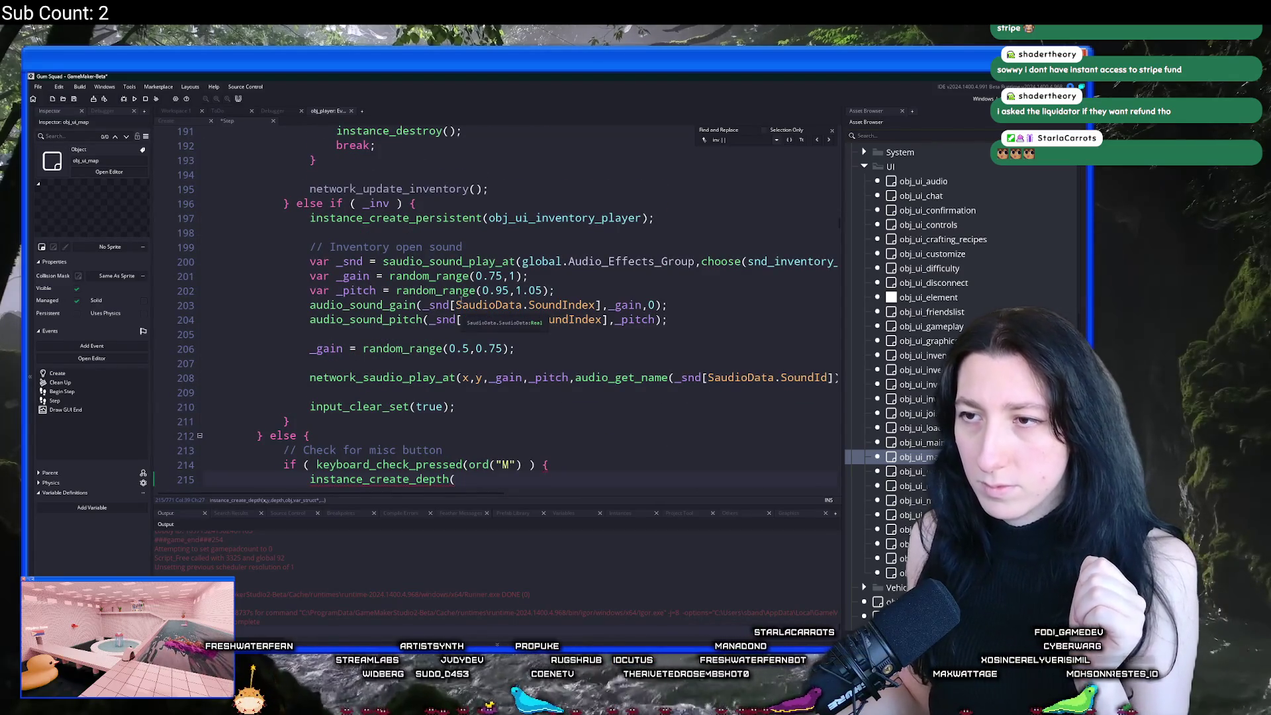
key("BackSpace")
key("BackSpace")
key("BackSpace")
type("per")
key("Return")
type("obj_ui_map")
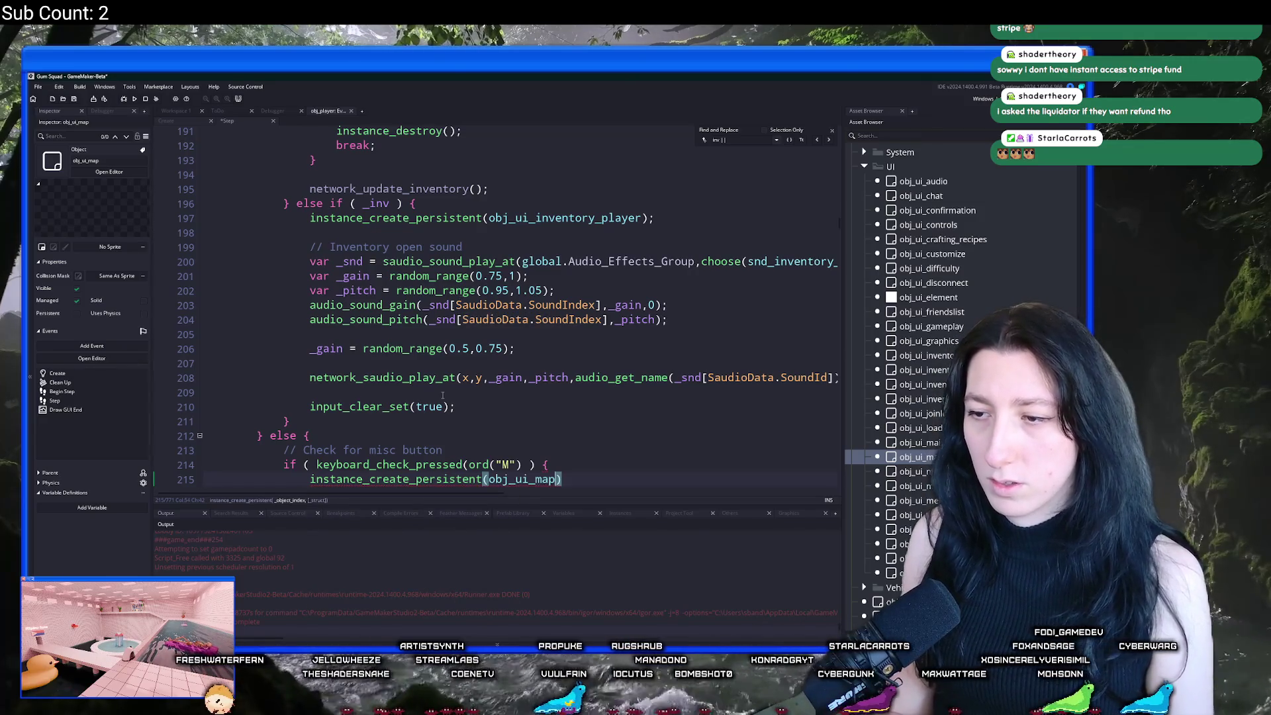
type(";")
scroll(639, 395, "down", 2)
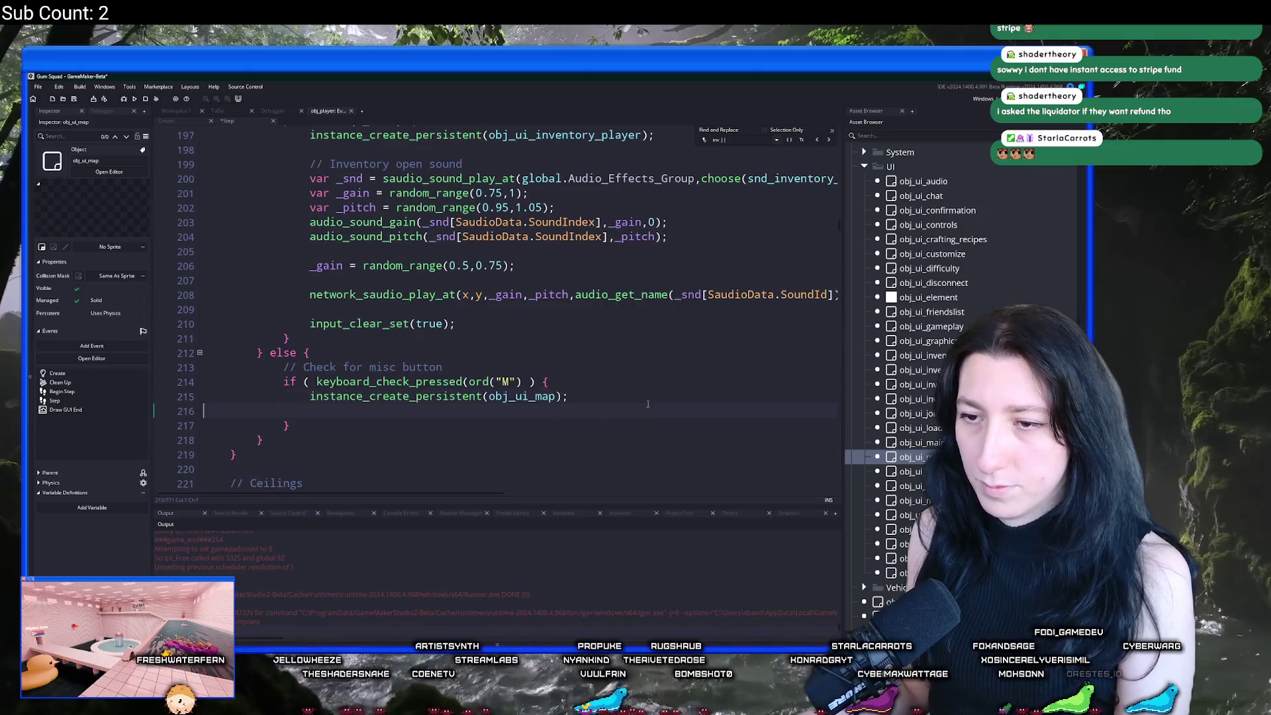
key("BackSpace")
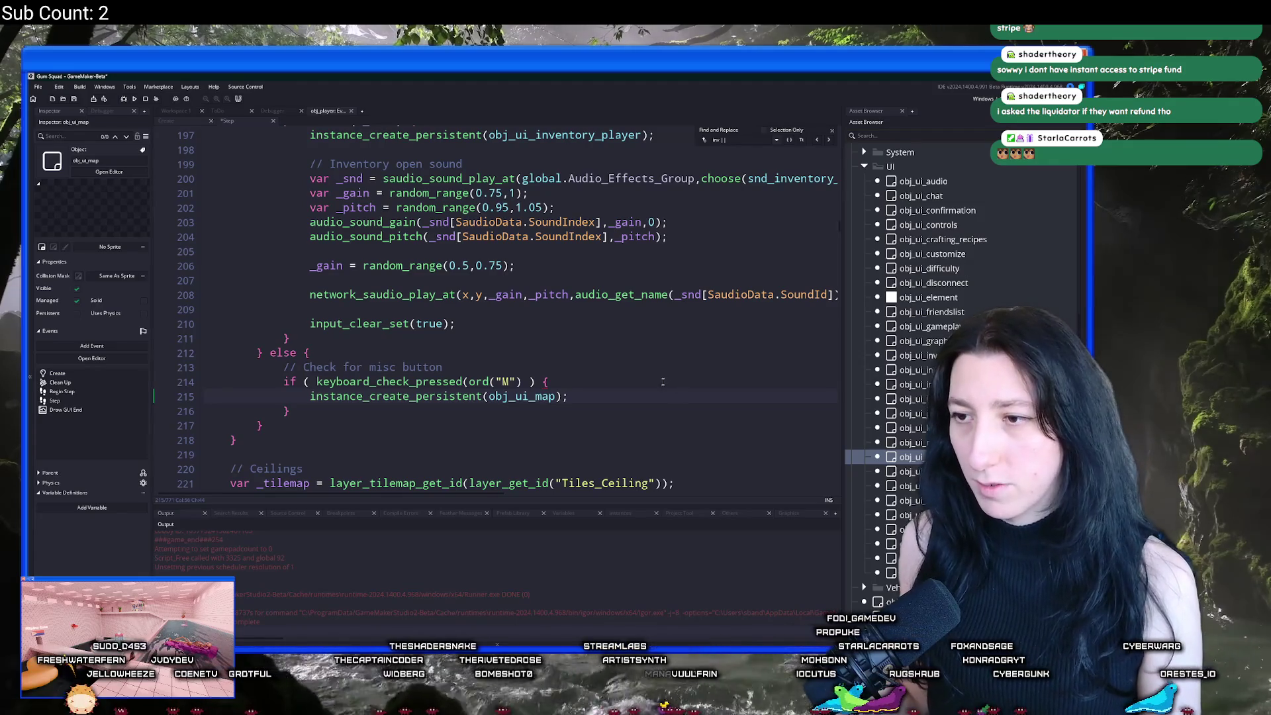
scroll(640, 396, "down", 1)
left_click(553, 363)
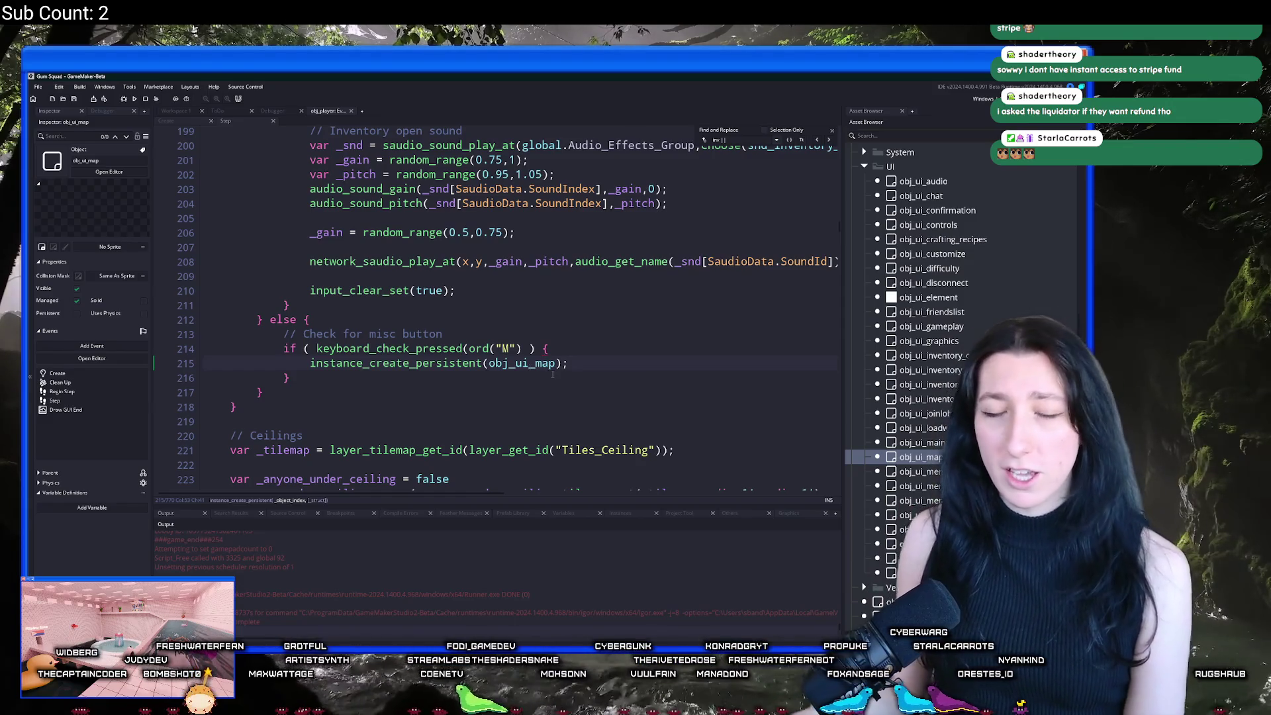
Step: Close the Find and Replace panel and open obj_ui_map's Create event from Workspace 1
left_click(698, 356)
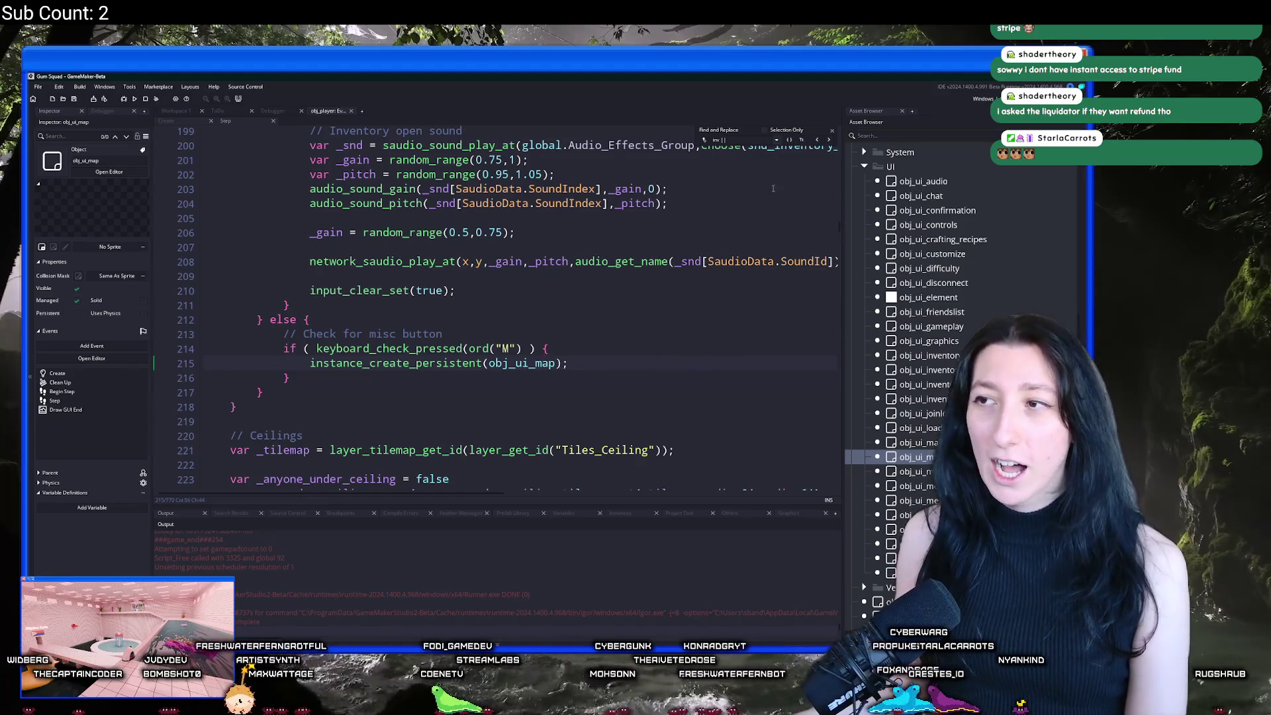
left_click(832, 130)
left_click(109, 172)
double_click(302, 204)
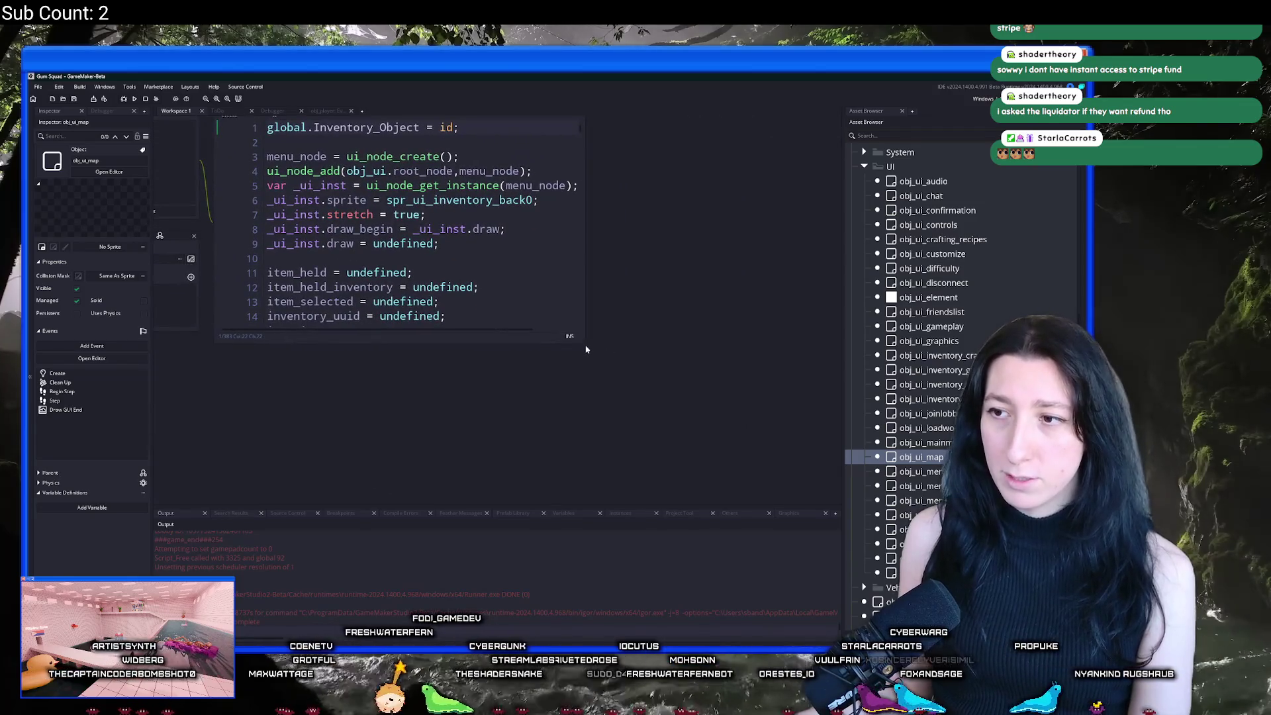
Step: Select and delete the inventory button and slot code from line 22 down to event_perform
mouse_move(587, 348)
left_mouse_down()
mouse_move(808, 503)
mouse_move(806, 490)
left_mouse_up()
scroll(550, 342, "down", 4)
scroll(549, 341, "down", 9)
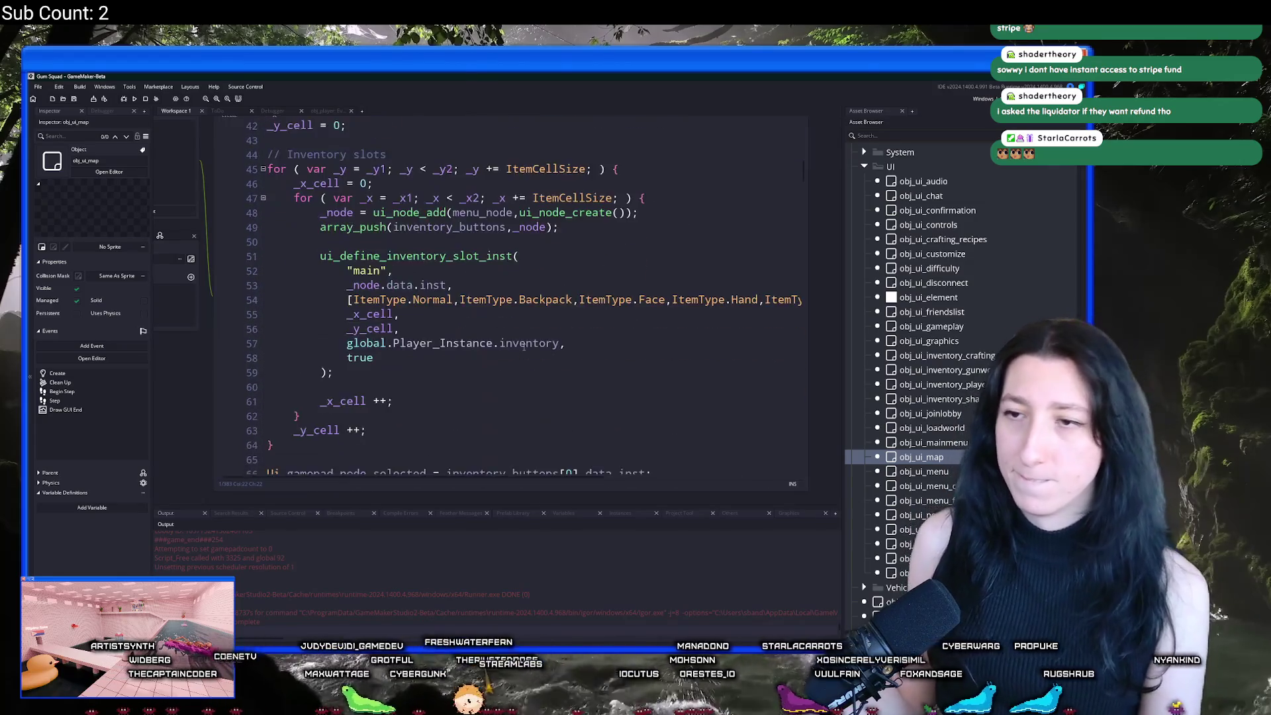
scroll(558, 352, "up", 12)
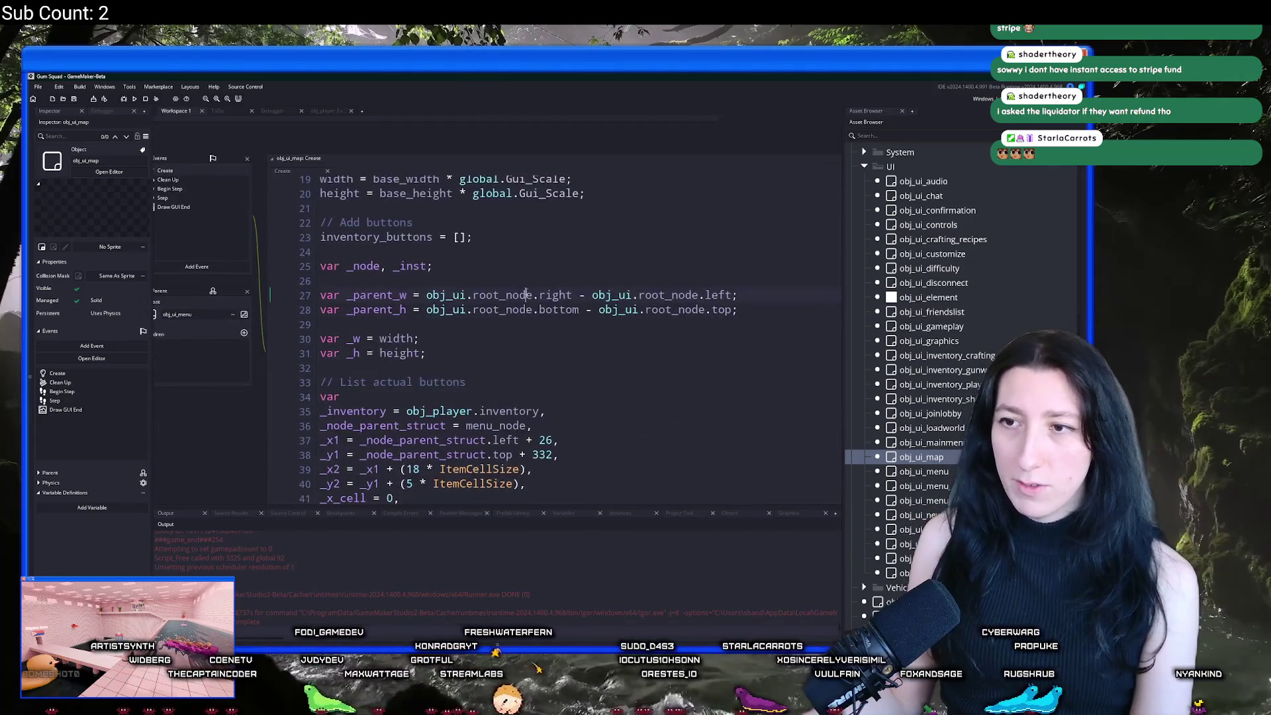
scroll(481, 317, "down", 2)
scroll(424, 338, "up", 1)
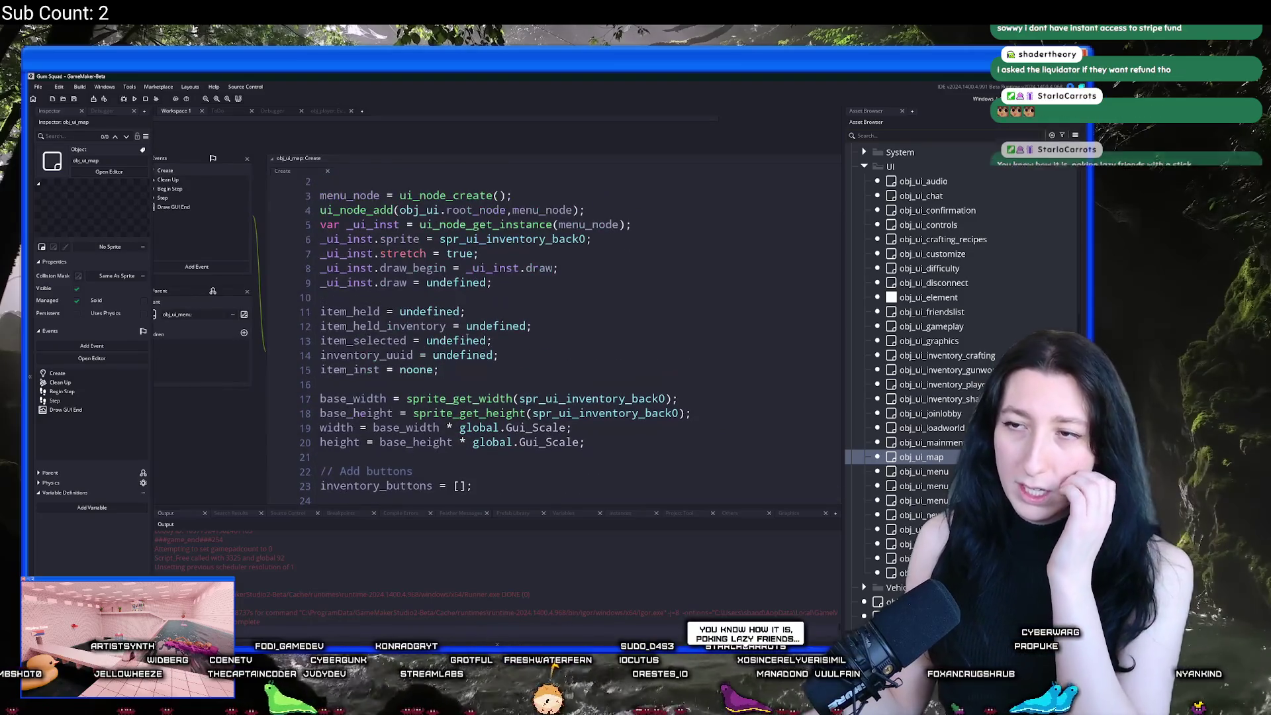
mouse_move(327, 453)
left_mouse_down()
mouse_move(370, 509)
mouse_move(430, 509)
mouse_move(467, 482)
left_mouse_up()
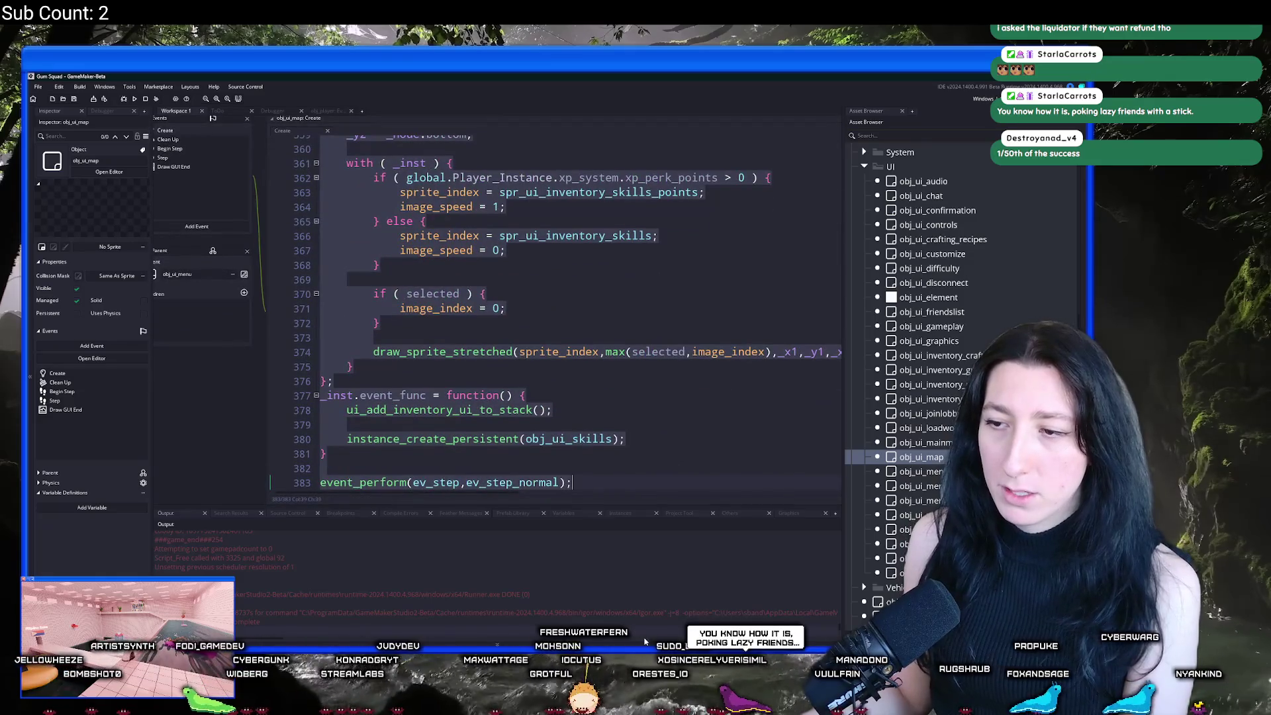
left_click(632, 366)
mouse_move(614, 199)
left_mouse_down()
mouse_move(396, 75)
mouse_move(309, 235)
mouse_move(309, 331)
mouse_move(309, 289)
left_mouse_up()
key("Delete")
Step: Save the edited Create event and open the spr_ui_inventory_back0 sprite
scroll(529, 325, "up", 1)
key("ctrl+s")
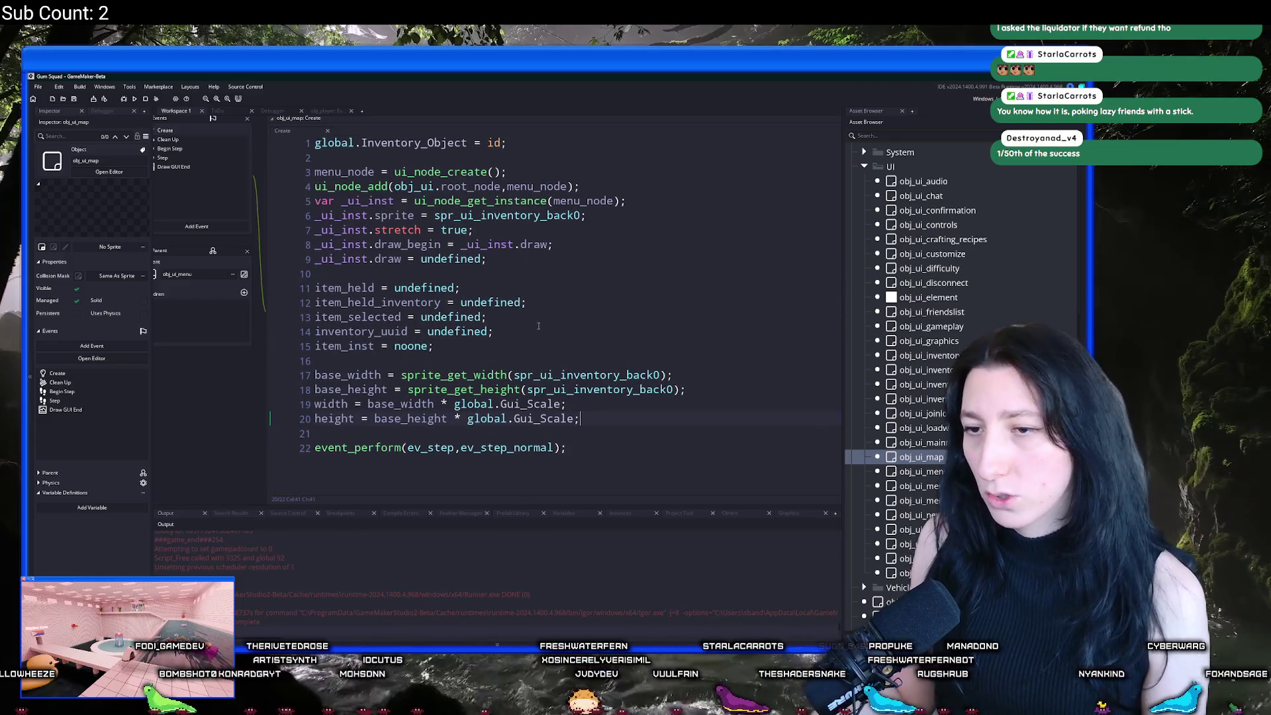
mouse_move(518, 219)
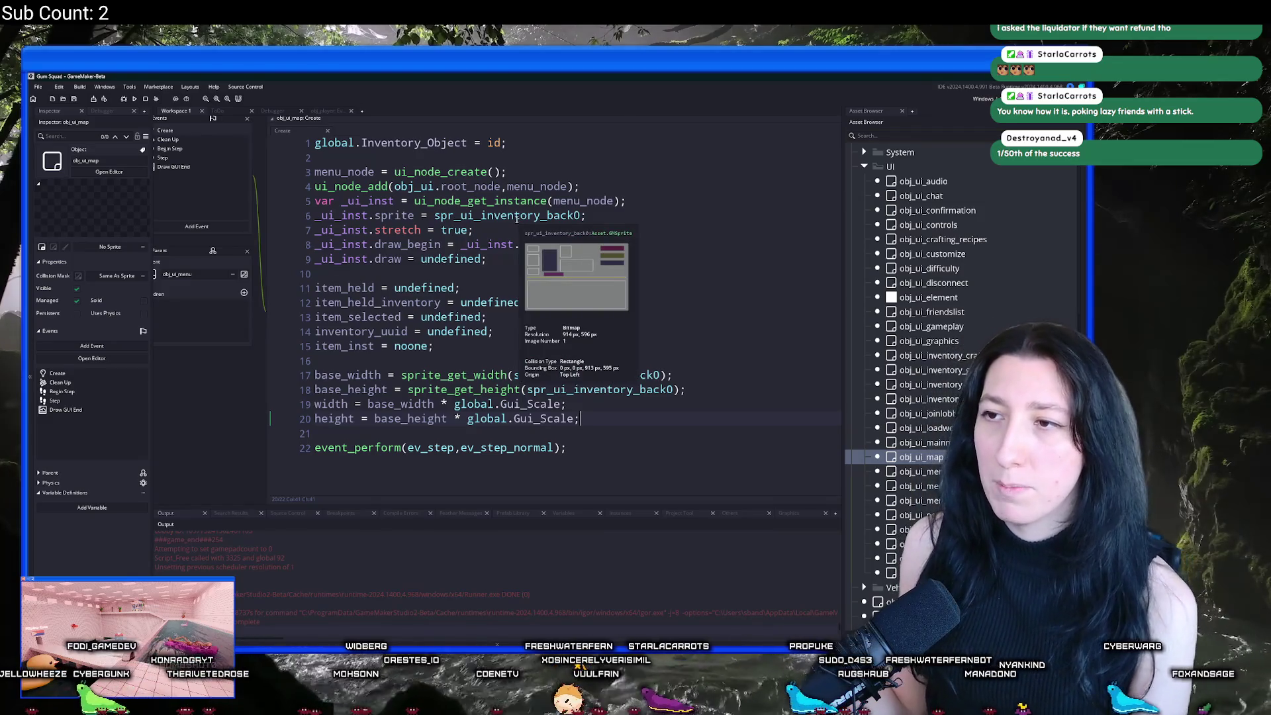
middle_click(516, 219)
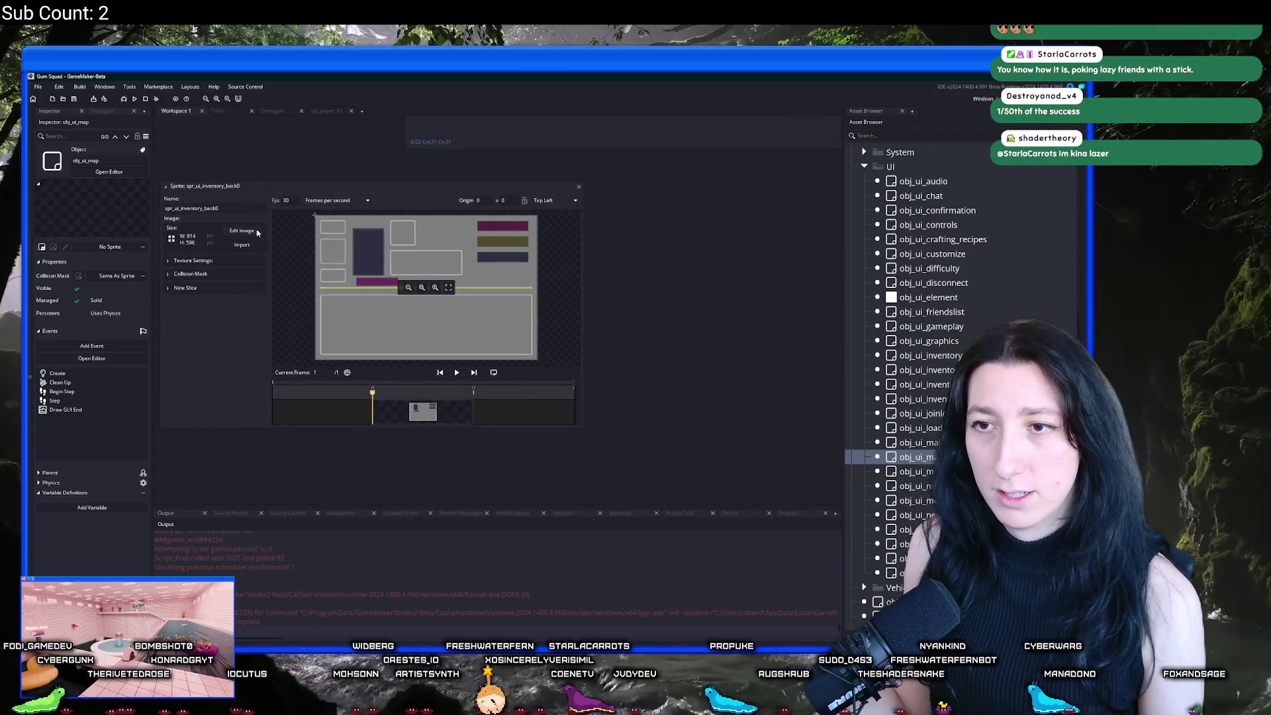
Step: Open spr_ui_inventory_back0's image editor and filter the asset browser by 'map'
left_click(257, 232)
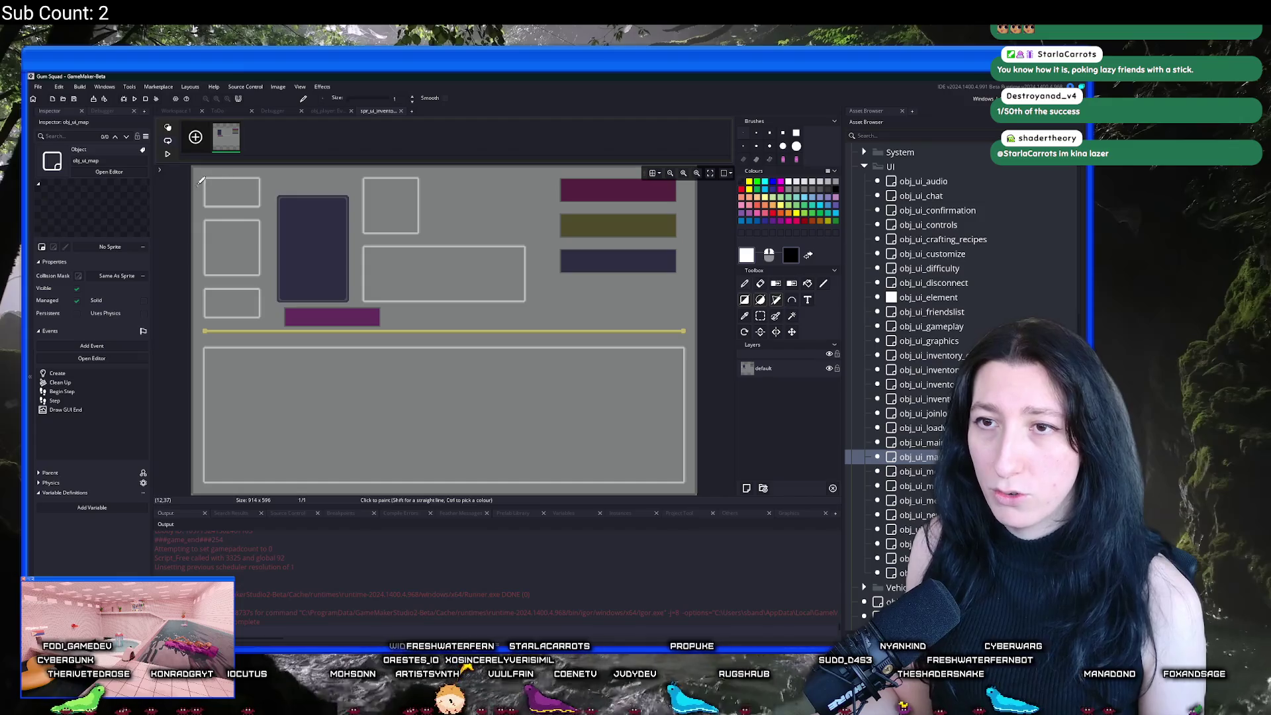
key("super")
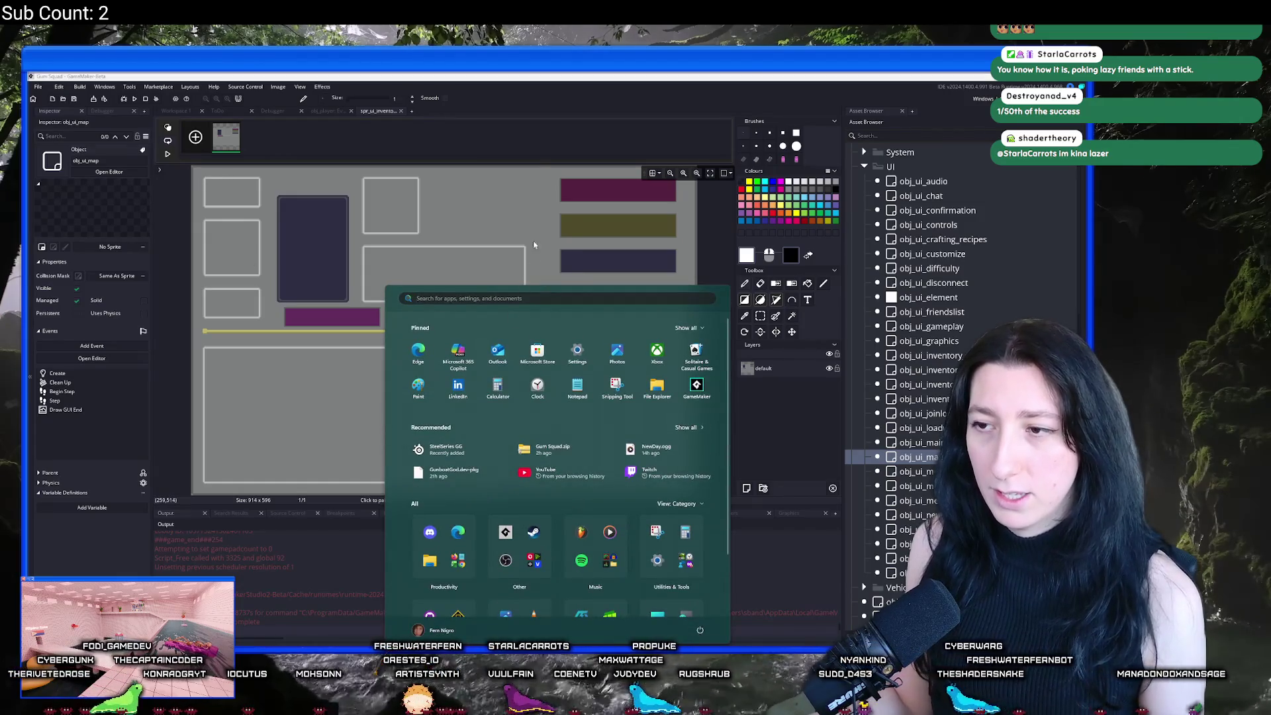
key("super")
left_click(948, 135)
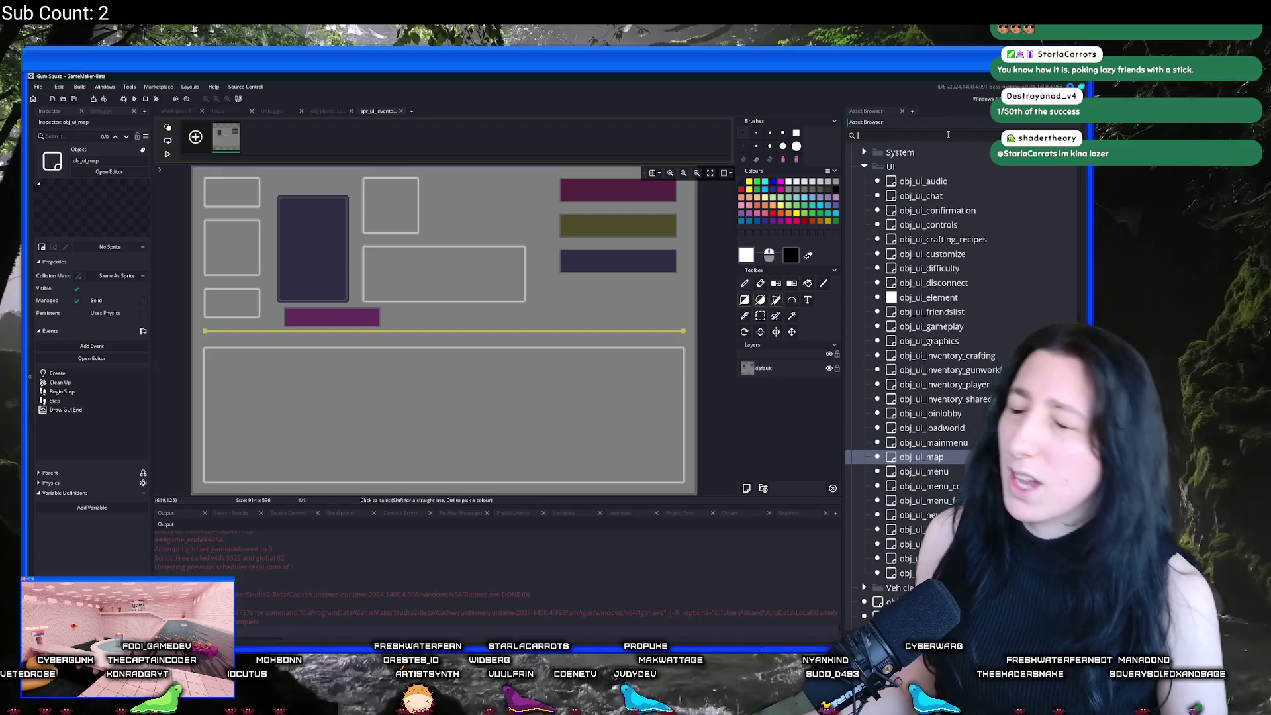
type("map")
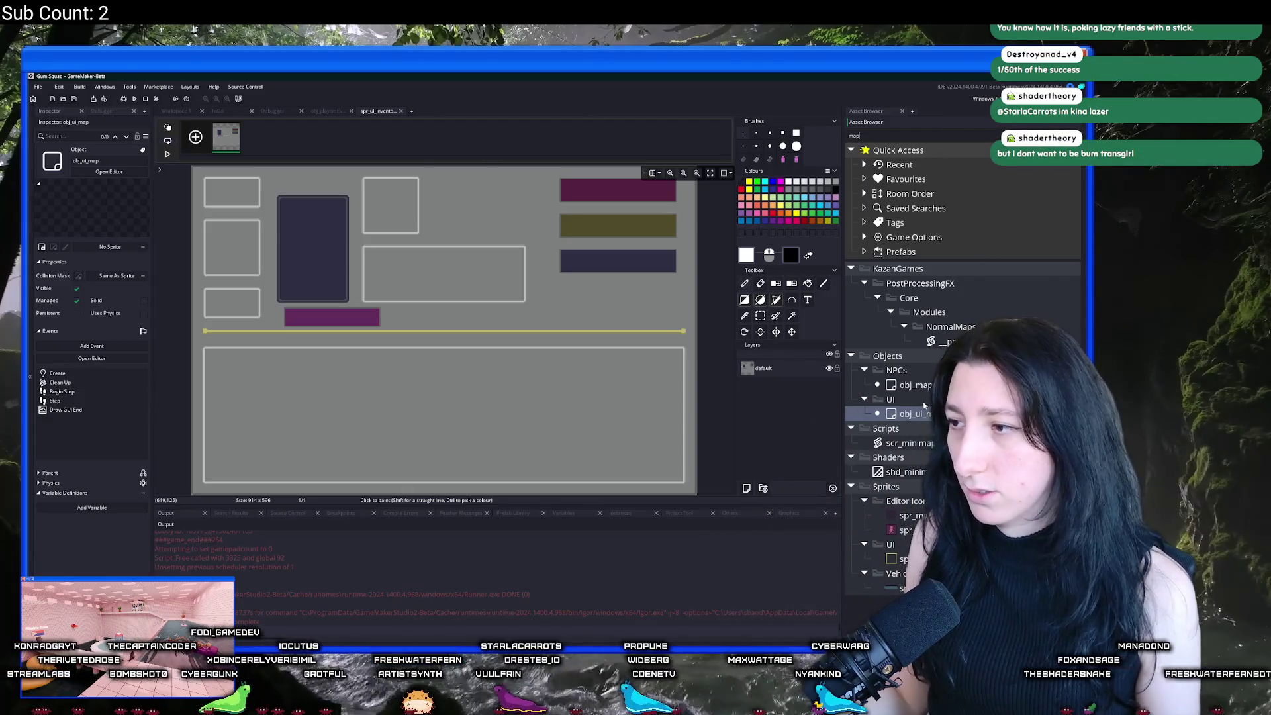
Step: Open scr_minimap, select MinimapViewFactor, and use Calculator to get 51200 ÷ 8 = 6,400
double_click(910, 443)
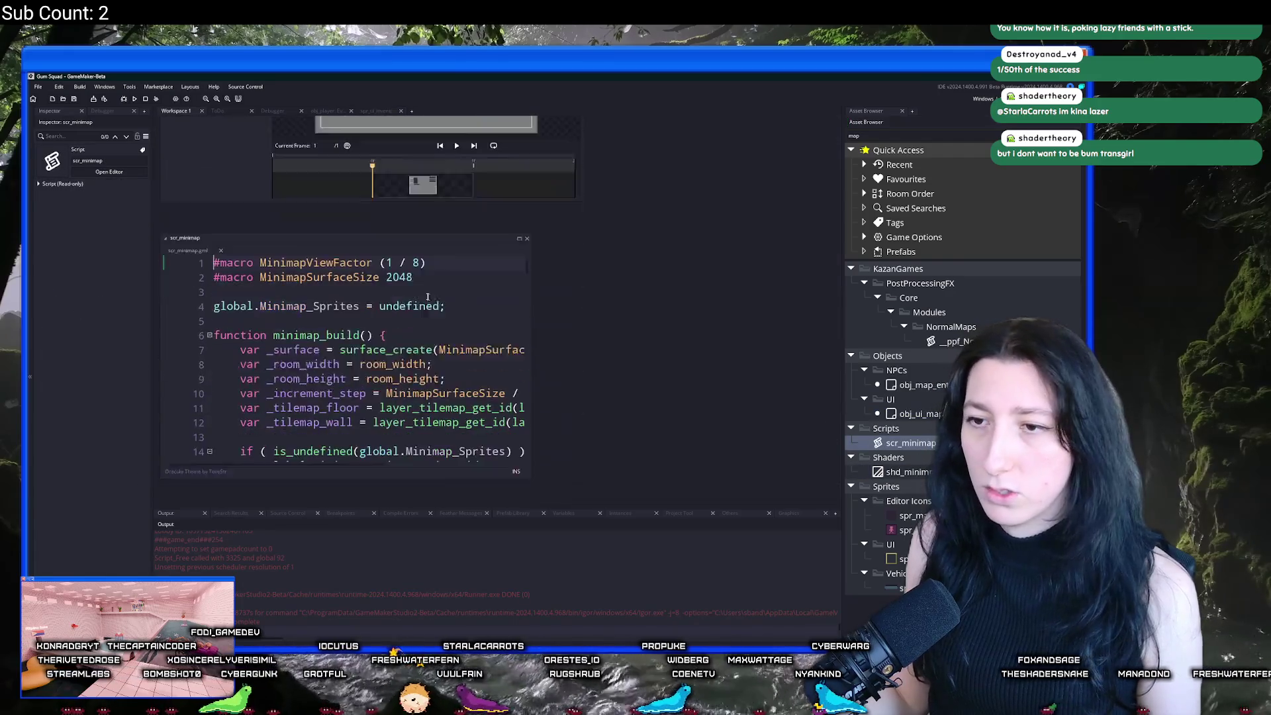
double_click(336, 211)
key("super")
type("ca")
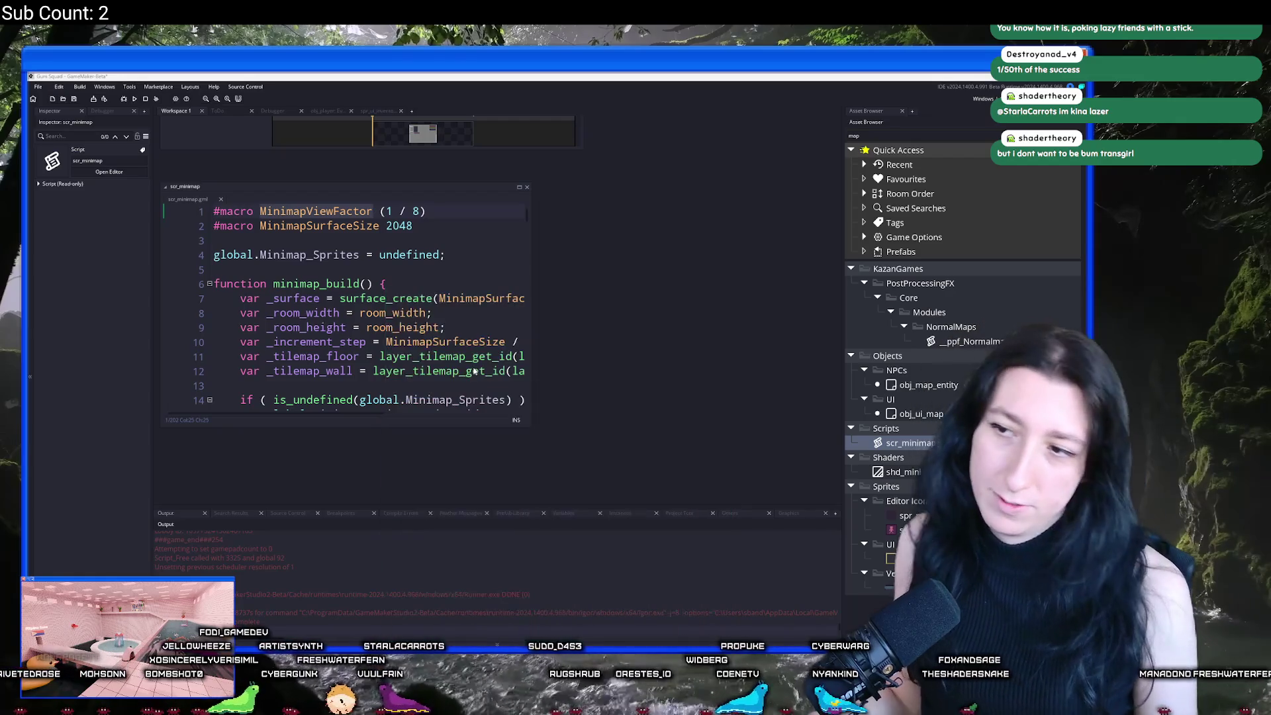
left_click(475, 360)
type("51200 ÷ ")
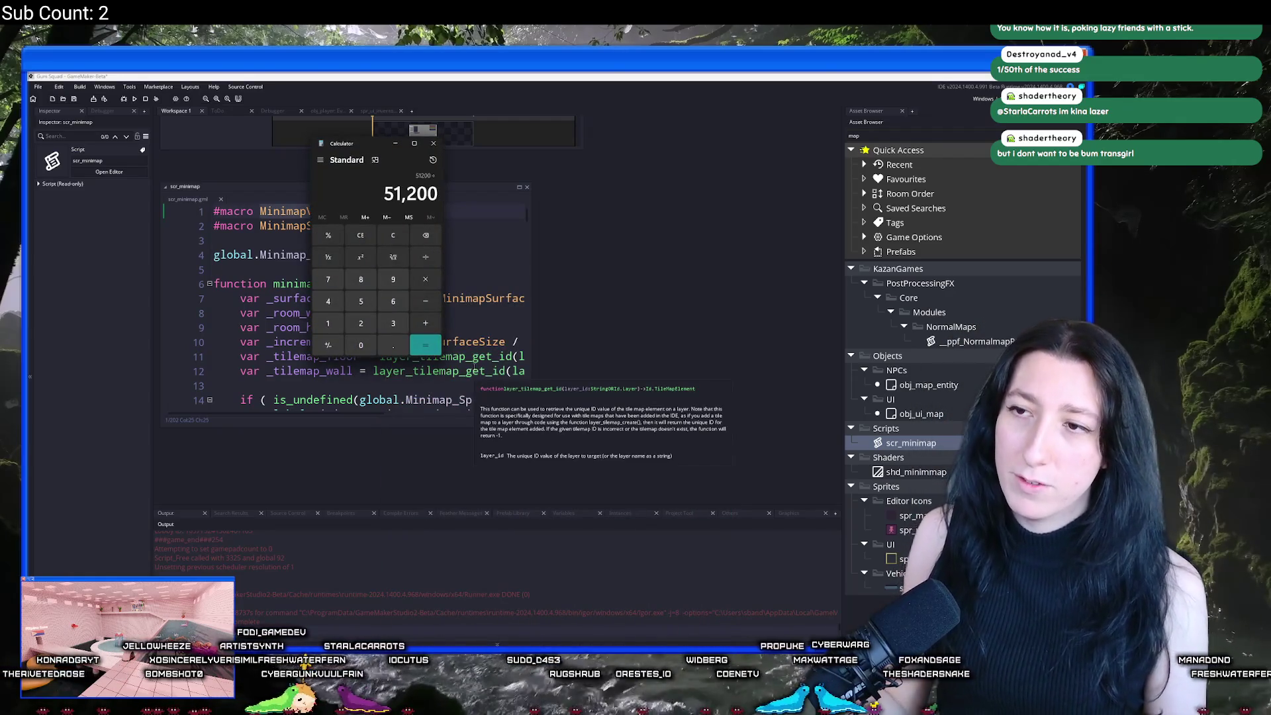
type("8")
key("Return")
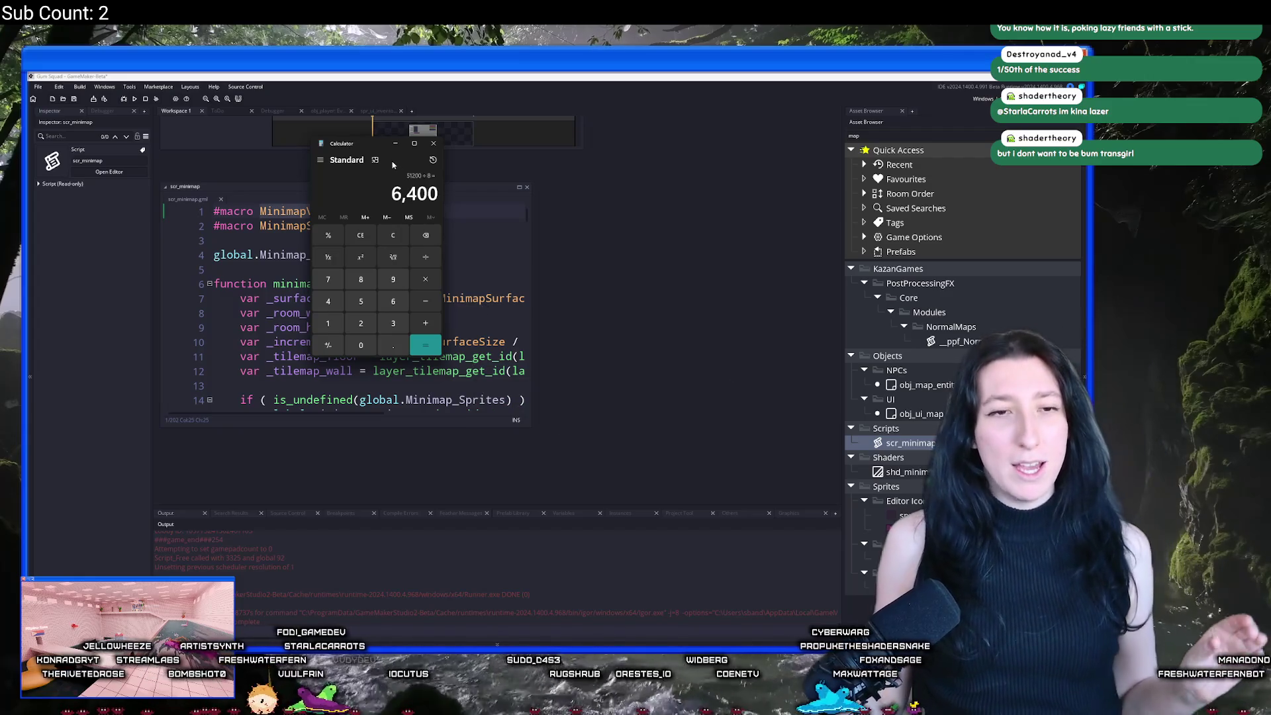
left_click(433, 143)
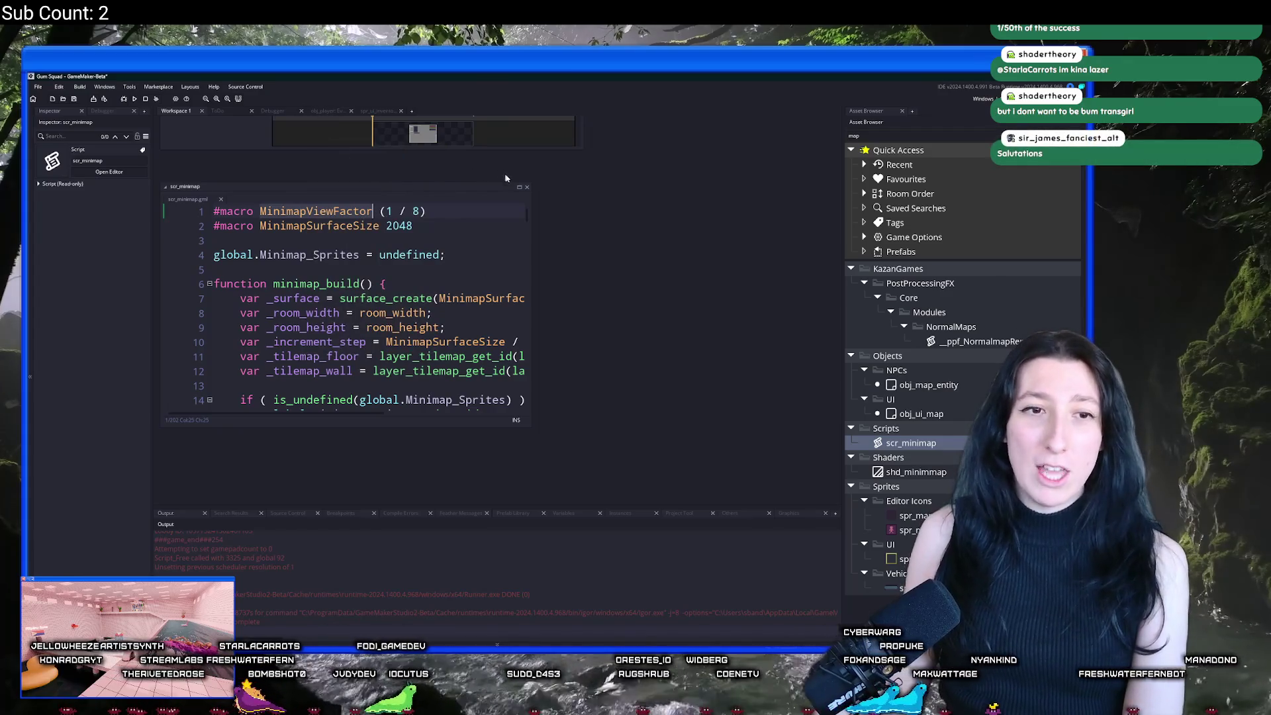
scroll(547, 298, "up", 2)
scroll(601, 225, "up", 2)
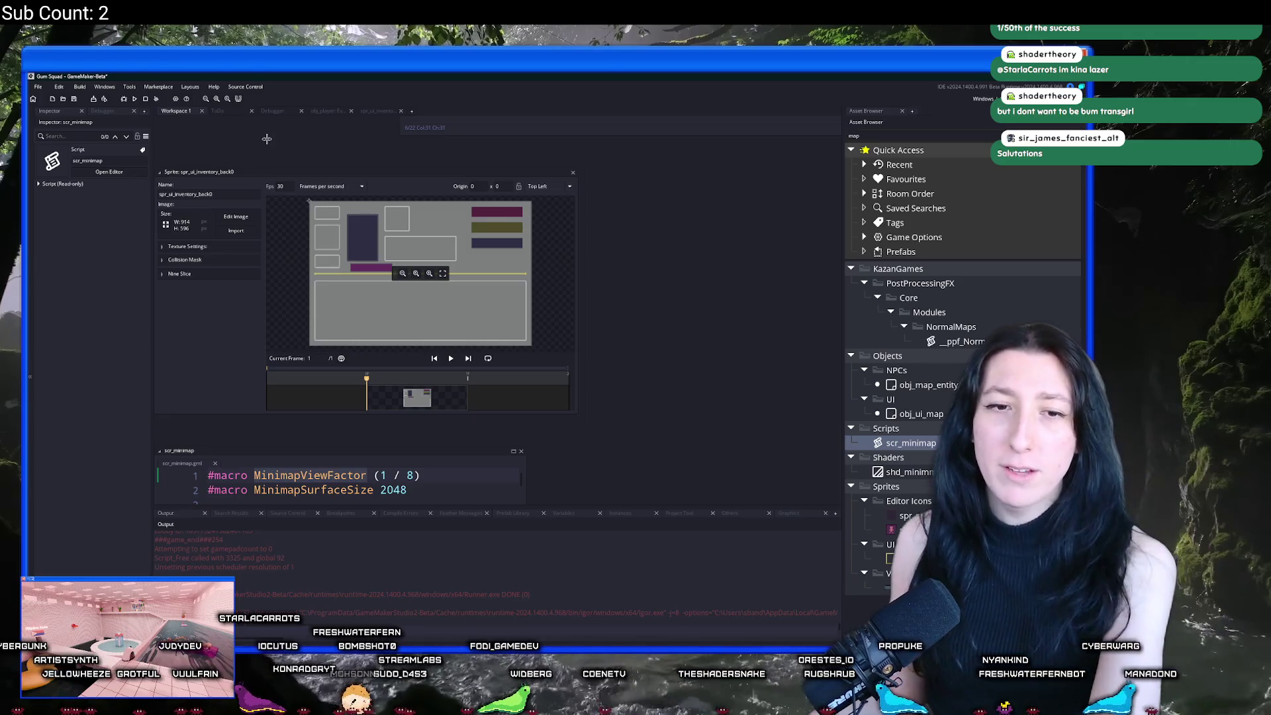
Step: Send spr_ui_inventory_back0's image to Aseprite for pixel editing with brush size 100
scroll(267, 139, "up", 1)
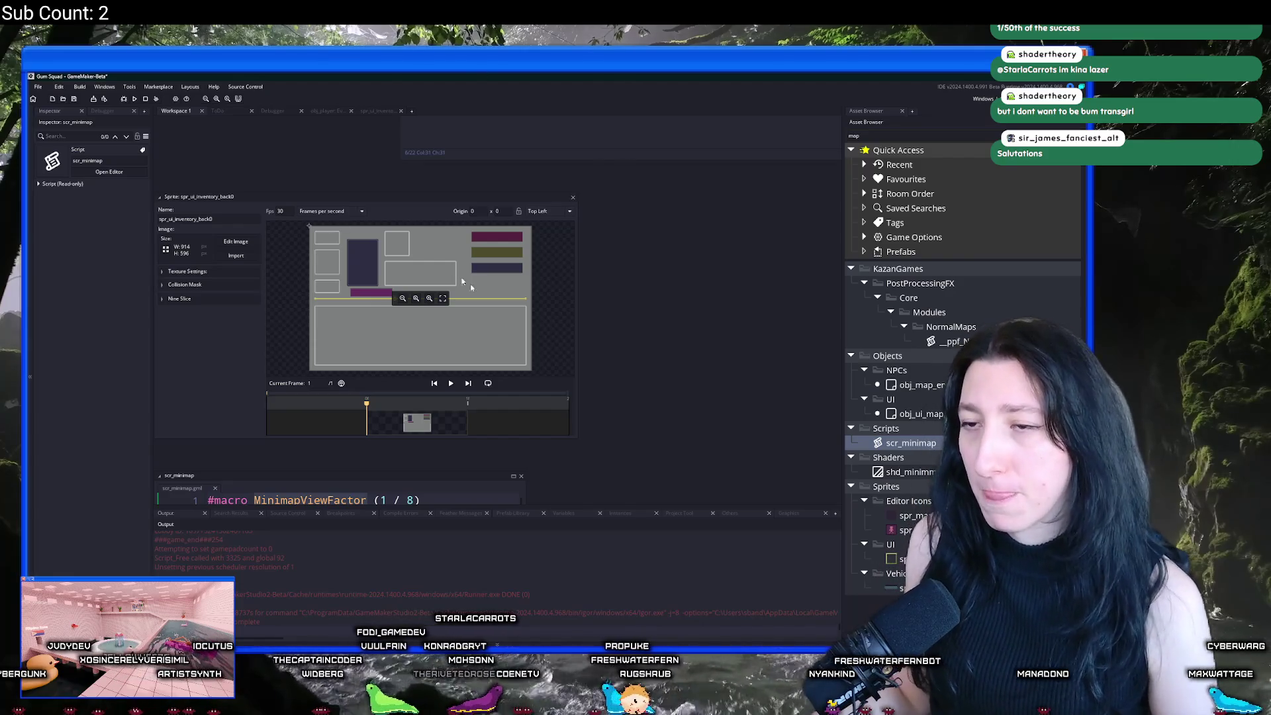
left_click(236, 241)
scroll(505, 377, "up", 5)
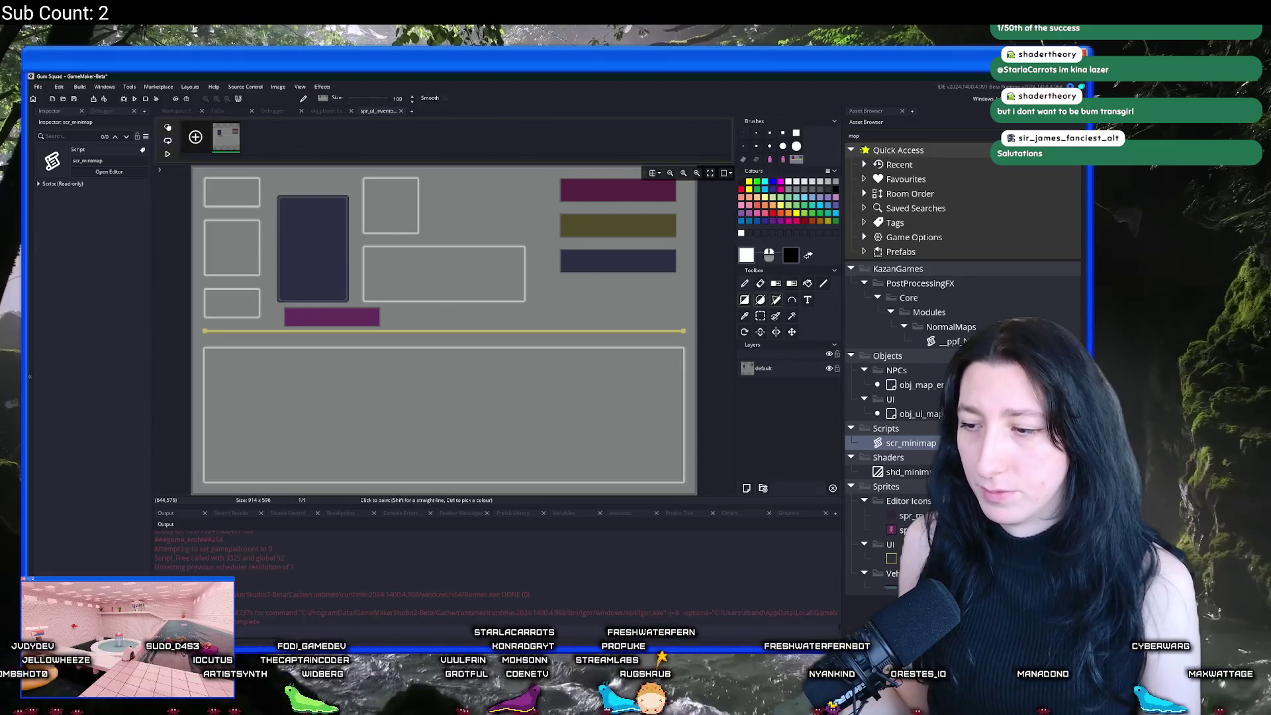
key("alt+Tab")
Step: Create a new Aseprite sprite from the copied map-menu mockup on the clipboard
left_click(37, 86)
left_click(41, 96)
key("Return")
key("ctrl+v")
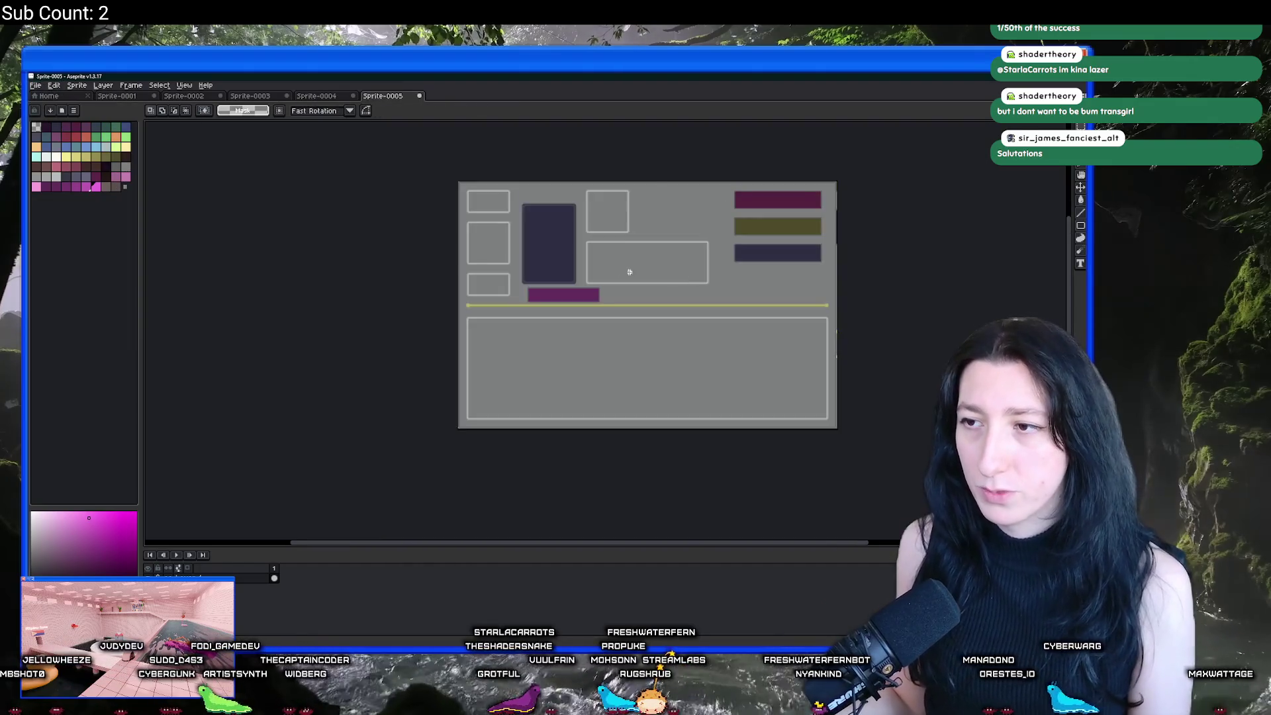
scroll(629, 272, "up", 3)
Step: Pick the mockup's grey as the colour and select the whole canvas
key("i")
left_click(321, 205)
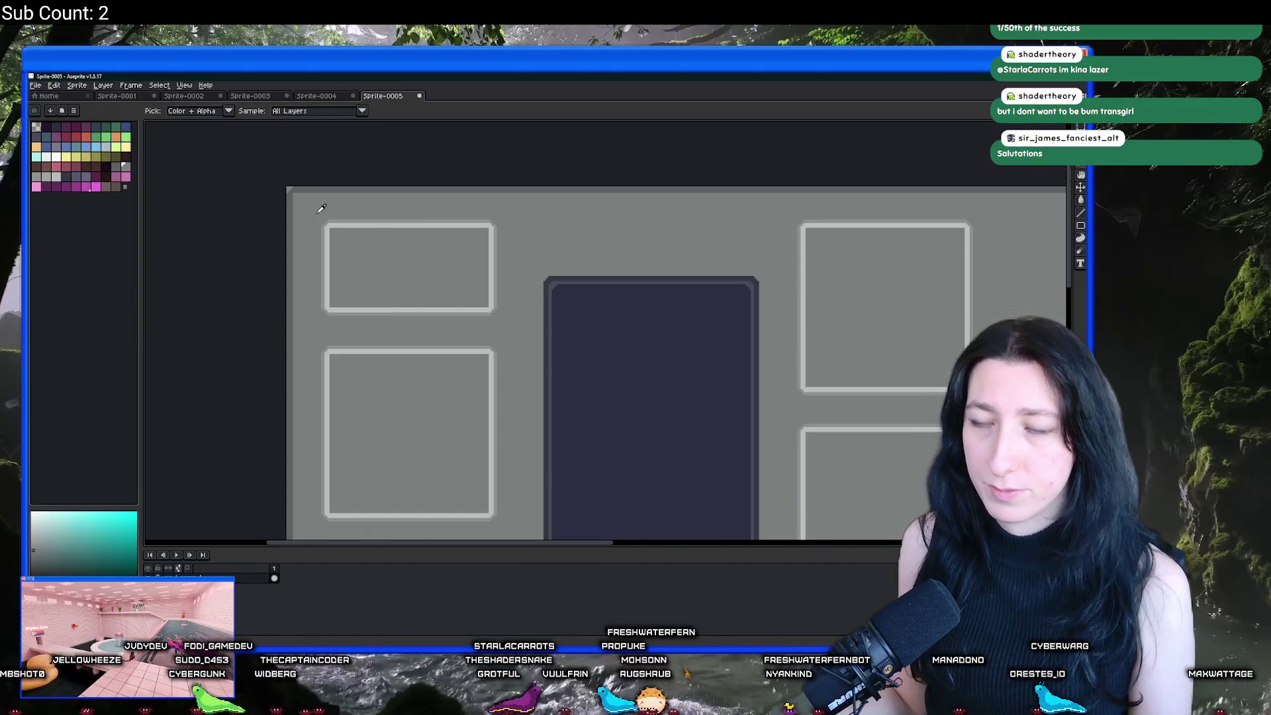
scroll(320, 207, "down", 3)
key("m")
left_click_drag(312, 209, 686, 452)
key("b")
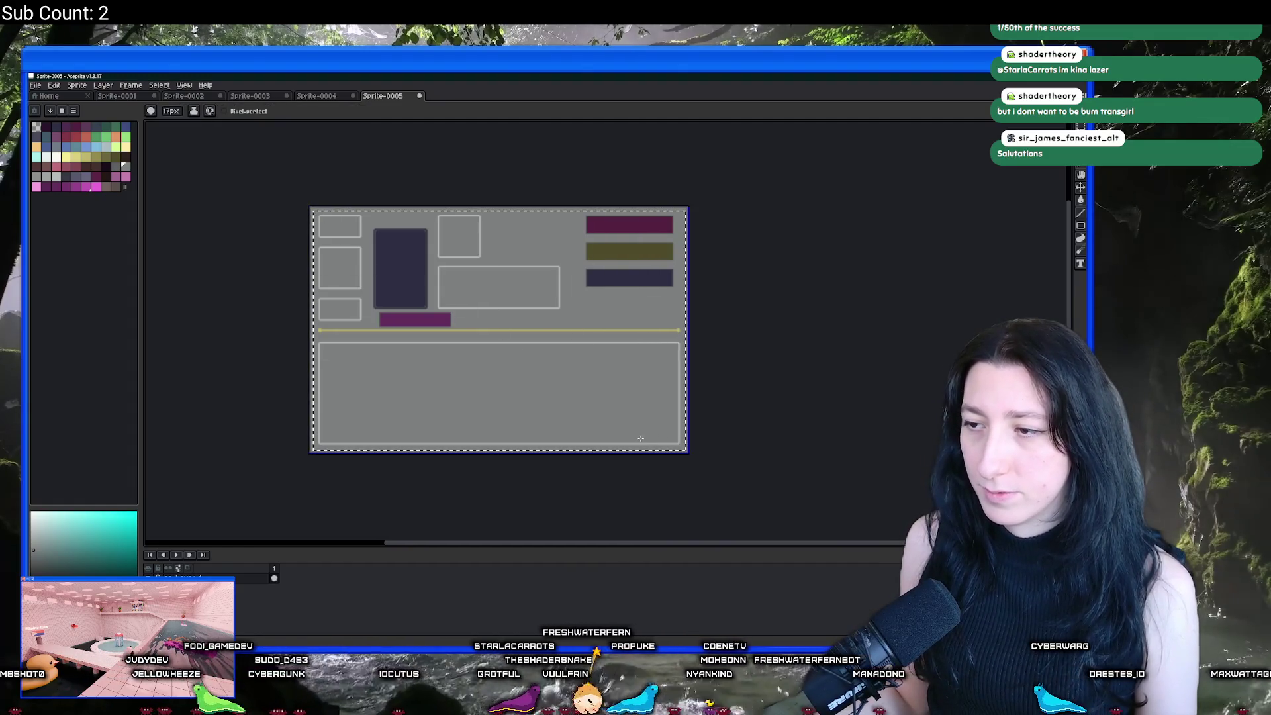
left_click_drag(672, 218, 665, 312)
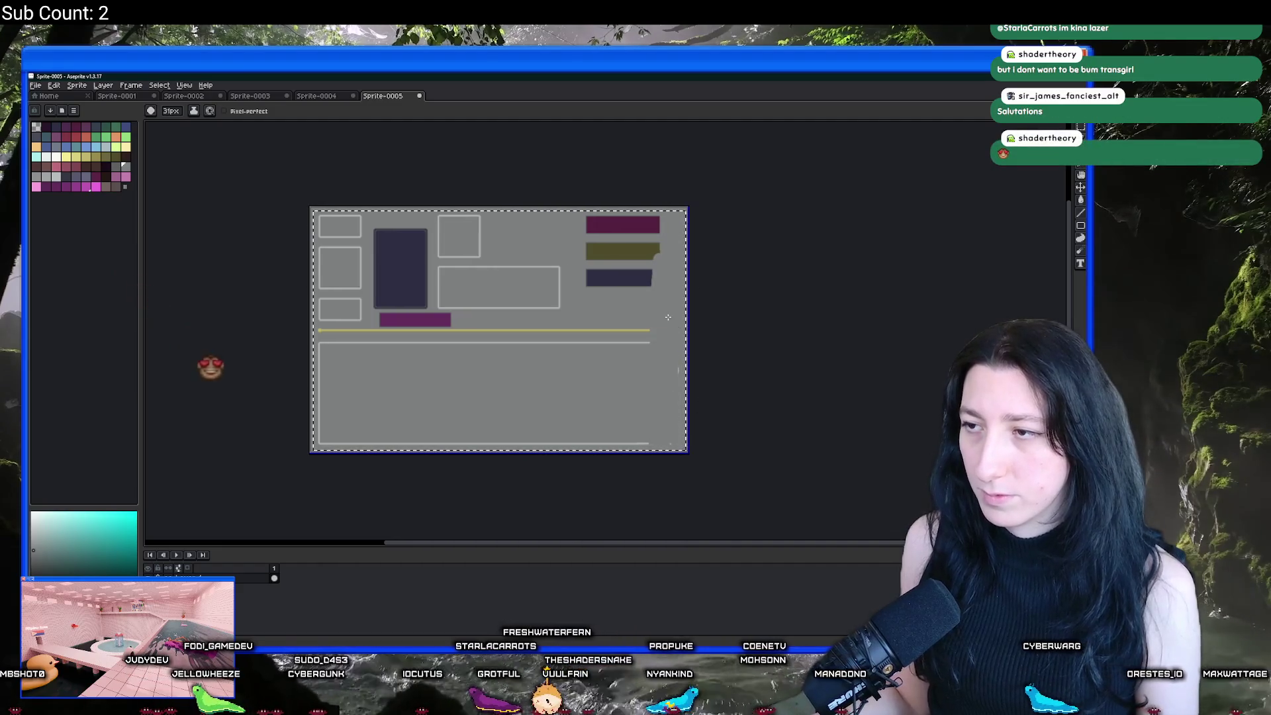
Step: Delete the canvas contents and paint-bucket fill the whole canvas solid grey
key("m")
key("Delete")
key("g")
left_click(505, 272)
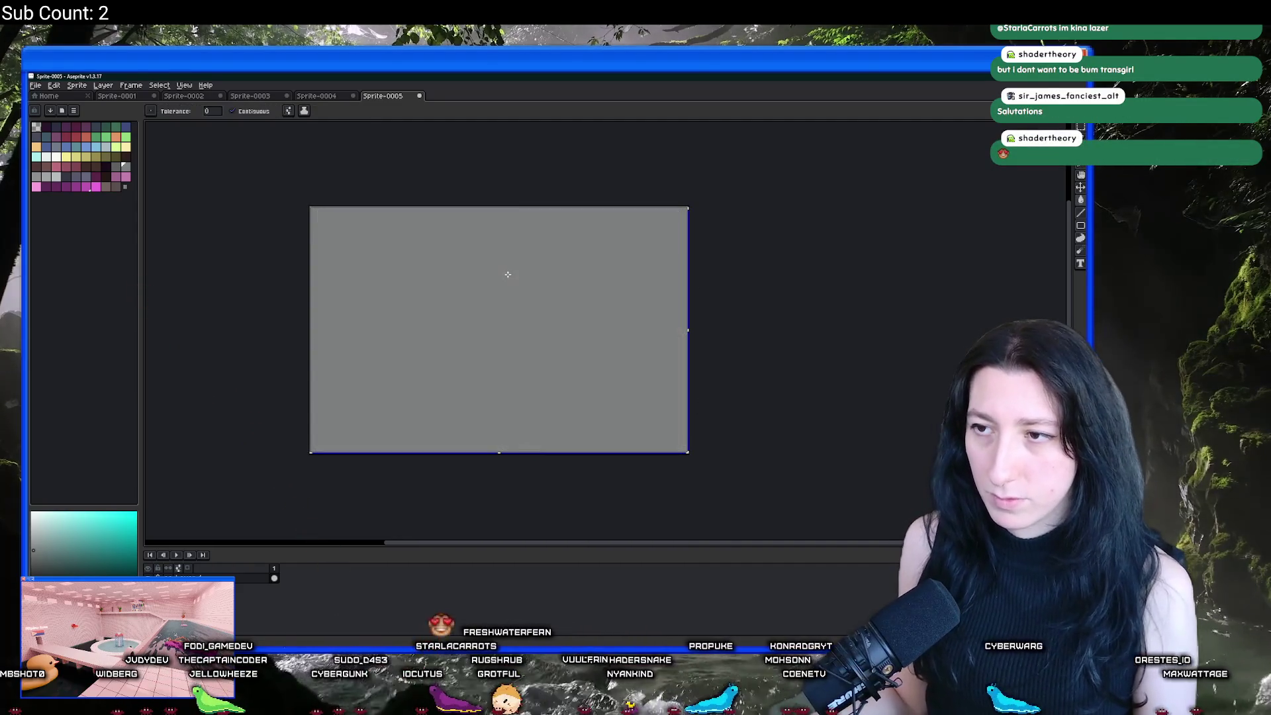
scroll(309, 213, "up", 3)
scroll(301, 275, "down", 2)
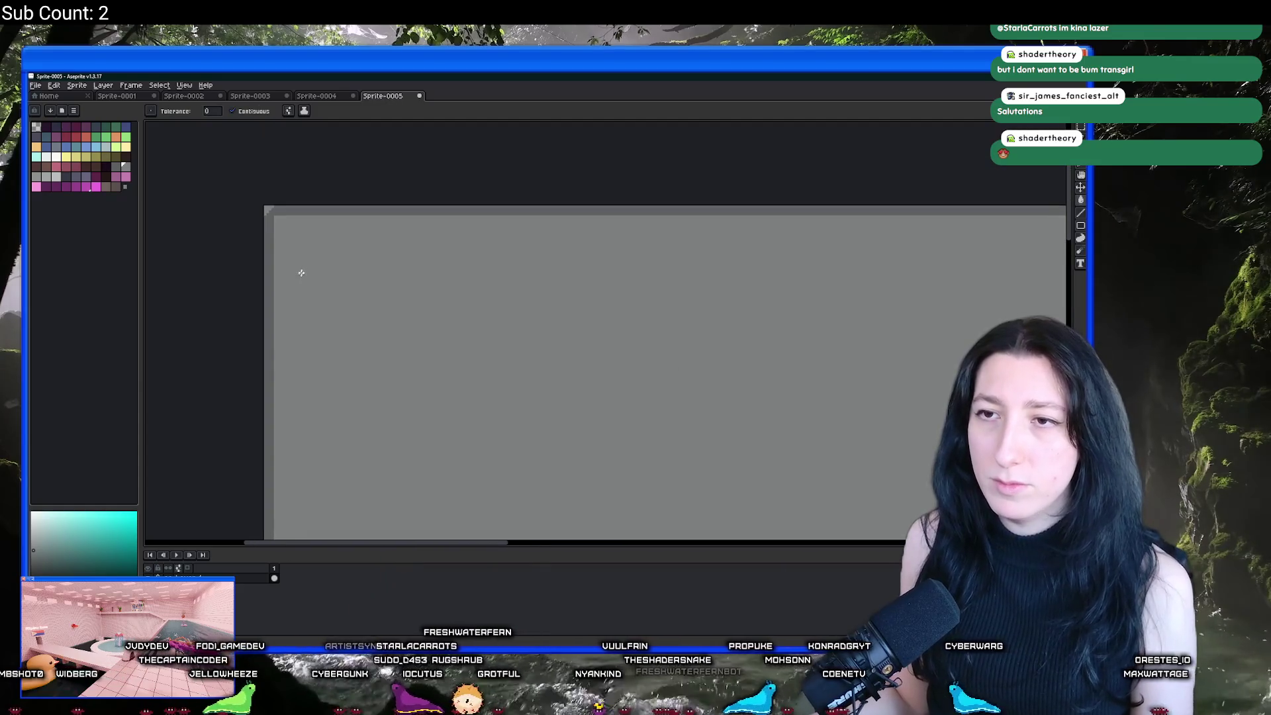
Step: Keep the grey sprite open, recentre it, and open Export File for Sprite-0005.png
left_click(419, 96)
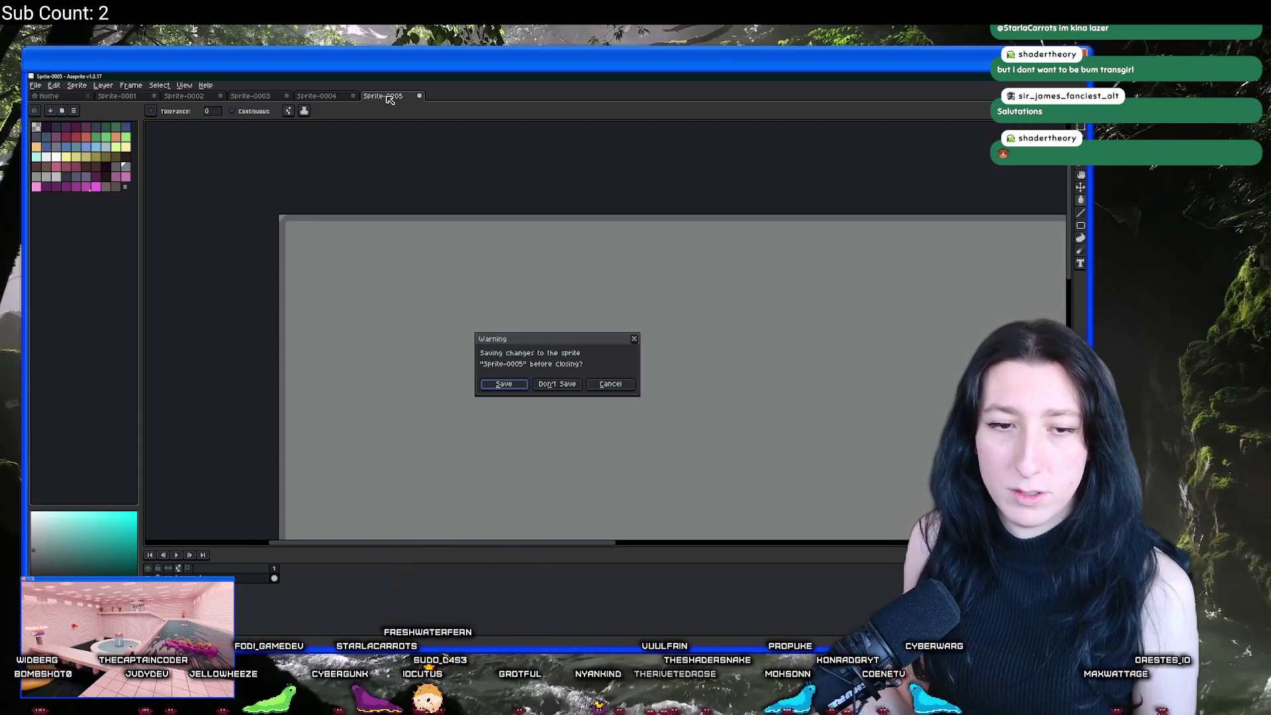
left_click(620, 384)
scroll(573, 292, "up", 1)
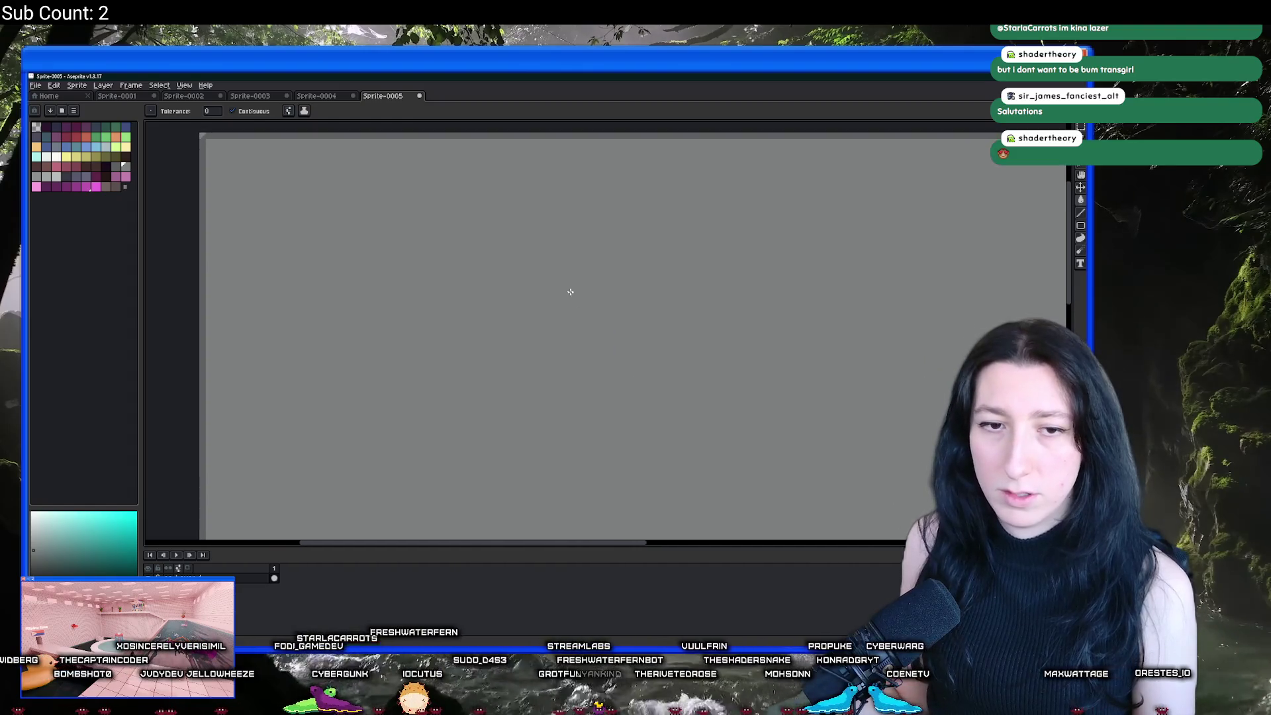
scroll(505, 275, "down", 3)
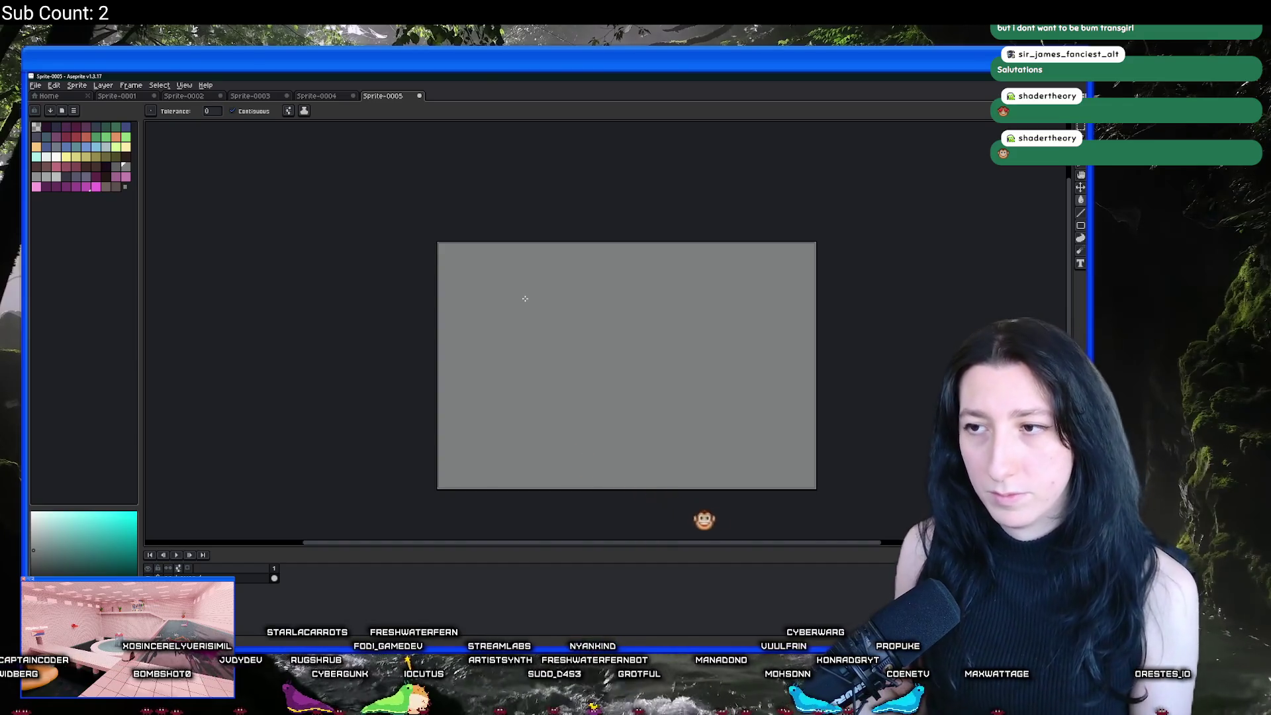
left_click_drag(525, 295, 439, 278)
scroll(771, 237, "up", 2)
scroll(771, 237, "up", 1)
scroll(529, 265, "down", 3)
mouse_move(461, 198)
left_mouse_down()
mouse_move(534, 199)
mouse_move(453, 201)
left_mouse_up()
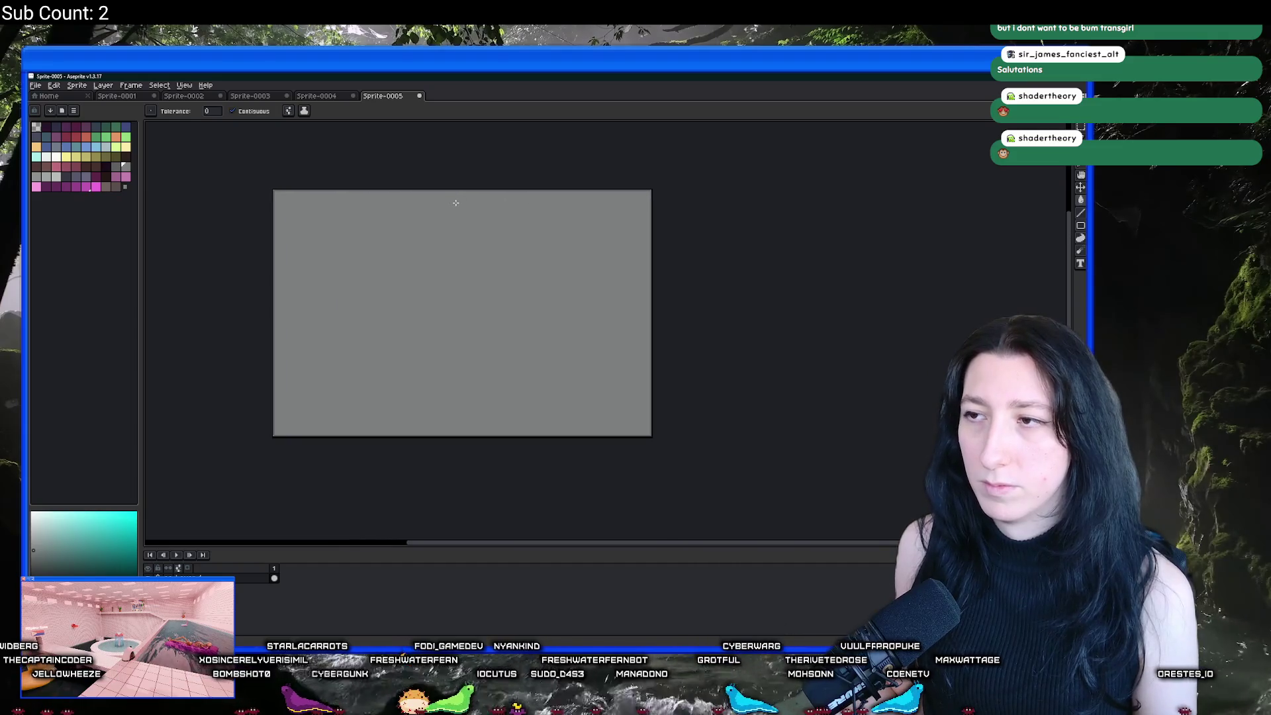
key("ctrl+shift+e")
left_click(832, 264)
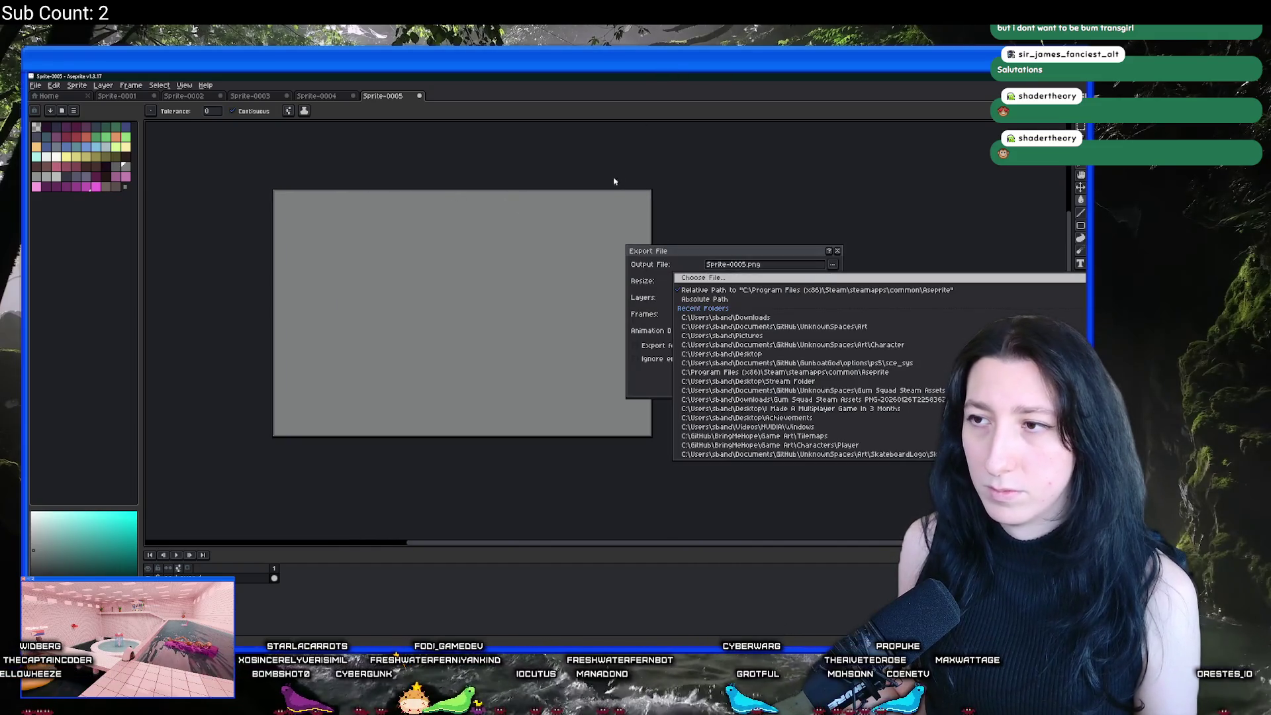
Step: Set the export location to the Desktop's UnknownSpaces/Art folder
left_click(728, 277)
left_click(62, 150)
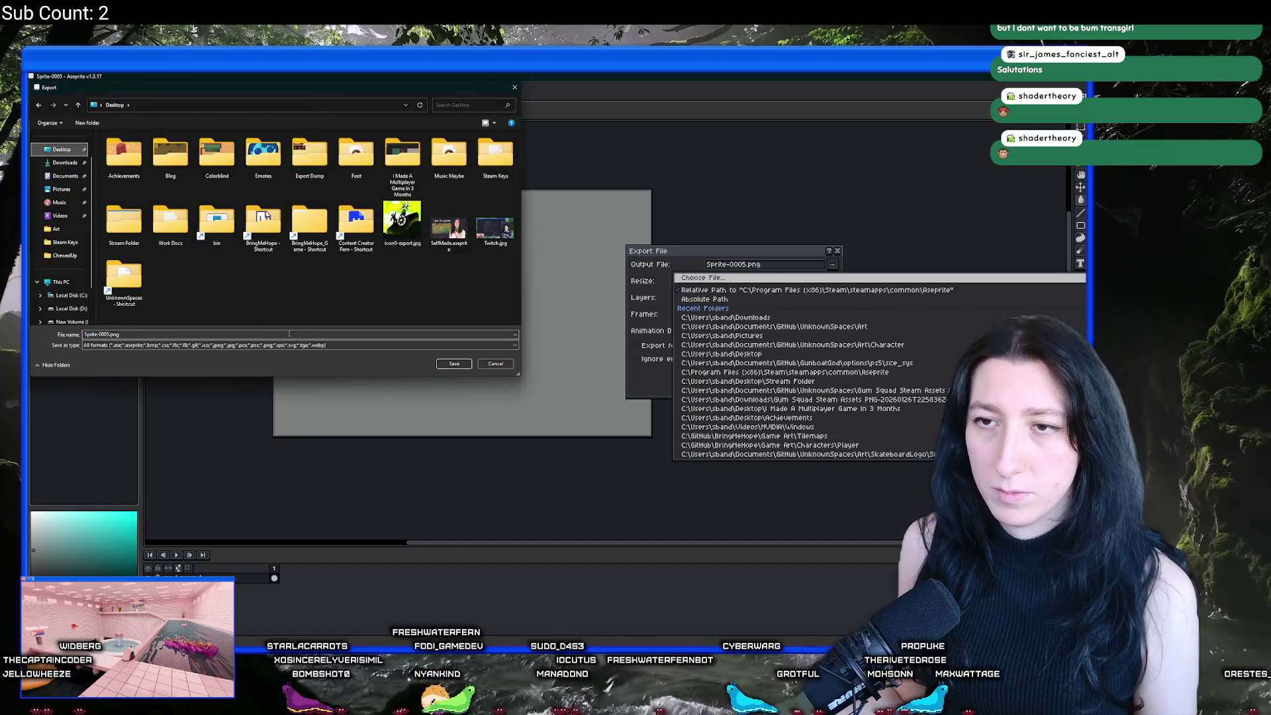
double_click(124, 279)
double_click(162, 205)
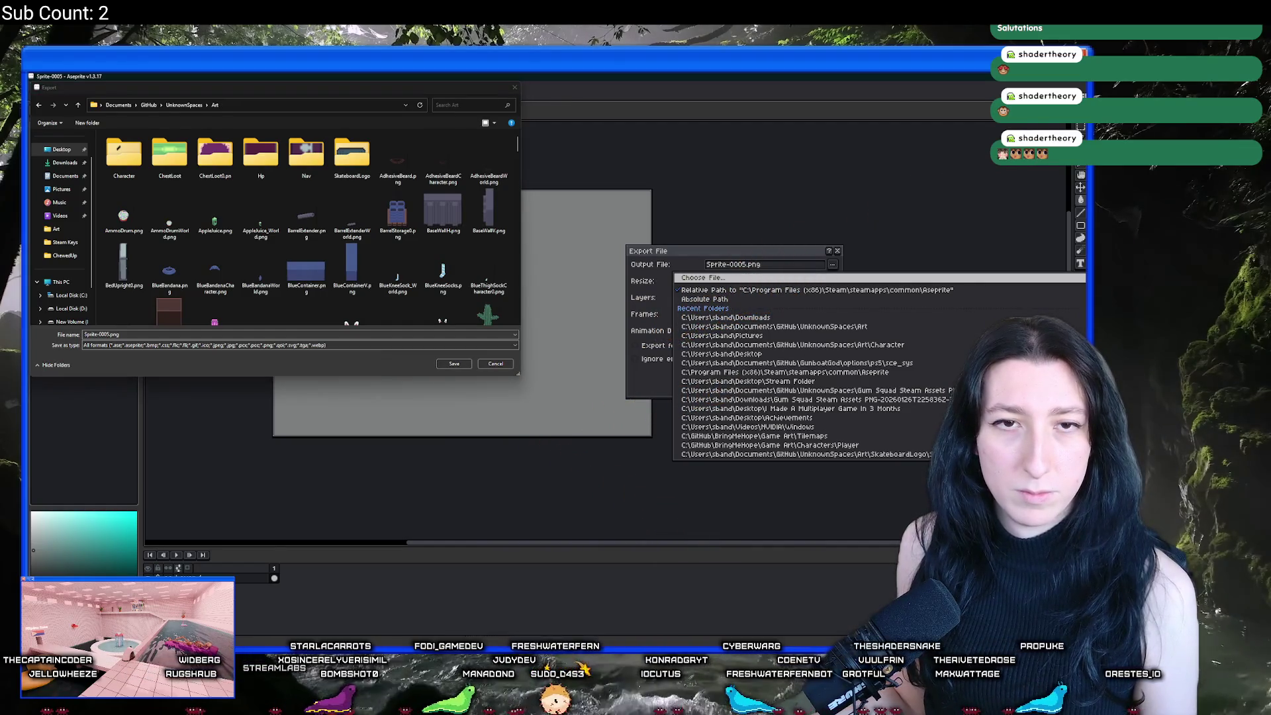
Step: Export the grey sprite as MapMenu.png and return to GameMaker
left_click(100, 335)
key("BackSpace")
key("BackSpace")
key("BackSpace")
type("MapMenu")
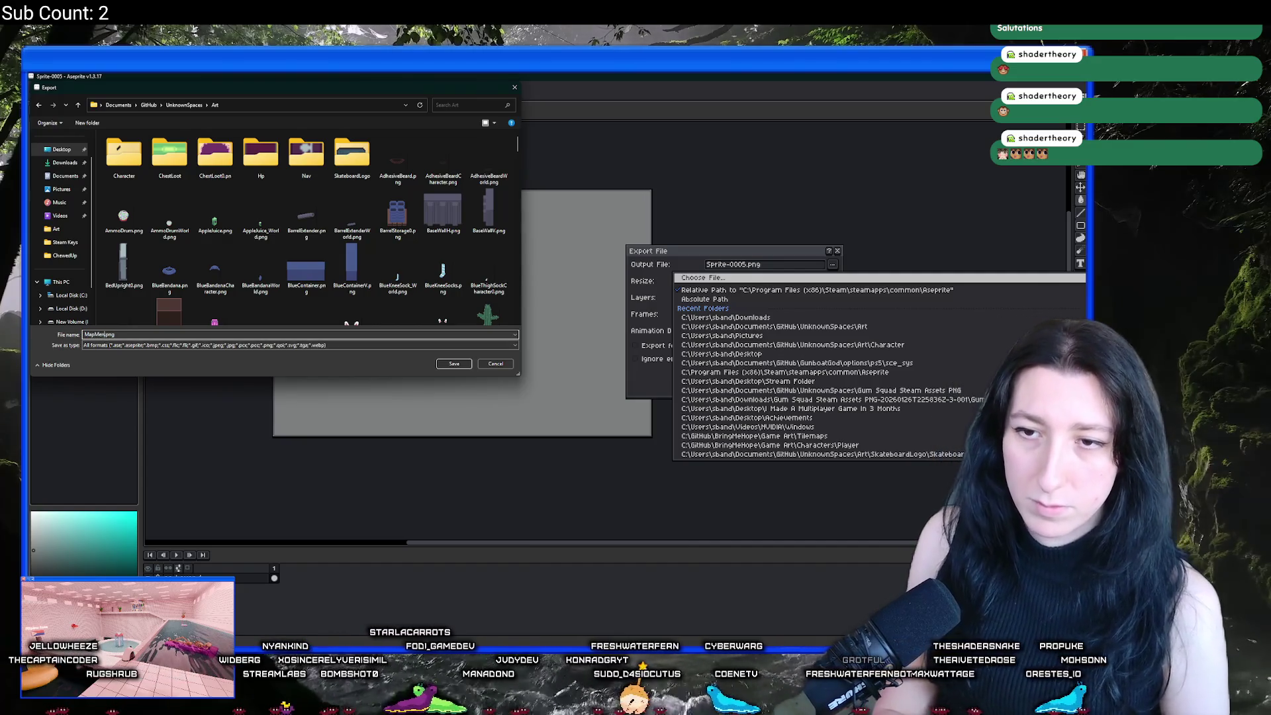
key("Return")
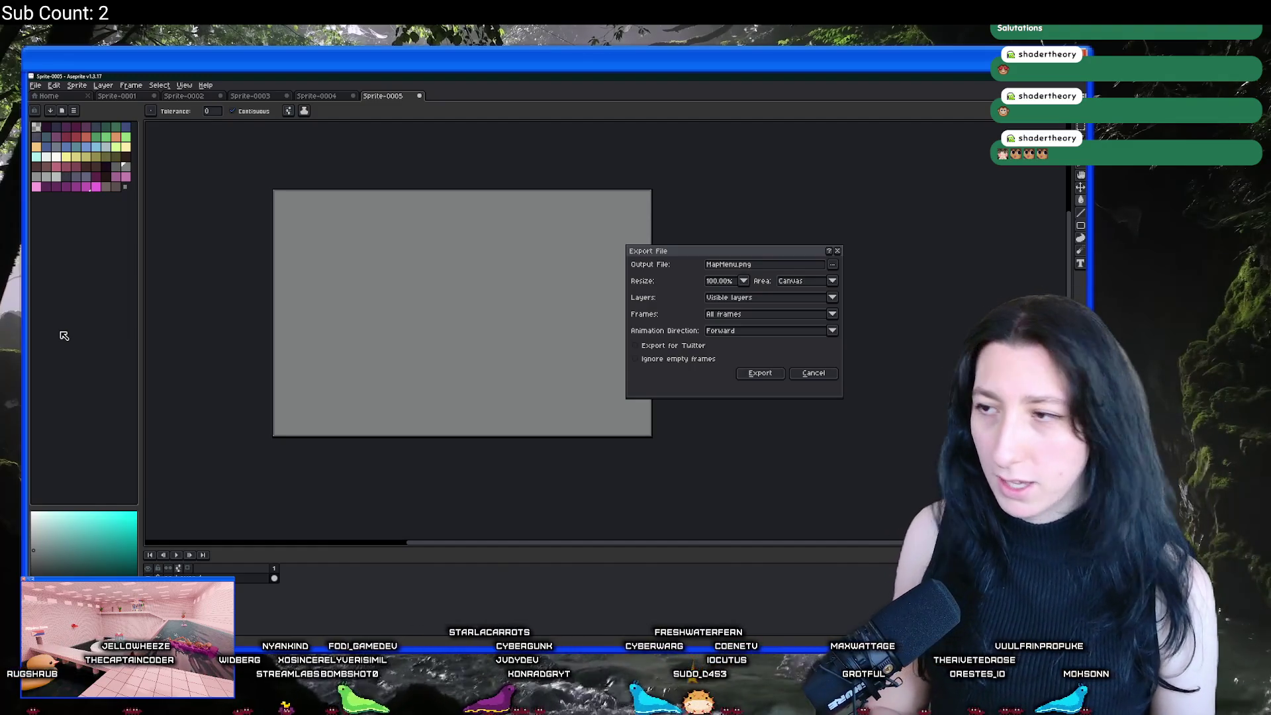
key("Return")
key("alt+Tab")
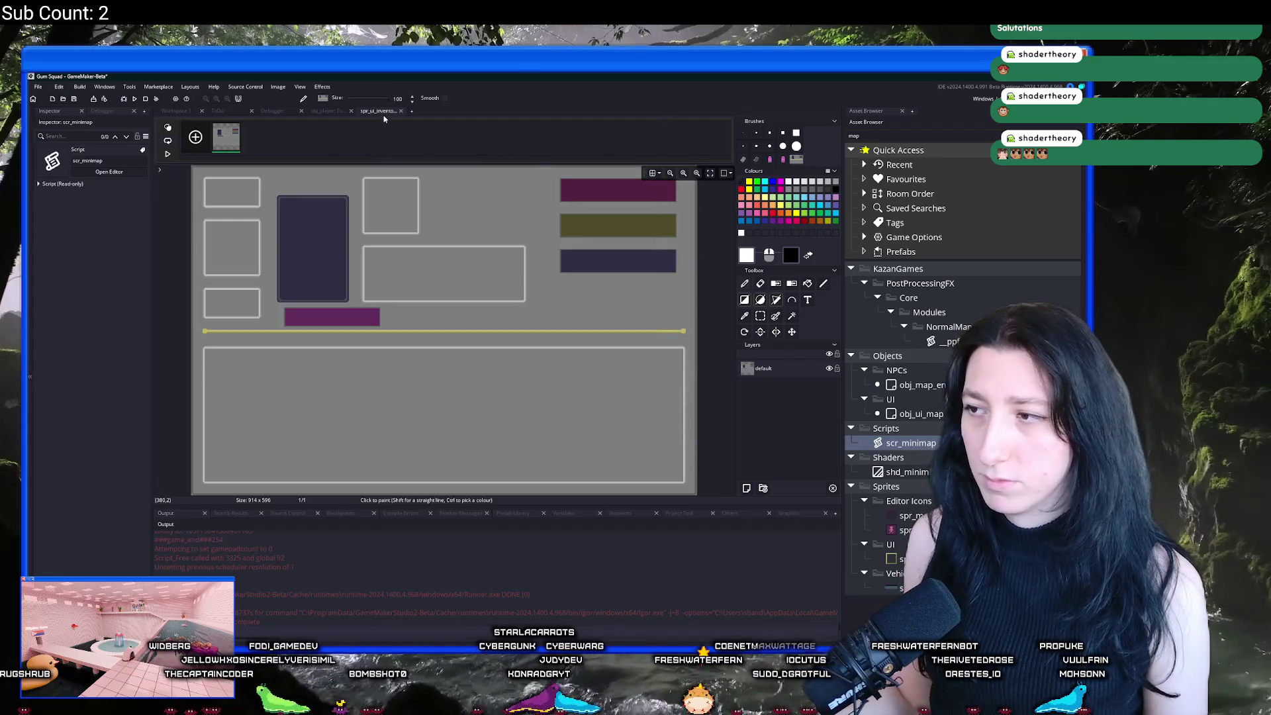
Step: Search the Asset Browser for 'ui_in' and select the first inventory UI sprite
left_click(947, 134)
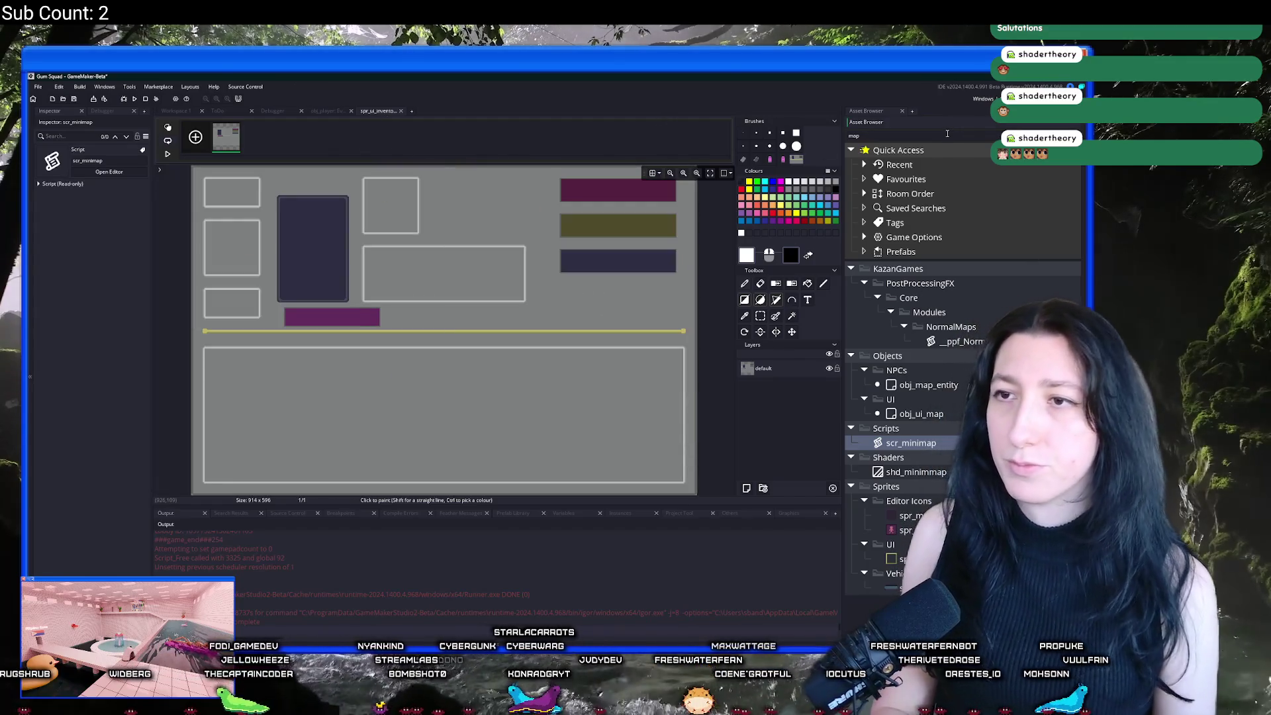
type("ui_m")
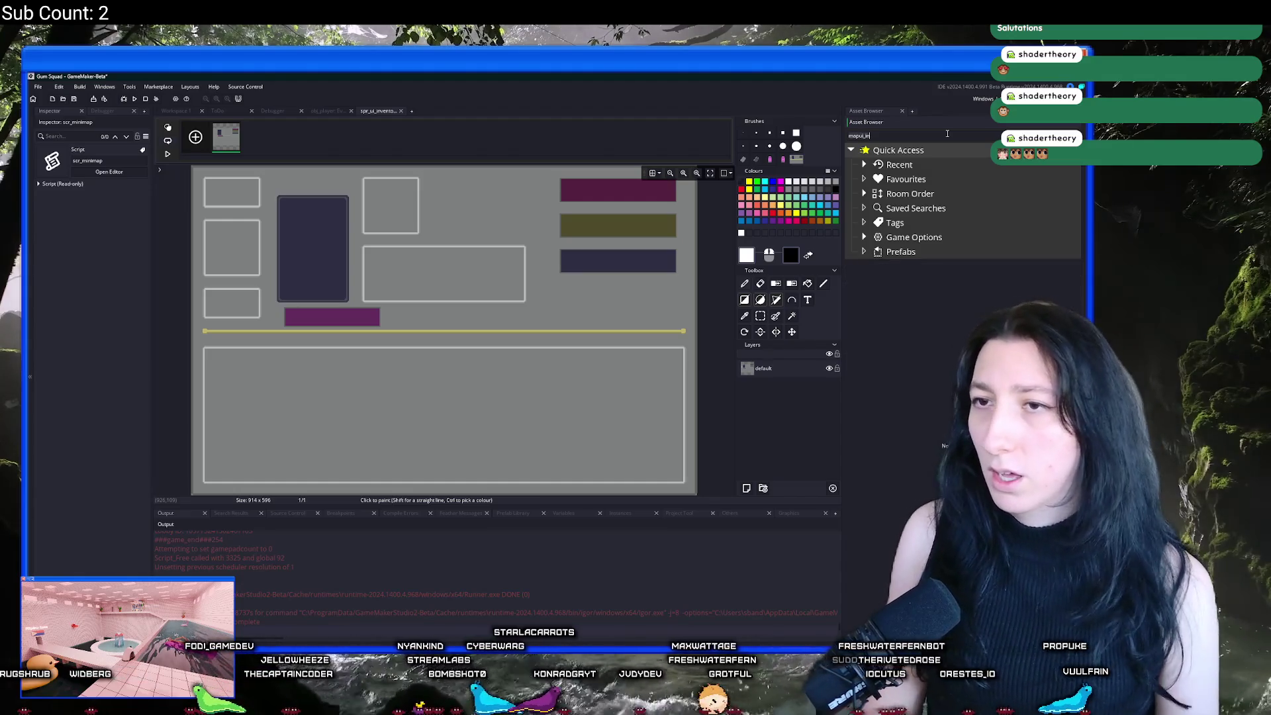
key("ctrl+a")
type("ui")
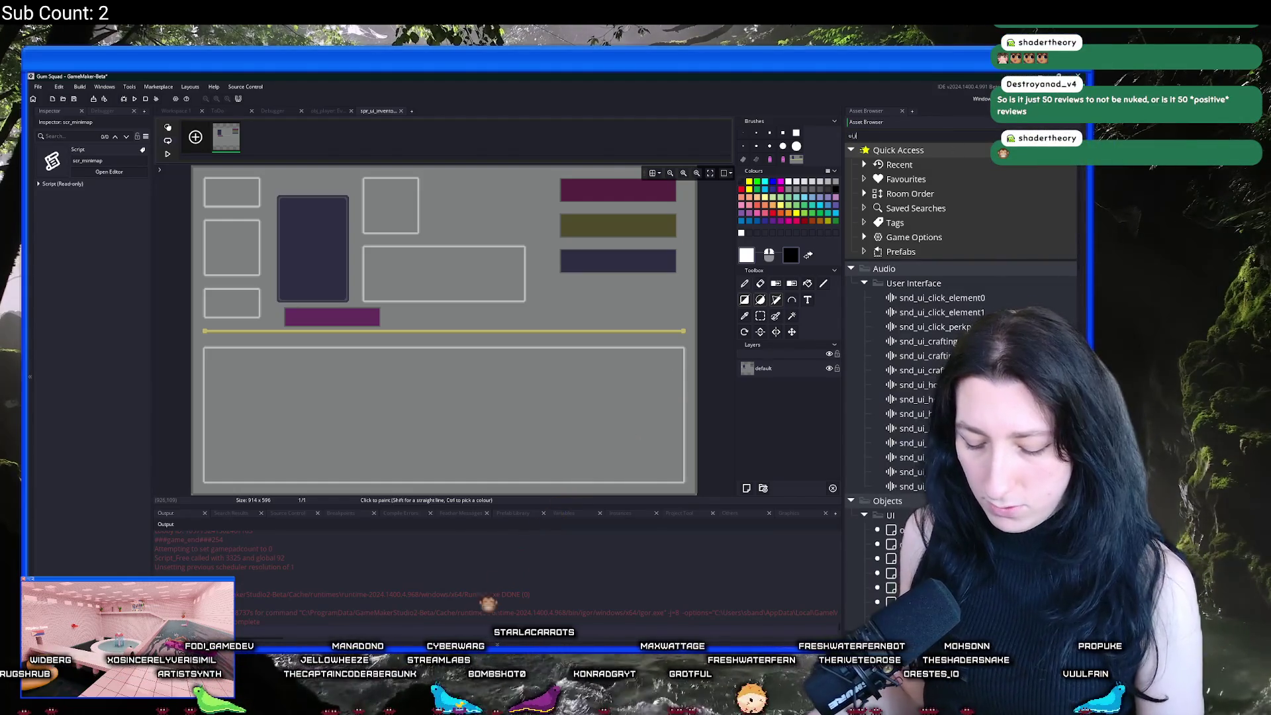
type("_in")
left_click(925, 399)
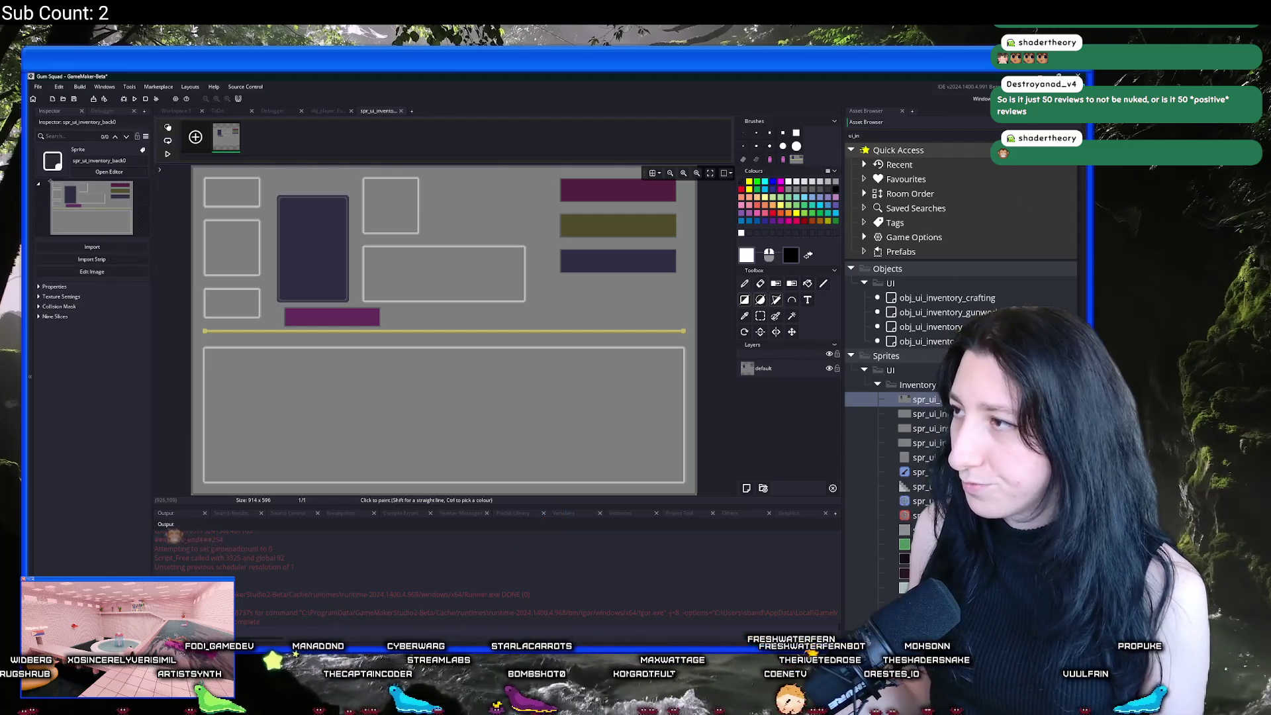
Step: Move down the UI sprites to spr_ui_map and open its sprite editor
key("Escape")
key("Down")
key("Down")
key("Down")
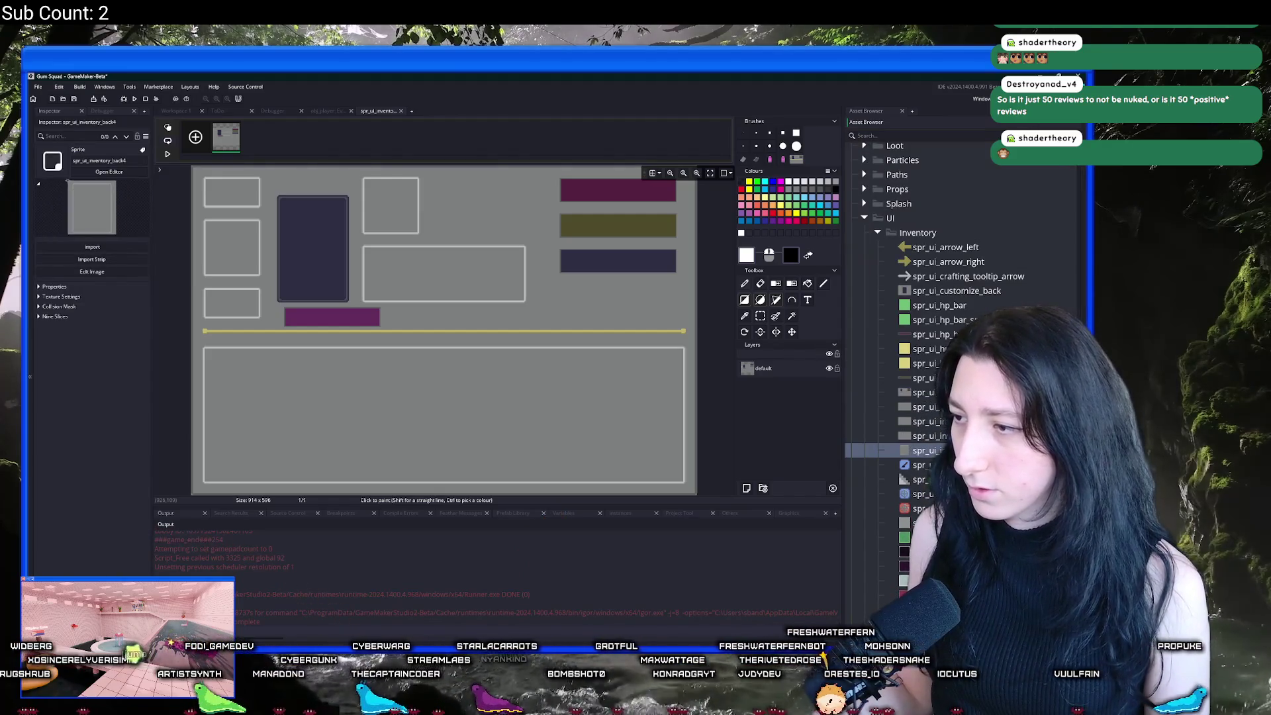
key("Down")
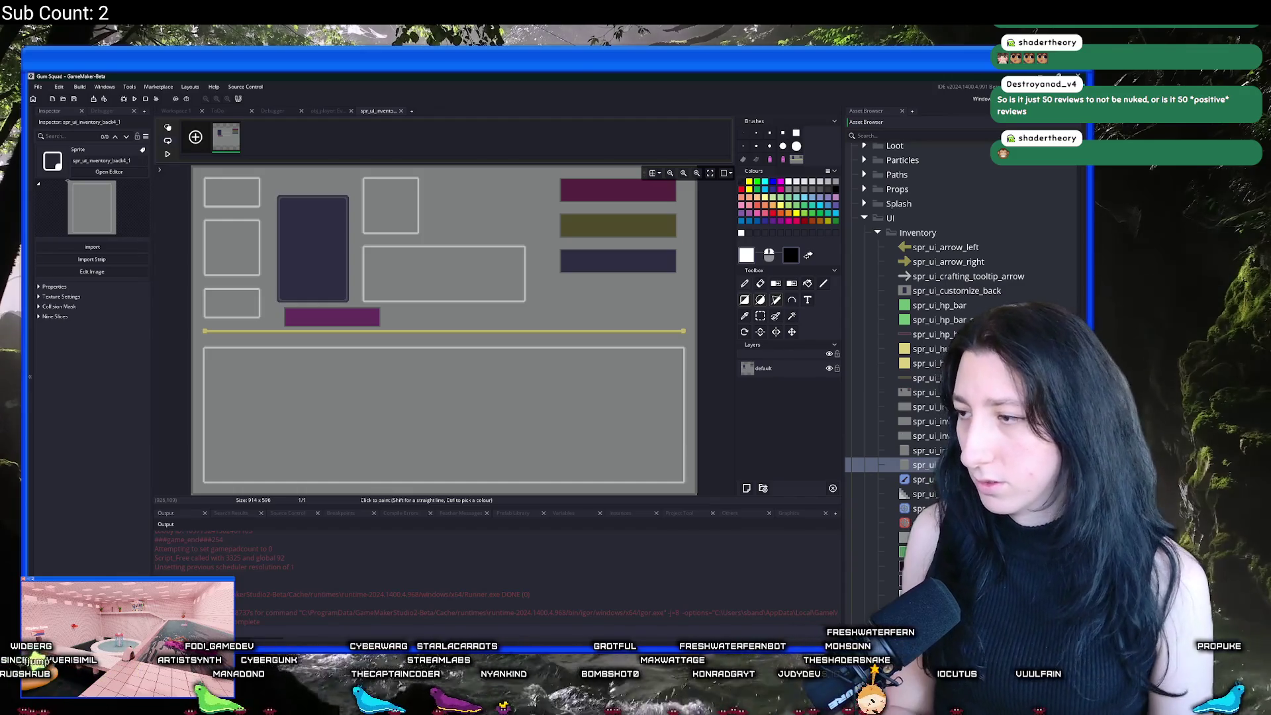
key("Down")
key("Down")
key("Down")
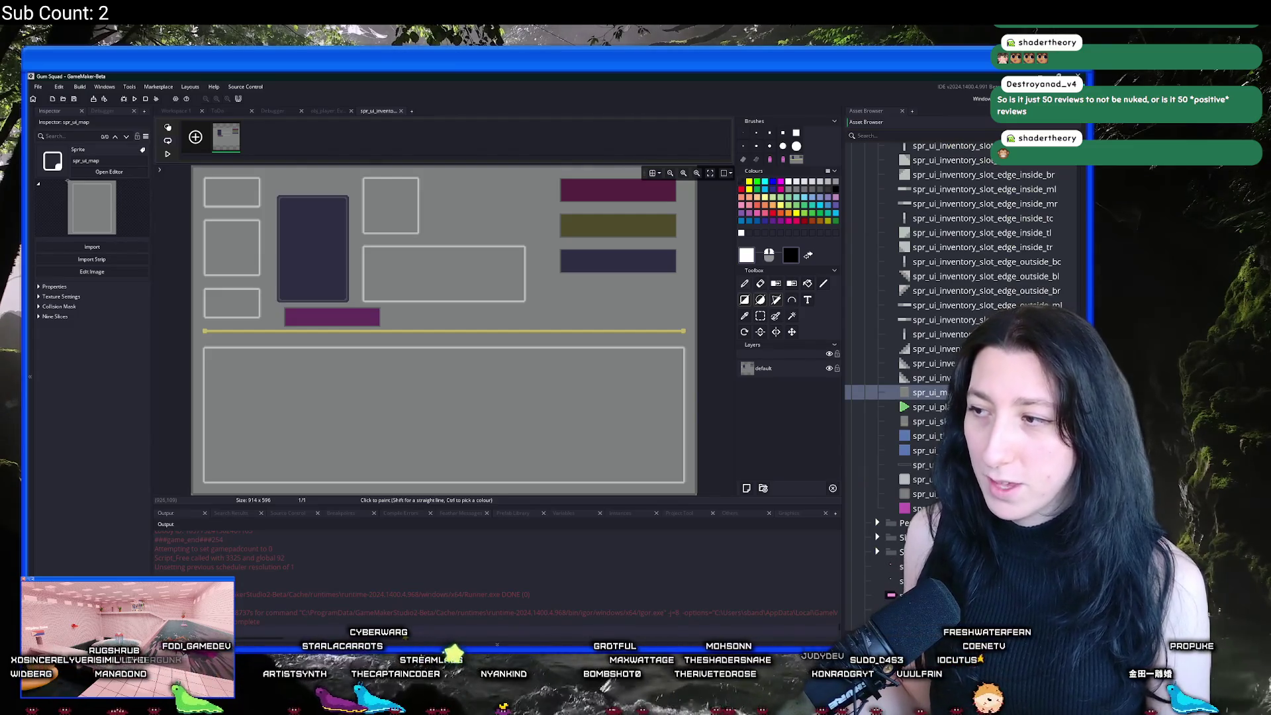
key("Return")
left_click(238, 246)
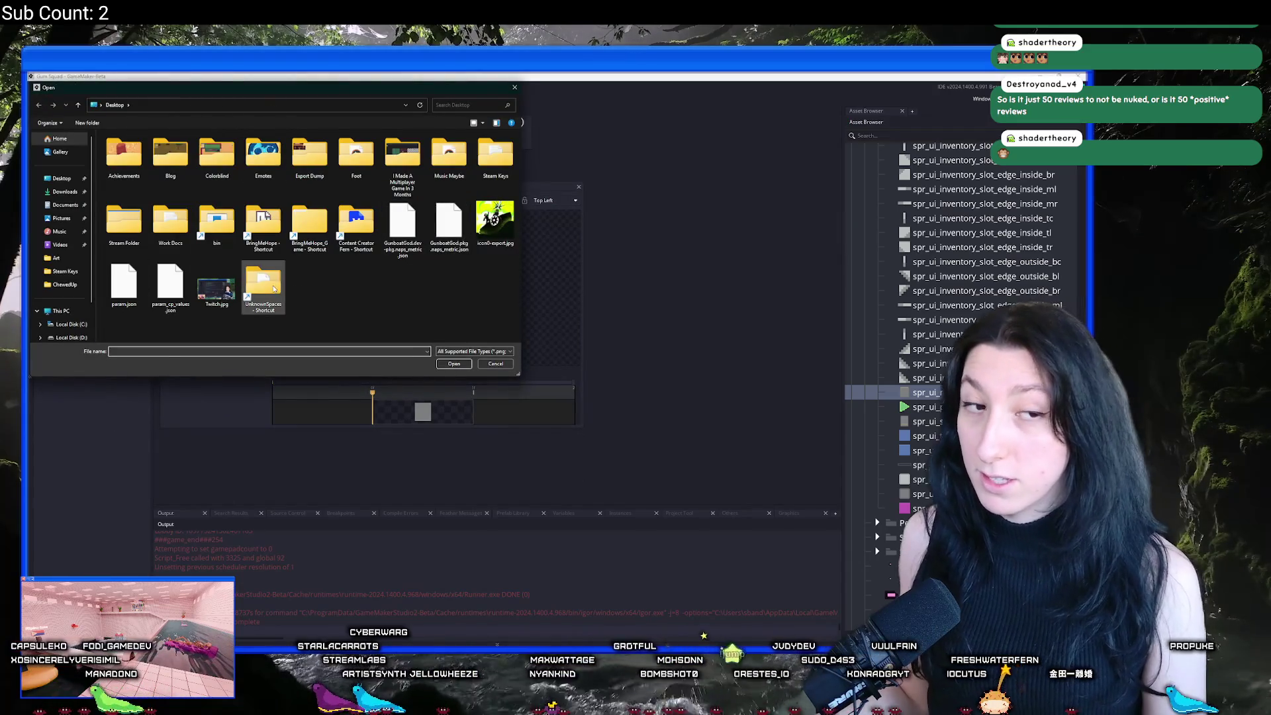
Step: Browse the import dialog to UnknownSpaces/Art and scroll through its sprite PNGs
double_click(262, 285)
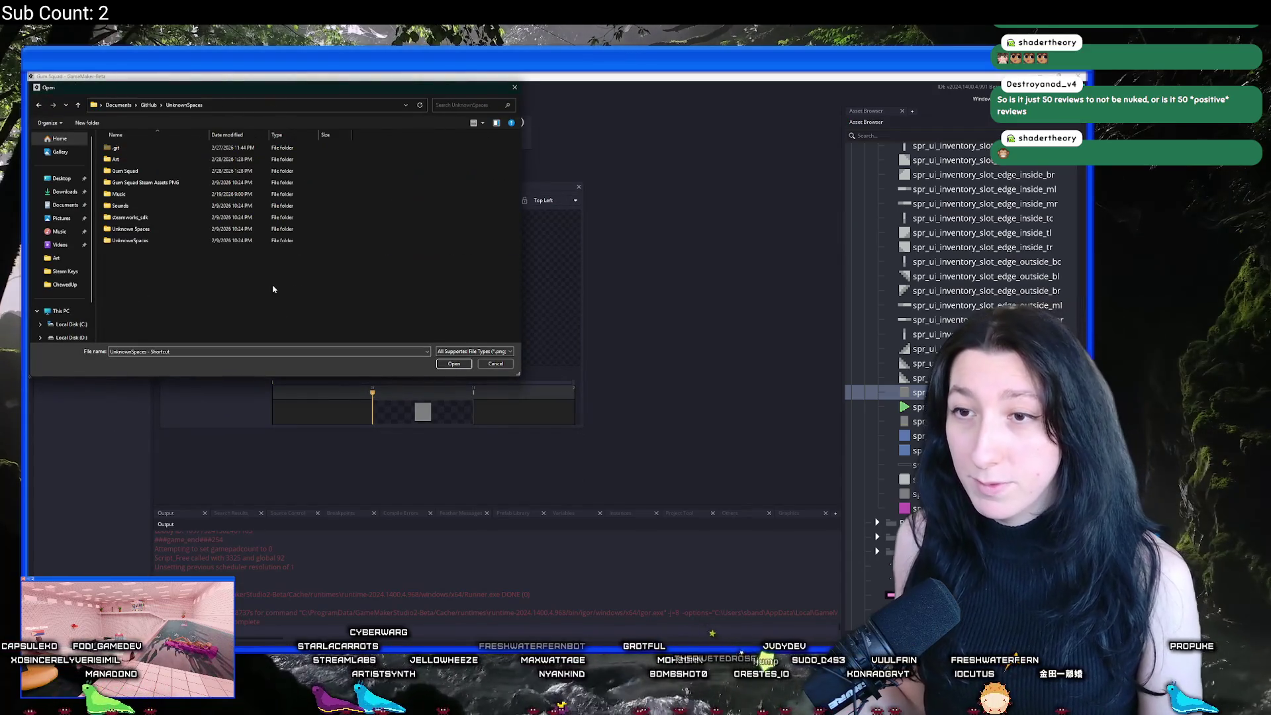
double_click(210, 158)
scroll(403, 213, "down", 15)
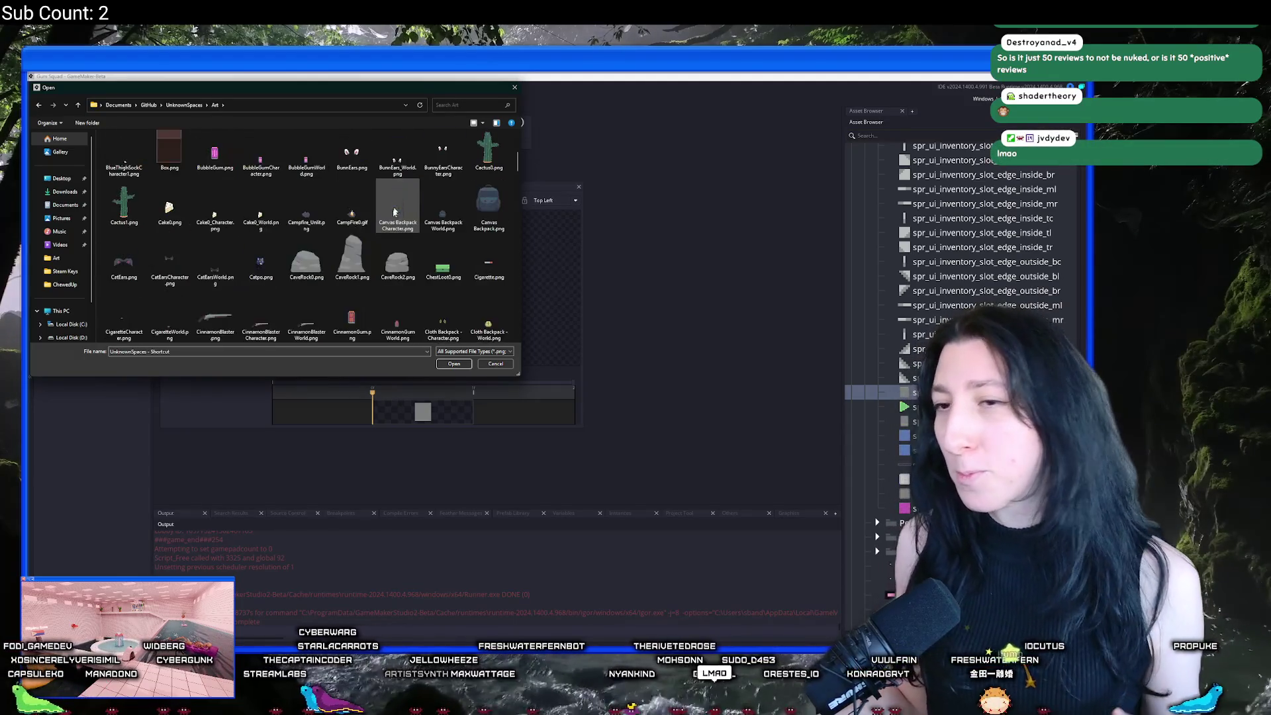
scroll(437, 219, "down", 3)
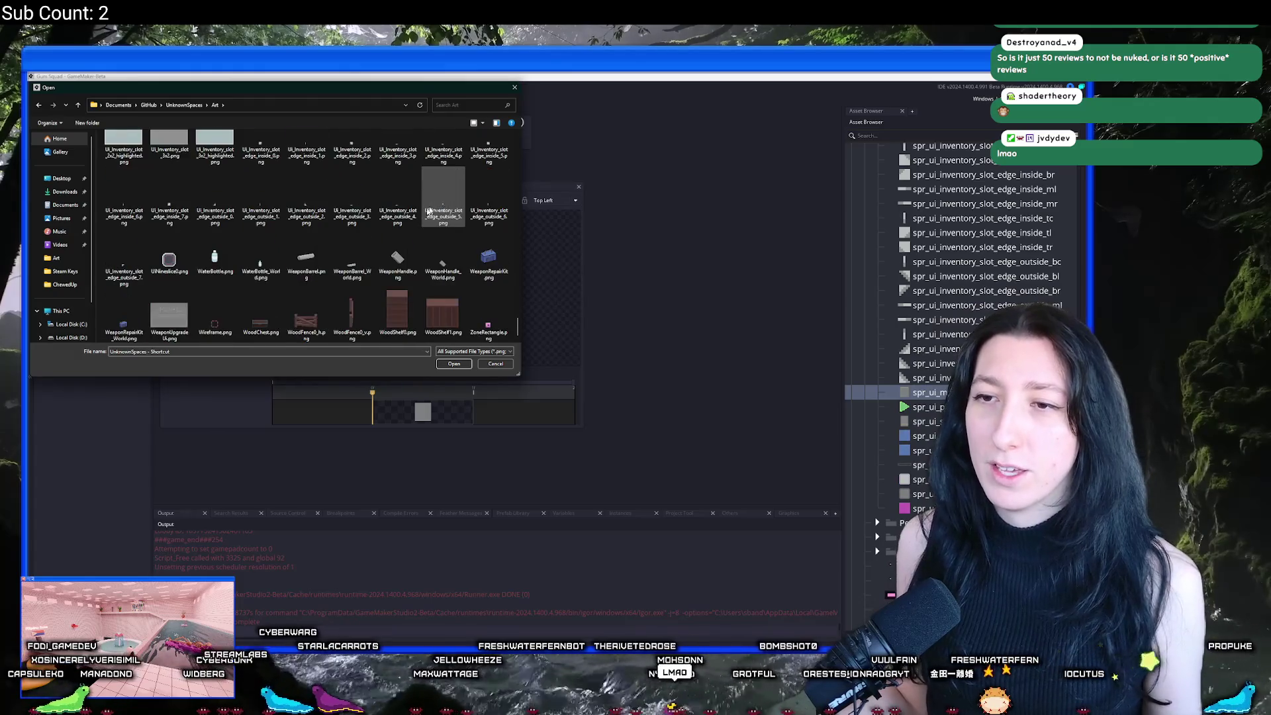
scroll(450, 266, "up", 10)
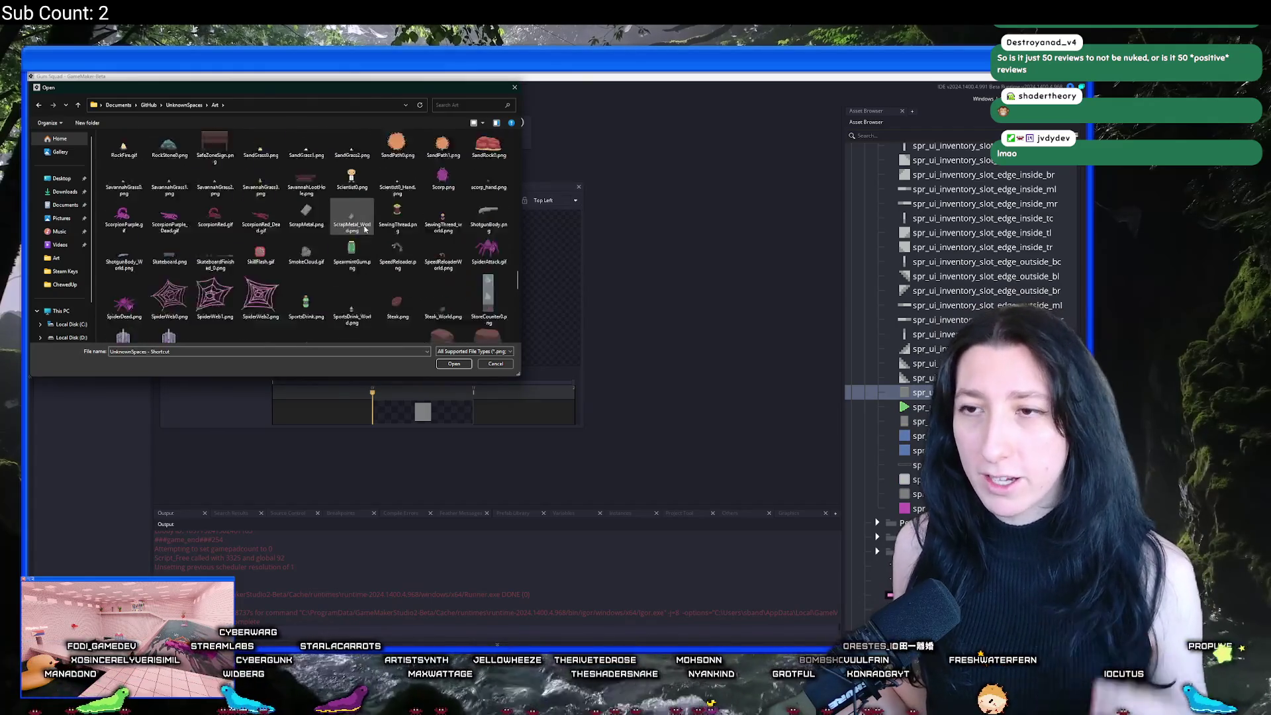
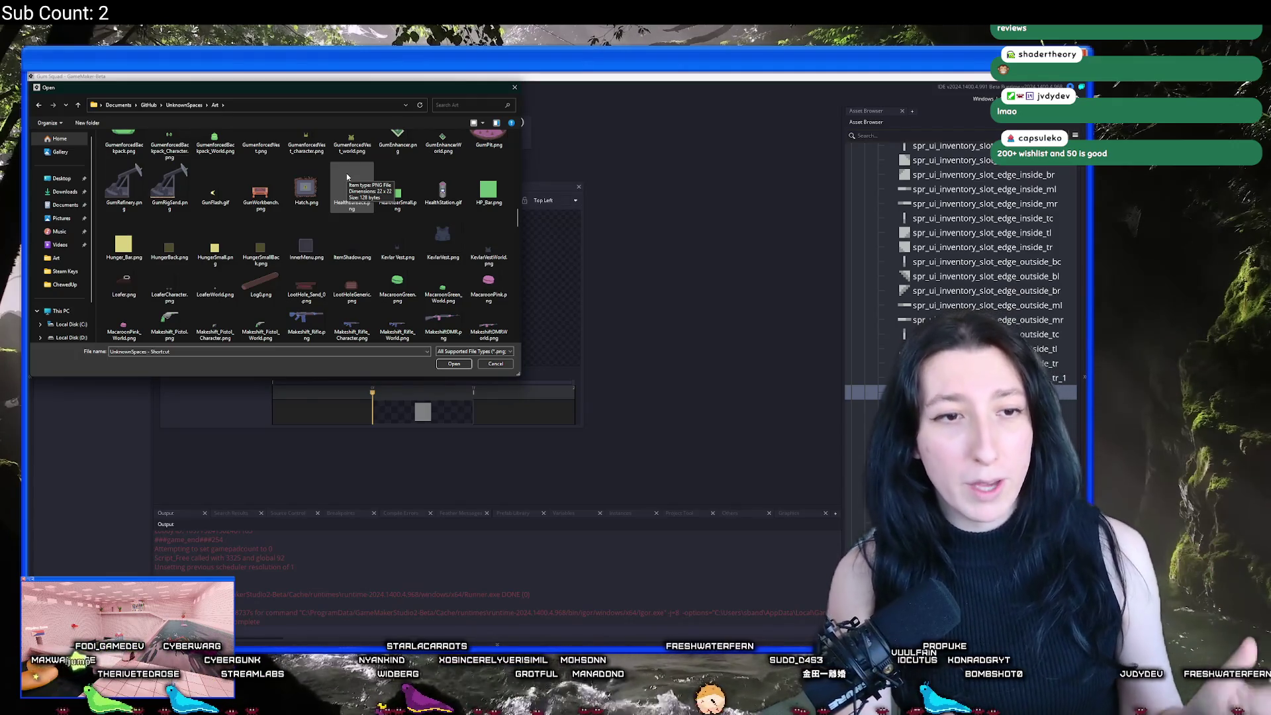
Step: Browse the Art folder images in the Open dialog, selecting the inventory slot edge image
scroll(347, 173, "down", 10)
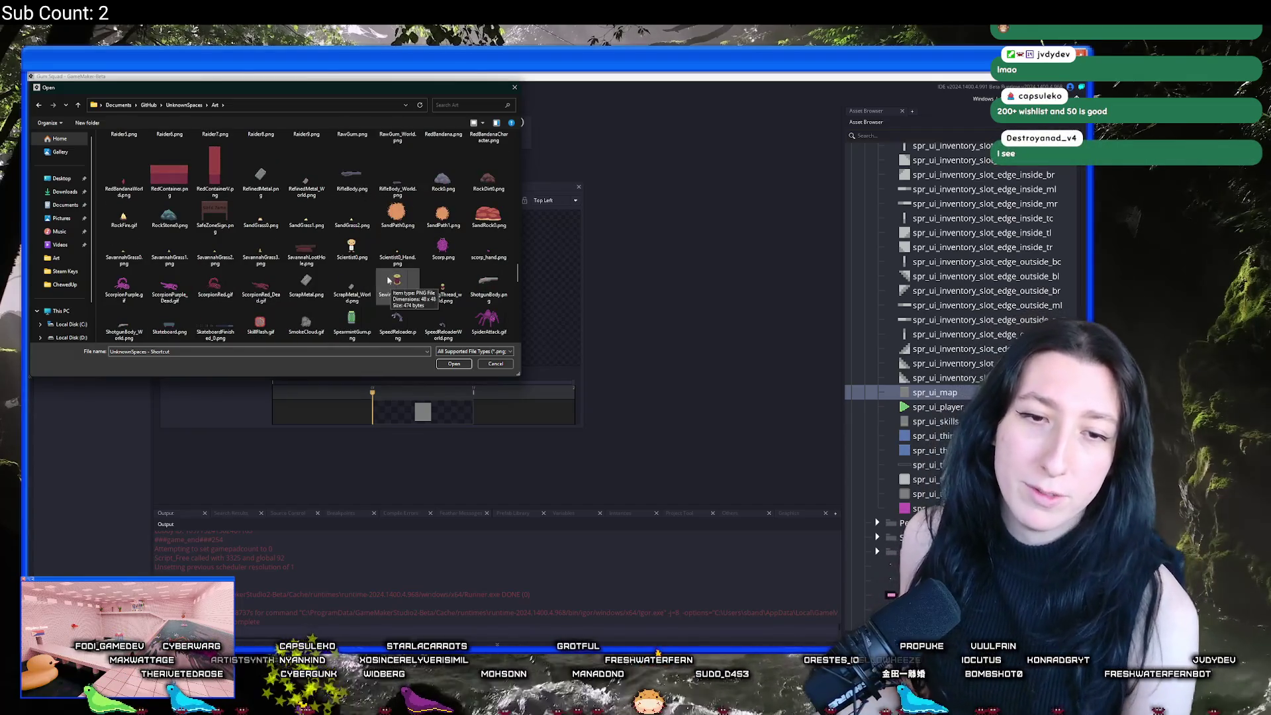
scroll(341, 251, "up", 5)
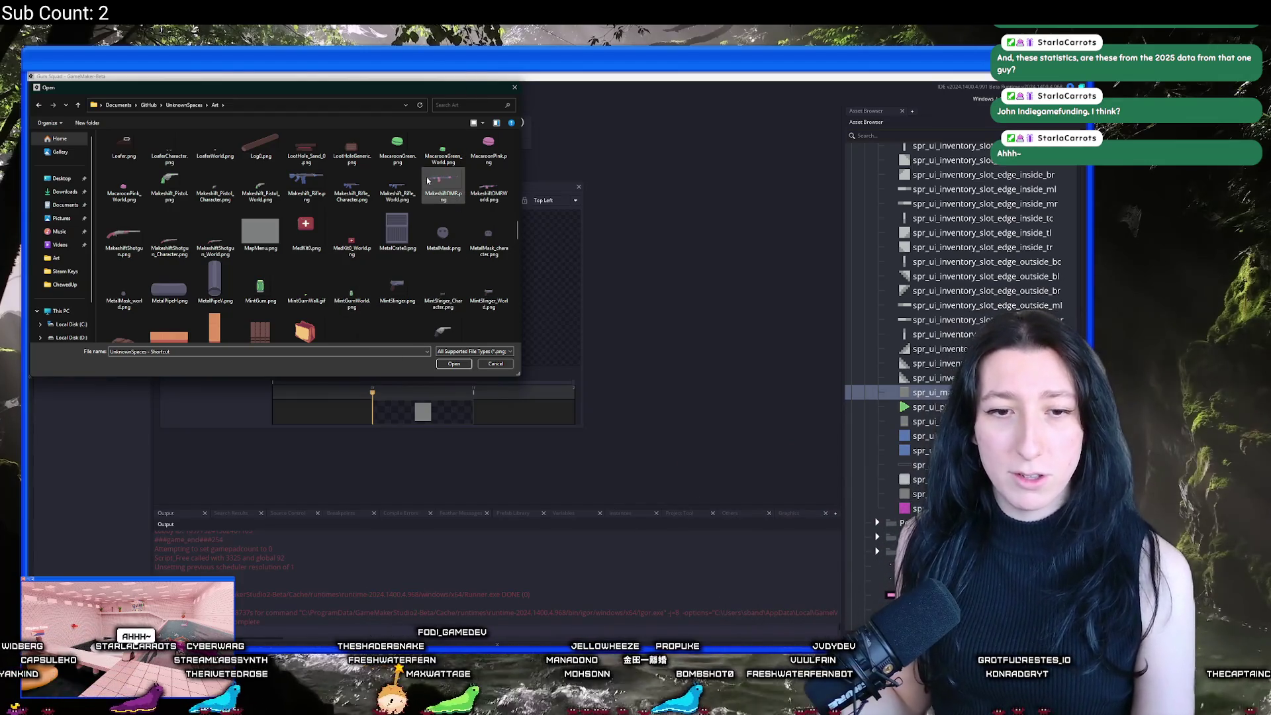
scroll(317, 178, "down", 10)
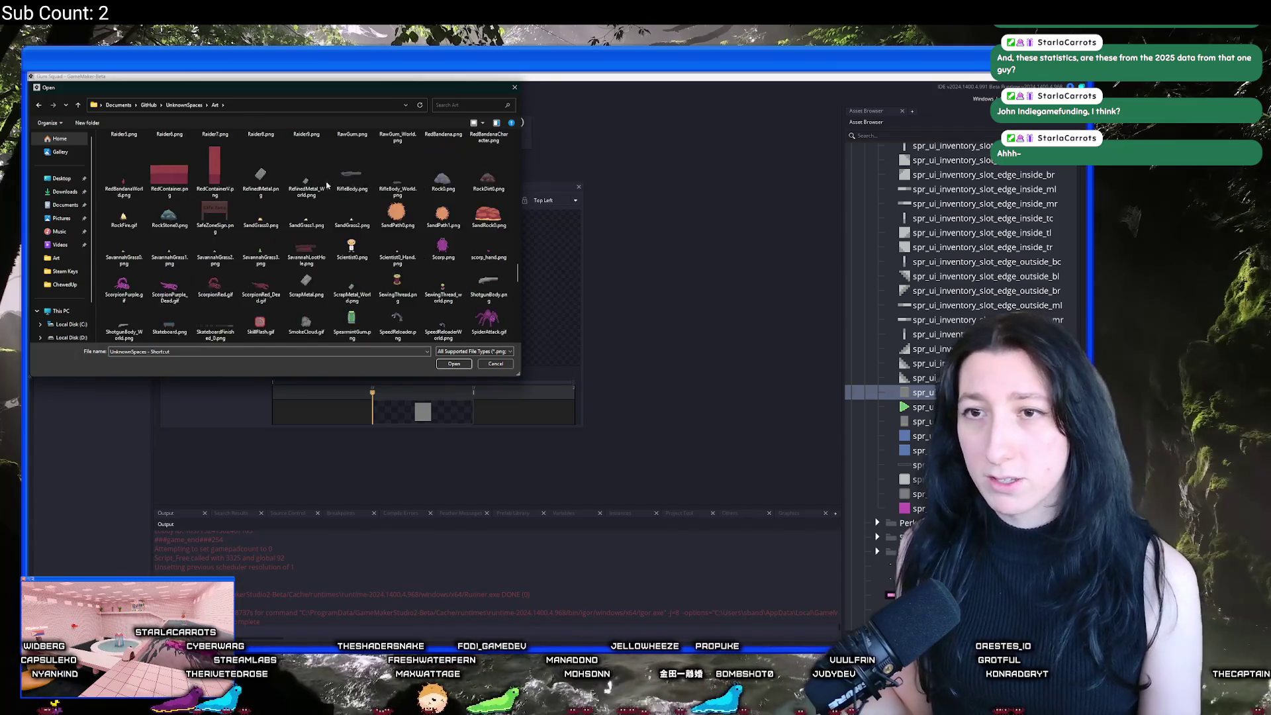
left_click(316, 179)
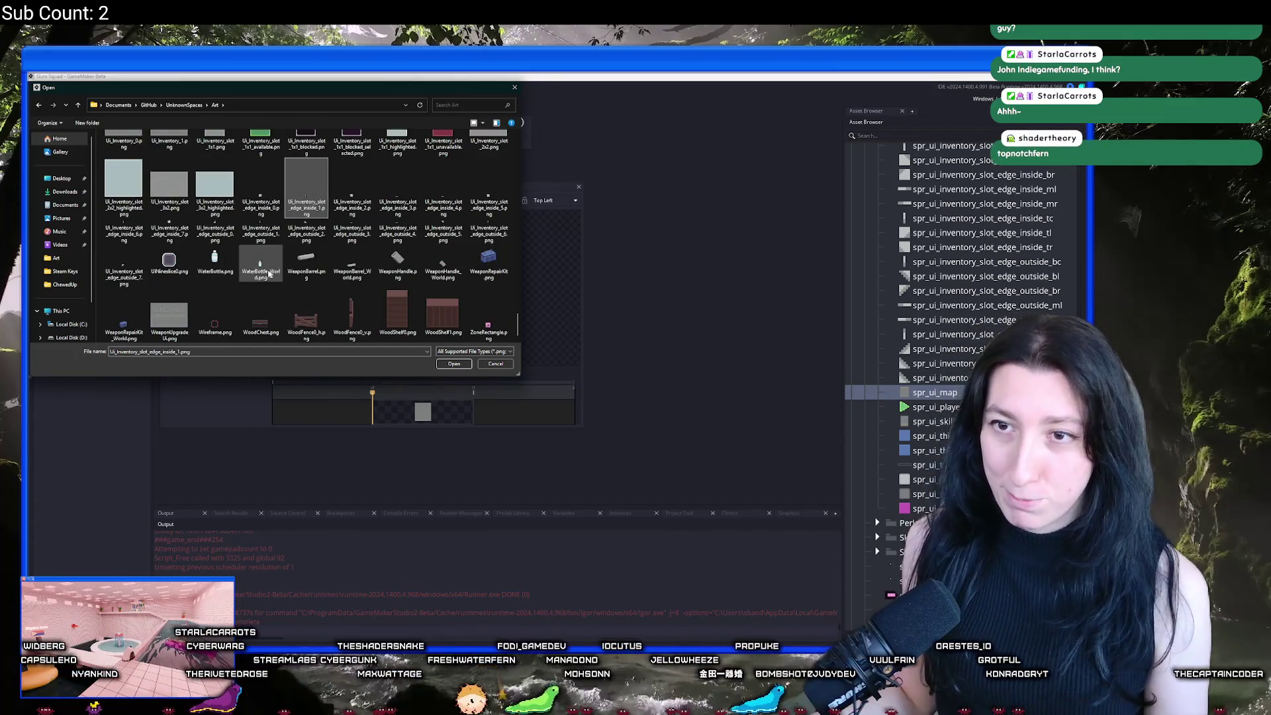
scroll(221, 265, "up", 2)
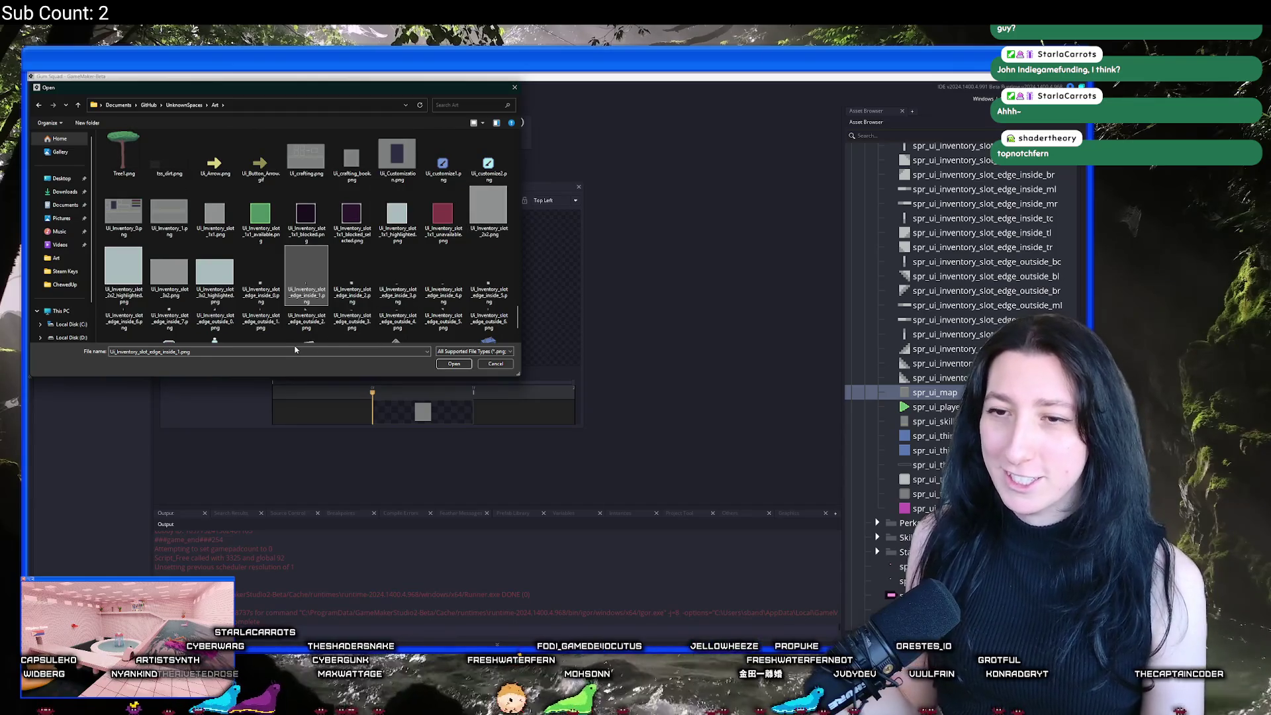
scroll(227, 288, "up", 8)
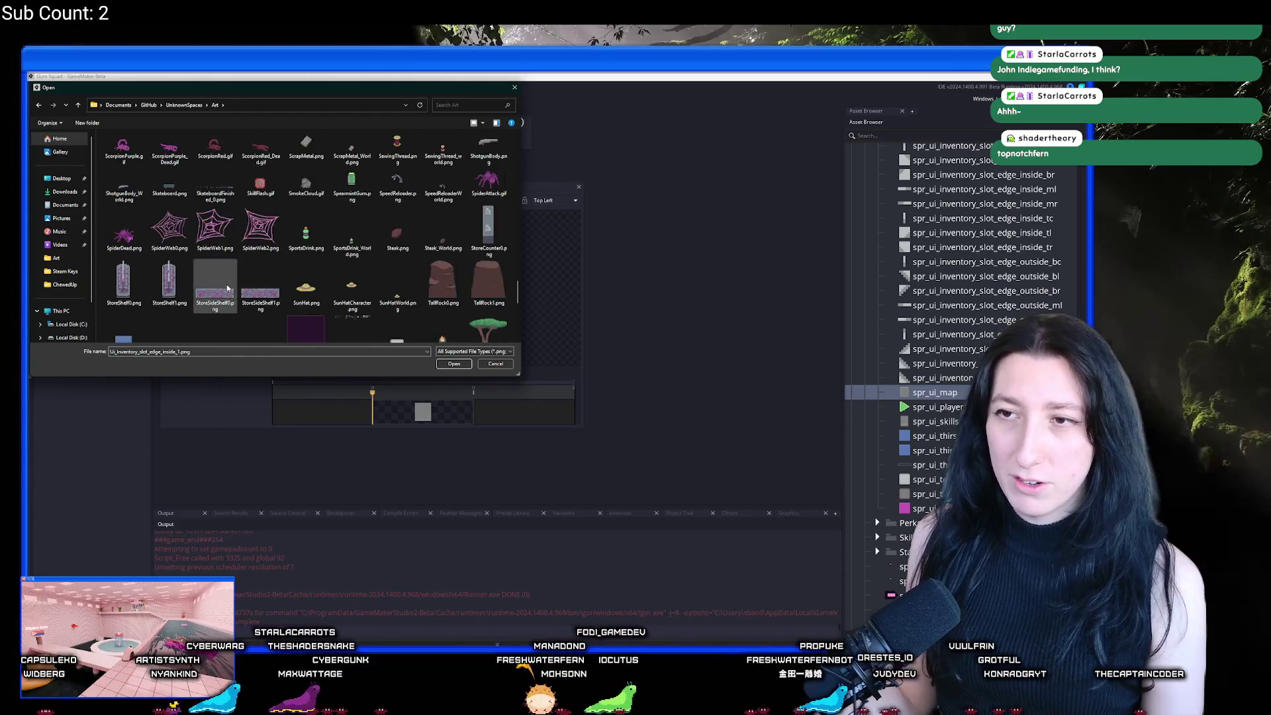
scroll(227, 287, "up", 15)
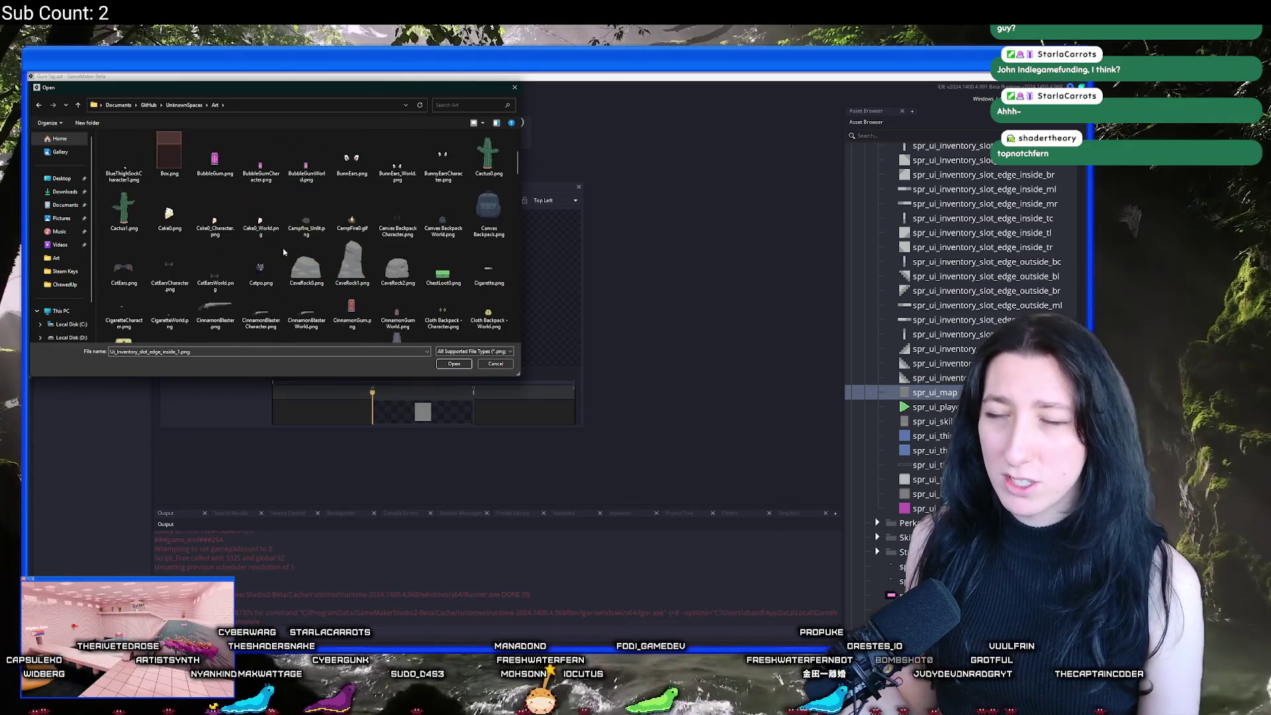
scroll(283, 252, "up", 5)
Step: Scroll the Art folder again, then switch to Aseprite's pending MapMenu.png export
scroll(283, 231, "down", 8)
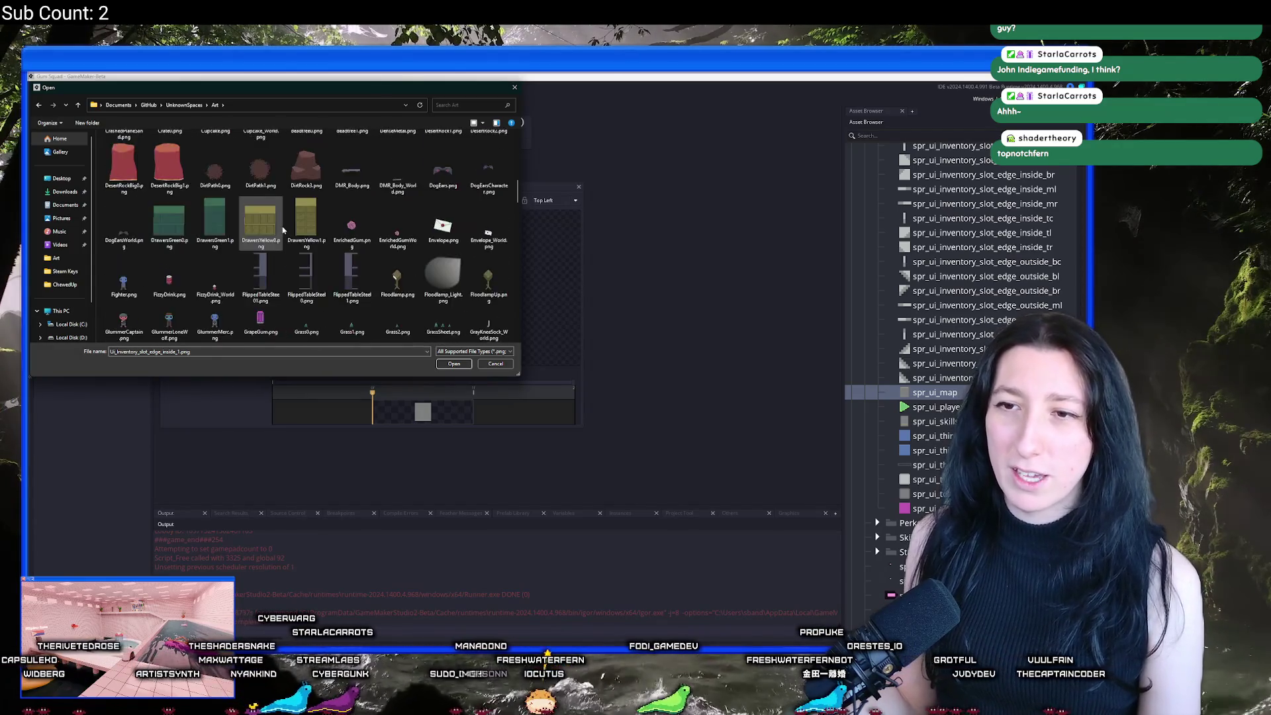
scroll(284, 231, "down", 15)
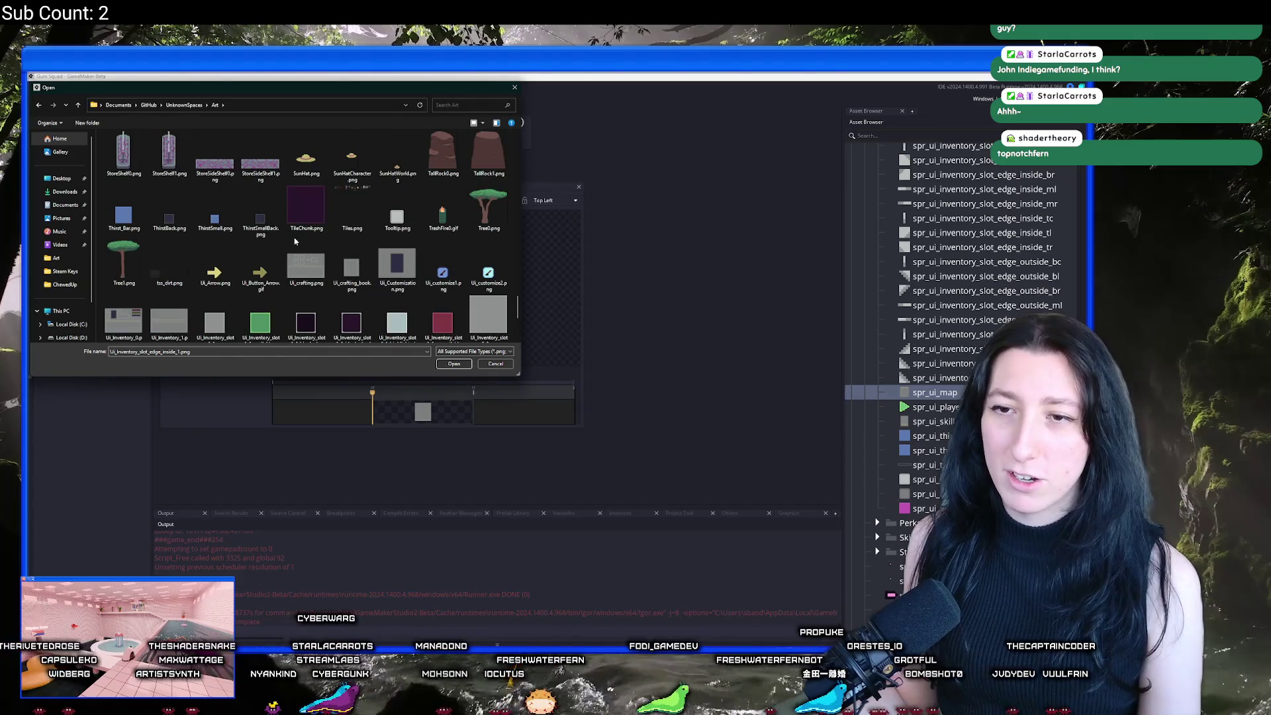
scroll(297, 243, "down", 2)
key("alt+Tab")
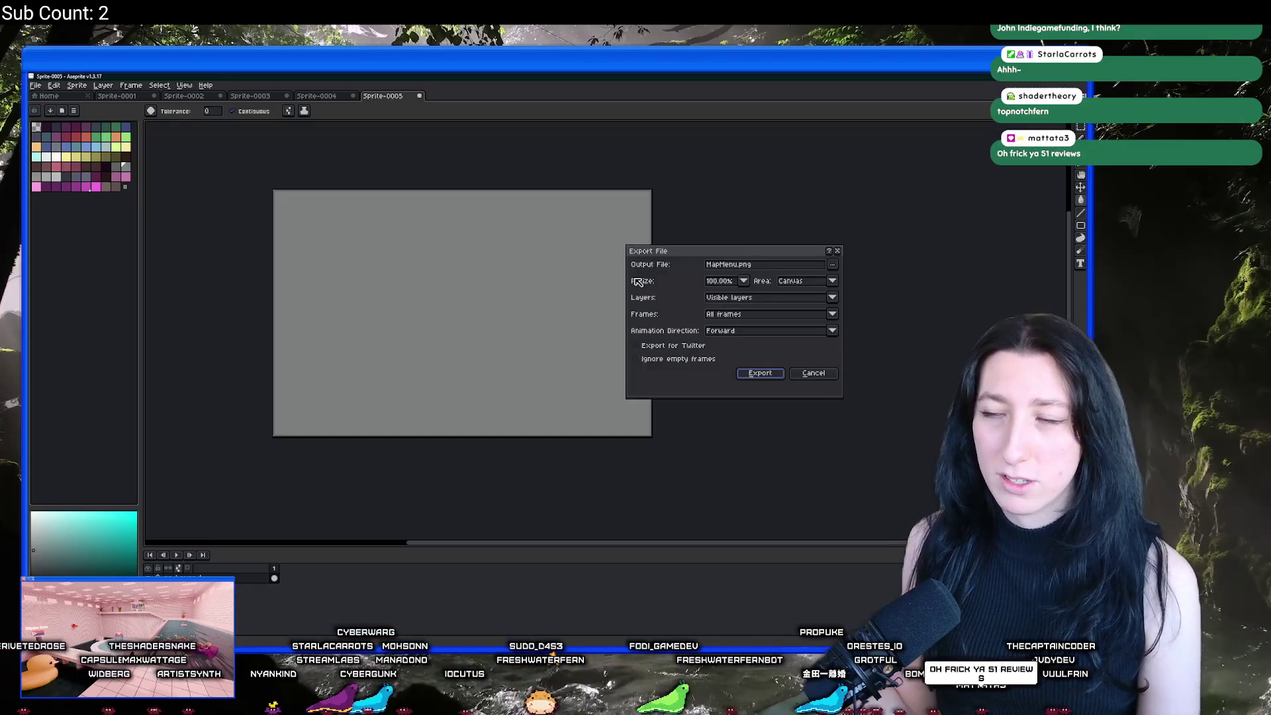
Step: Export MapMenu.png from Aseprite and import it into spr_ui_map, replacing its frame
left_click(755, 374)
key("alt+Tab")
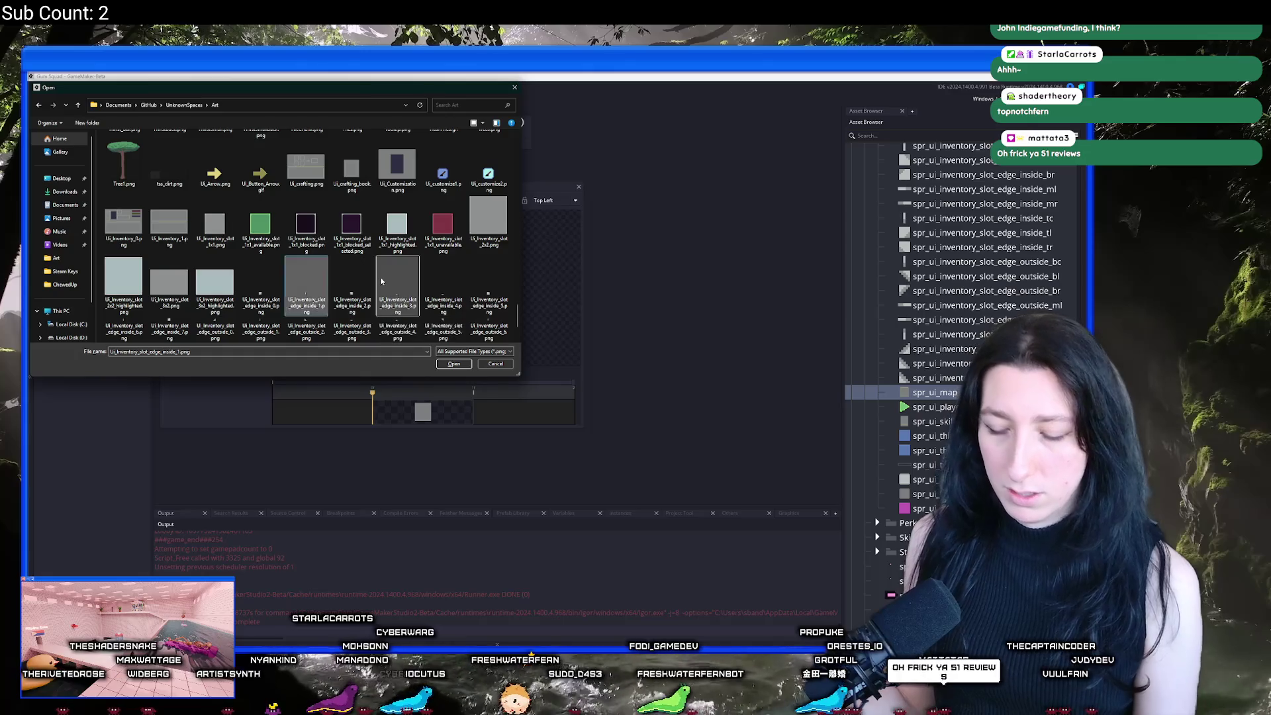
scroll(307, 250, "up", 10)
double_click(260, 232)
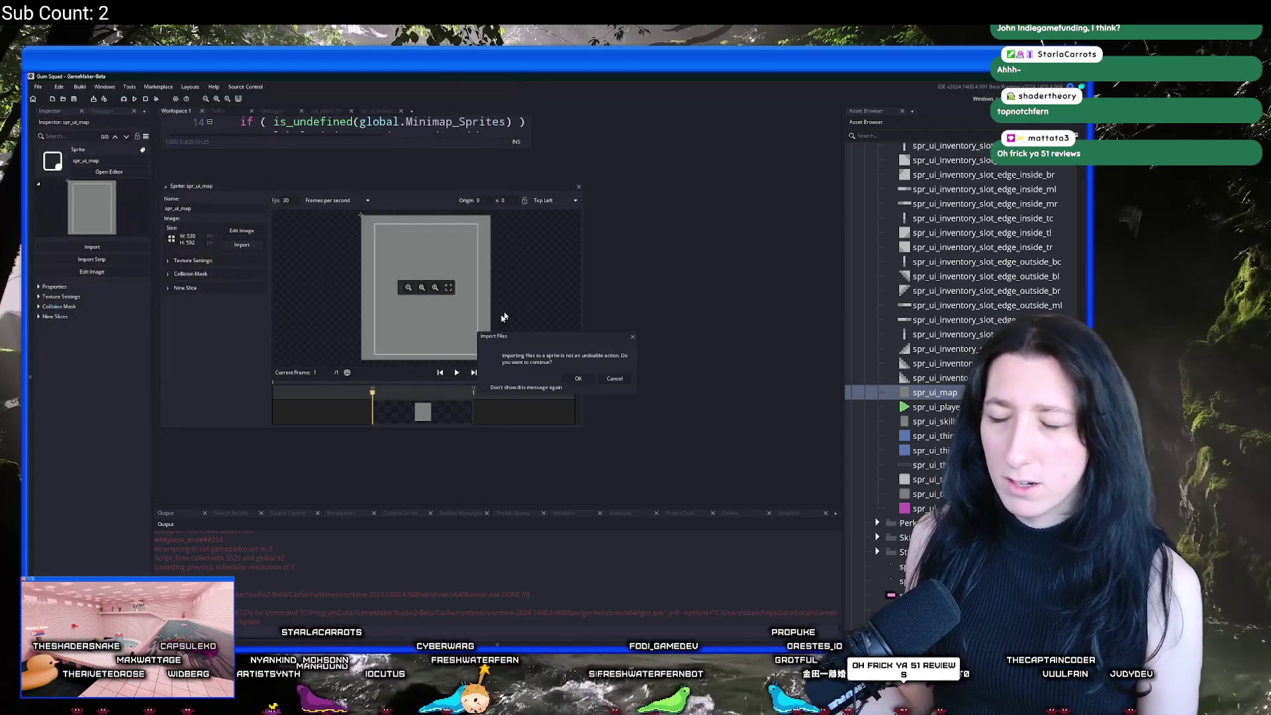
left_click(577, 378)
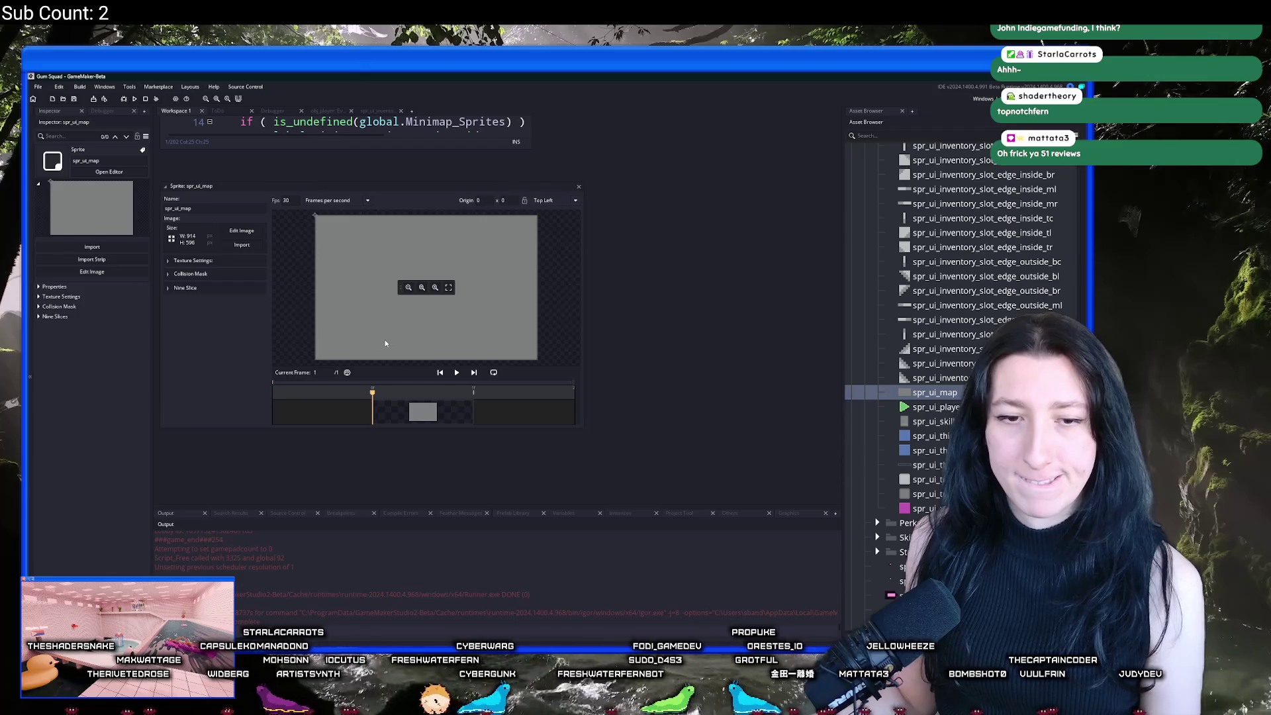
key("super")
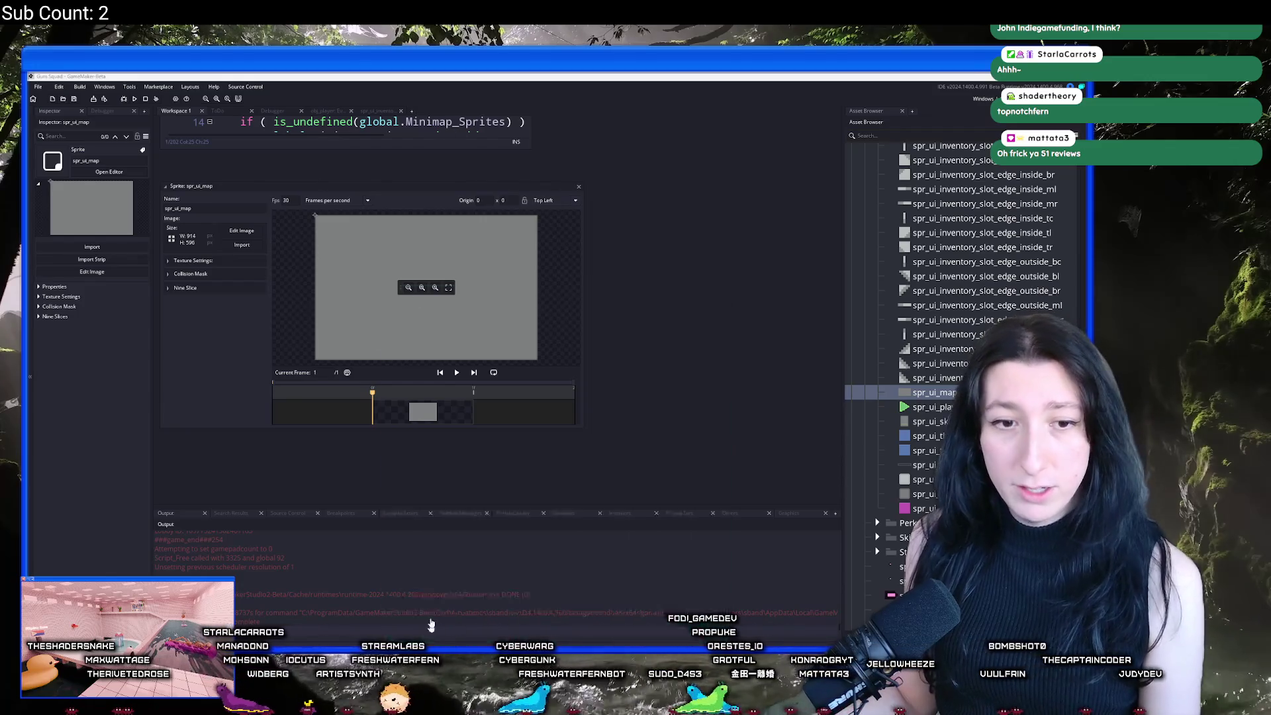
Step: Launch Steam and copy the Gum Squad store page URL
type("steam")
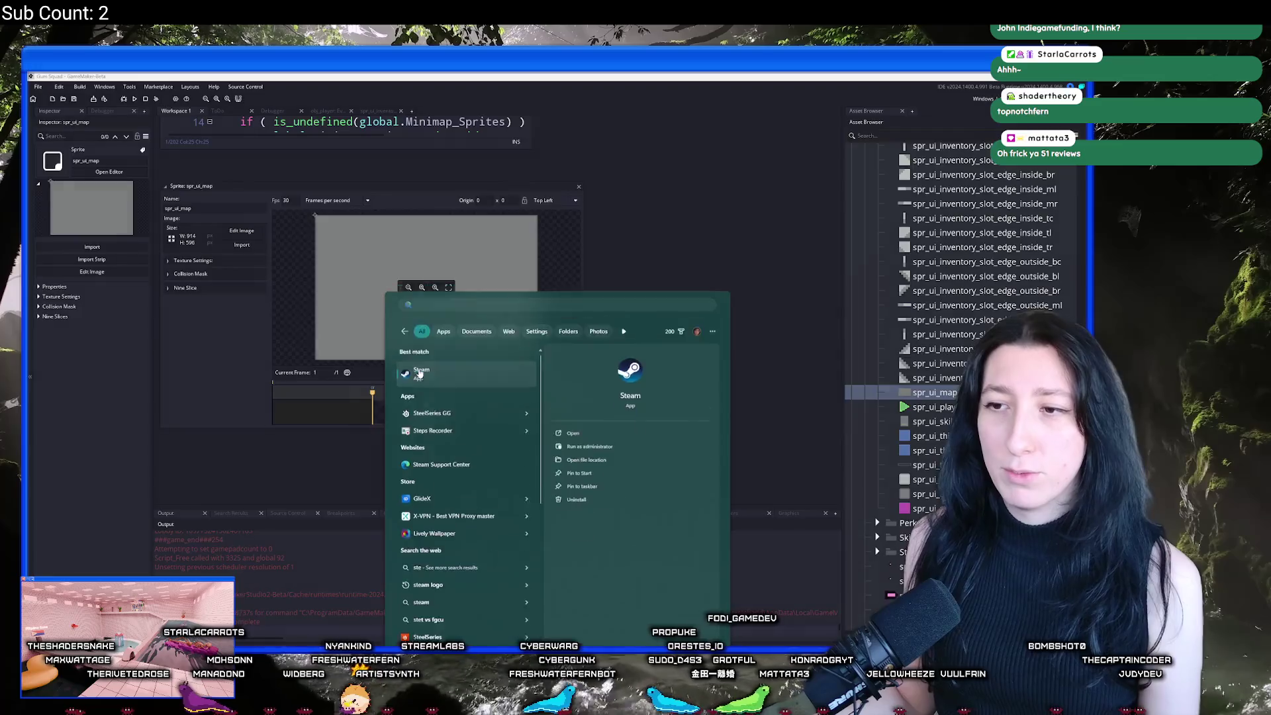
key("Return")
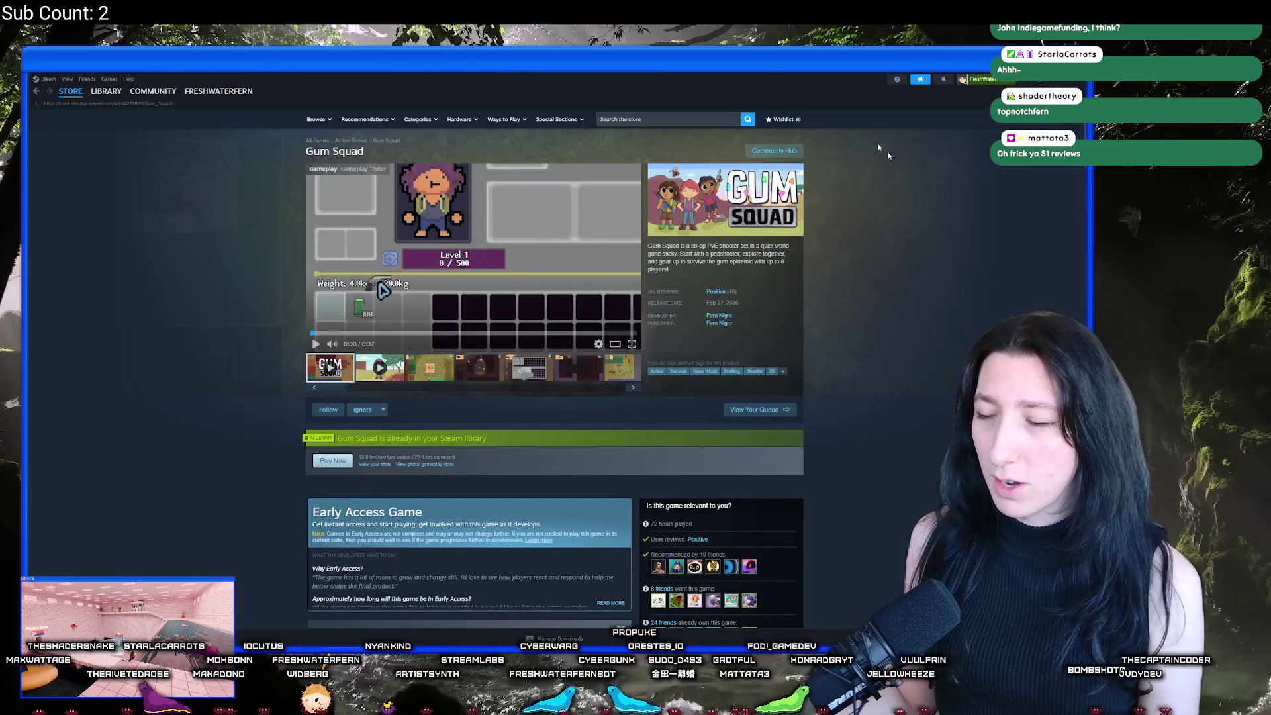
right_click(888, 266)
left_click(913, 313)
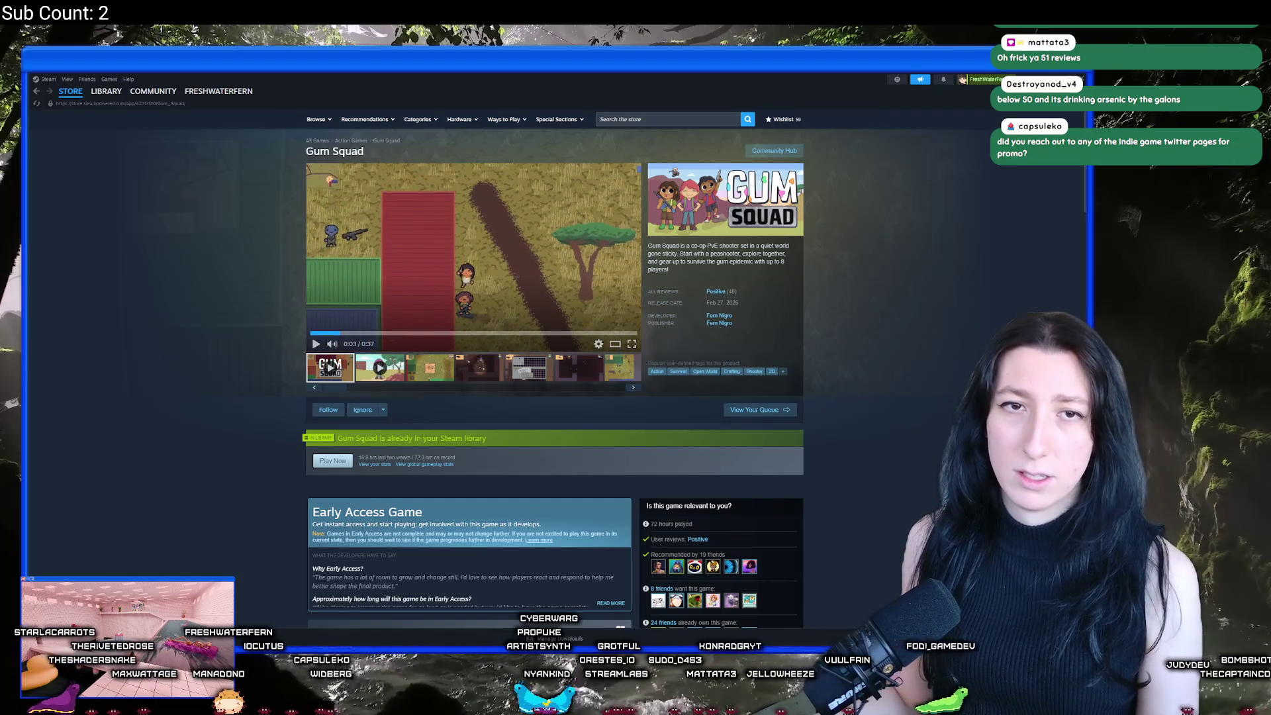
right_click(184, 268)
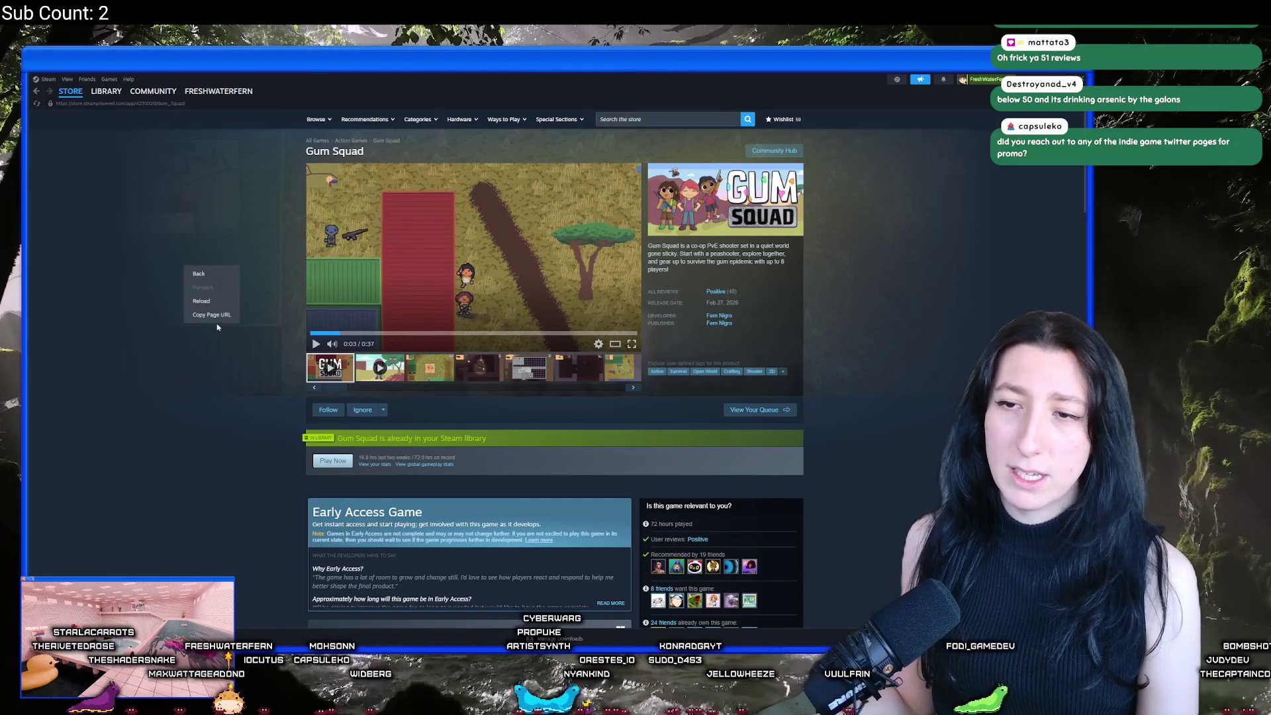
left_click(216, 321)
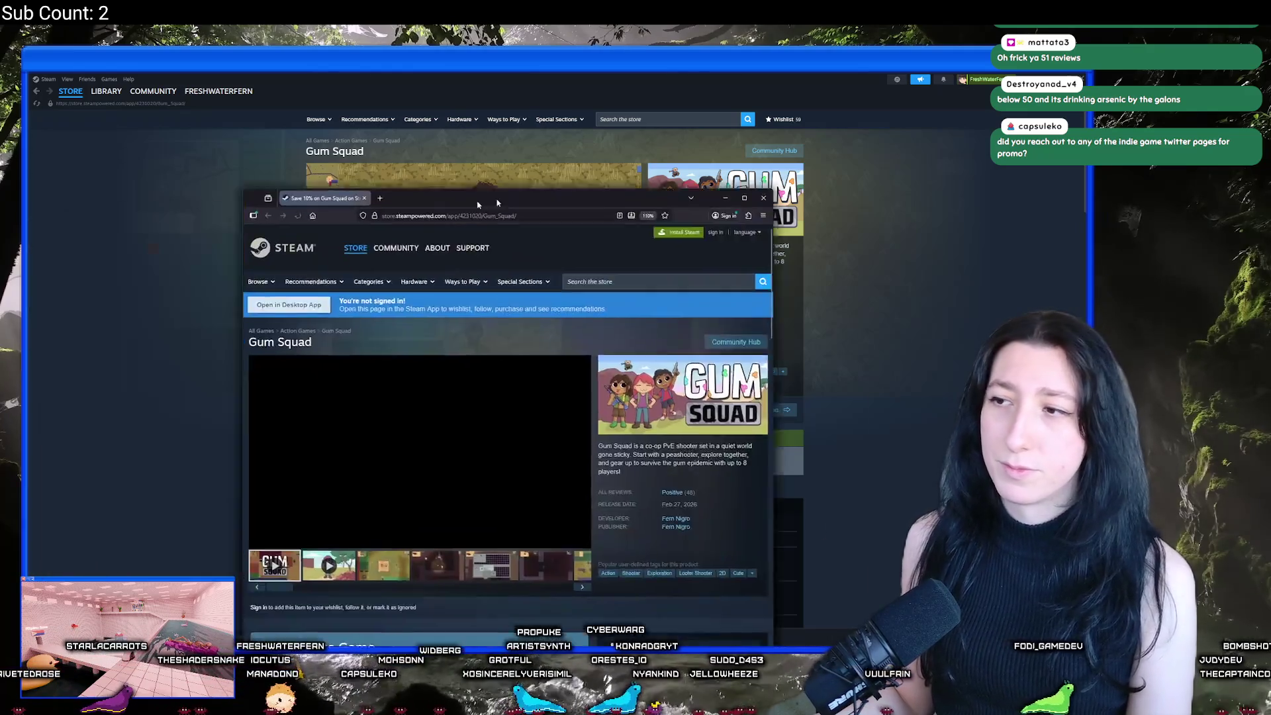
Step: Center and reload the browser's Gum Squad page, then close it
mouse_move(460, 191)
left_mouse_down()
mouse_move(663, 185)
mouse_move(585, 170)
mouse_move(573, 123)
mouse_move(652, 163)
left_mouse_up()
right_click(709, 288)
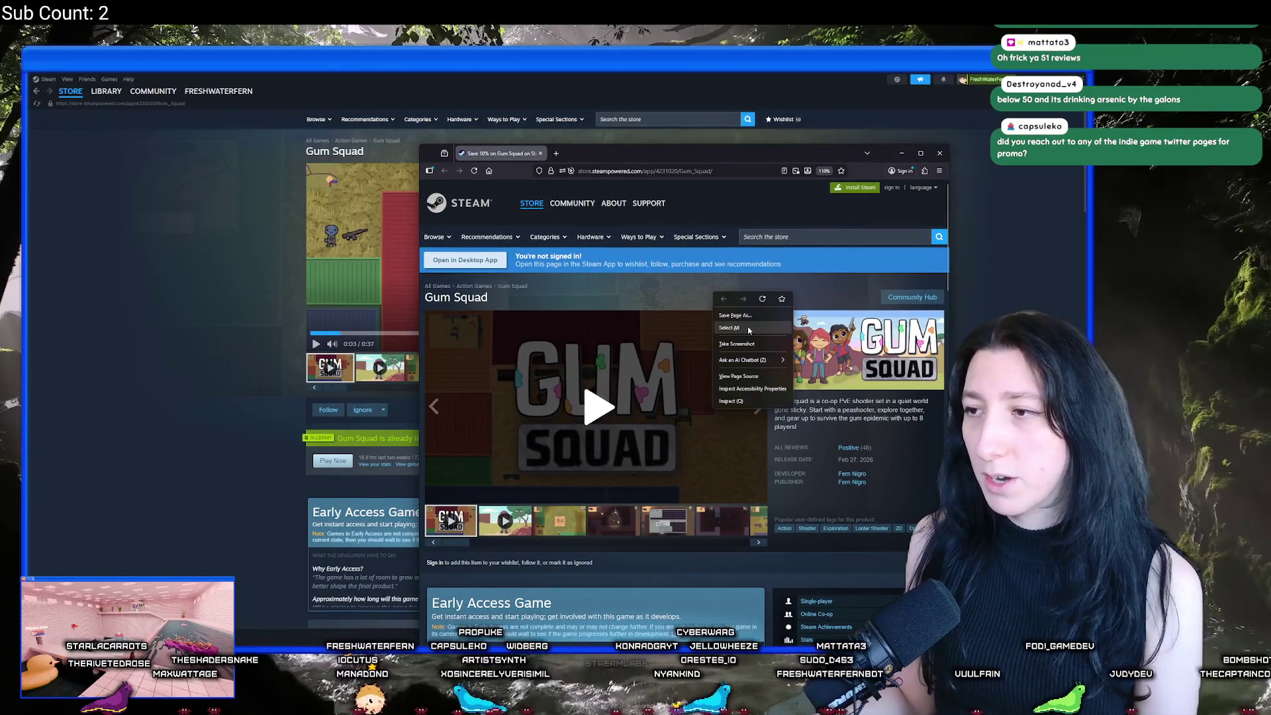
left_click(760, 300)
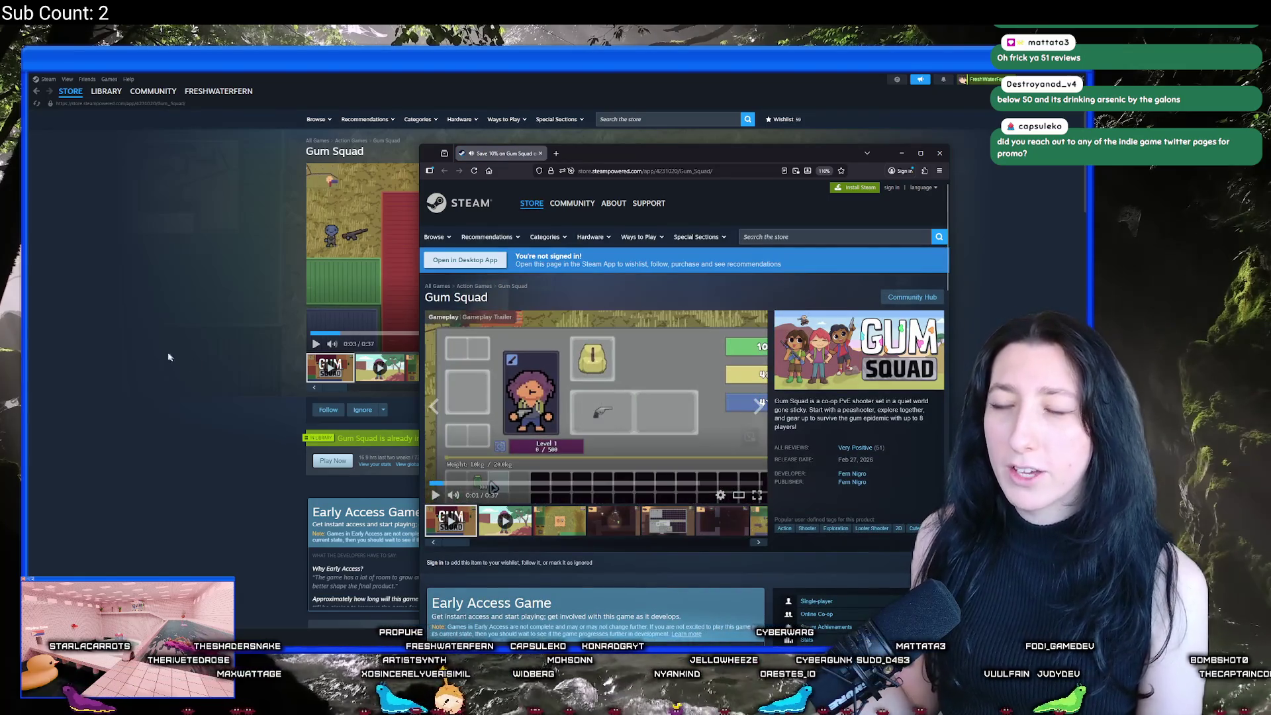
key("ctrl+w")
Step: Check the developer's other games like Duke of Defense, then return to Gum Squad in the browser
left_click(716, 316)
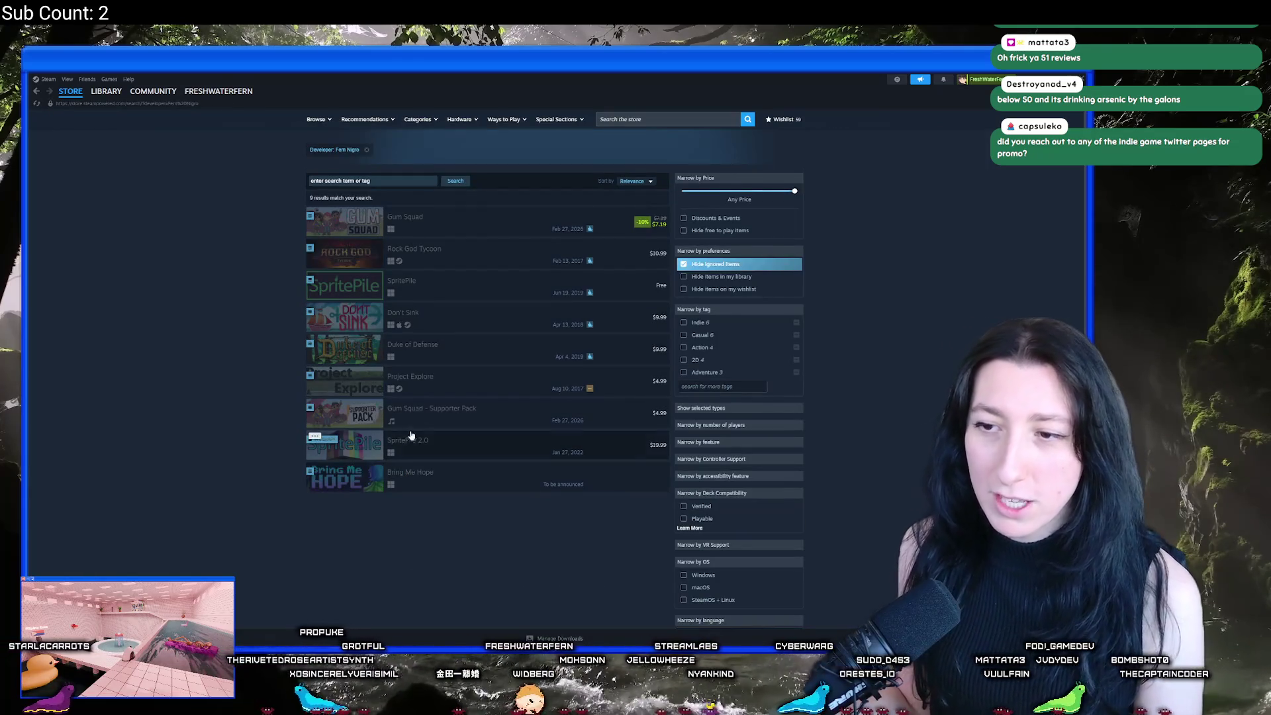
left_click(419, 351)
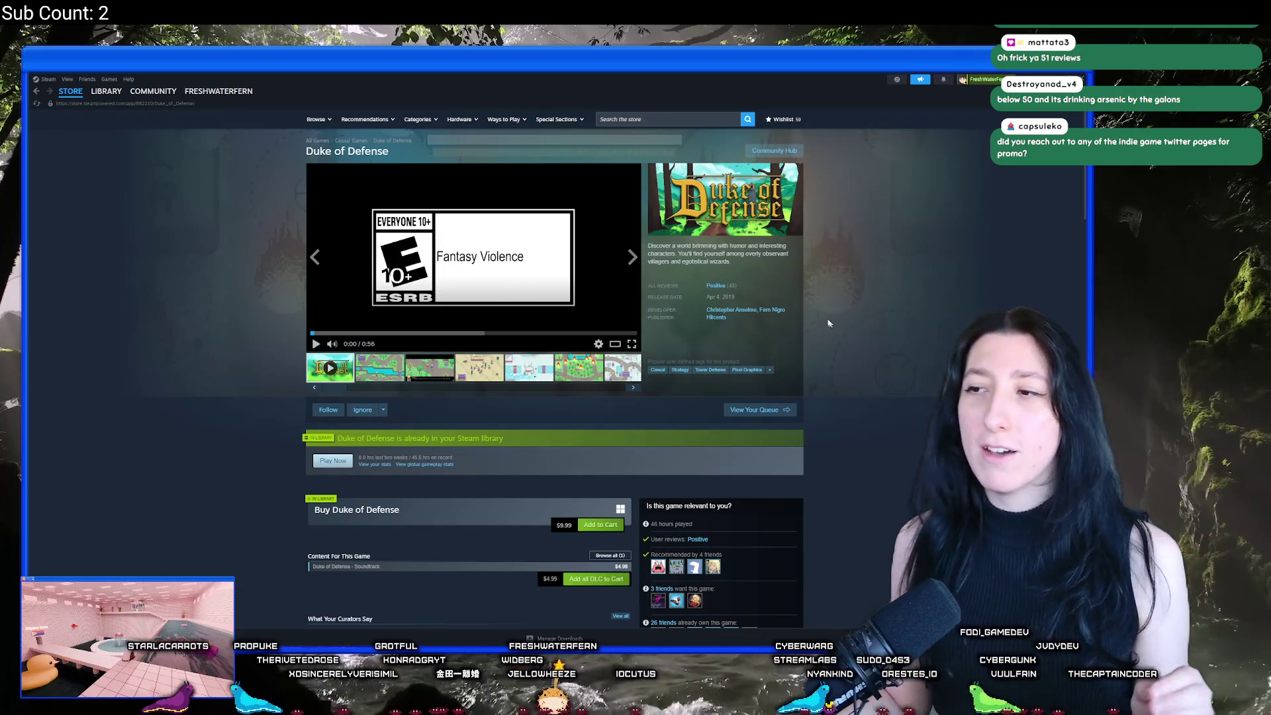
mouse_move(721, 288)
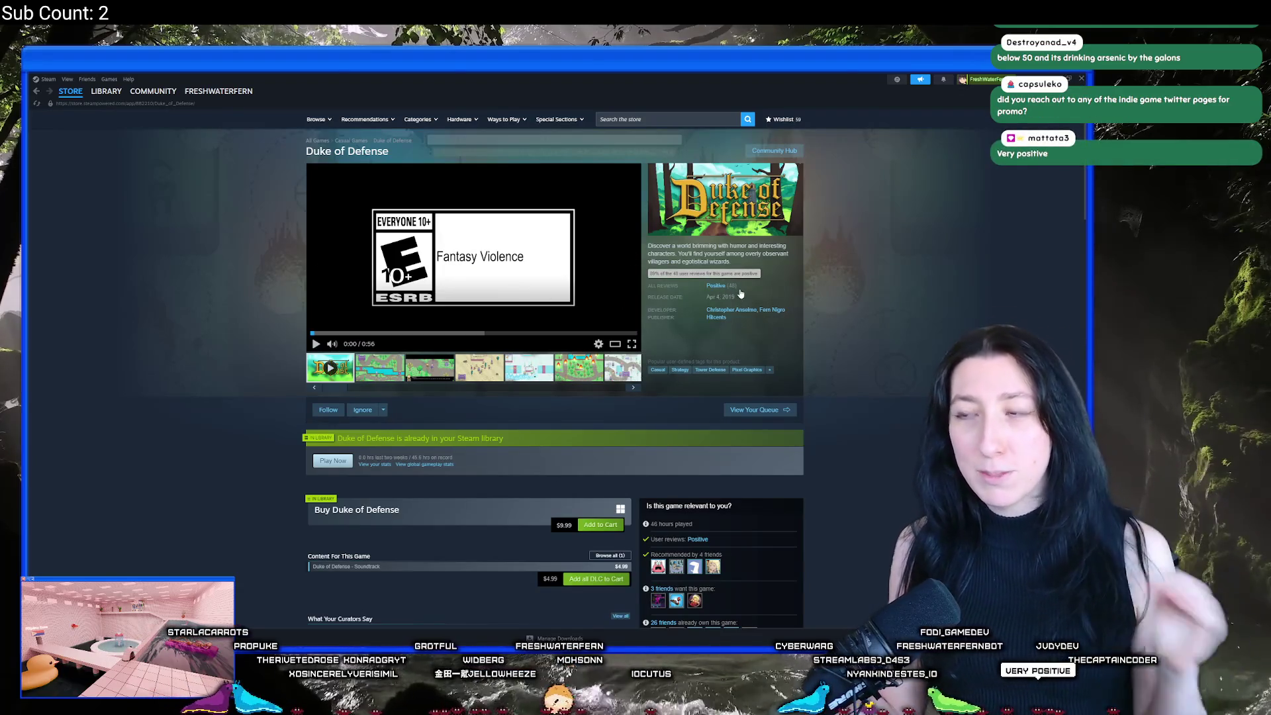
left_click(42, 92)
left_click(514, 227)
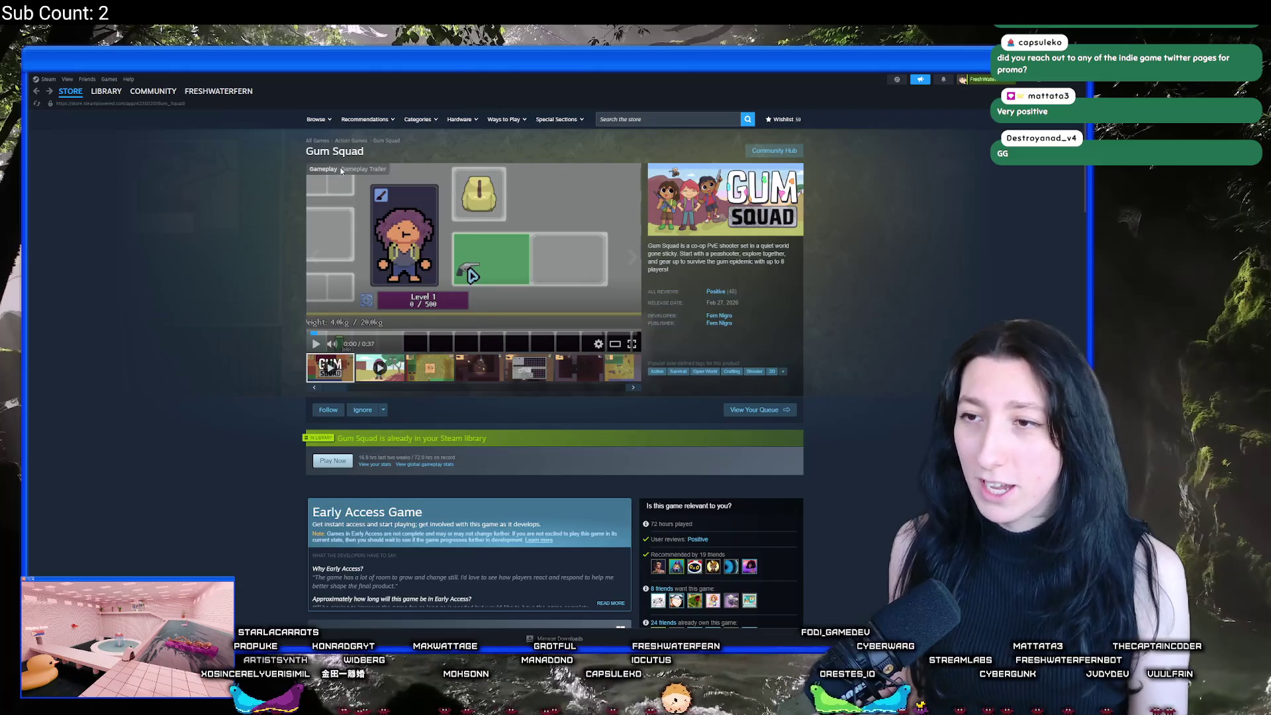
key("alt+Tab")
left_click(507, 261)
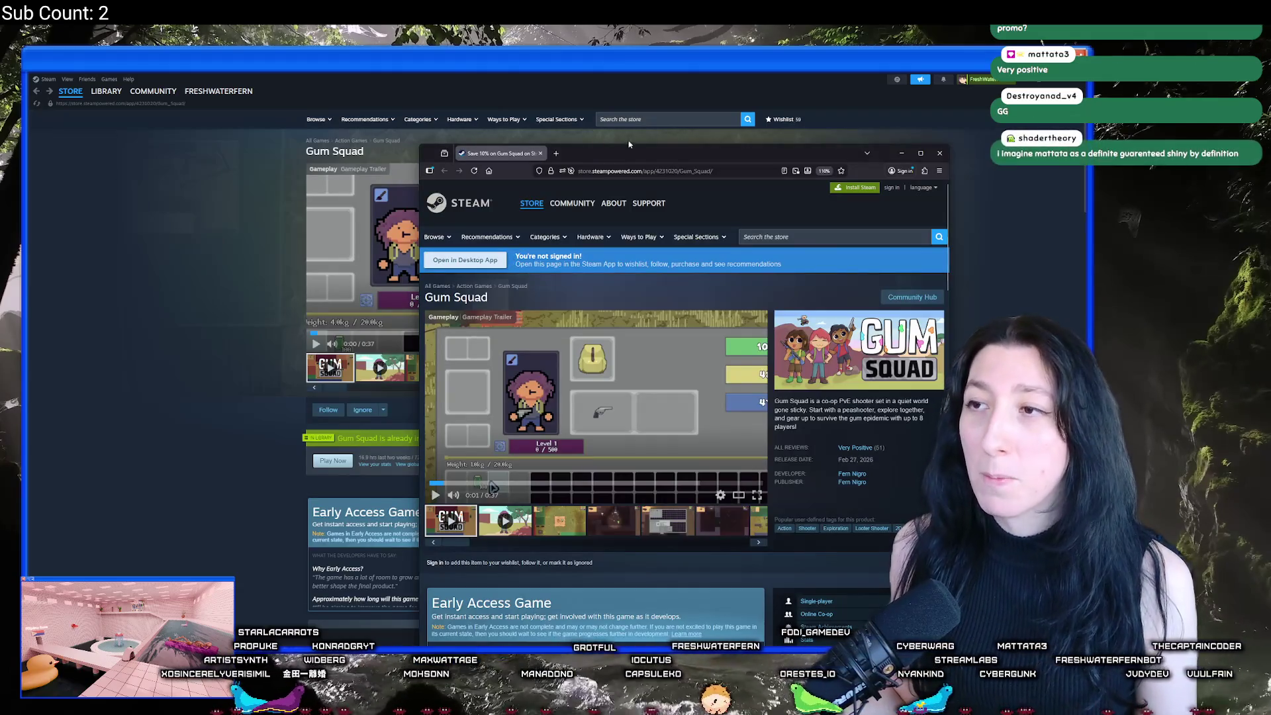
Step: Maximize the browser and switch Gum Squad's customer reviews display to Recent
key("super+Up")
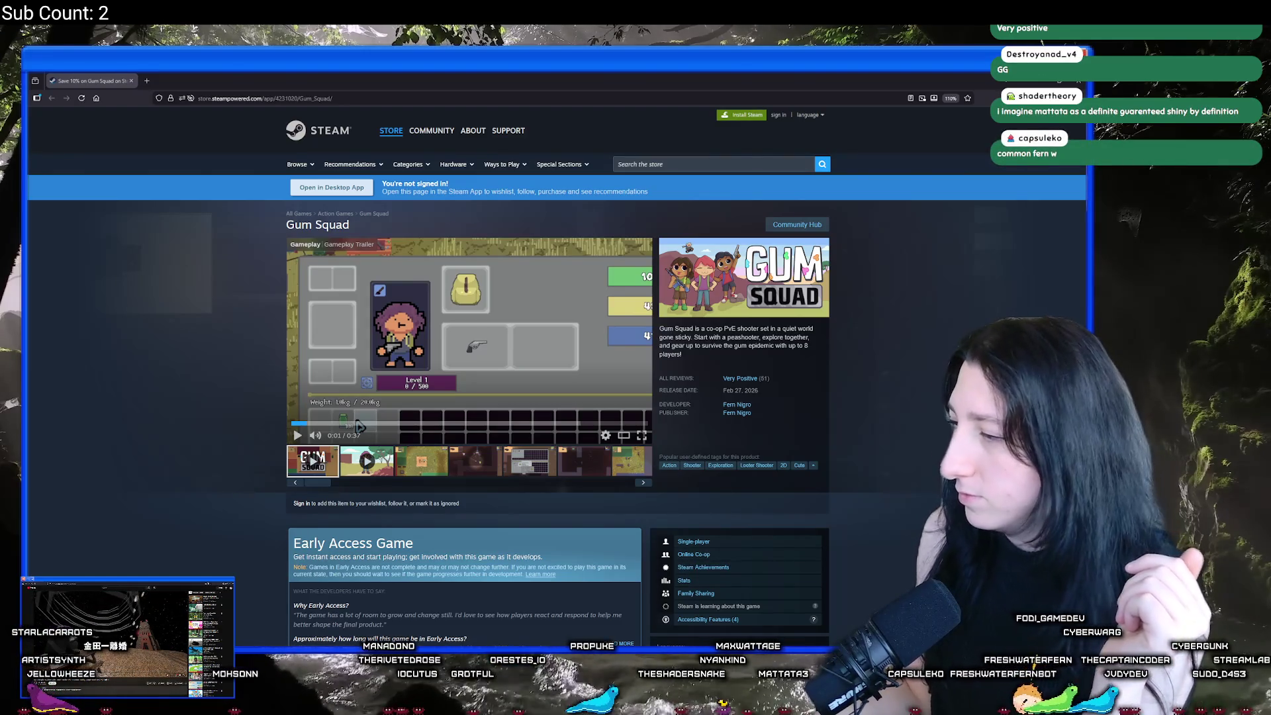
scroll(567, 440, "down", 3)
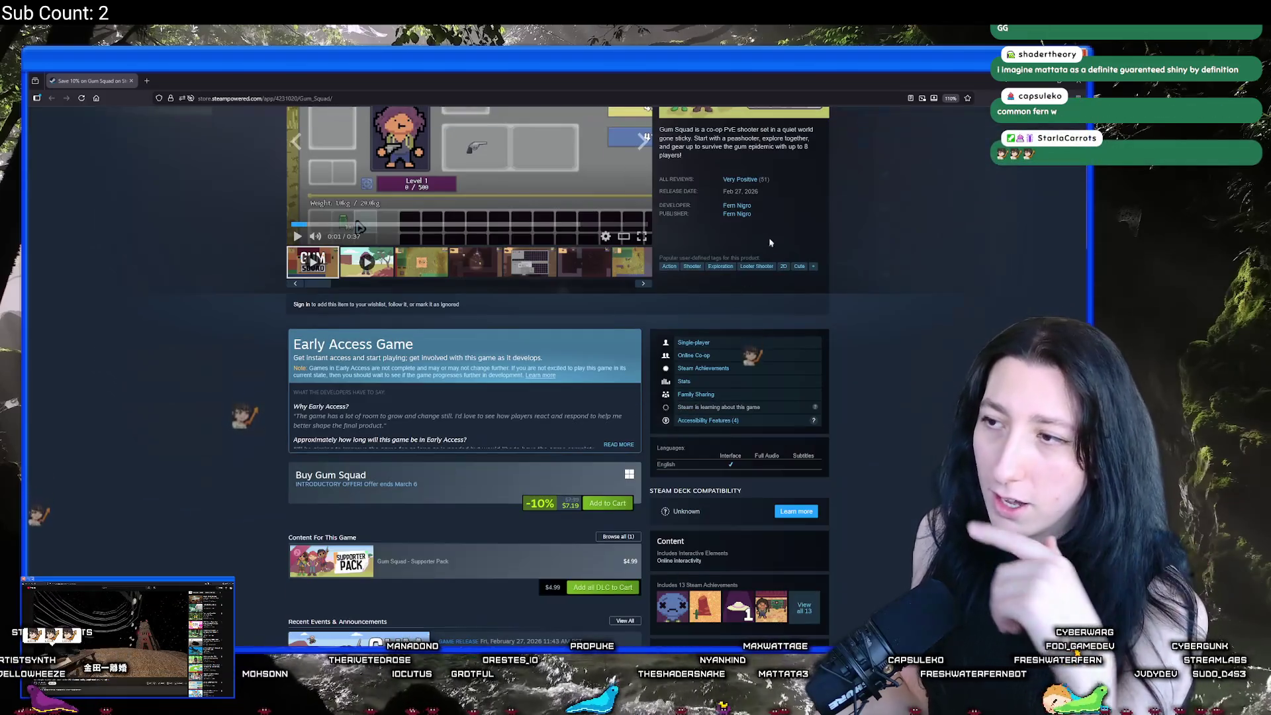
left_click(747, 188)
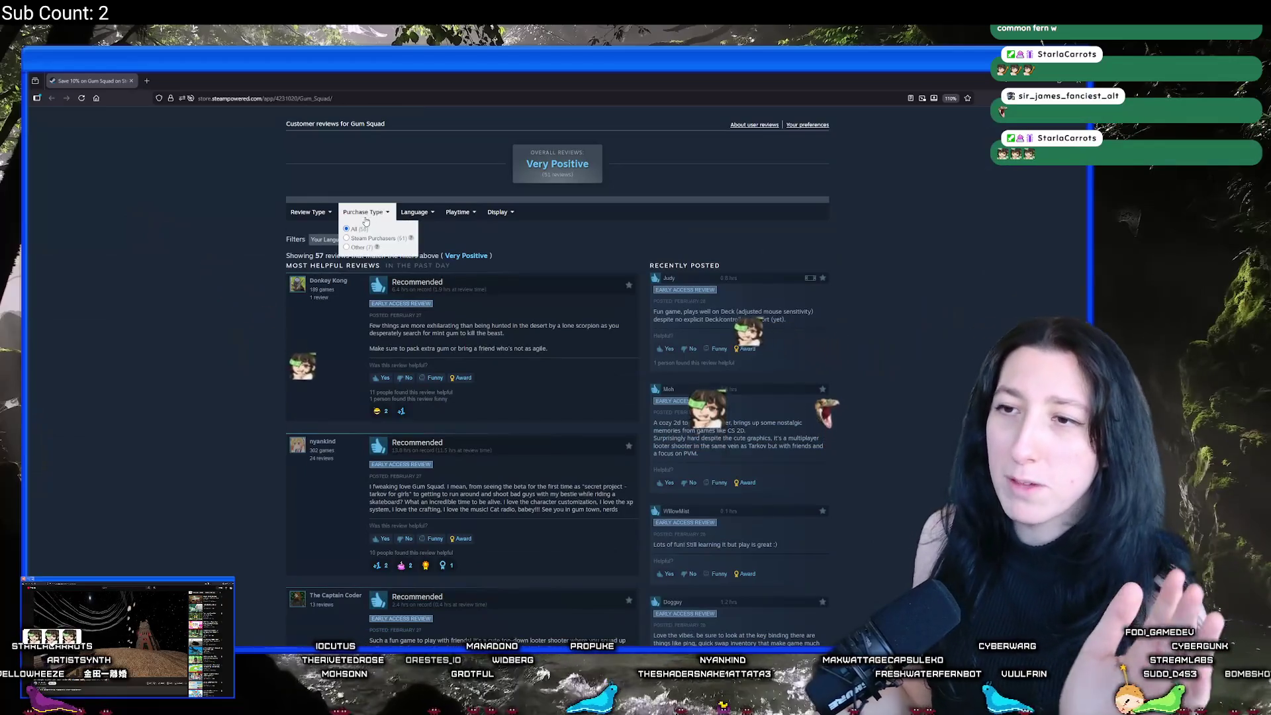
mouse_move(308, 210)
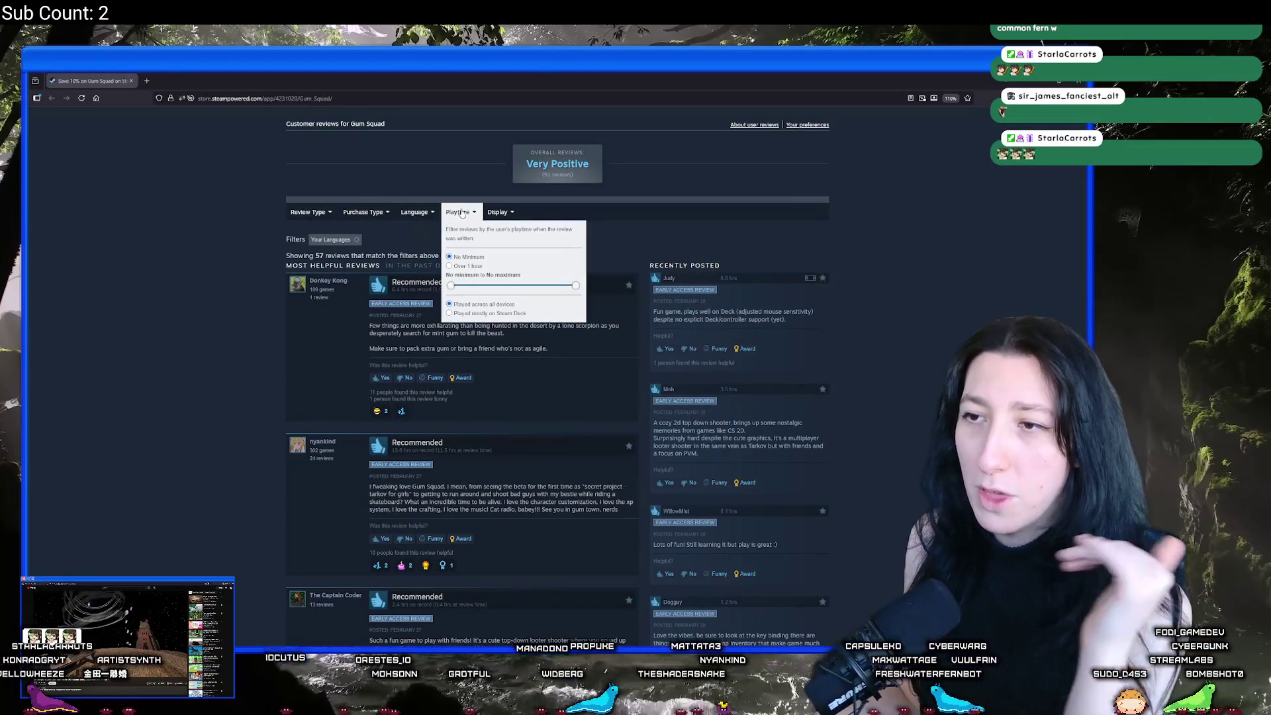
mouse_move(493, 217)
left_click(503, 266)
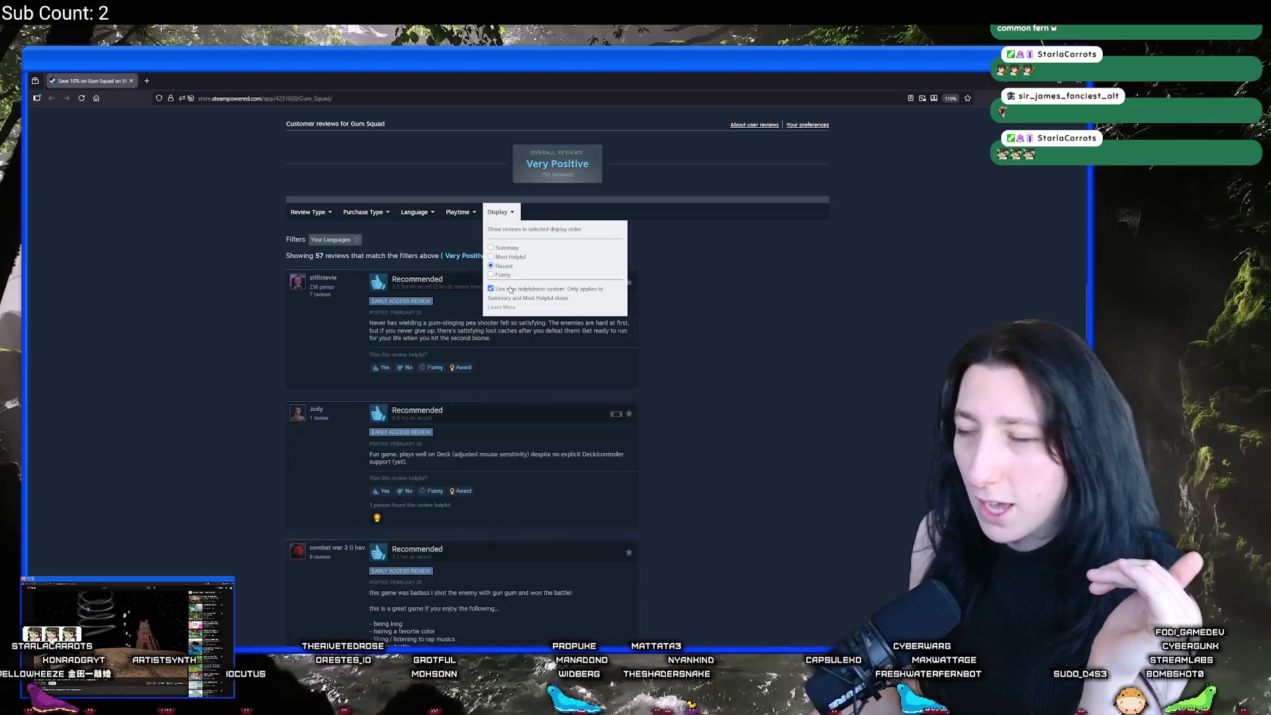
Step: Scroll back to the page top and enter 'steam review system algo' in a new tab
scroll(692, 341, "down", 4)
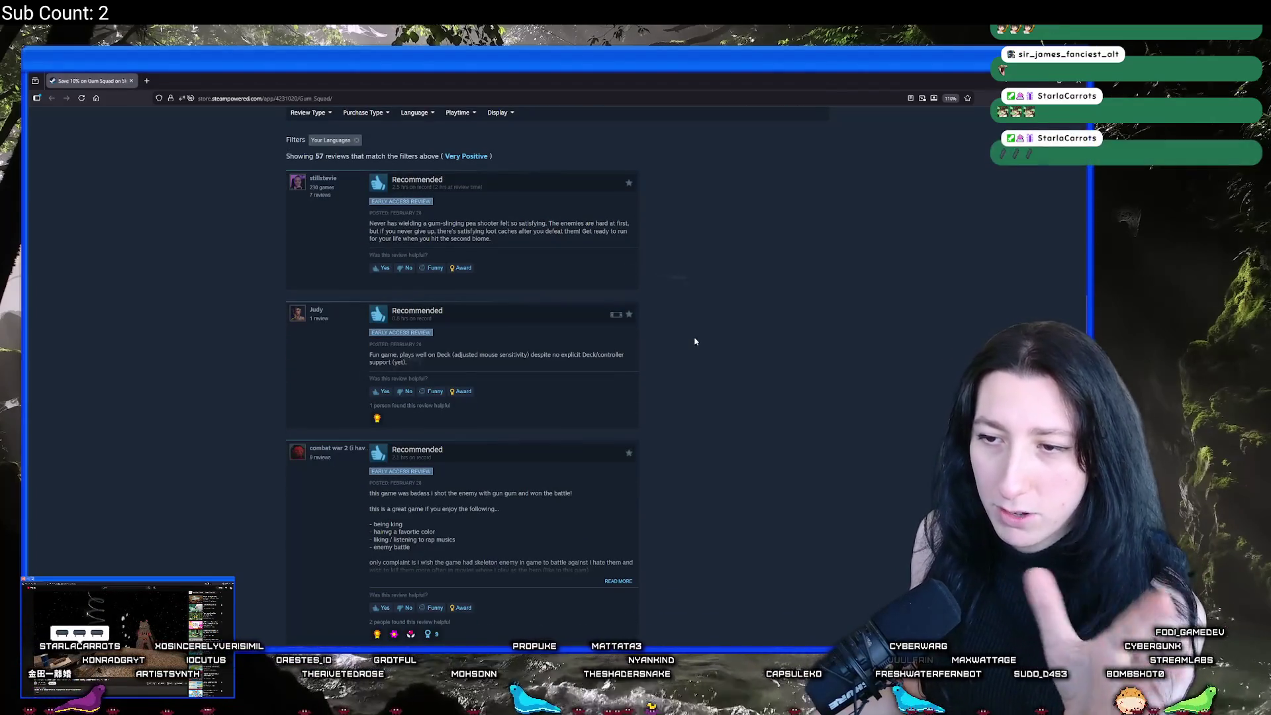
scroll(691, 341, "up", 5)
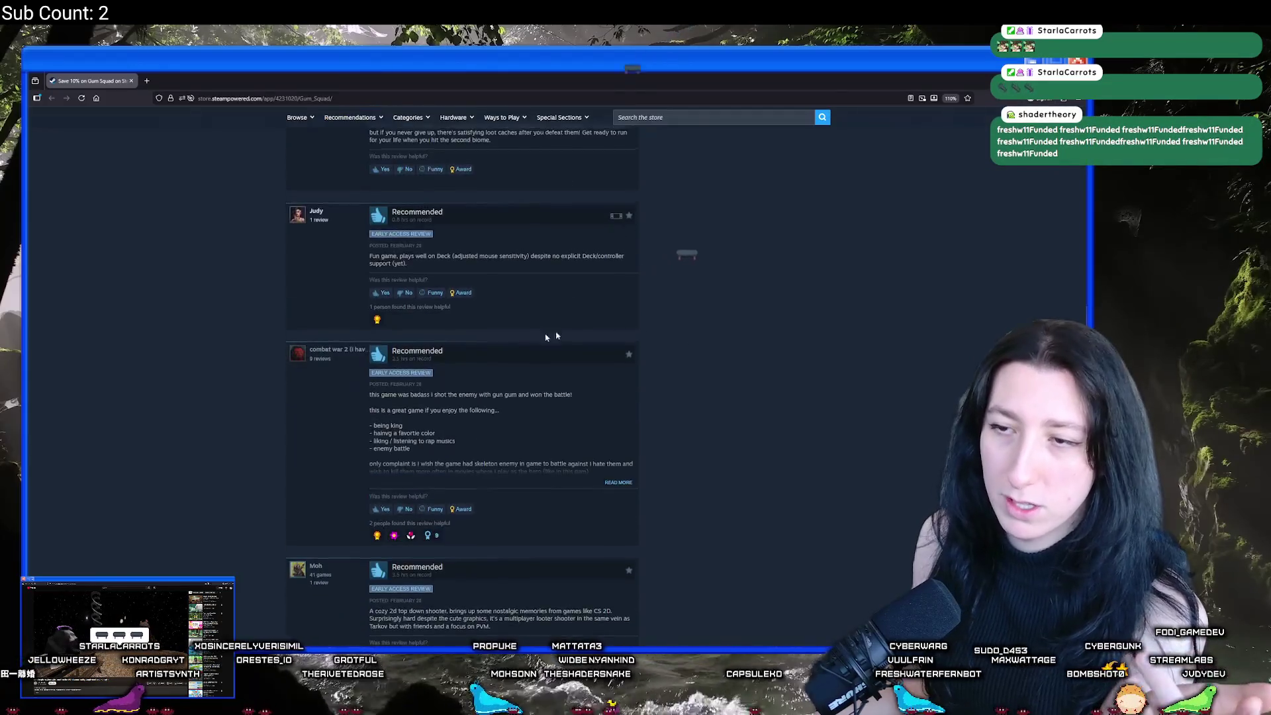
scroll(199, 285, "up", 5)
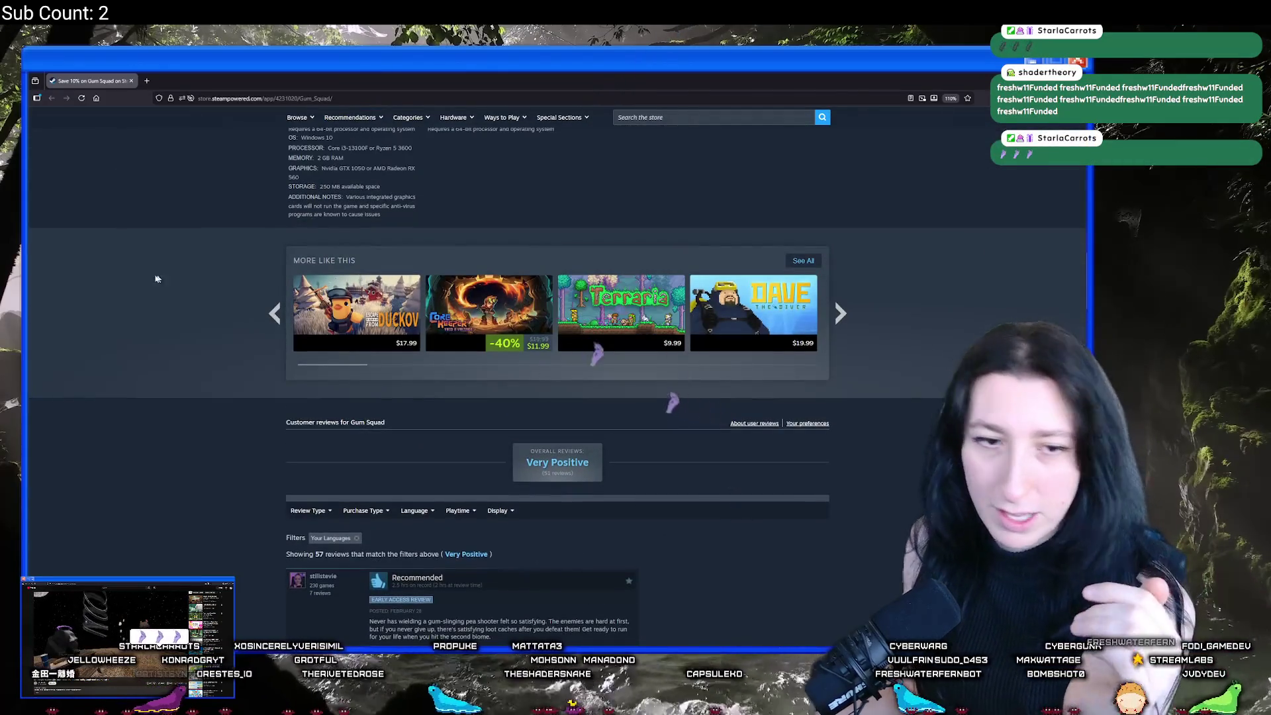
scroll(132, 271, "up", 1)
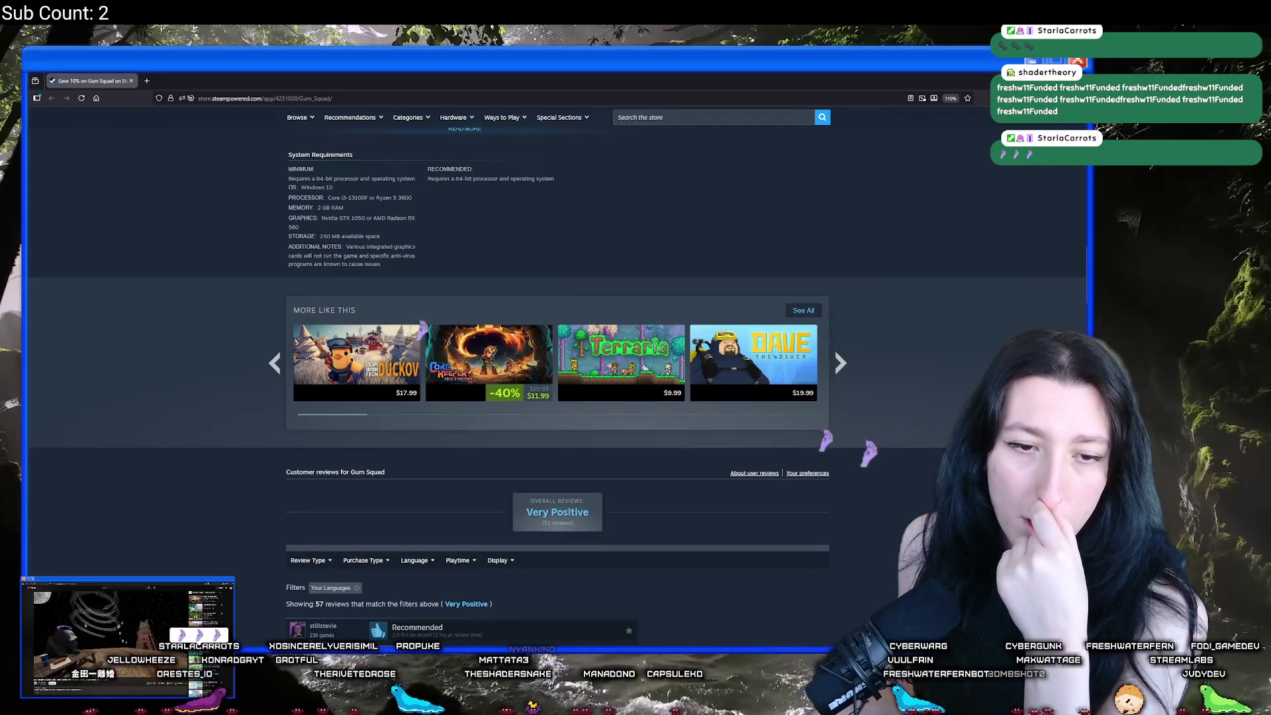
scroll(176, 352, "up", 15)
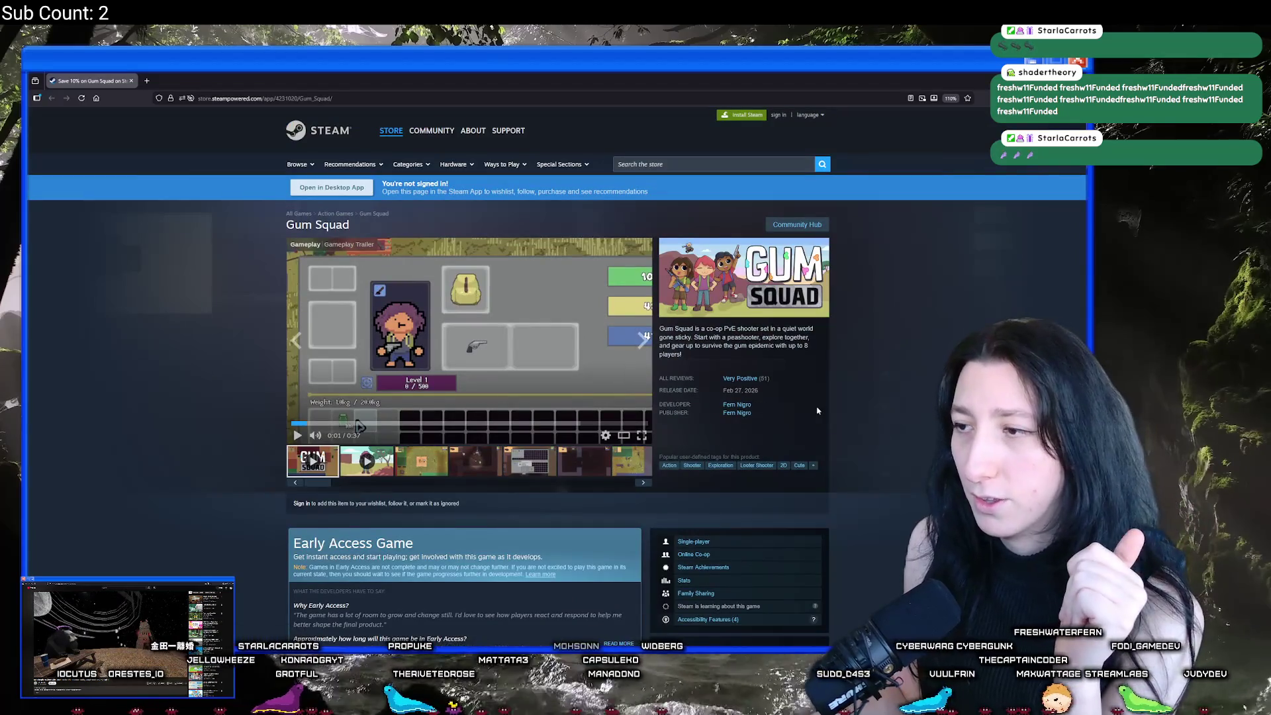
mouse_move(728, 378)
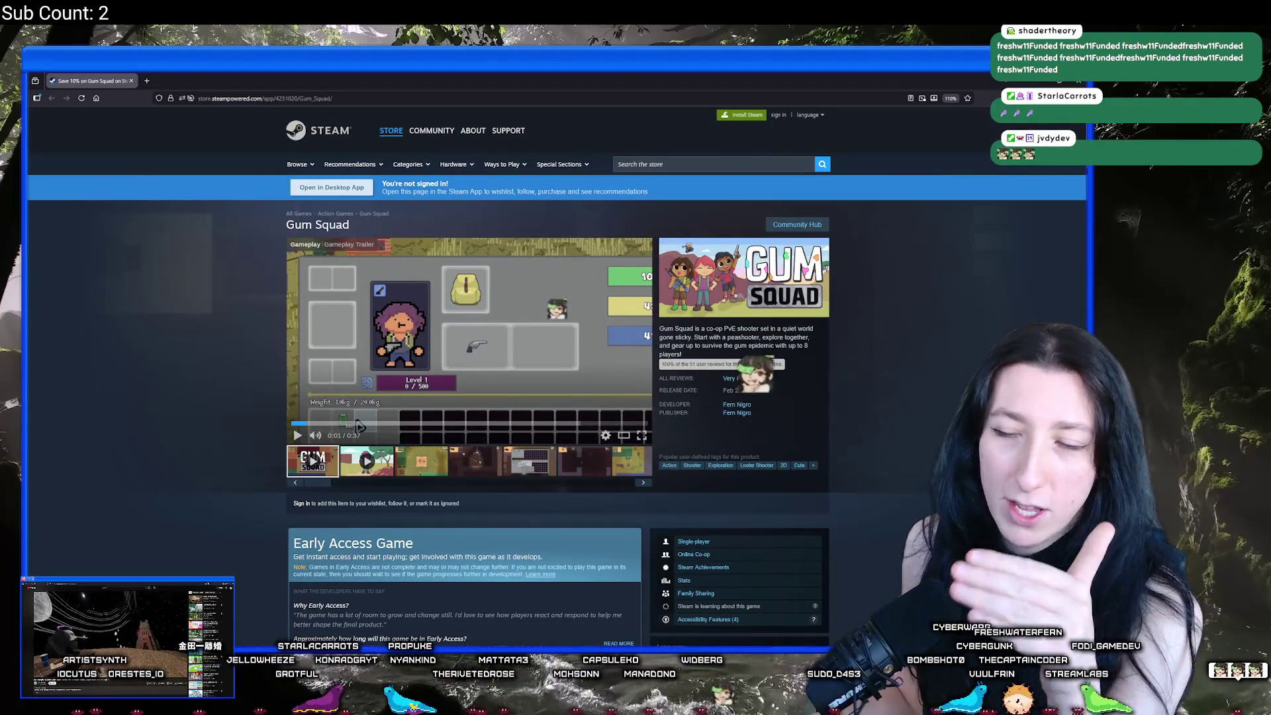
left_click(147, 81)
type("steam review system algo")
Step: Search Google for 'steam review system algo' and skim the results
key("Return")
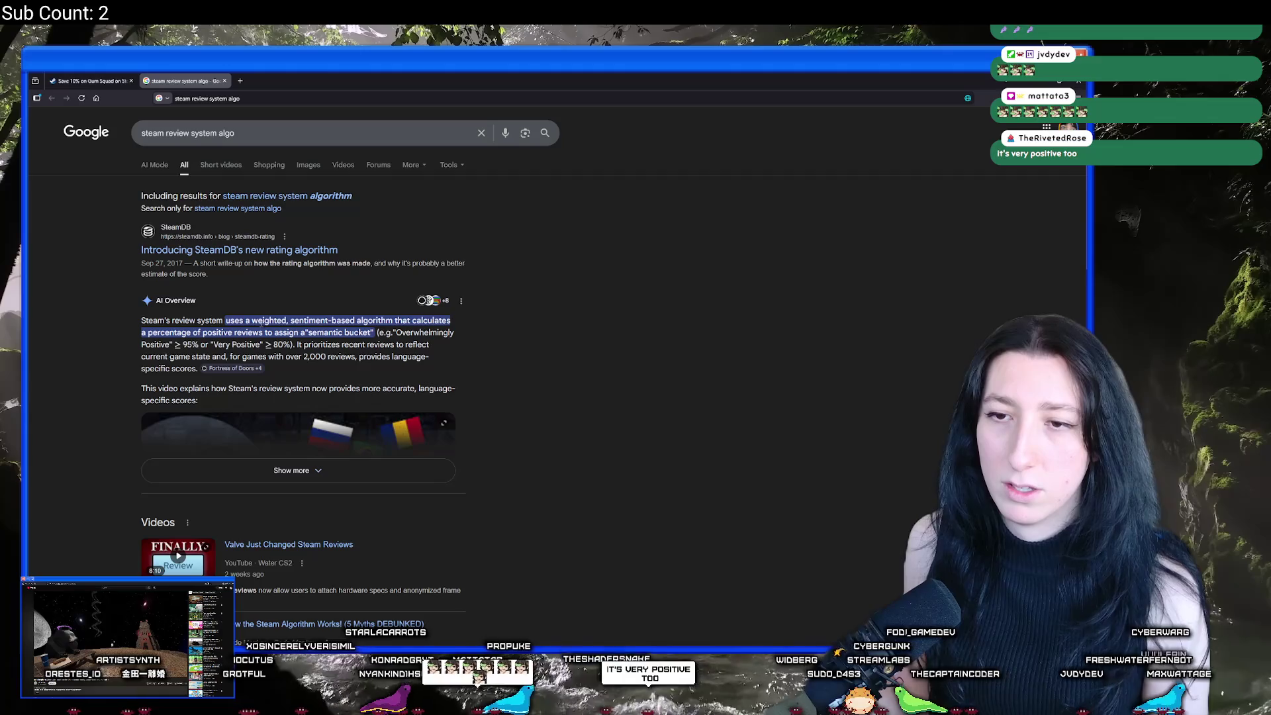
scroll(237, 322, "down", 7)
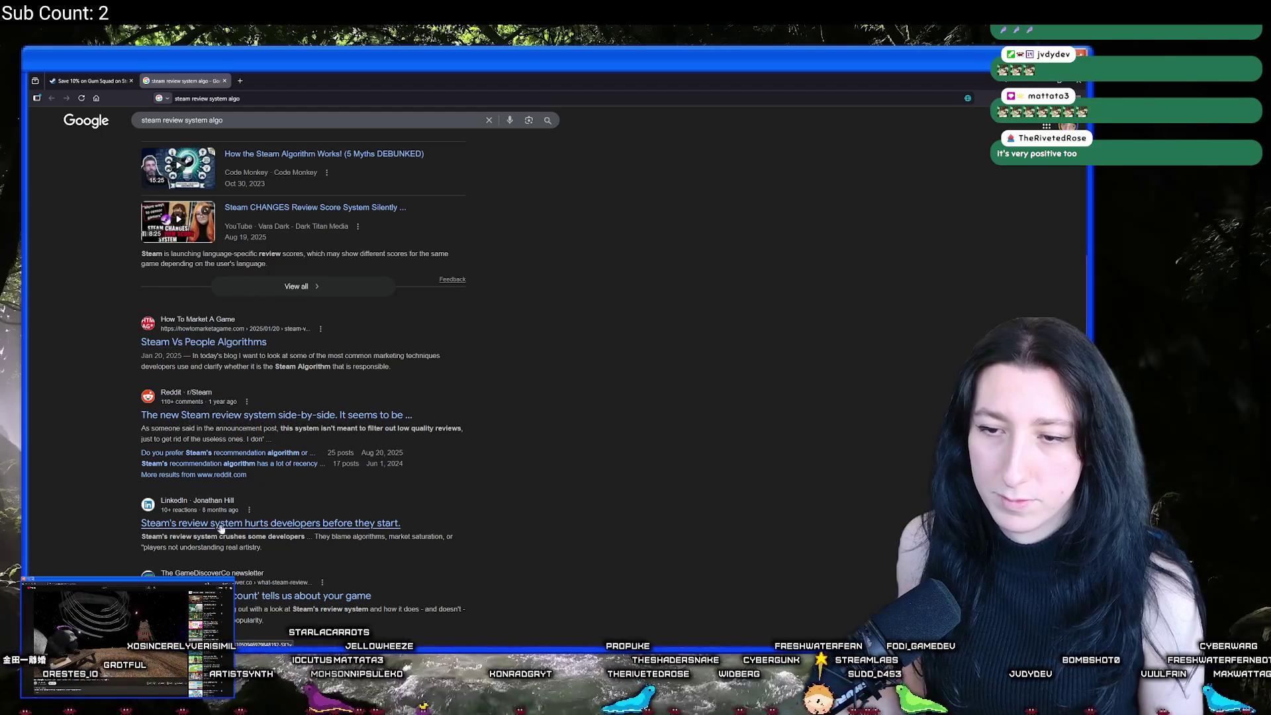
scroll(257, 429, "down", 3)
scroll(208, 305, "up", 2)
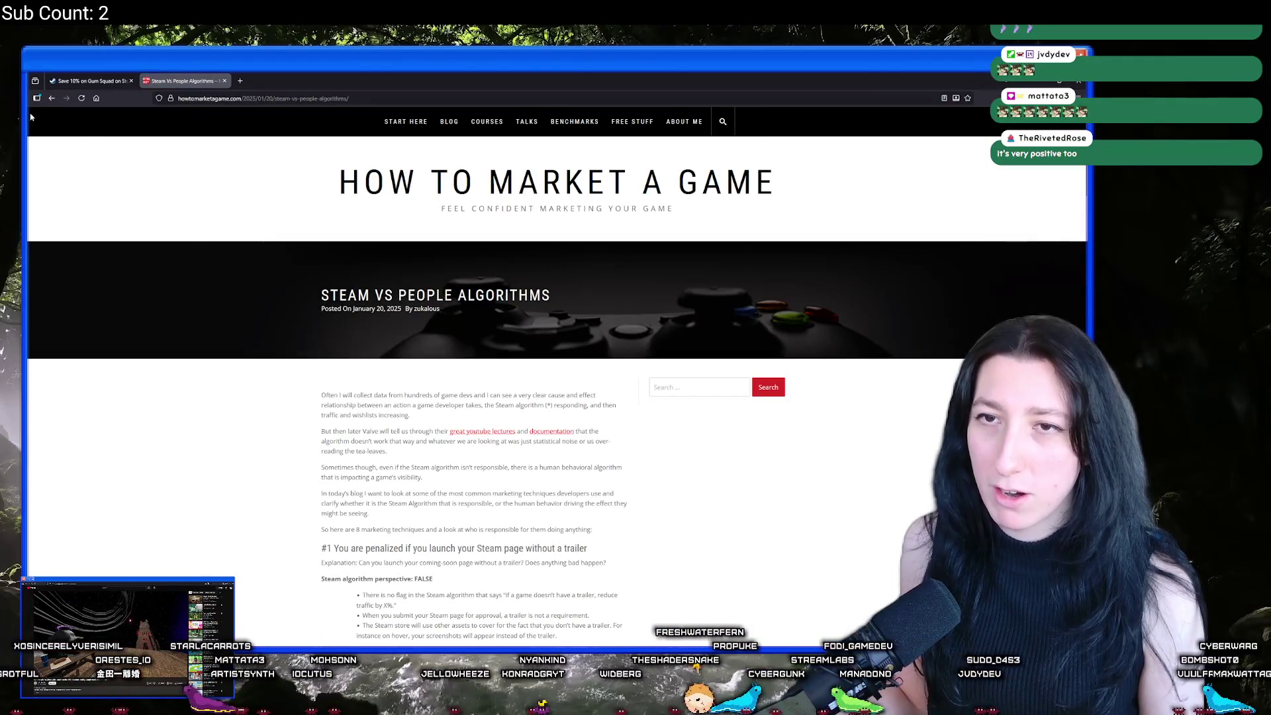
left_click(51, 98)
scroll(241, 166, "up", 3)
Step: Compare with a 'steam review system algo 2026' search, then return to the original results
left_click(264, 132)
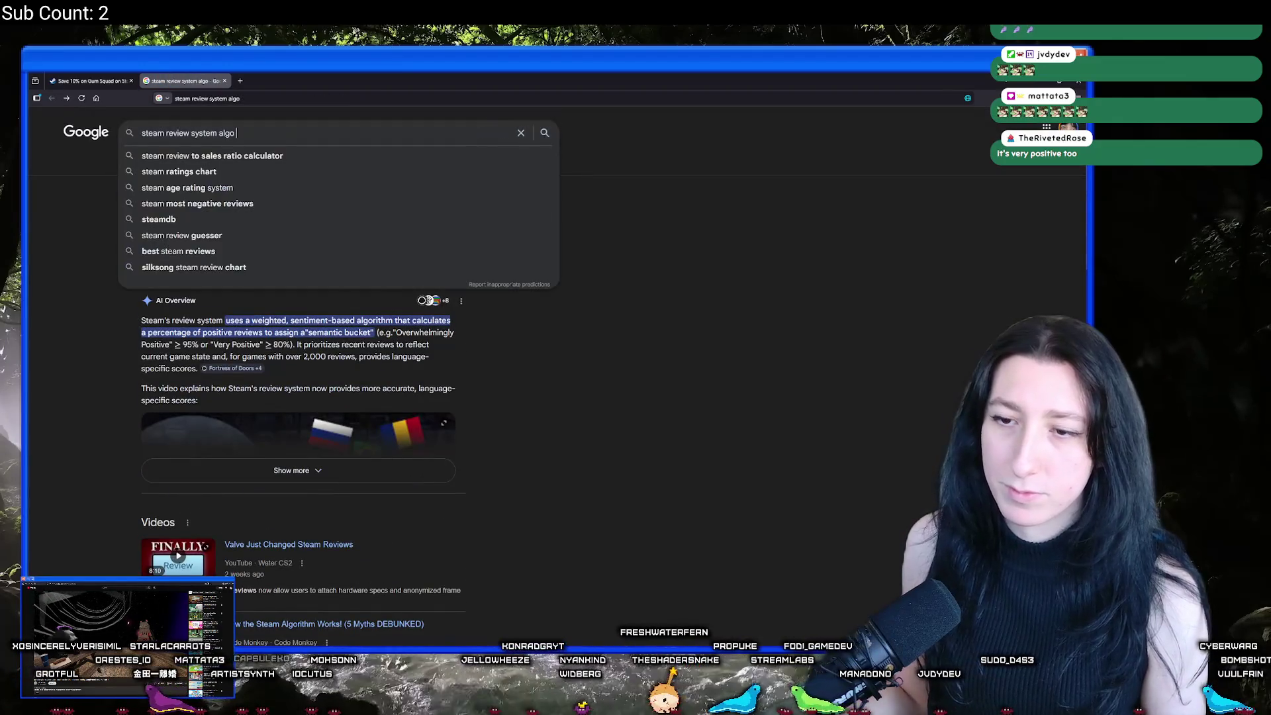
type("2026")
key("Return")
scroll(275, 229, "down", 3)
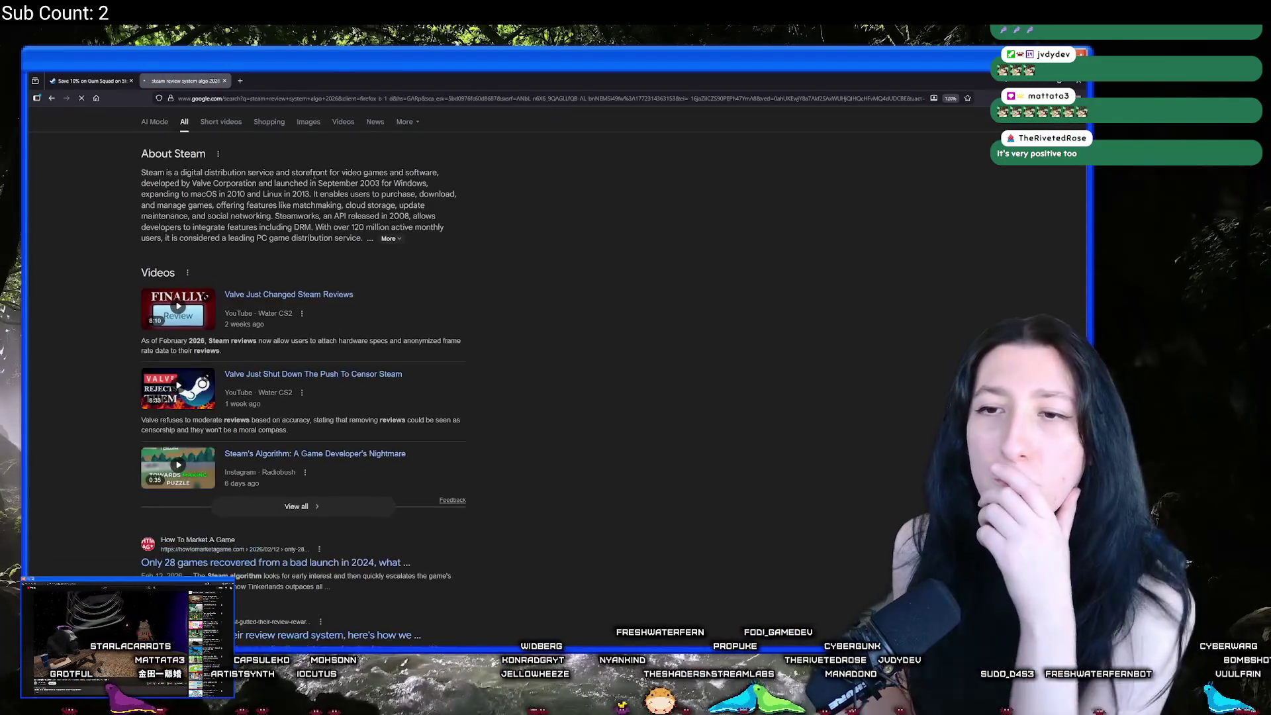
scroll(274, 229, "down", 3)
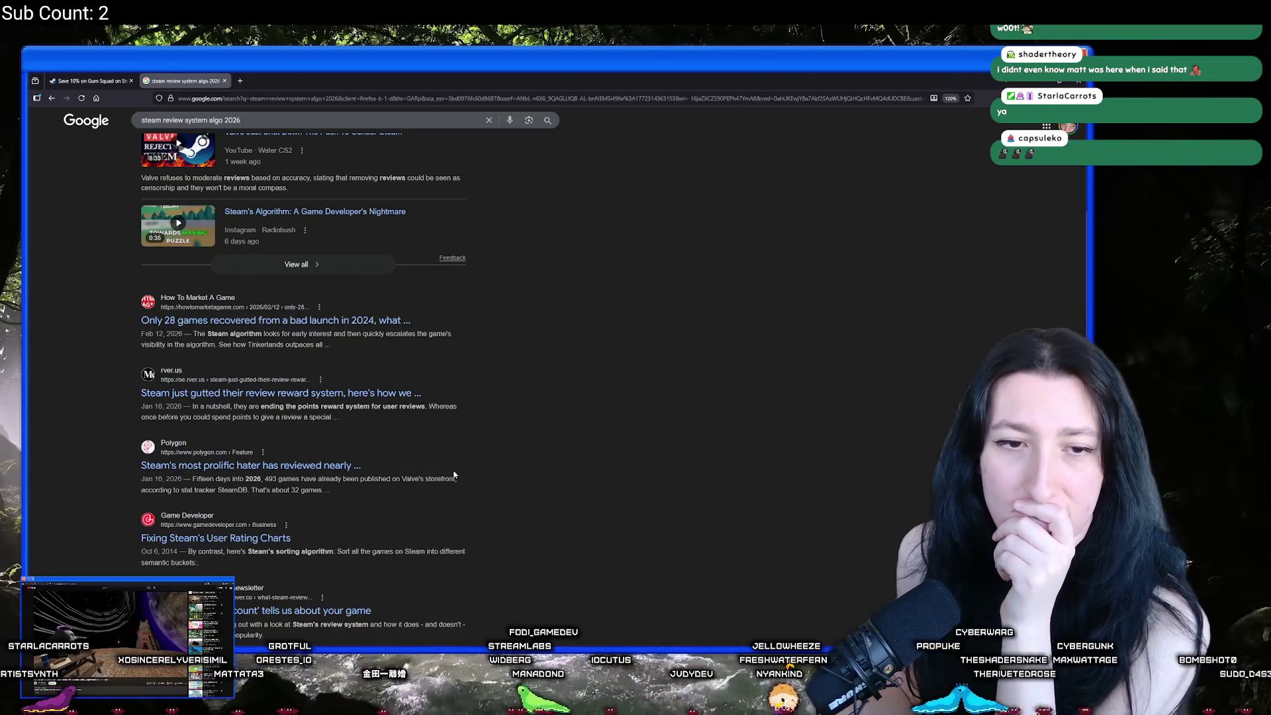
scroll(274, 312, "up", 5)
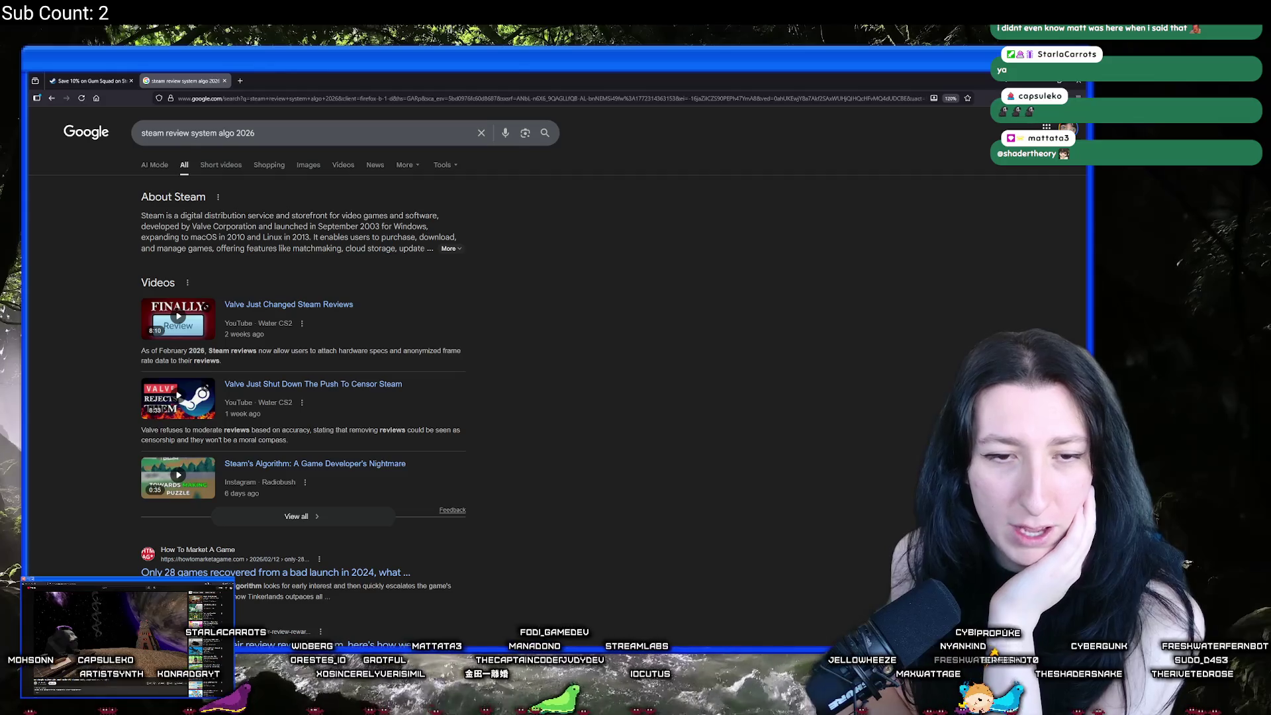
scroll(496, 327, "down", 10)
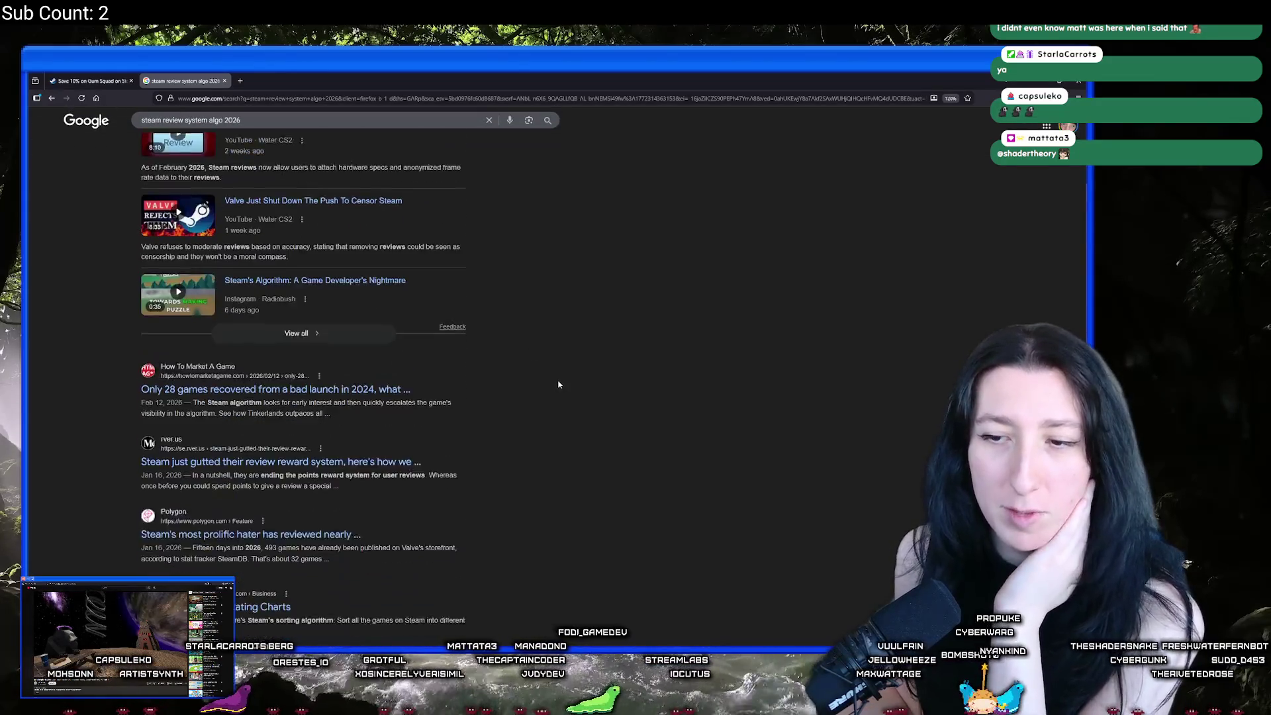
scroll(462, 423, "down", 5)
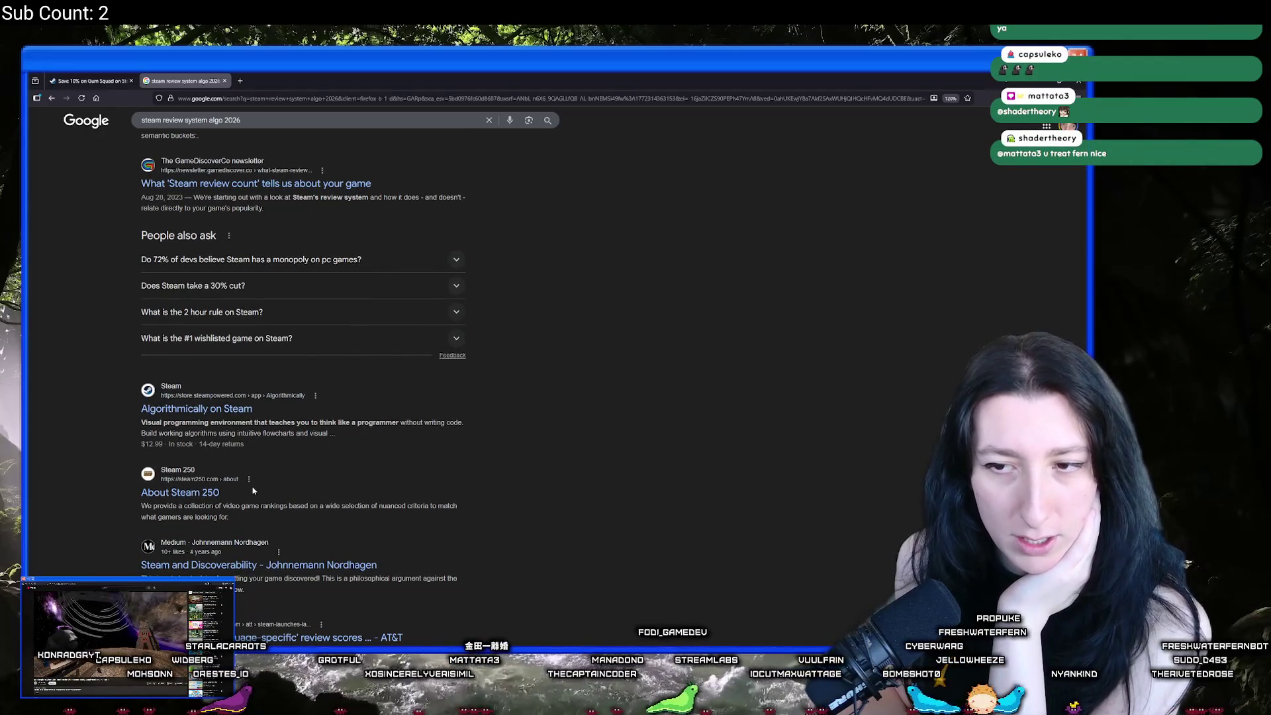
scroll(254, 490, "down", 3)
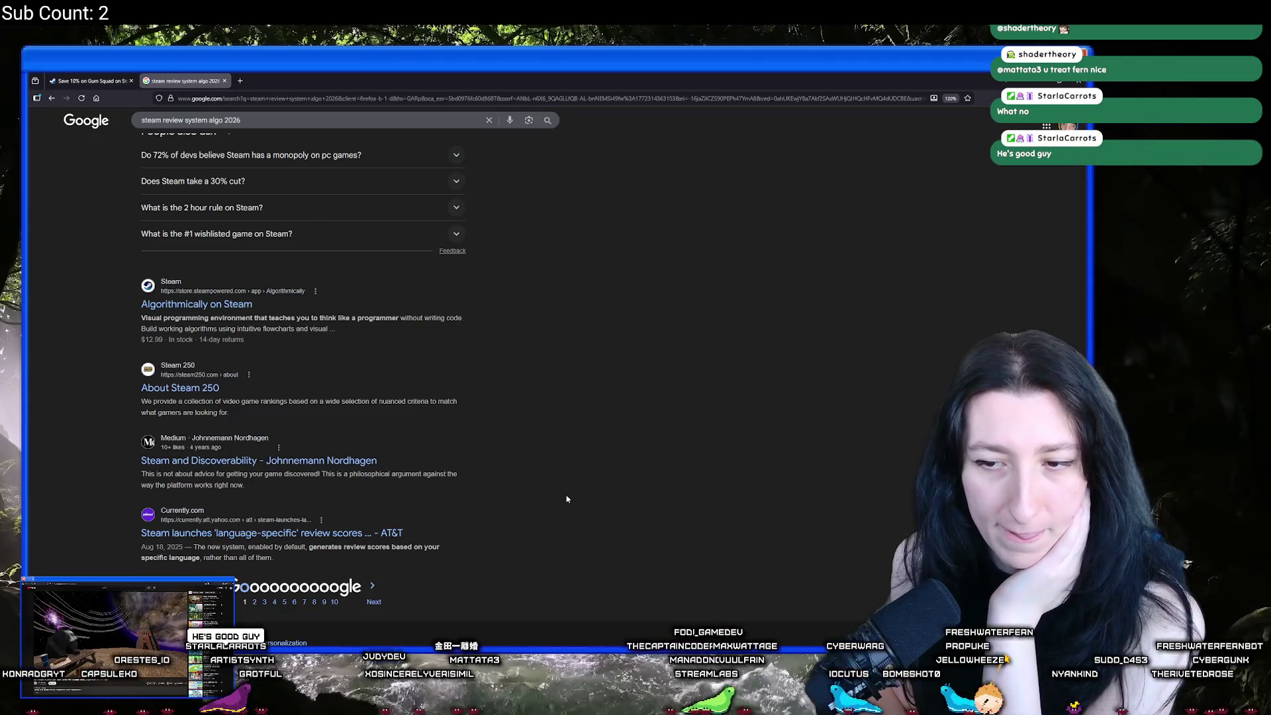
scroll(609, 472, "up", 10)
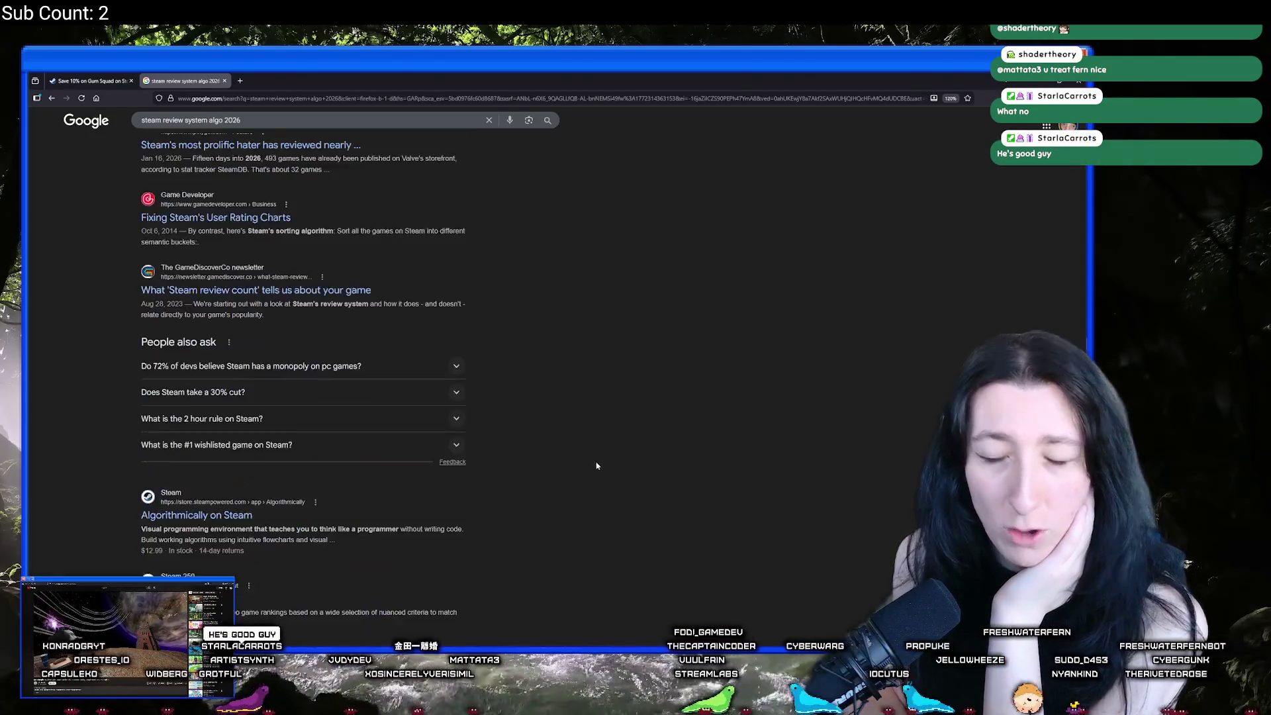
left_click(51, 98)
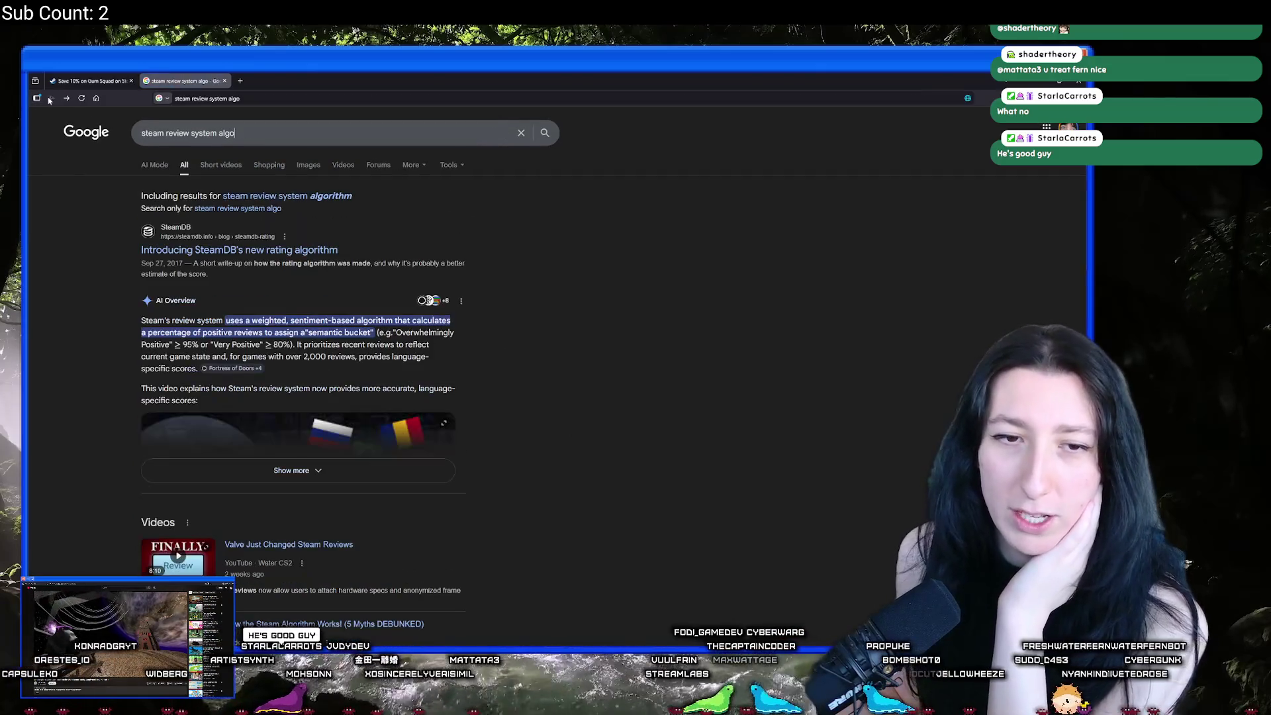
scroll(242, 435, "down", 4)
Step: Open the 'Steam Vs People Algorithms' article and scroll through its opening sections
left_click(212, 397)
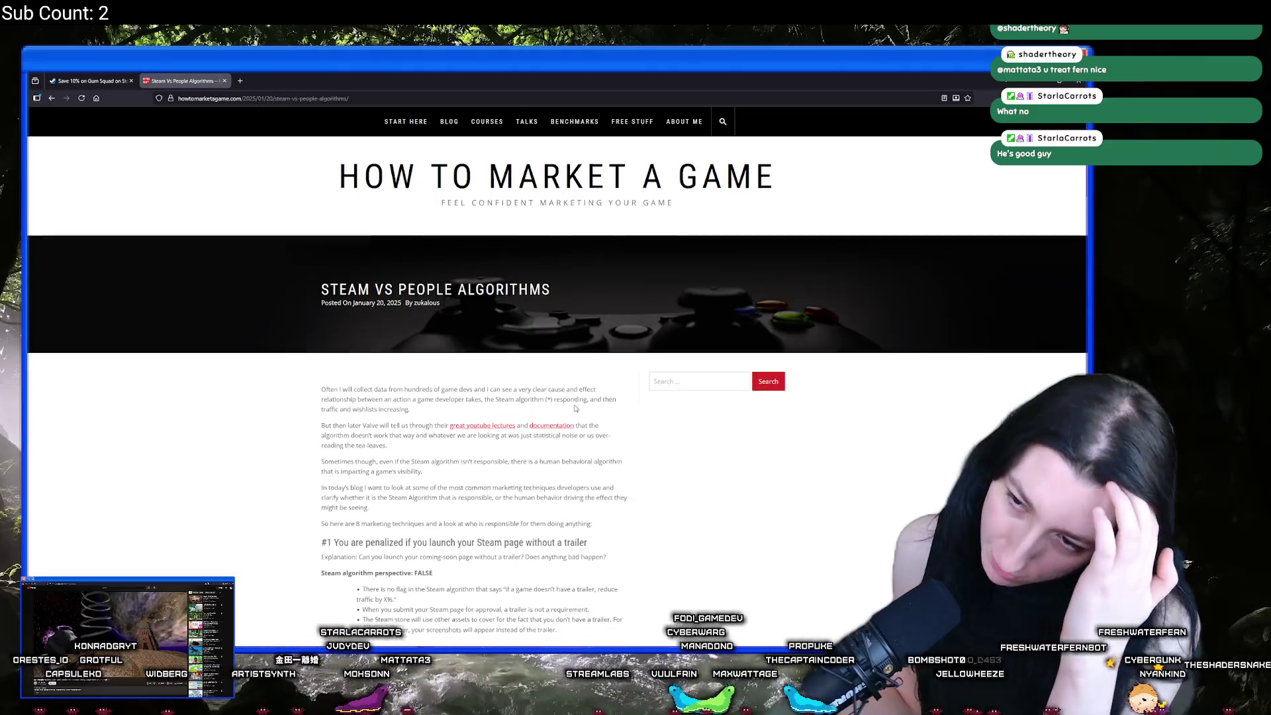
scroll(576, 403, "down", 2)
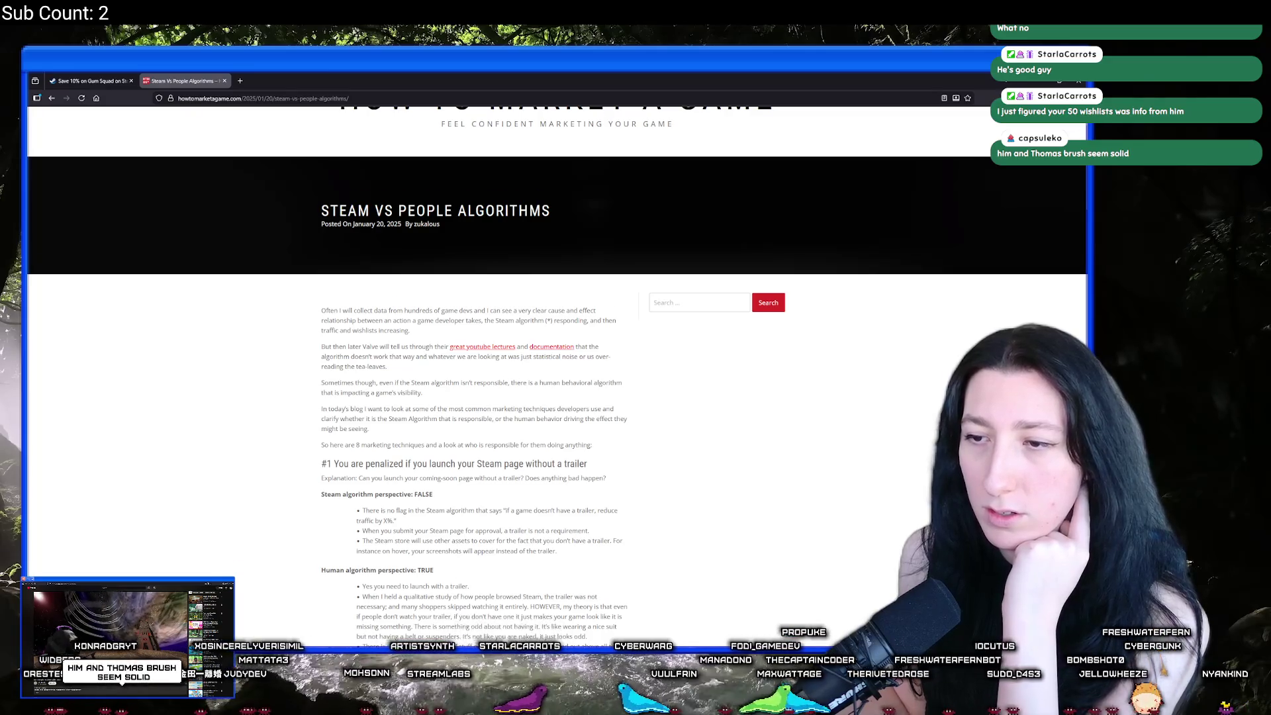
scroll(447, 368, "down", 3)
scroll(418, 325, "down", 2)
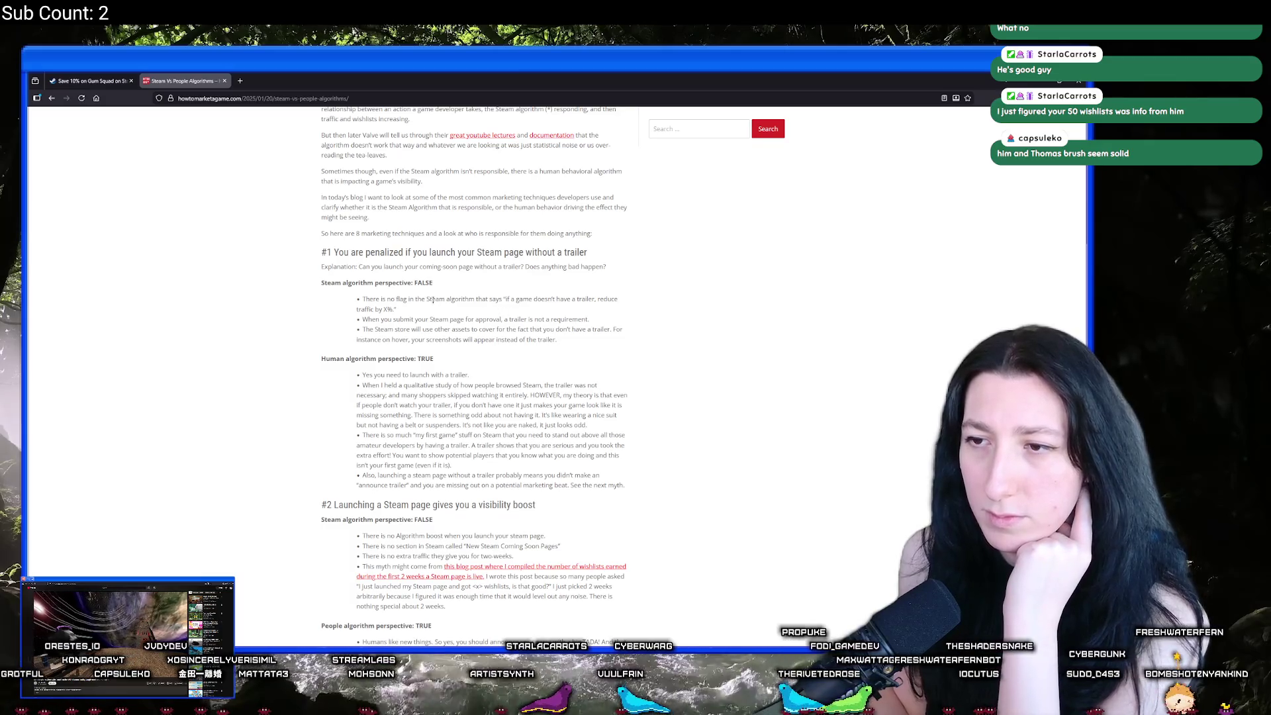
scroll(506, 308, "down", 3)
scroll(473, 375, "down", 5)
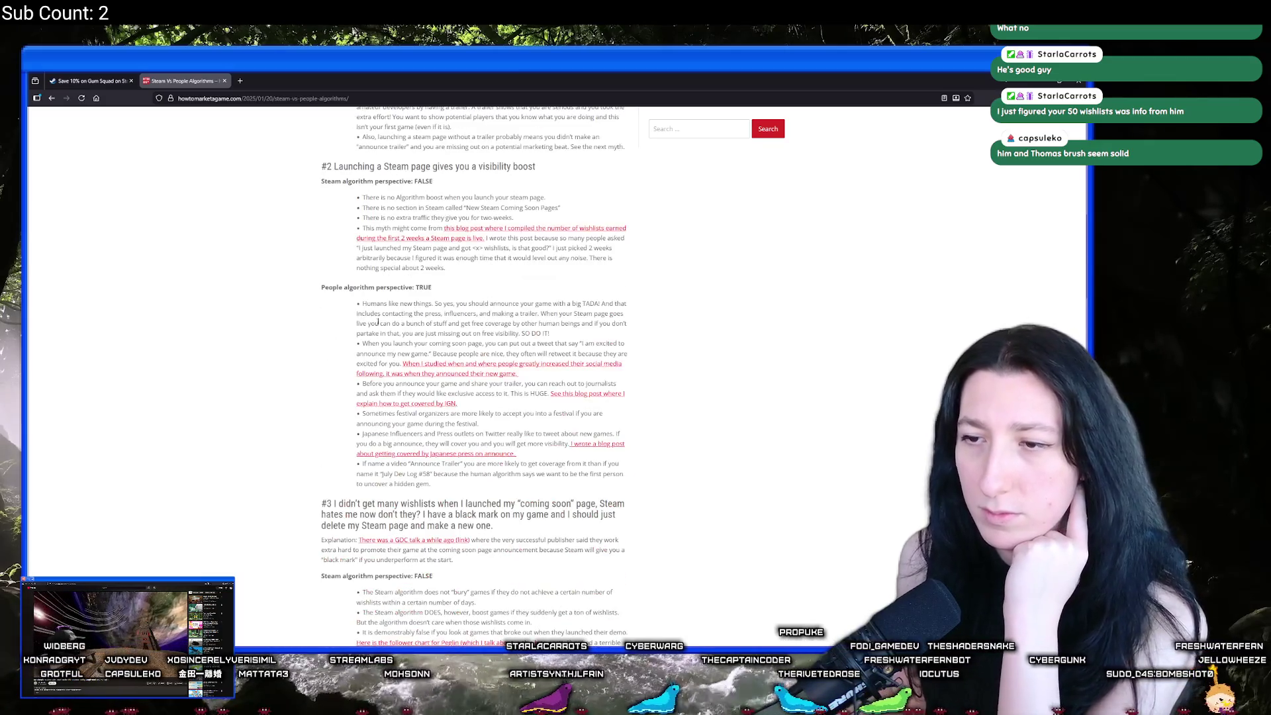
scroll(357, 298, "down", 4)
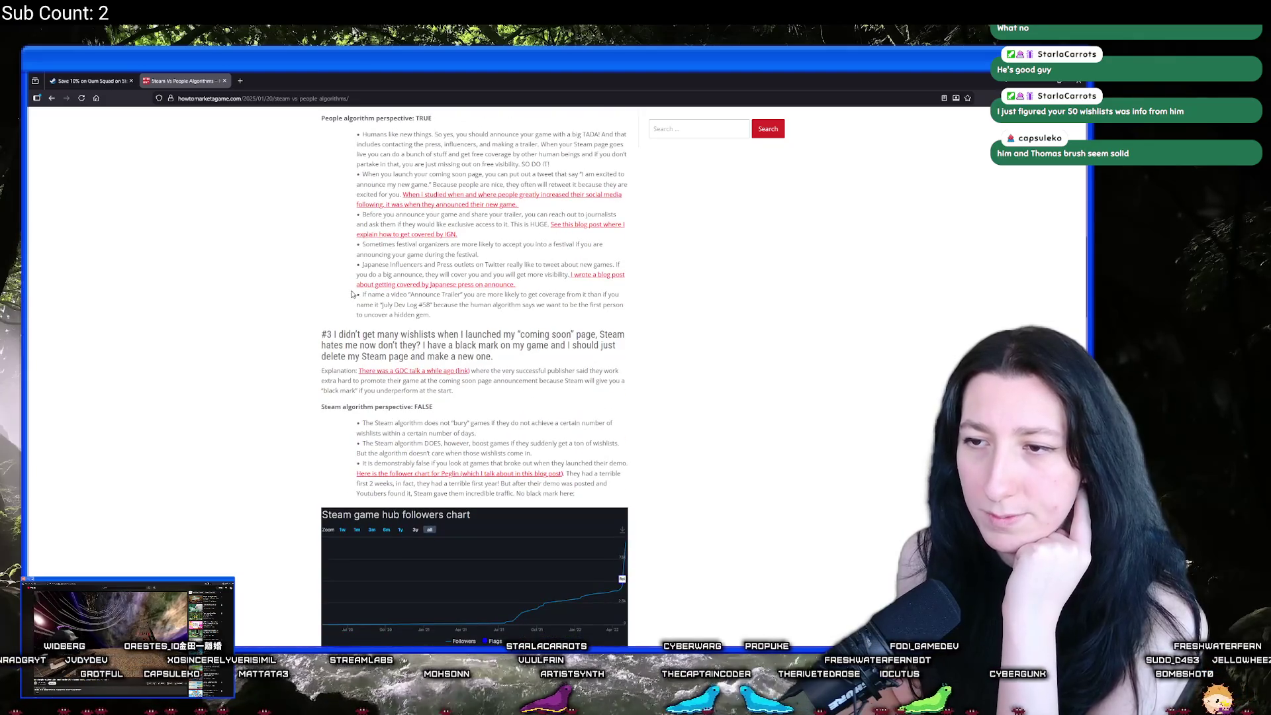
scroll(298, 314, "down", 10)
scroll(268, 316, "down", 7)
scroll(261, 308, "down", 6)
scroll(259, 294, "down", 7)
scroll(248, 319, "up", 7)
scroll(247, 319, "up", 2)
Step: Highlight the 'Steam algorithm perspective: FALSE' line and read on to '#6 You get a boost'
left_click_drag(520, 305, 411, 304)
middle_click(741, 439)
scroll(741, 439, "down", 3)
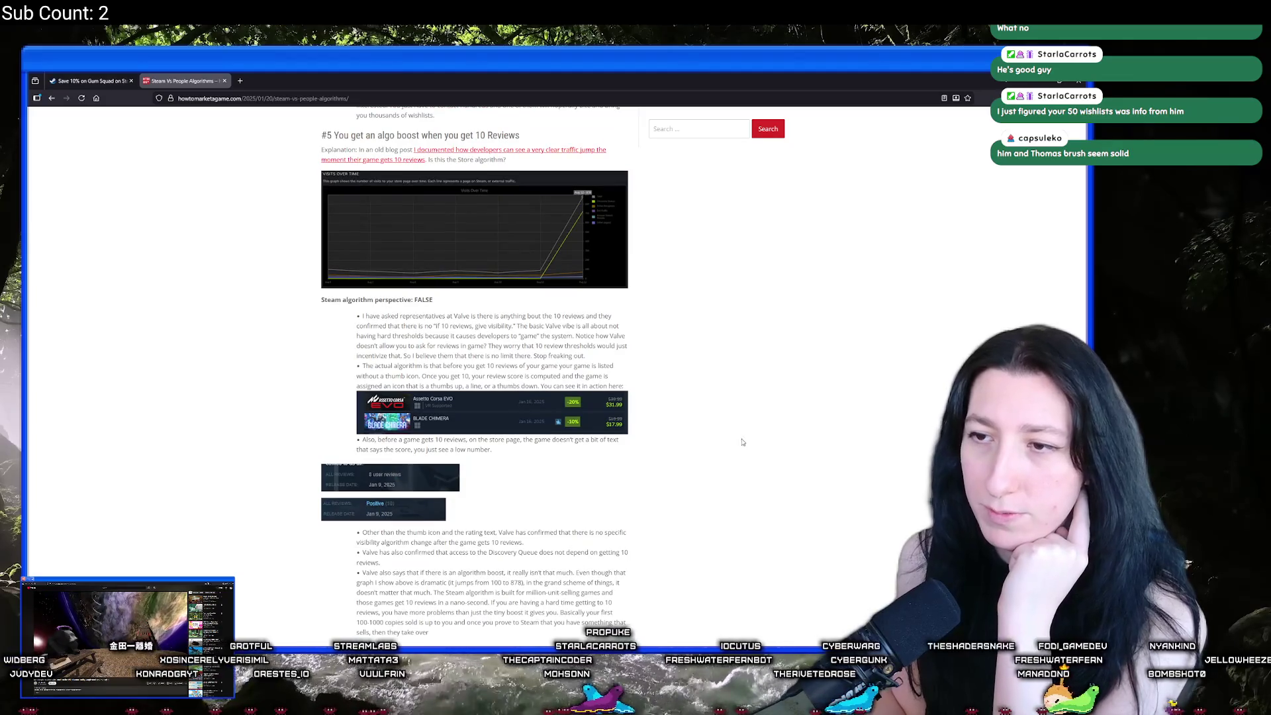
left_click(741, 437)
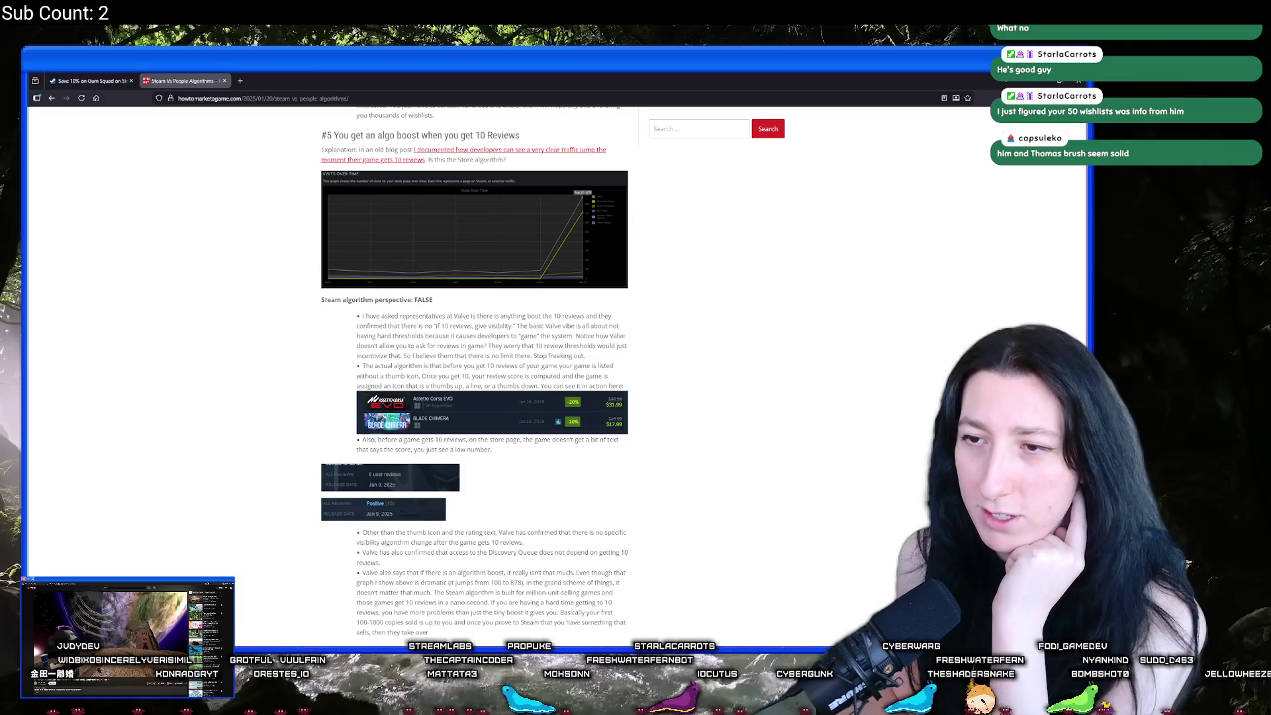
left_click_drag(325, 299, 439, 307)
left_click(449, 307)
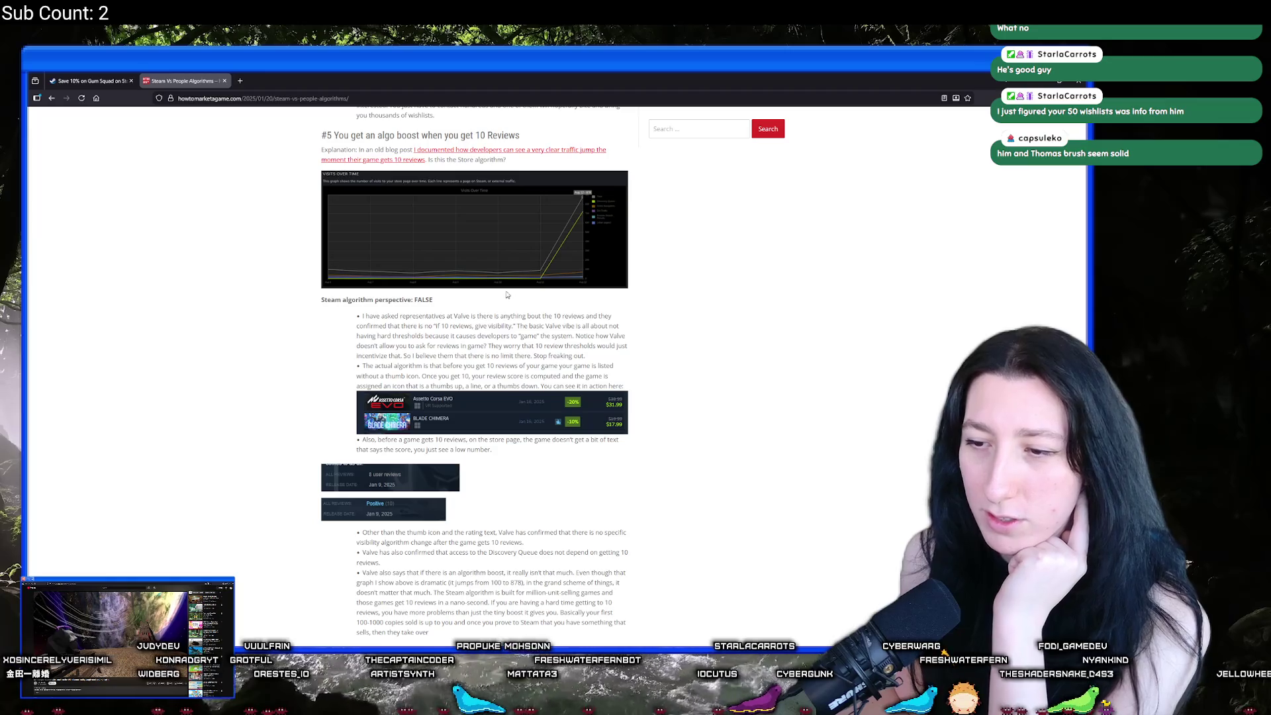
scroll(482, 427, "down", 2)
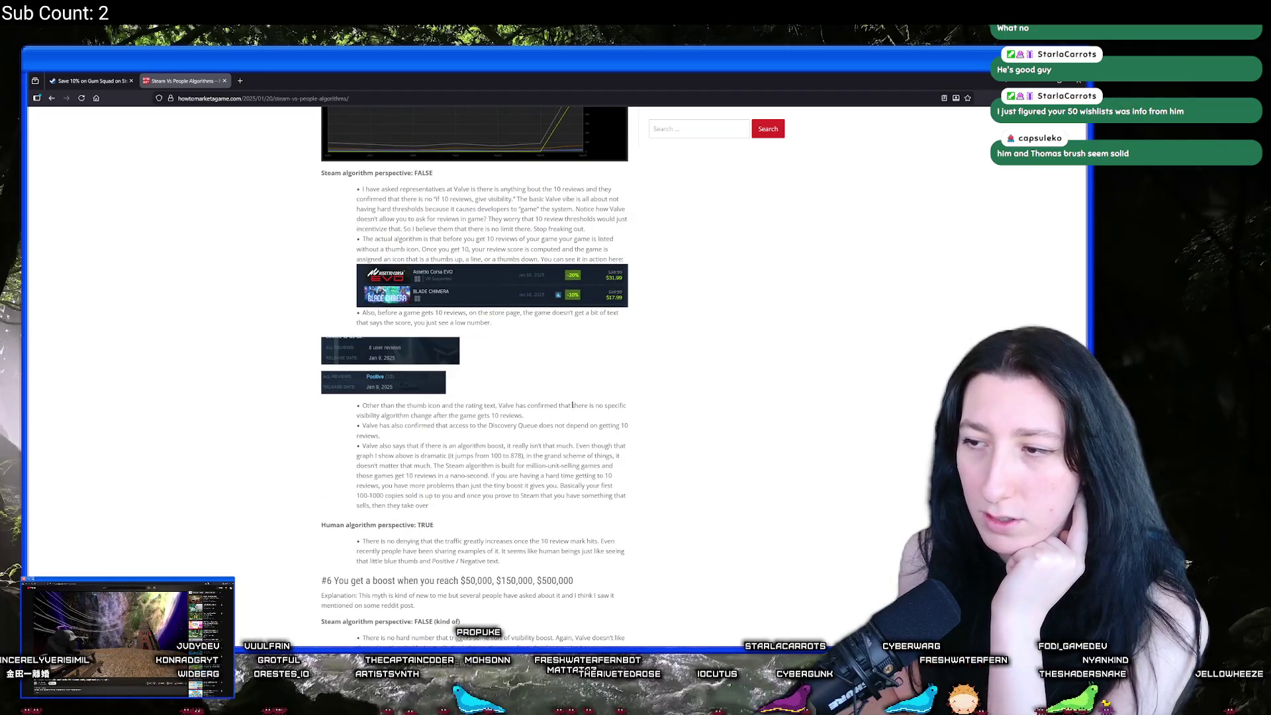
scroll(534, 413, "down", 1)
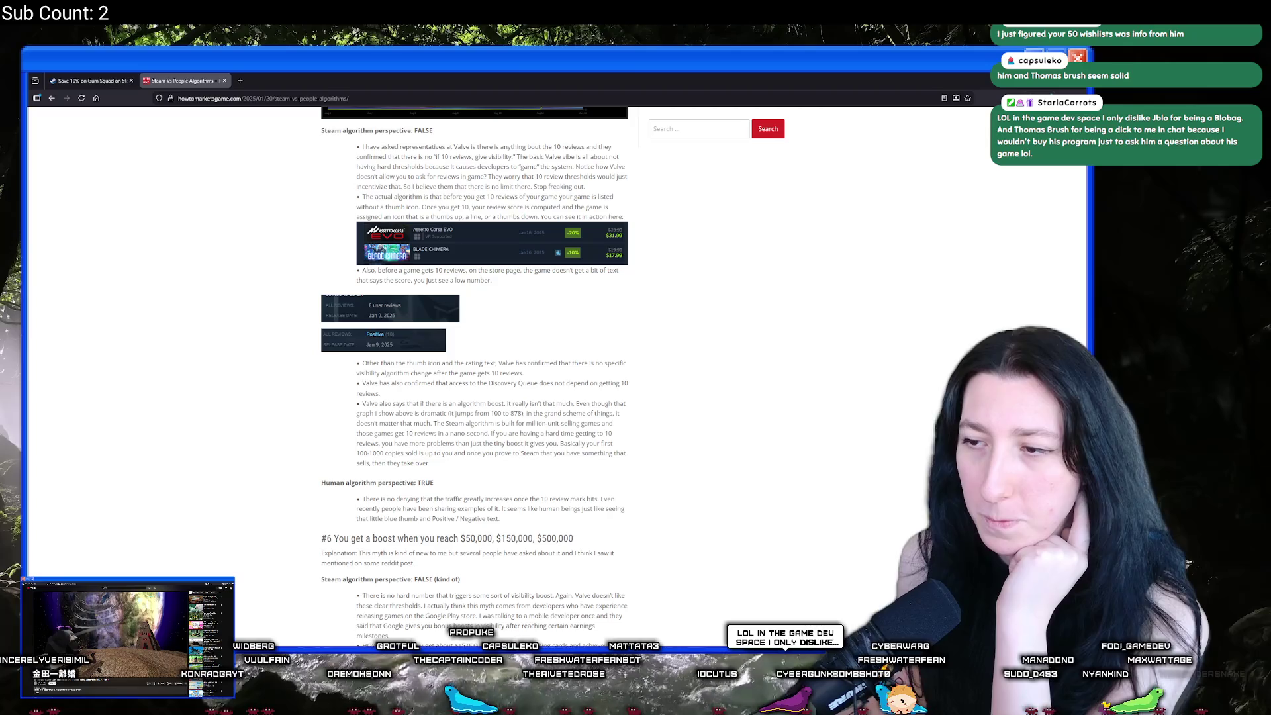
scroll(560, 413, "down", 5)
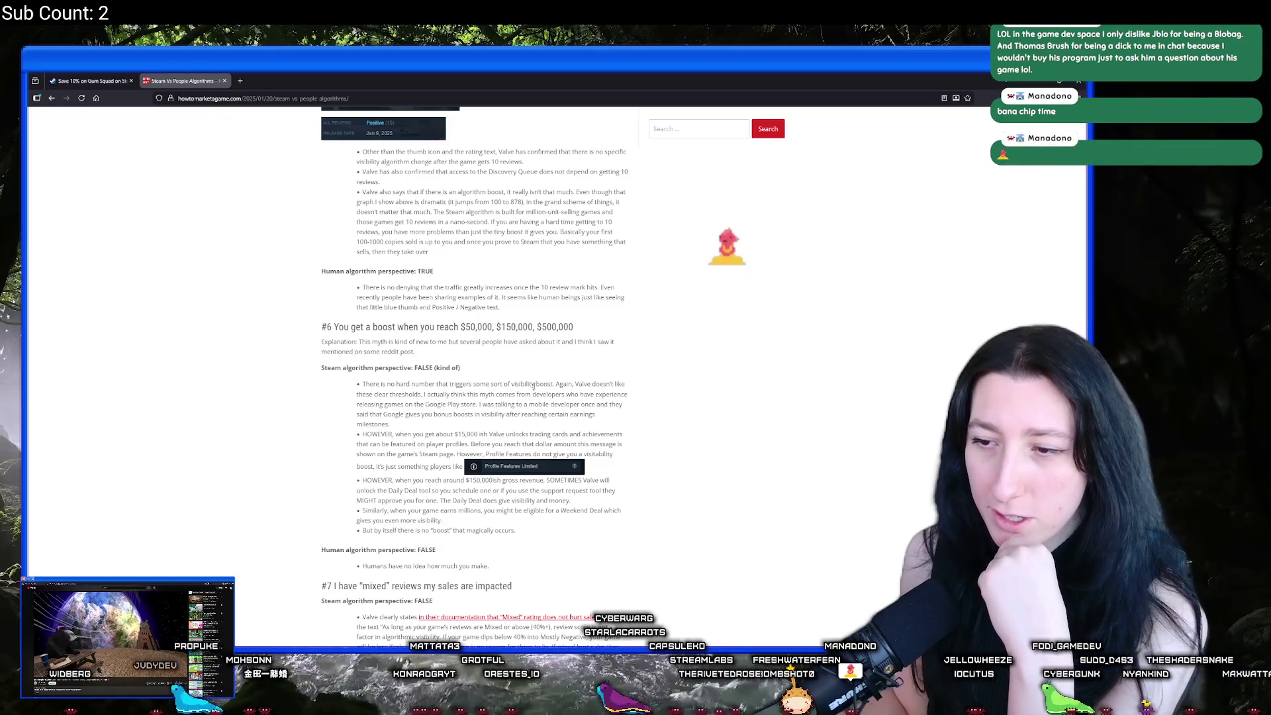
Step: Highlight the $50,000 and $150,000 figures in the #6 heading and read further down
mouse_move(534, 326)
left_mouse_down()
mouse_move(437, 327)
mouse_move(465, 327)
left_mouse_up()
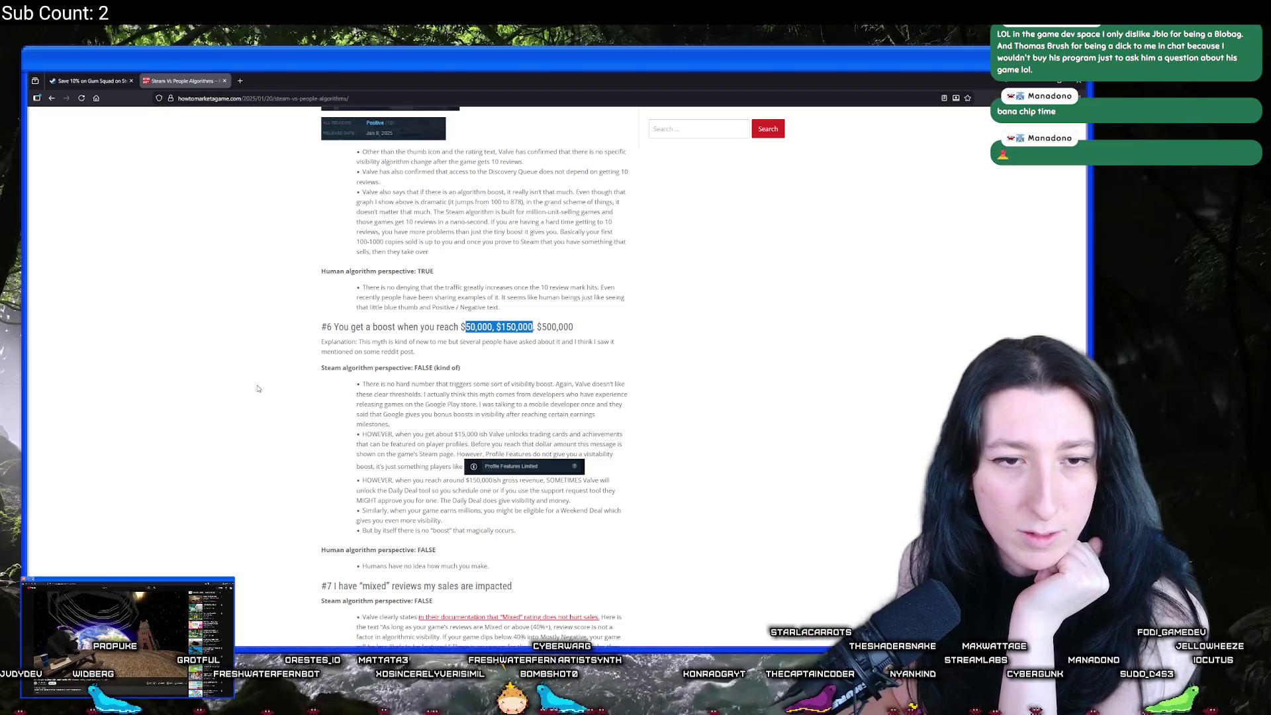
scroll(258, 389, "down", 2)
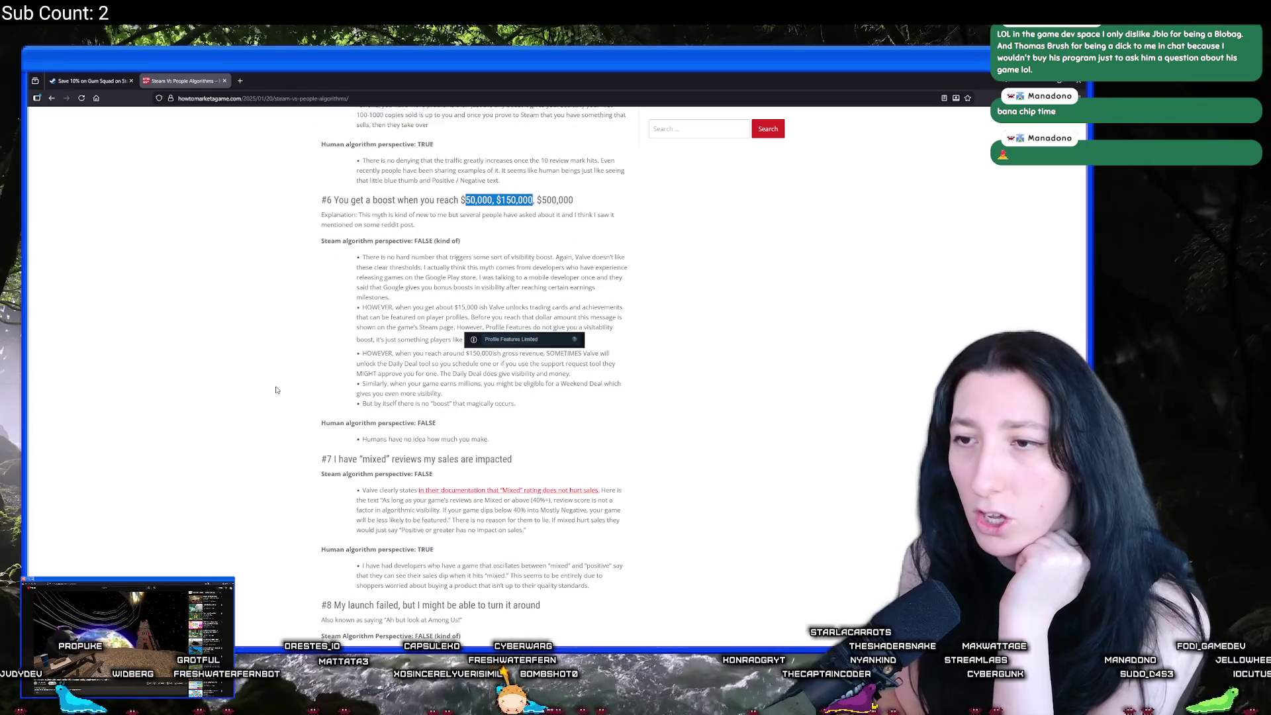
left_click(314, 366)
scroll(314, 366, "down", 2)
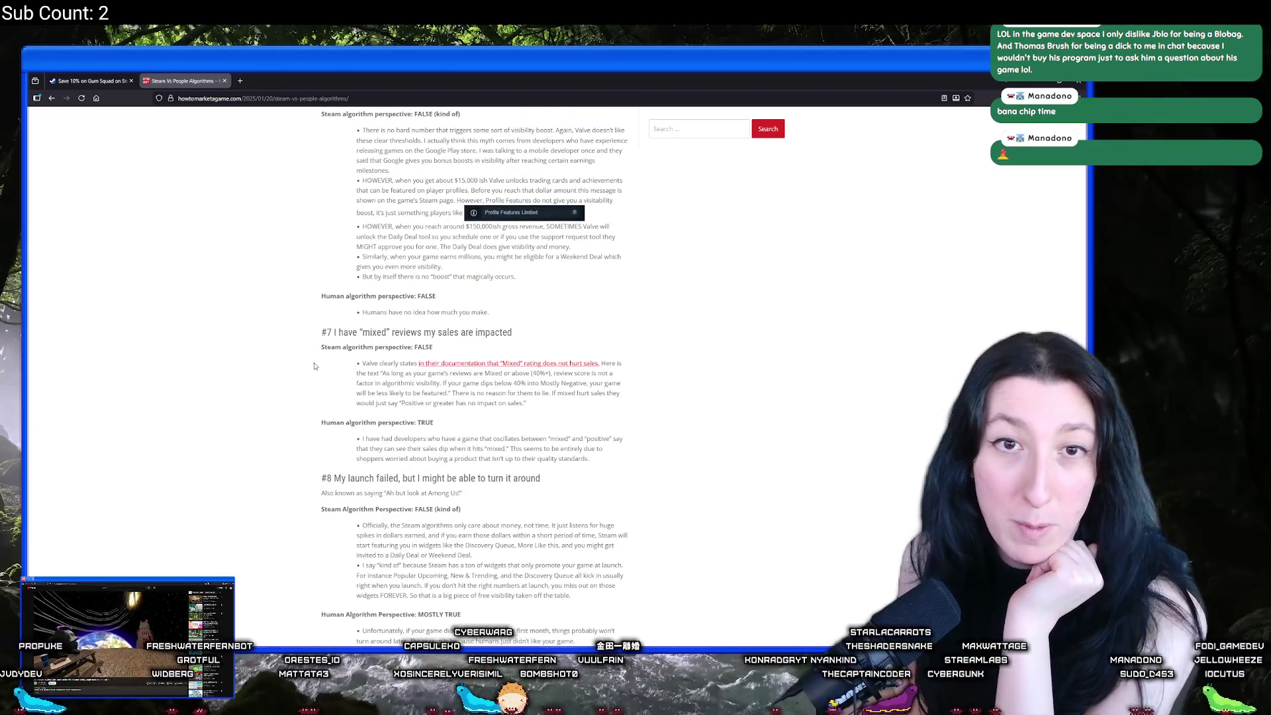
scroll(315, 366, "down", 2)
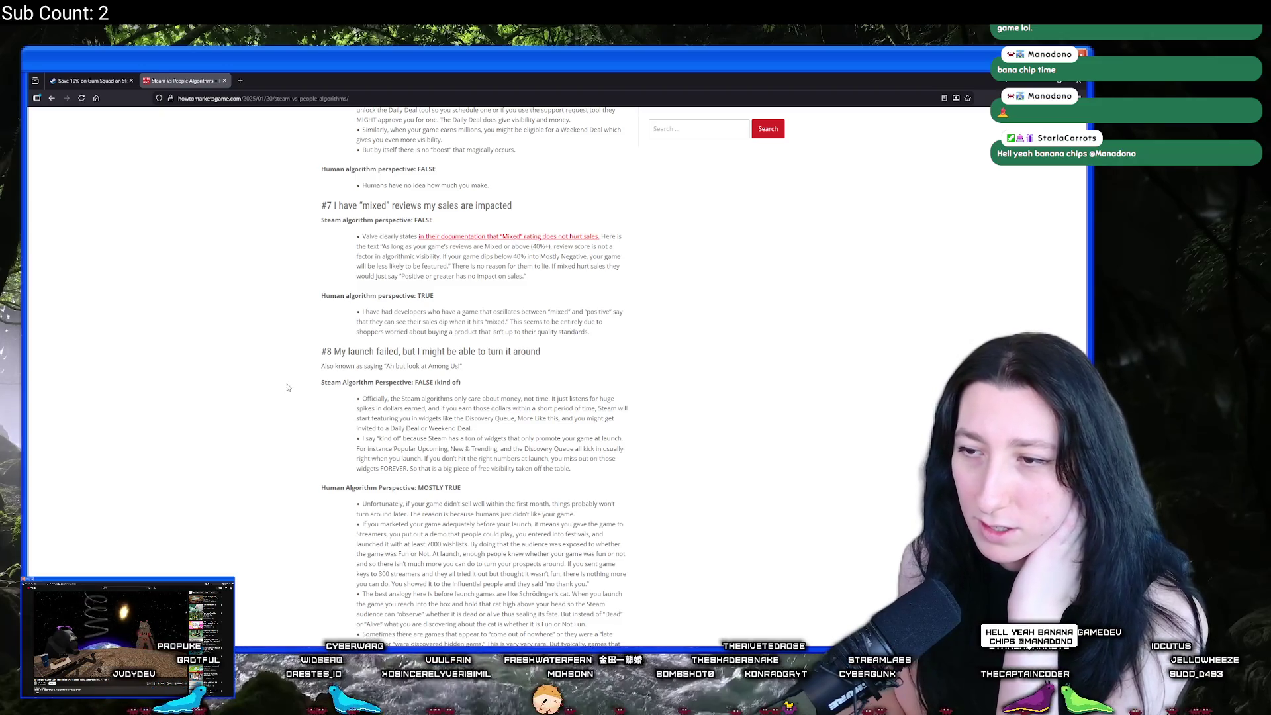
scroll(300, 371, "down", 2)
scroll(300, 370, "down", 5)
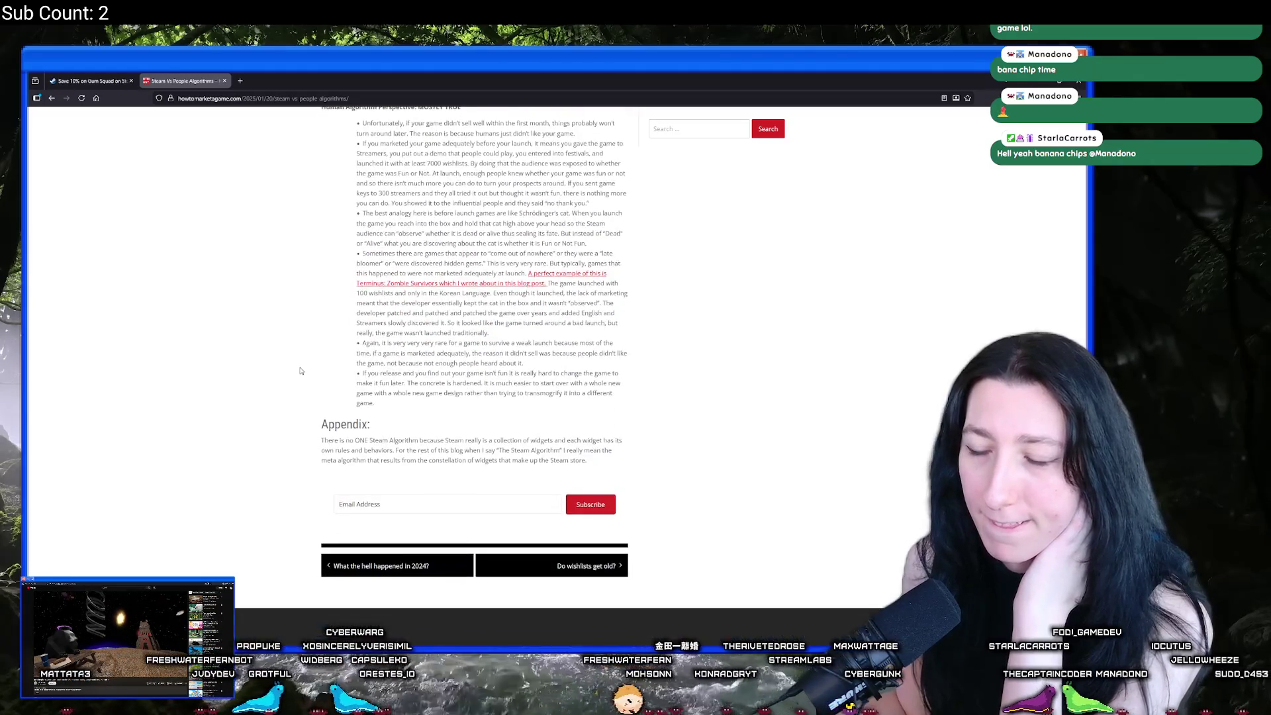
scroll(300, 371, "up", 20)
scroll(298, 379, "up", 15)
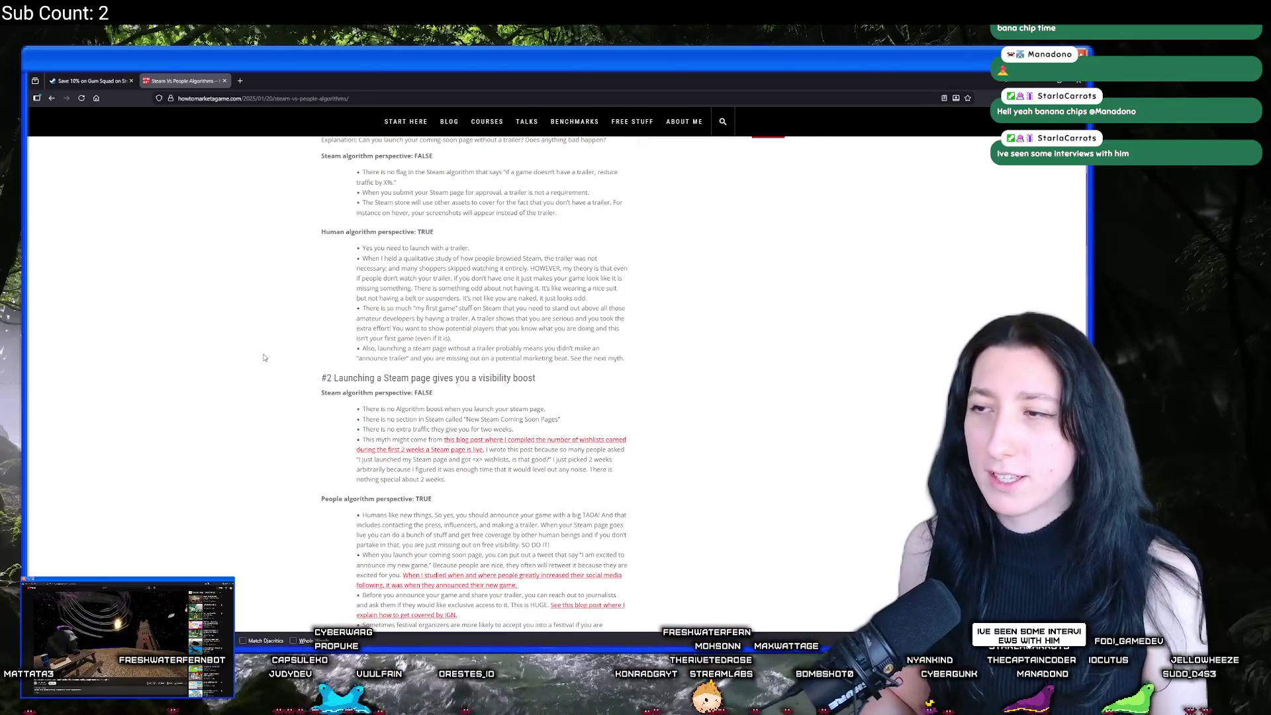
scroll(264, 358, "down", 15)
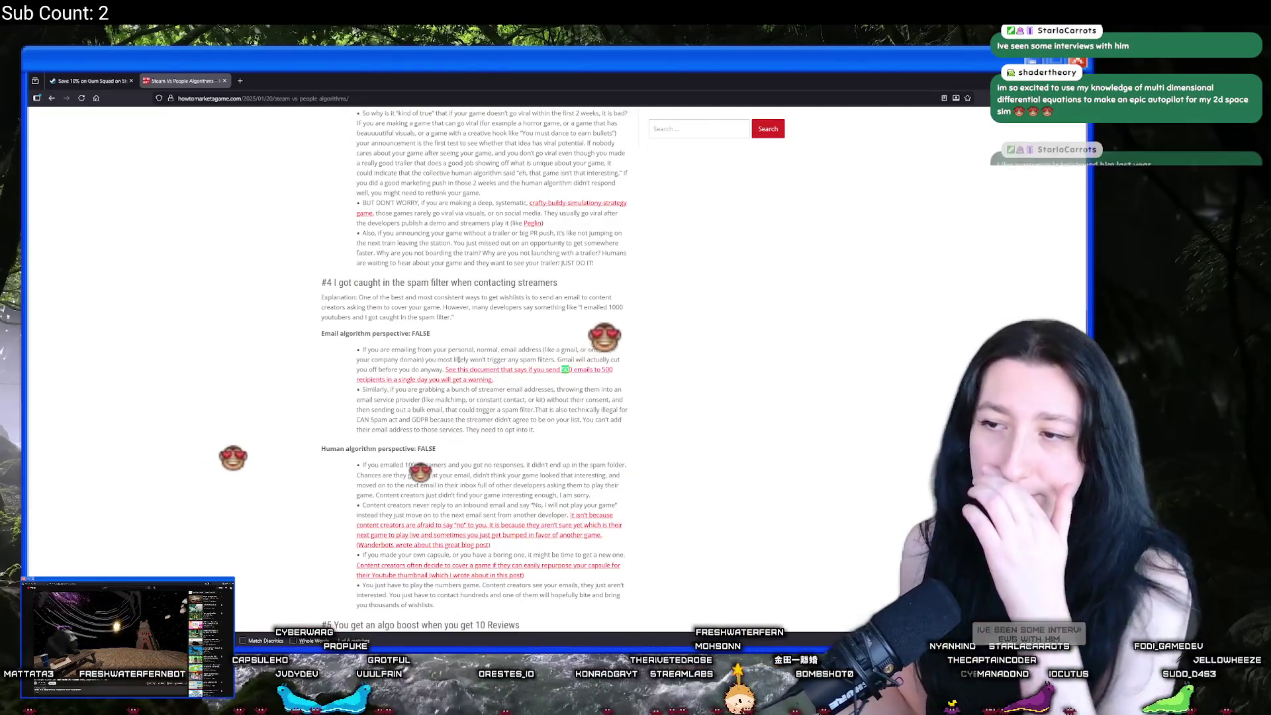
Step: Step back through earlier '50' search matches, then close the article tab
key("shift+Return")
key("shift+Return")
key("shift+Return")
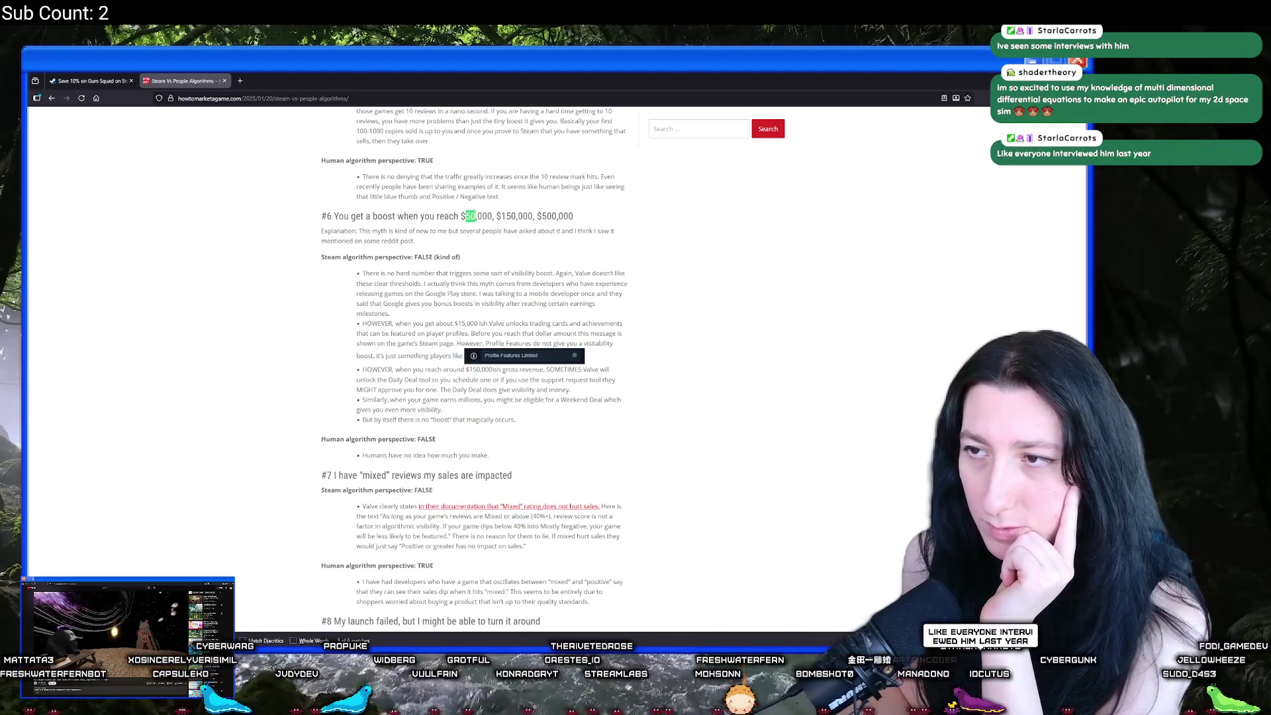
key("shift+Return")
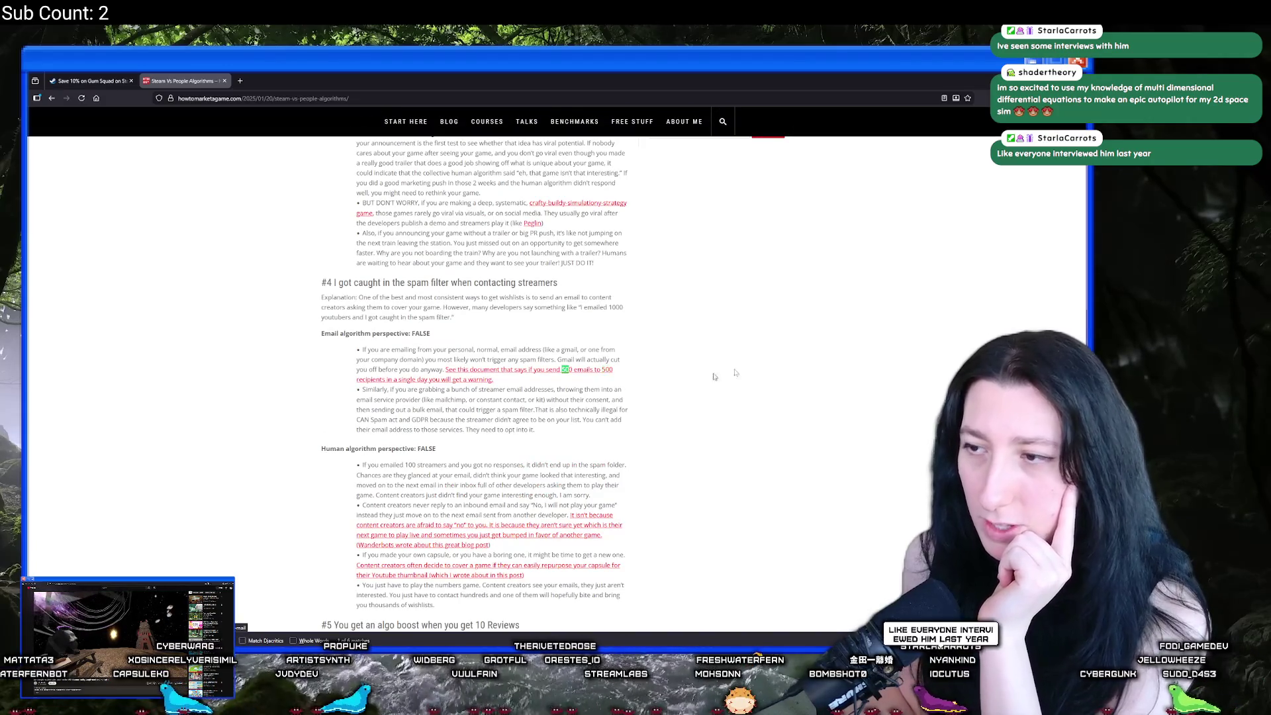
scroll(648, 357, "up", 10)
middle_click(191, 78)
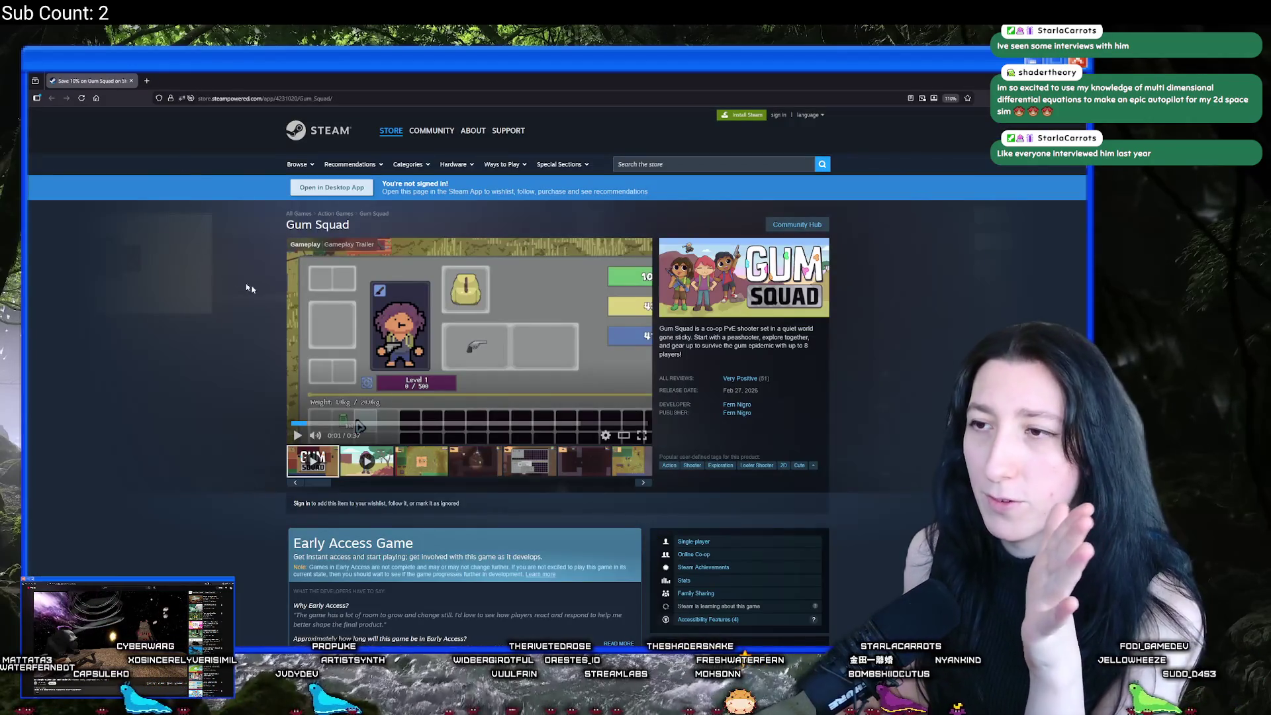
Step: Scroll the Gum Squad store page down to System Requirements and back up
mouse_move(738, 379)
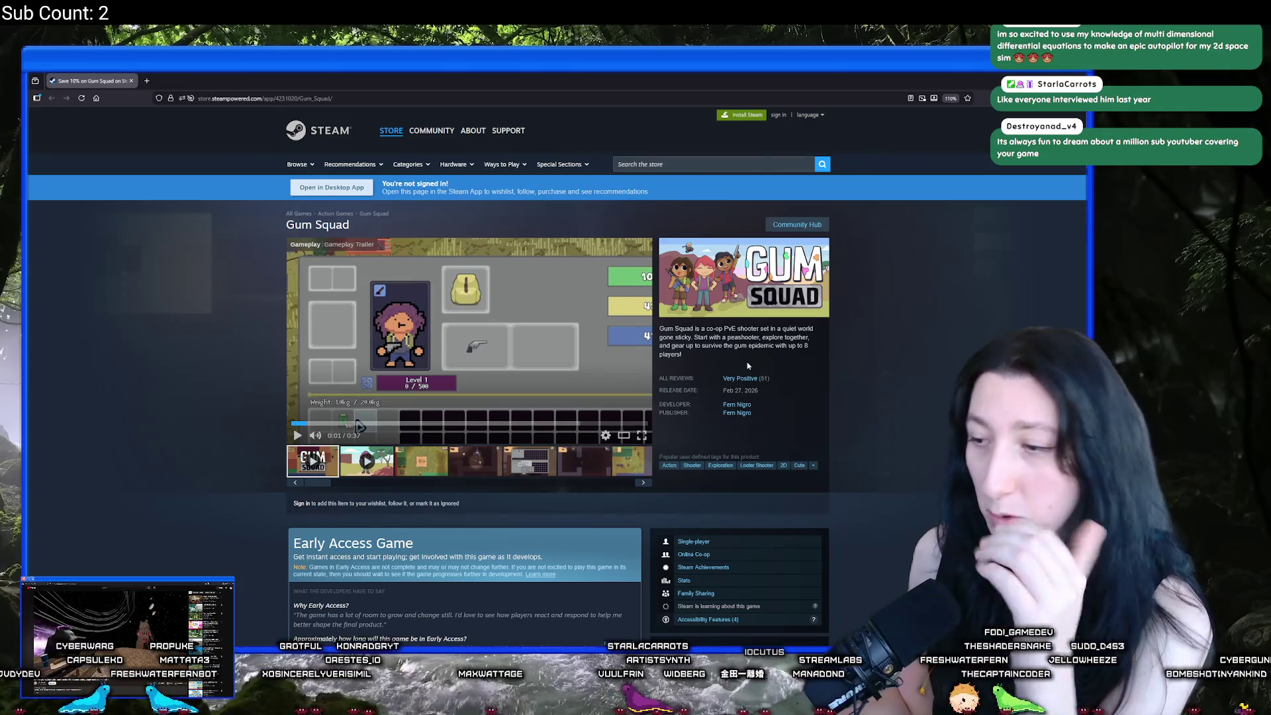
scroll(794, 377, "down", 3)
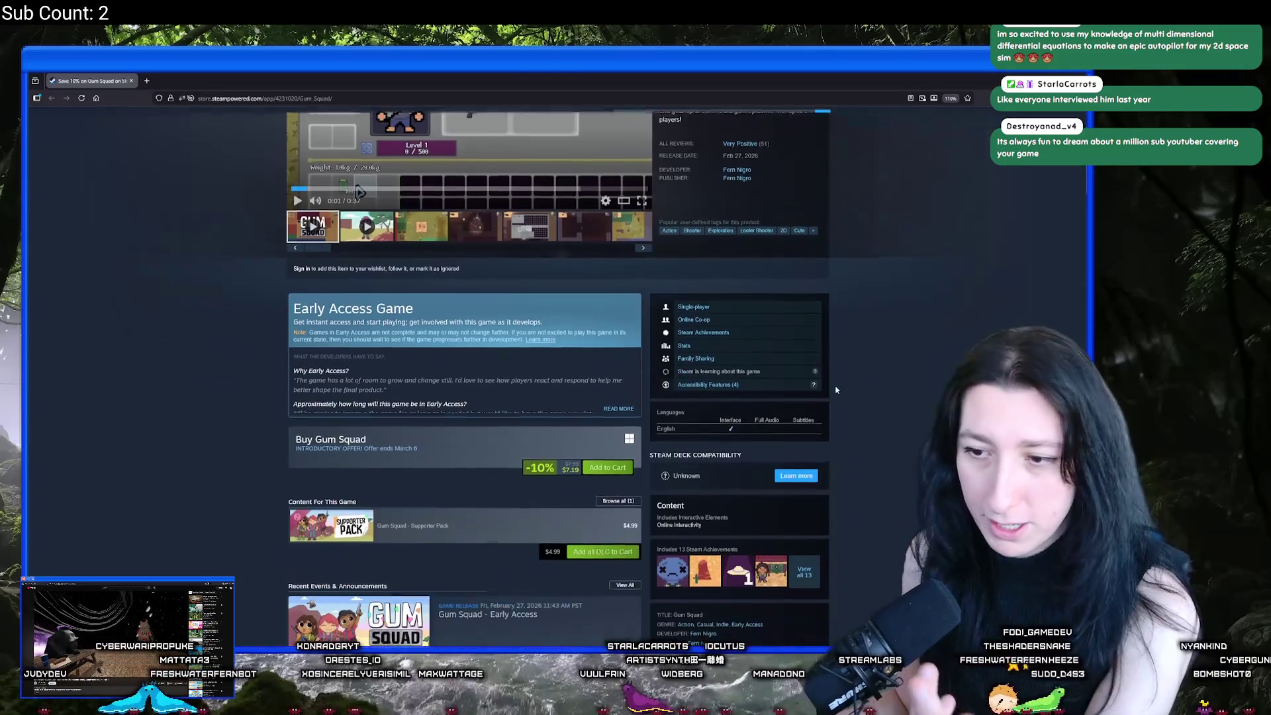
scroll(823, 377, "down", 5)
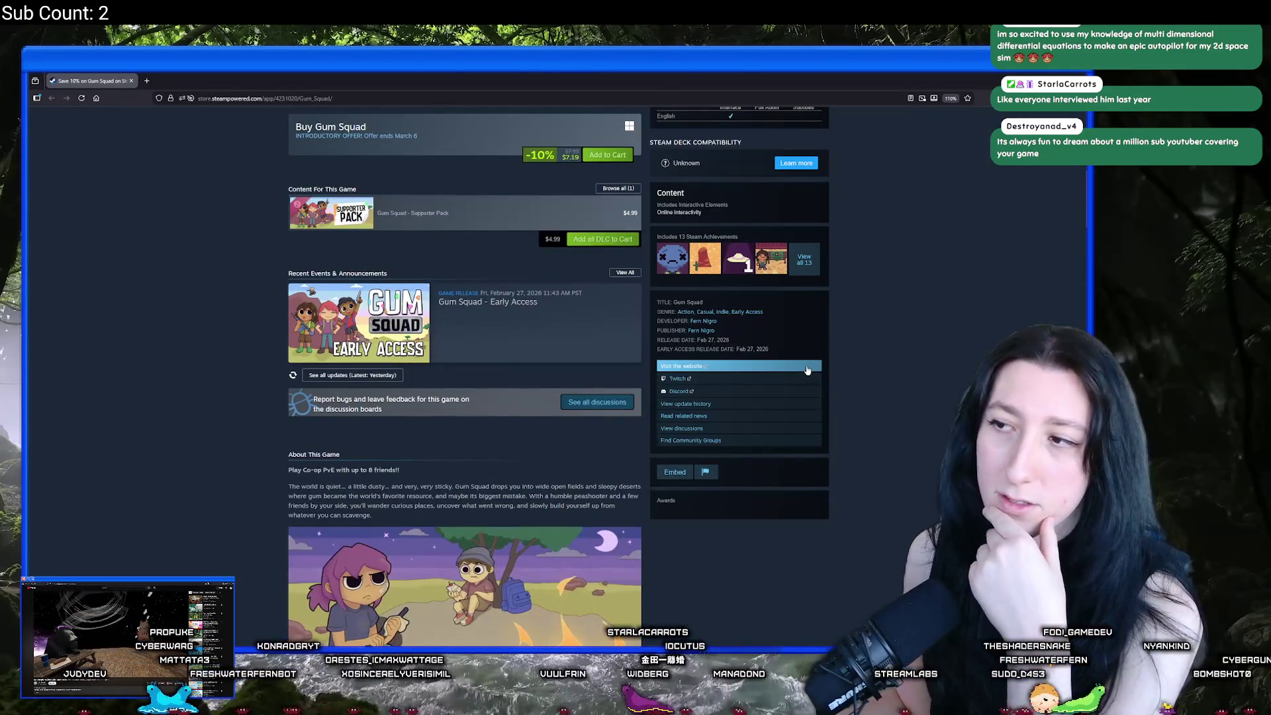
scroll(807, 372, "down", 6)
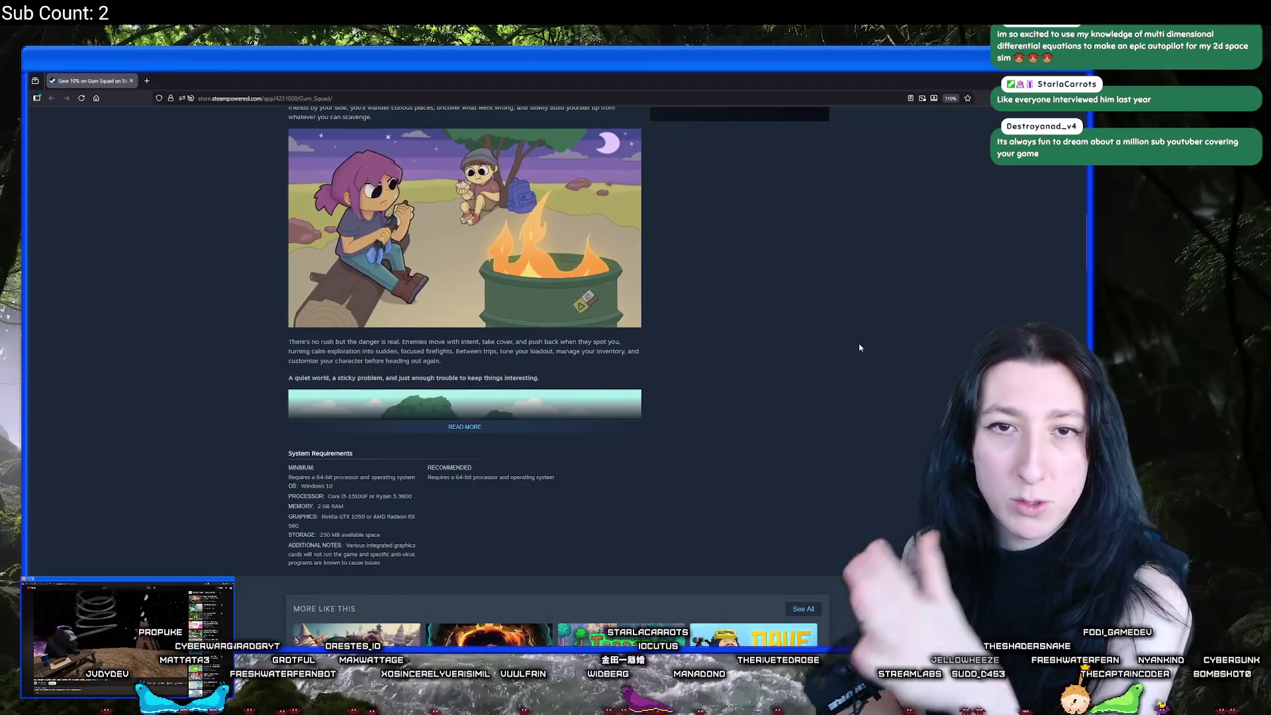
scroll(860, 344, "up", 15)
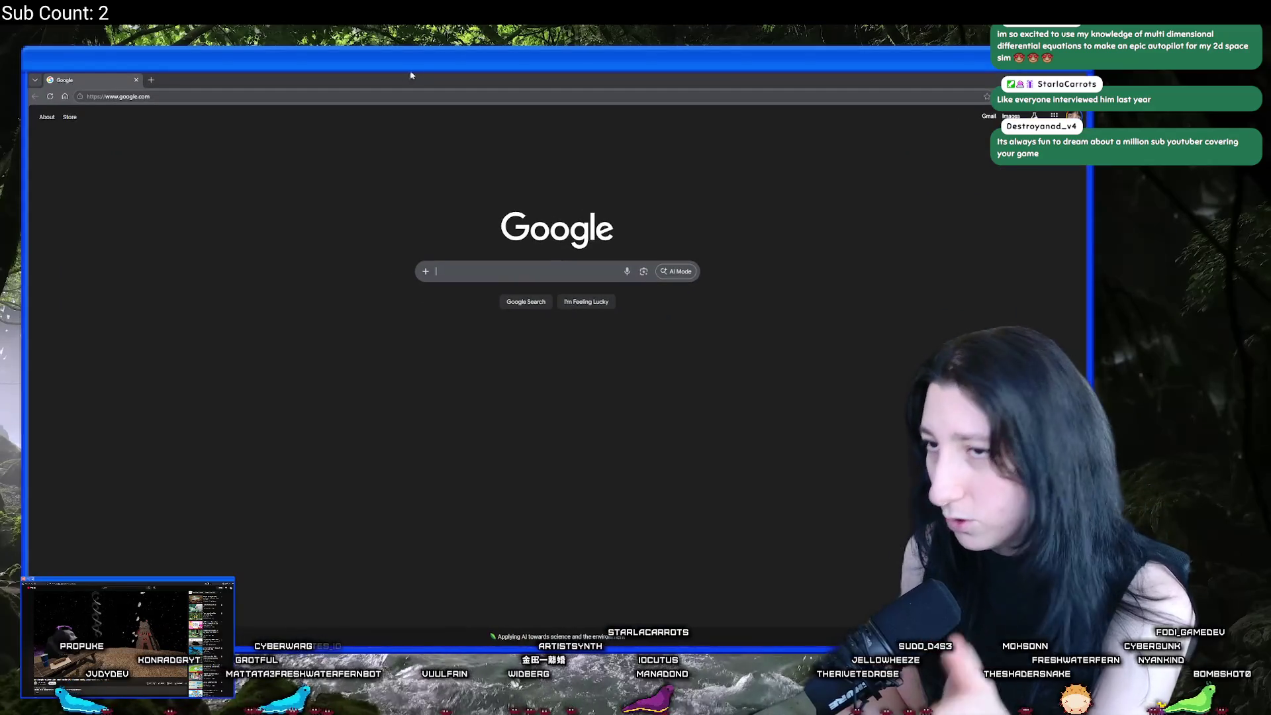
Step: Close the Google start page window with Ctrl+W
key("ctrl+w")
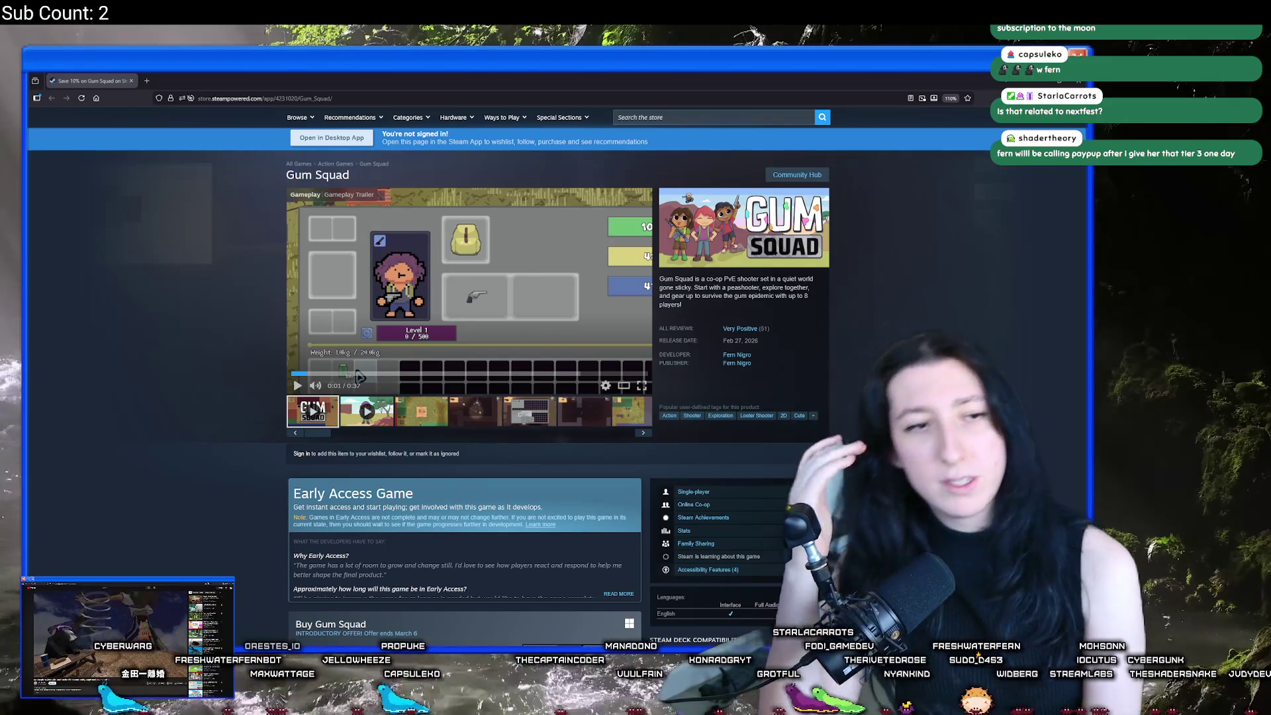
Step: Bring forward the Steamworks Store Traffic Stats window showing 22,957 impressions and 2,461 visits
key("alt+Tab")
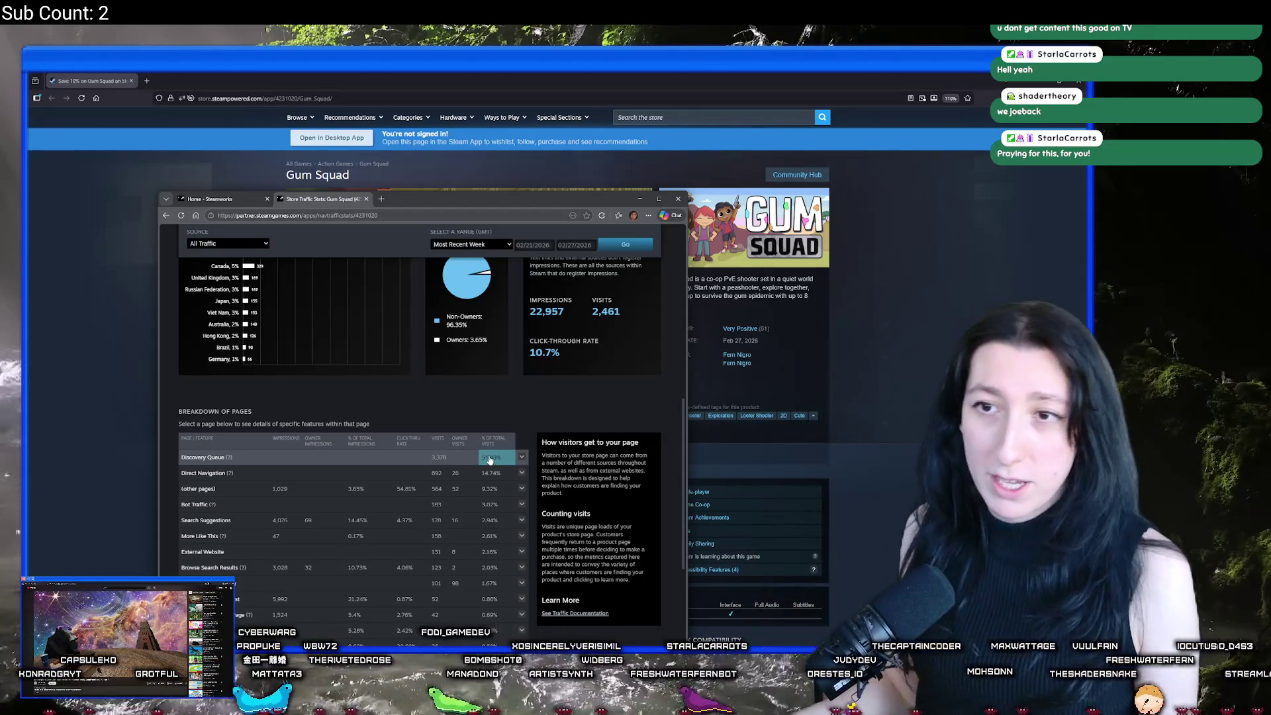
Step: Close the Steamworks home and traffic stats tabs, then reload the Gum Squad store page twice
middle_click(235, 200)
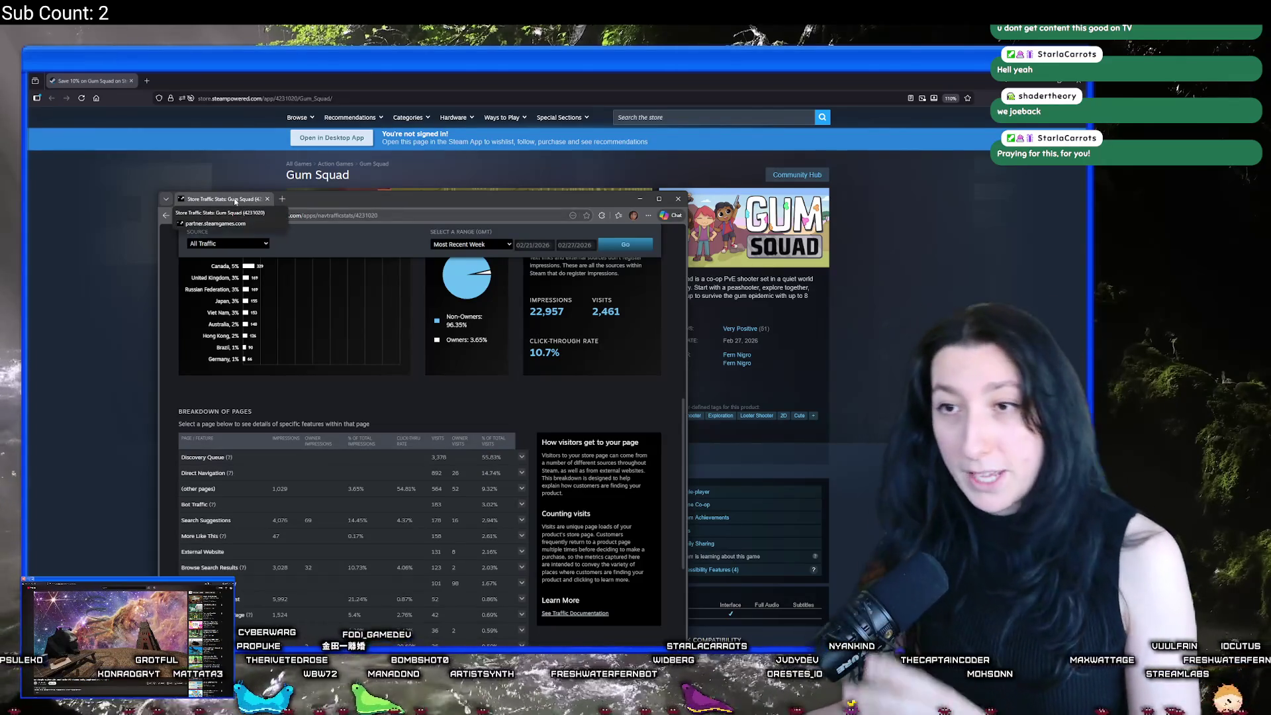
middle_click(233, 199)
right_click(230, 294)
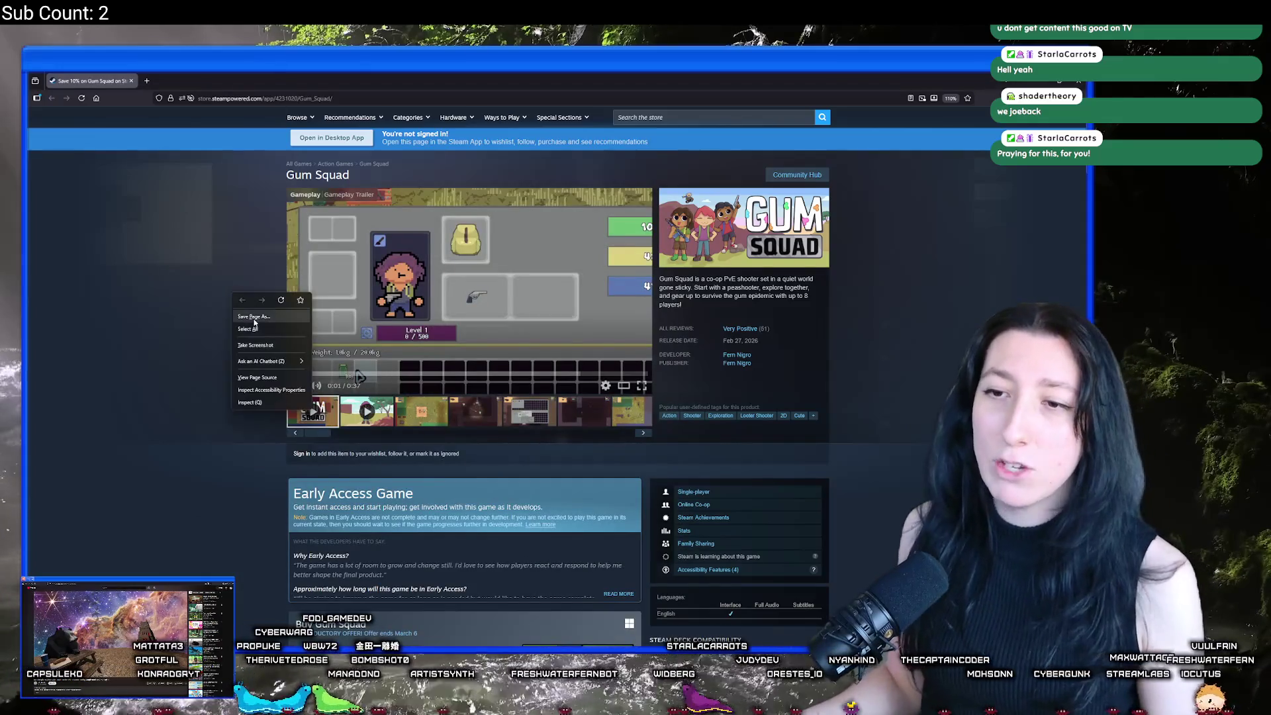
left_click(279, 302)
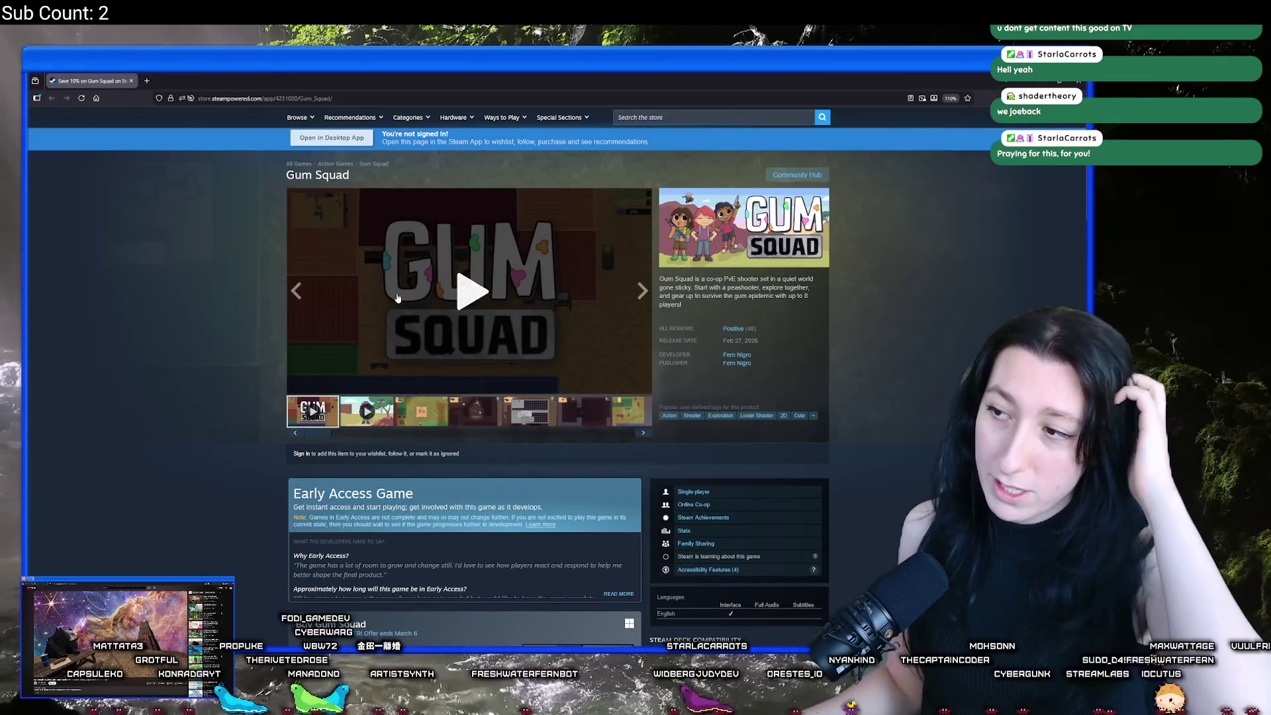
right_click(193, 284)
left_click(244, 293)
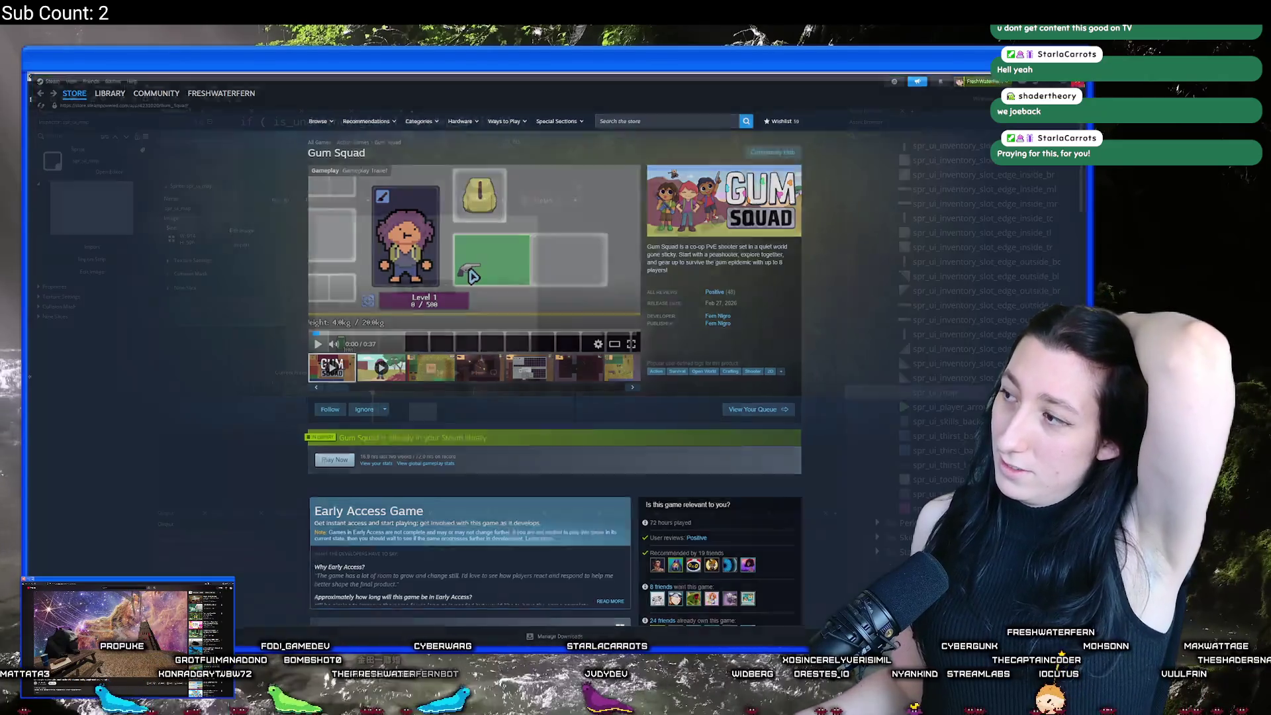
Step: Play the YouTube music video full screen, exit full screen, and go back to GameMaker's spr_ui_map editor
key("alt+Tab")
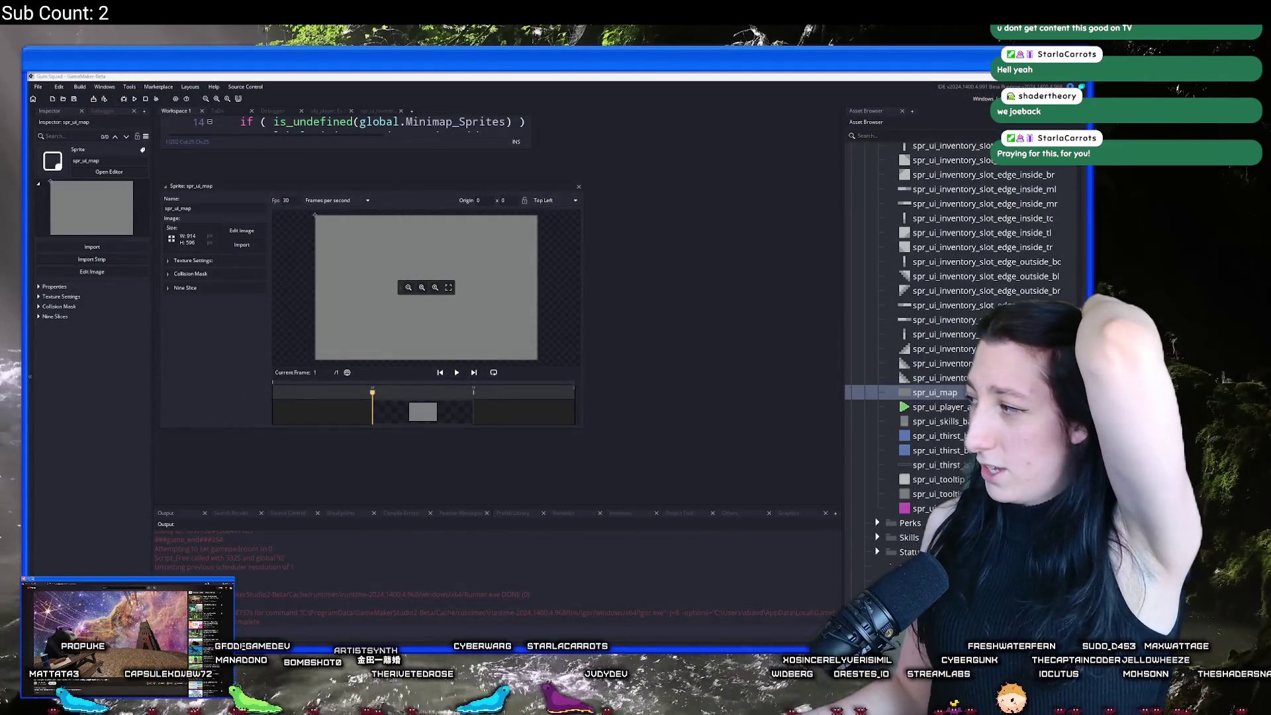
key("alt+Tab")
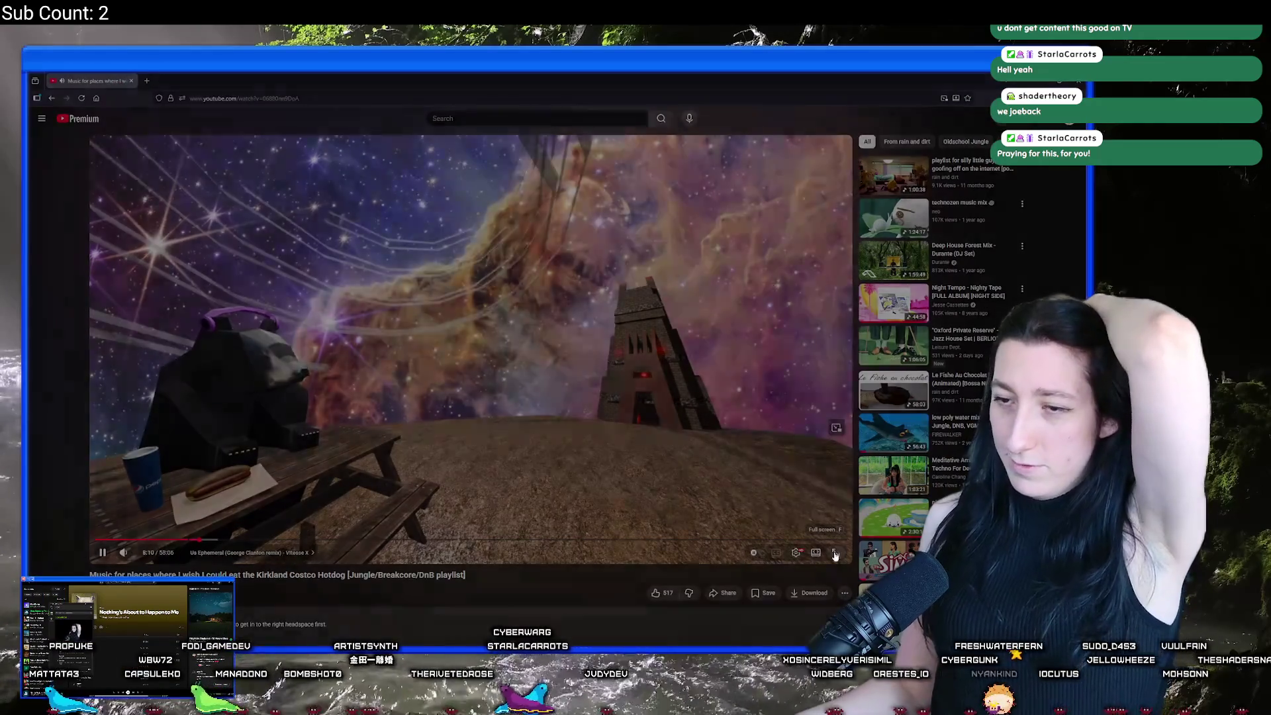
left_click(835, 554)
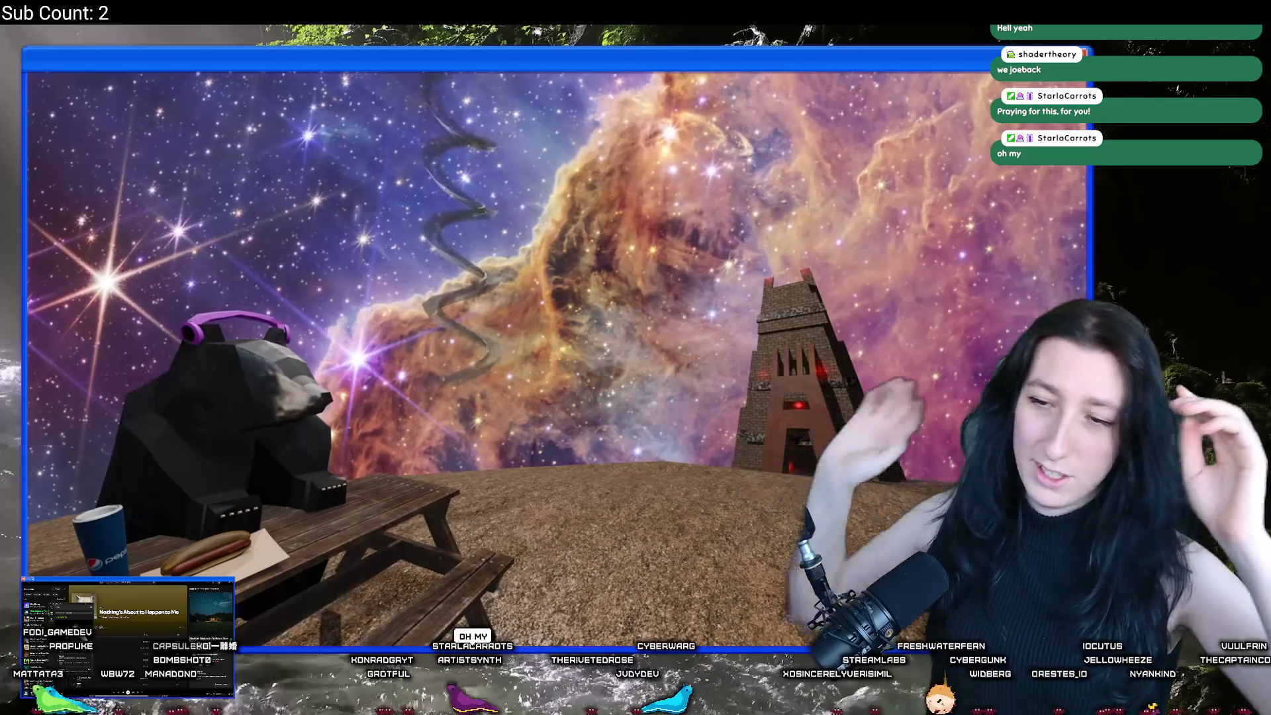
mouse_move(327, 392)
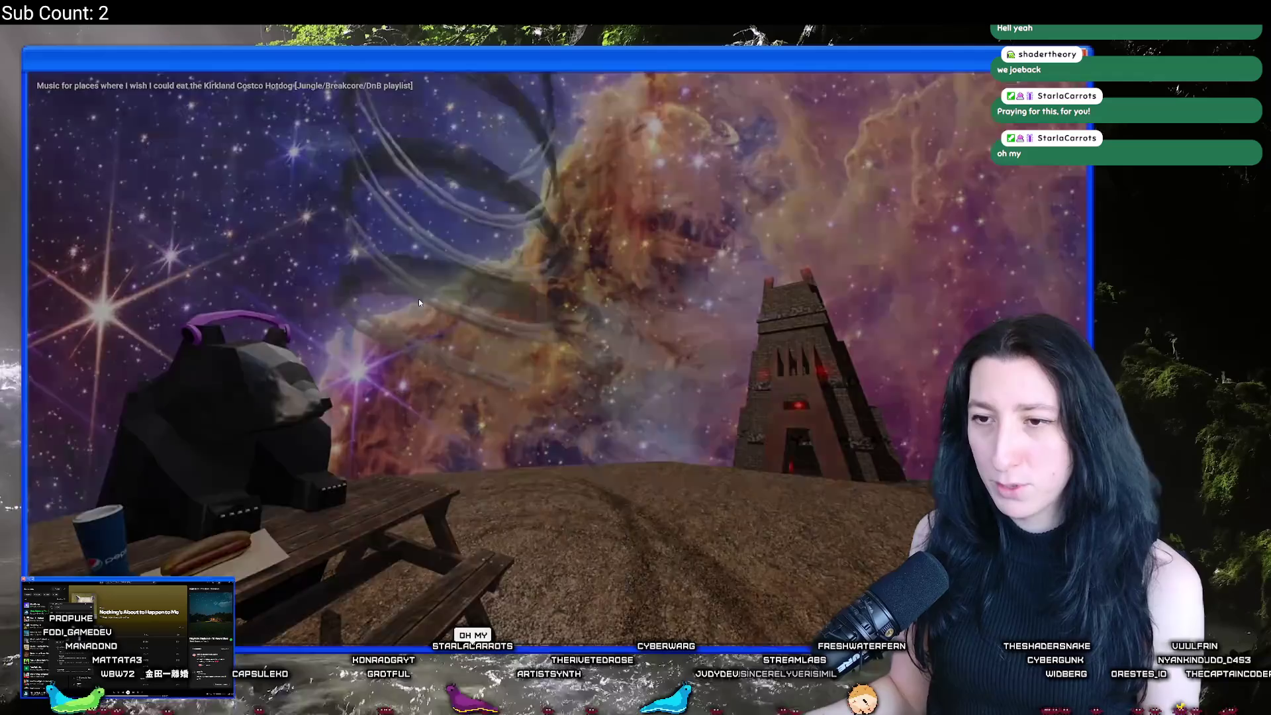
key("Escape")
key("alt+Tab")
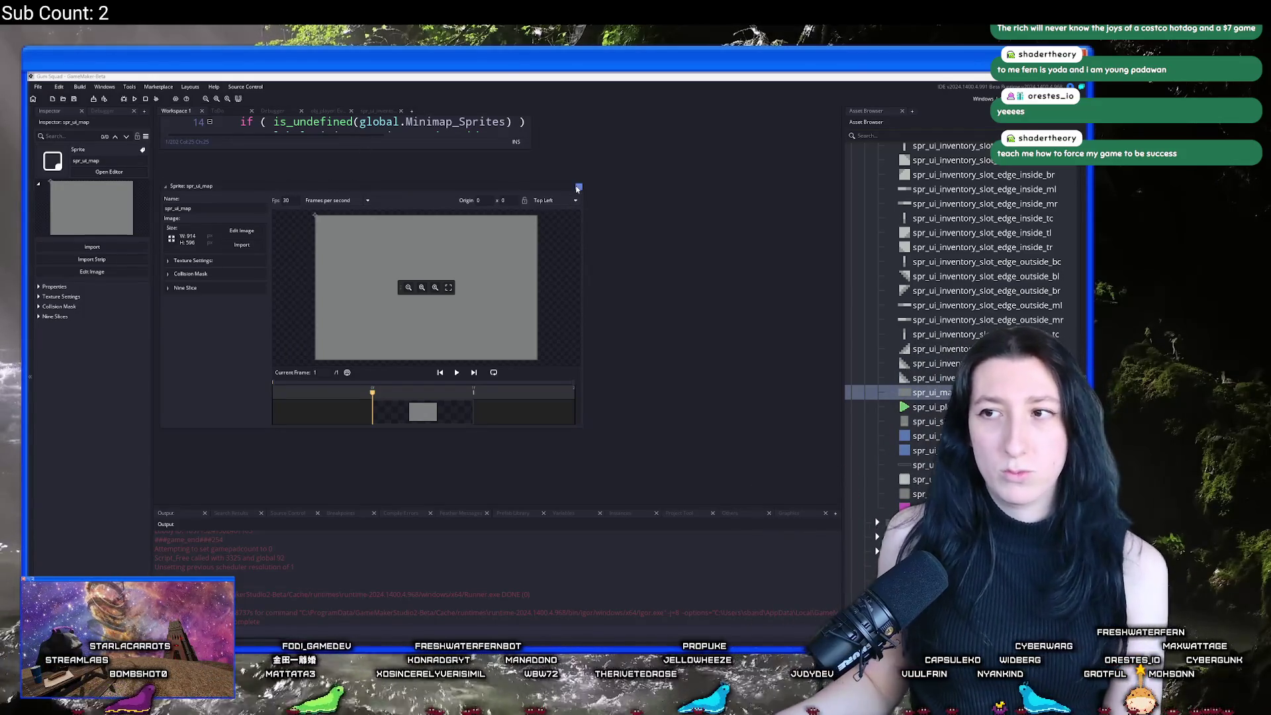
Step: Close the spr_ui_map sprite editor and pan to the scr_minimap MinimapSurfaceSize 2048 macro line
left_click(578, 188)
left_click_drag(569, 271, 614, 345)
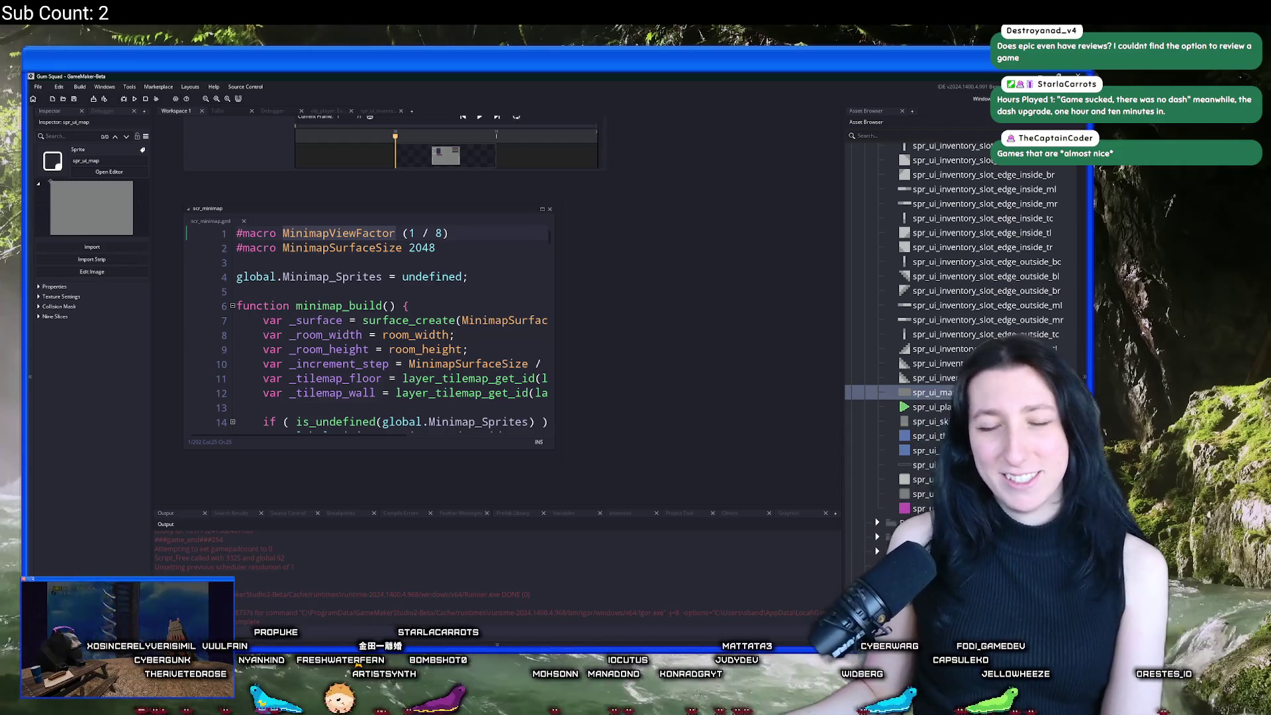
left_click(492, 249)
Step: Widen the scr_minimap editor to show the full MinimapViewFactor line, then scroll to obj_ui_map's Create event
scroll(555, 249, "up", 1)
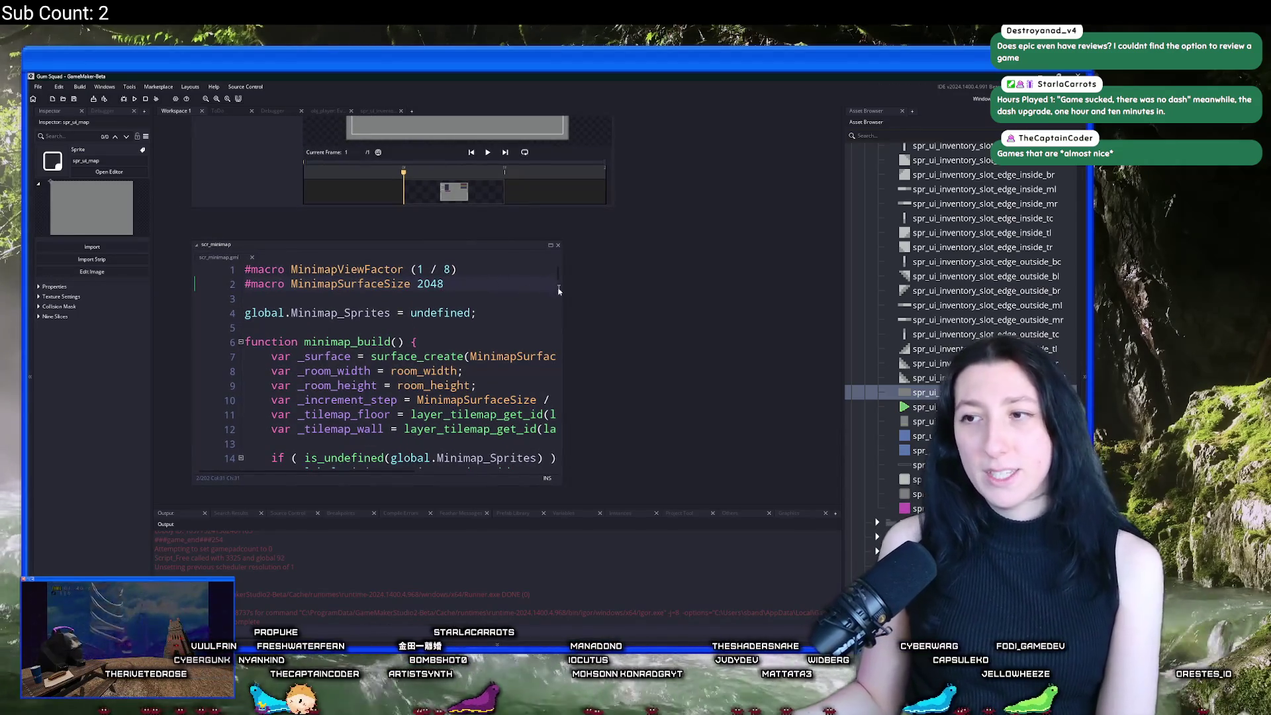
mouse_move(563, 285)
left_mouse_down()
mouse_move(667, 285)
mouse_move(624, 285)
left_mouse_up()
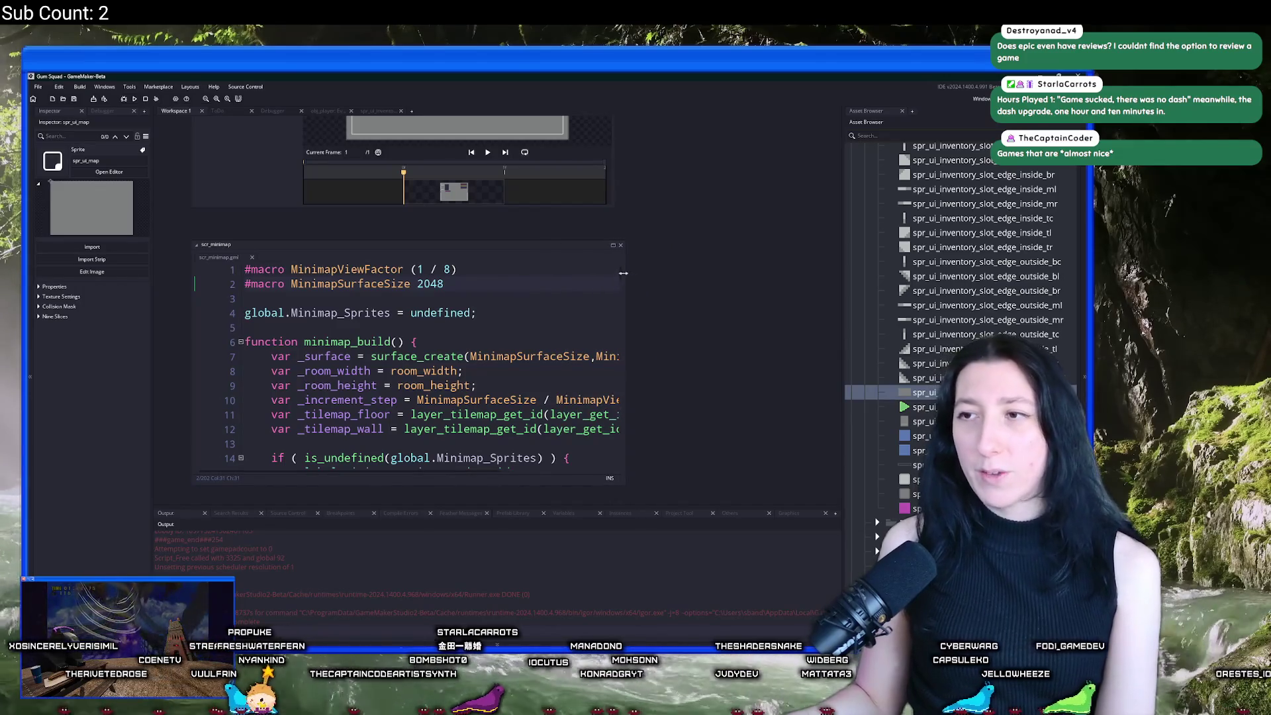
left_click(509, 272)
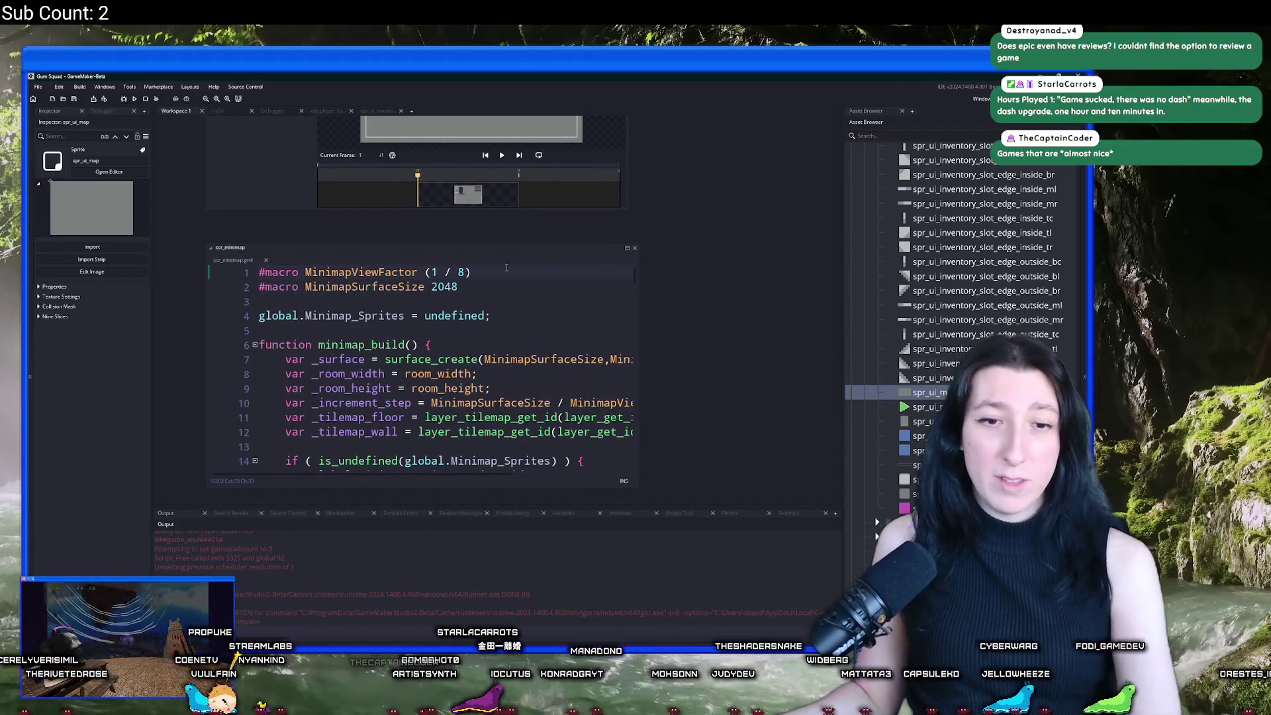
scroll(505, 297, "up", 1)
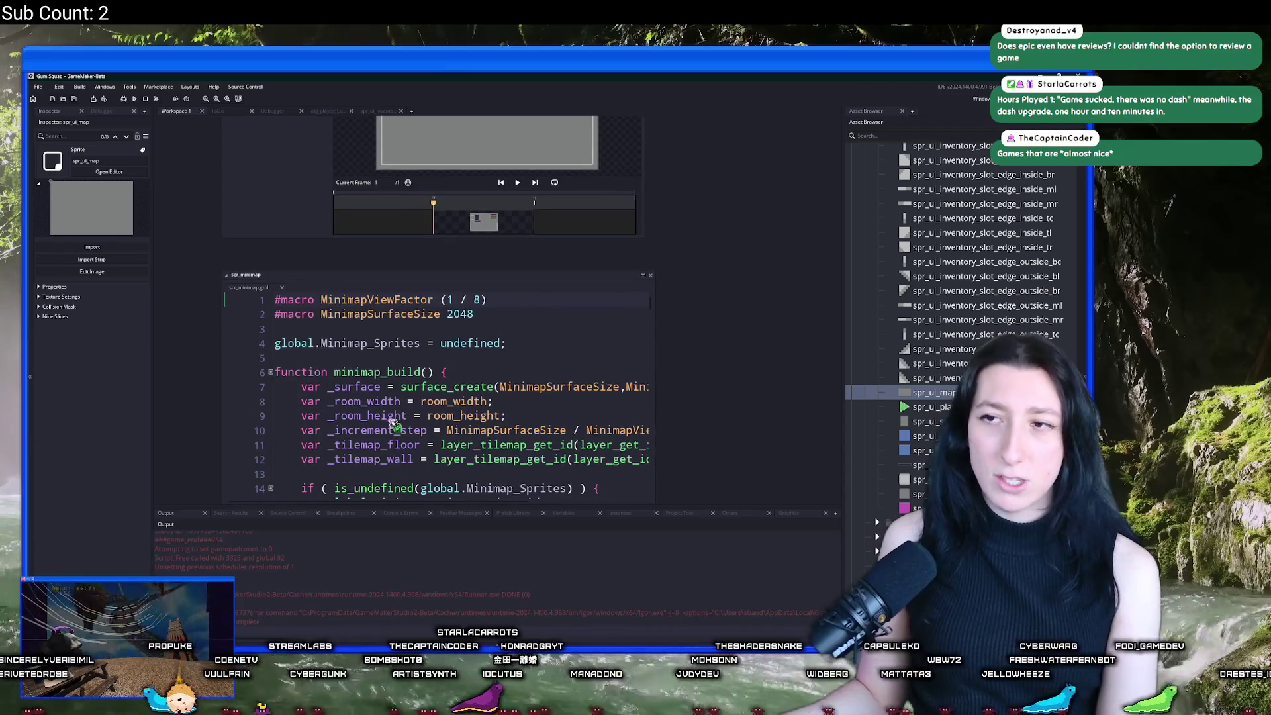
scroll(661, 321, "up", 5)
scroll(726, 321, "up", 8)
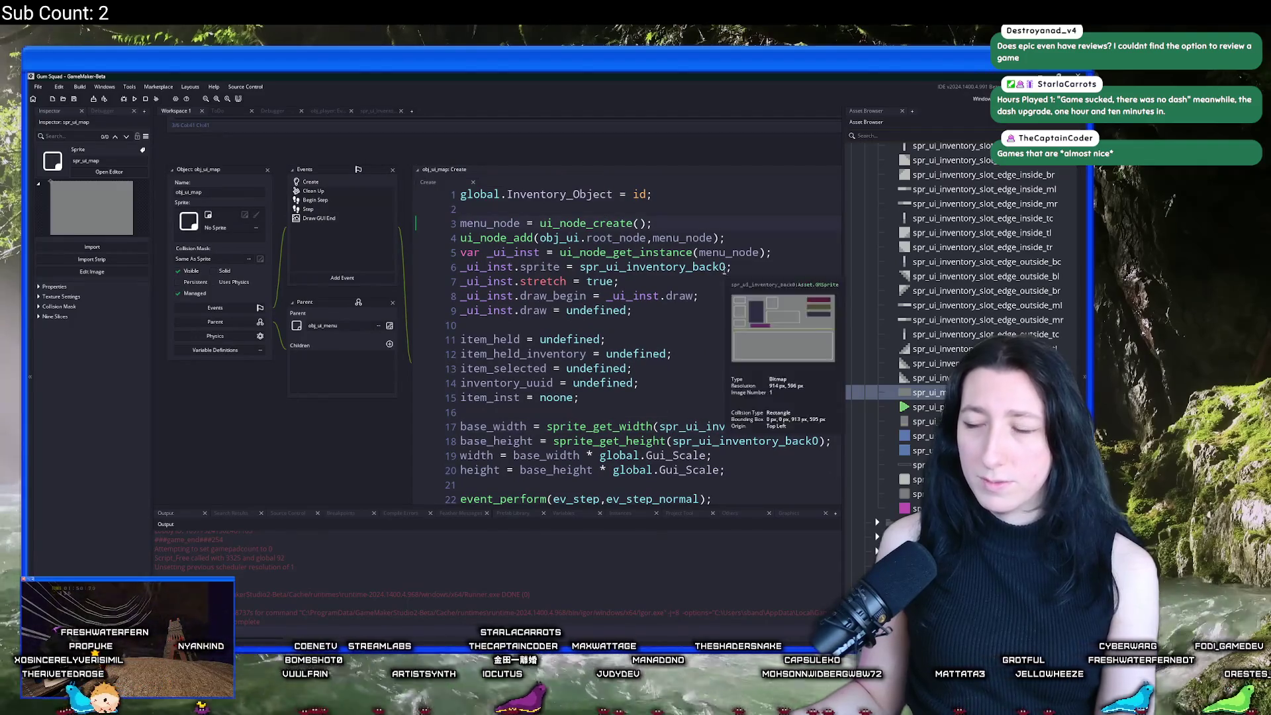
Step: Change the UI node's sprite in obj_ui_map Create to spr_ui_map
mouse_move(630, 266)
key("ctrl+Delete")
type("map")
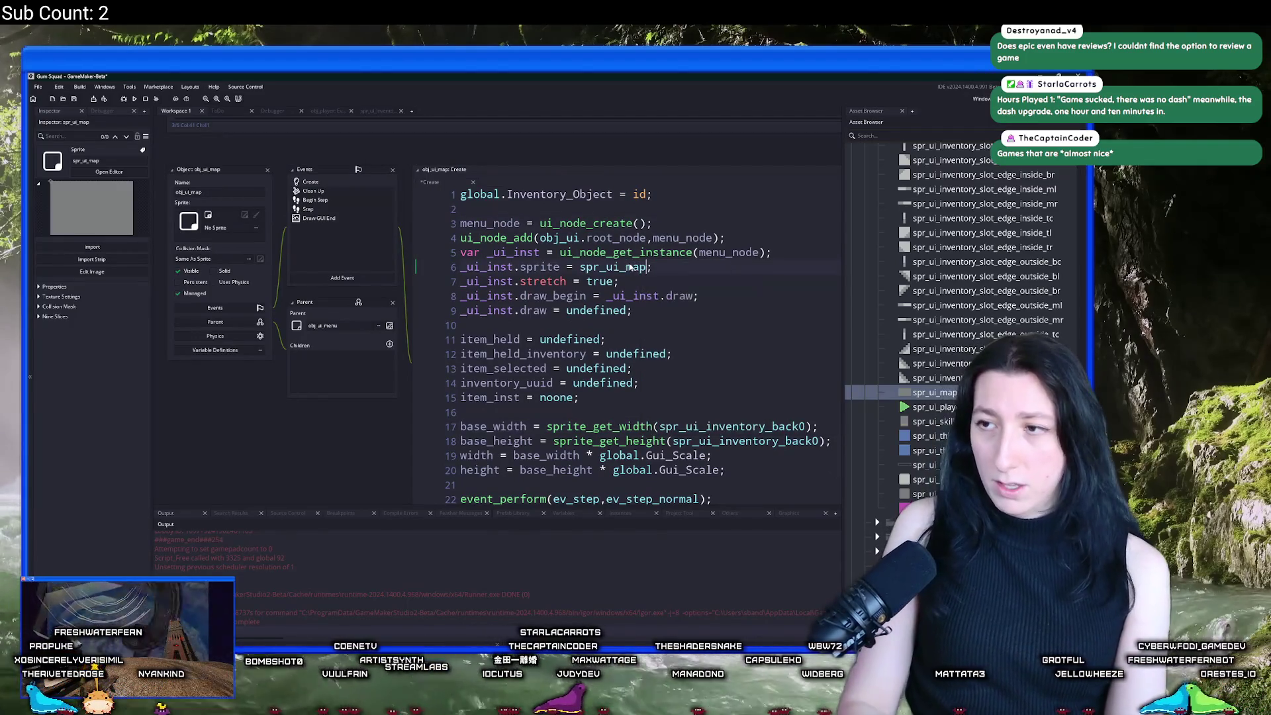
scroll(630, 266, "right", 2)
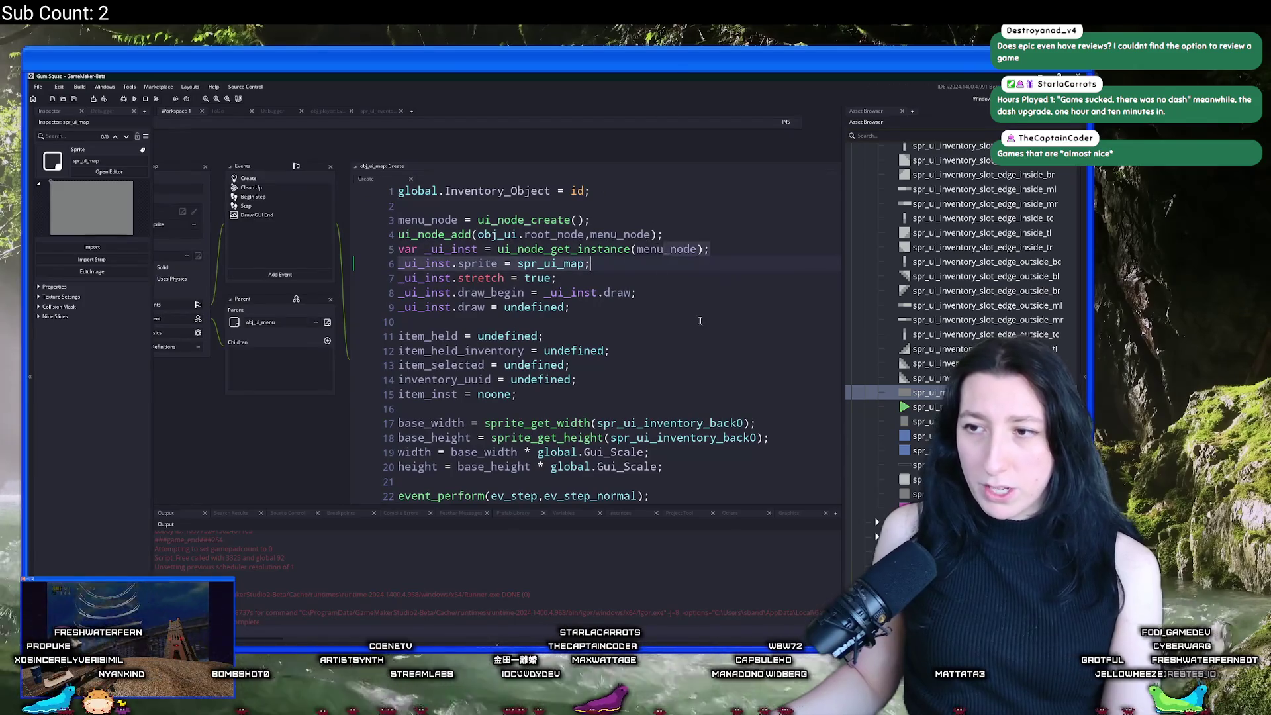
left_click(614, 298)
Step: Duplicate the node setup lines 4–9 below the height calculation at line 22
scroll(615, 298, "down", 3)
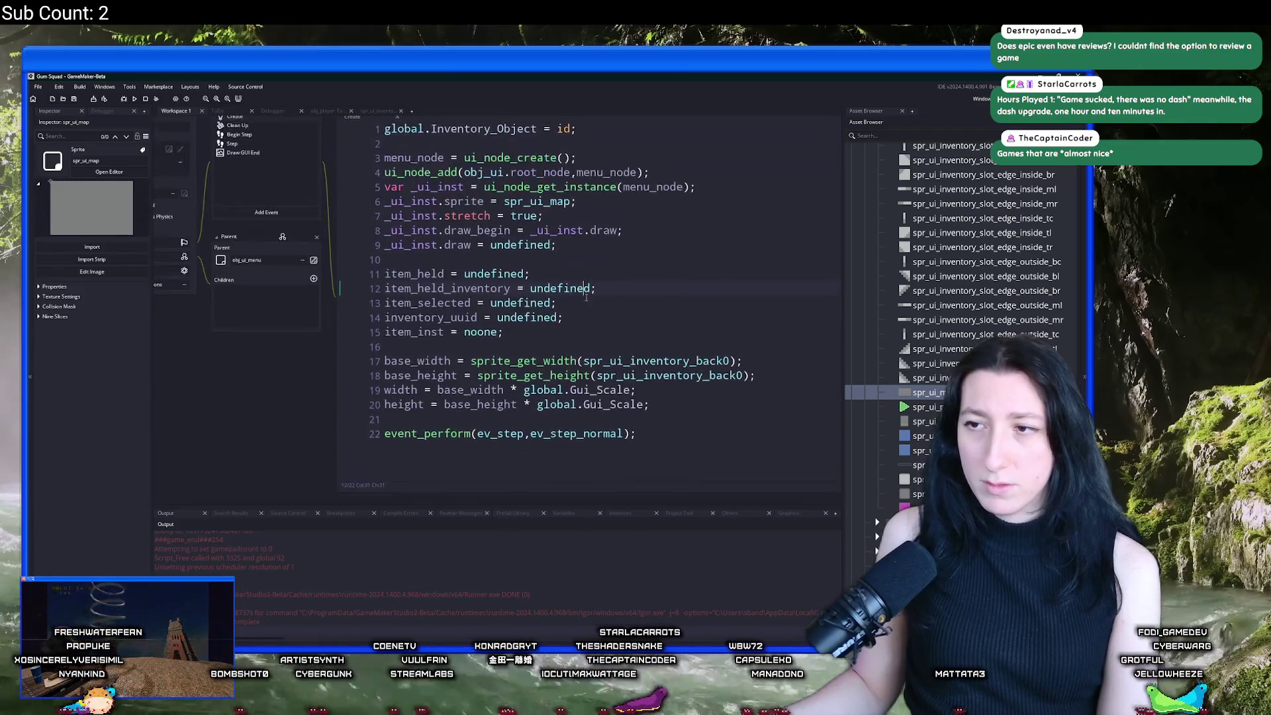
scroll(614, 237, "up", 1)
left_click(614, 239)
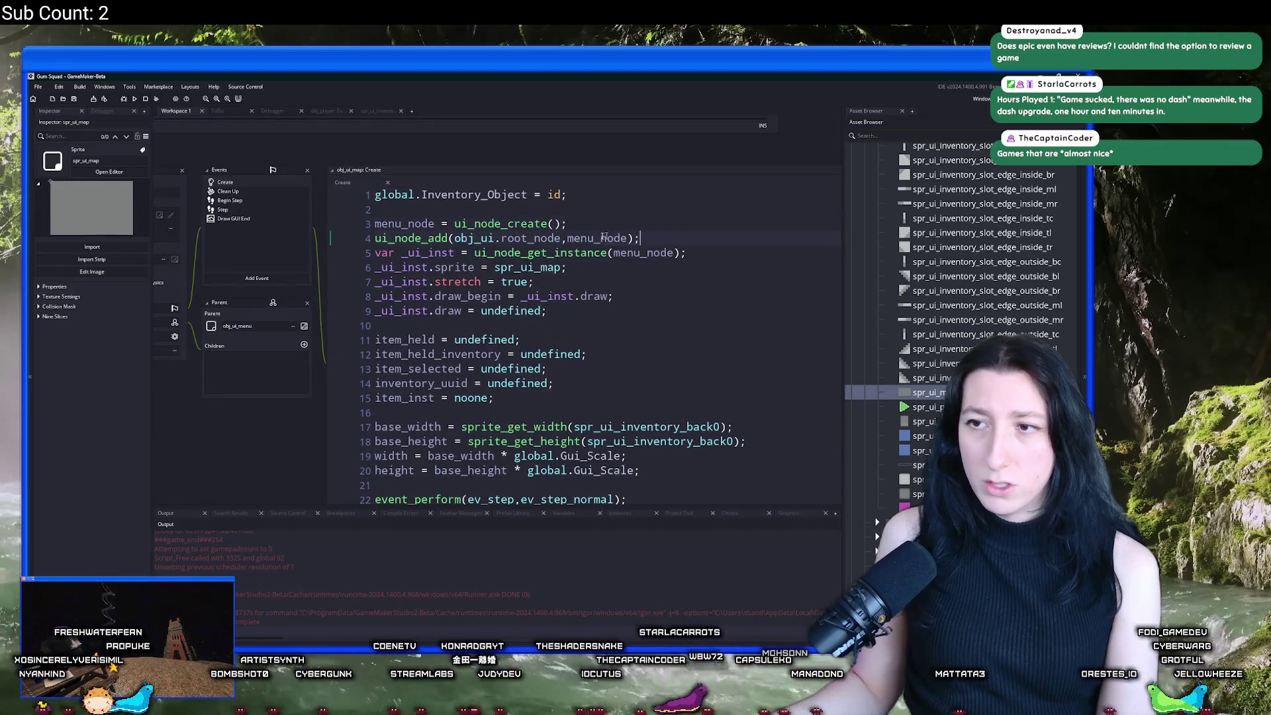
key("Home")
mouse_move(547, 310)
left_mouse_down()
mouse_move(350, 223)
mouse_move(311, 238)
left_mouse_up()
key("ctrl+c")
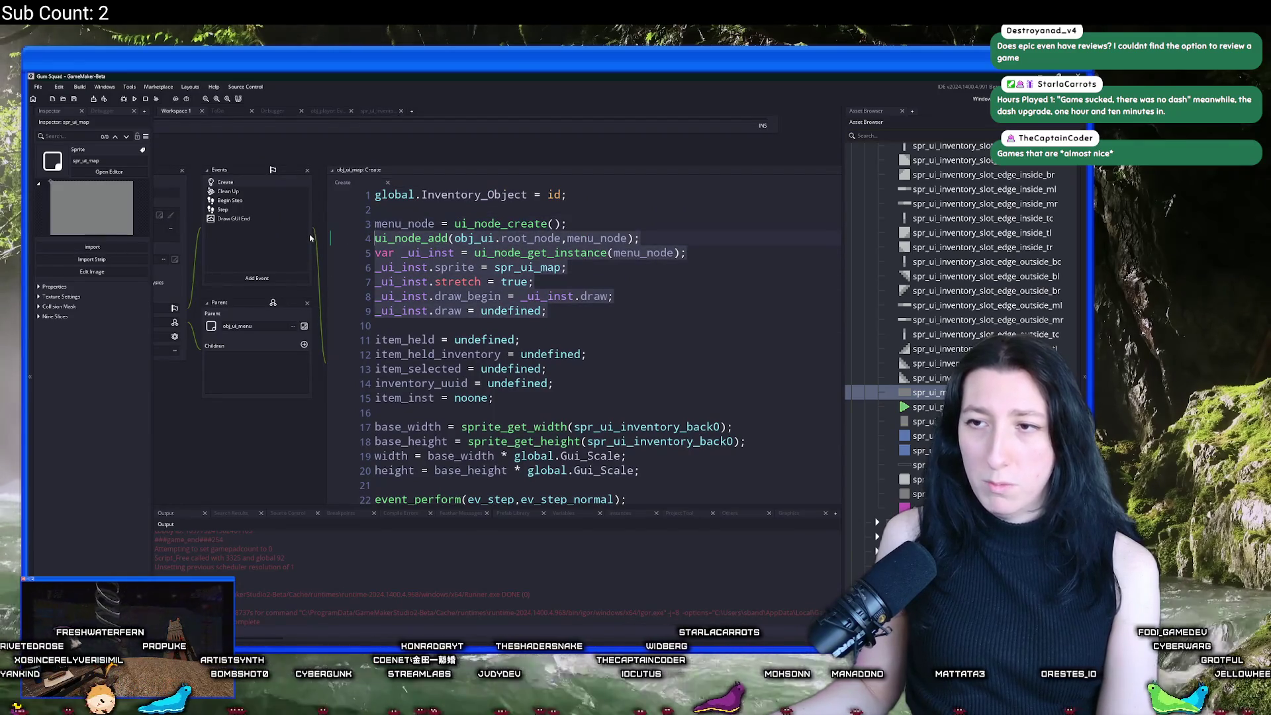
scroll(629, 331, "down", 2)
left_click(682, 372)
key("Return")
key("Return")
key("ctrl+v")
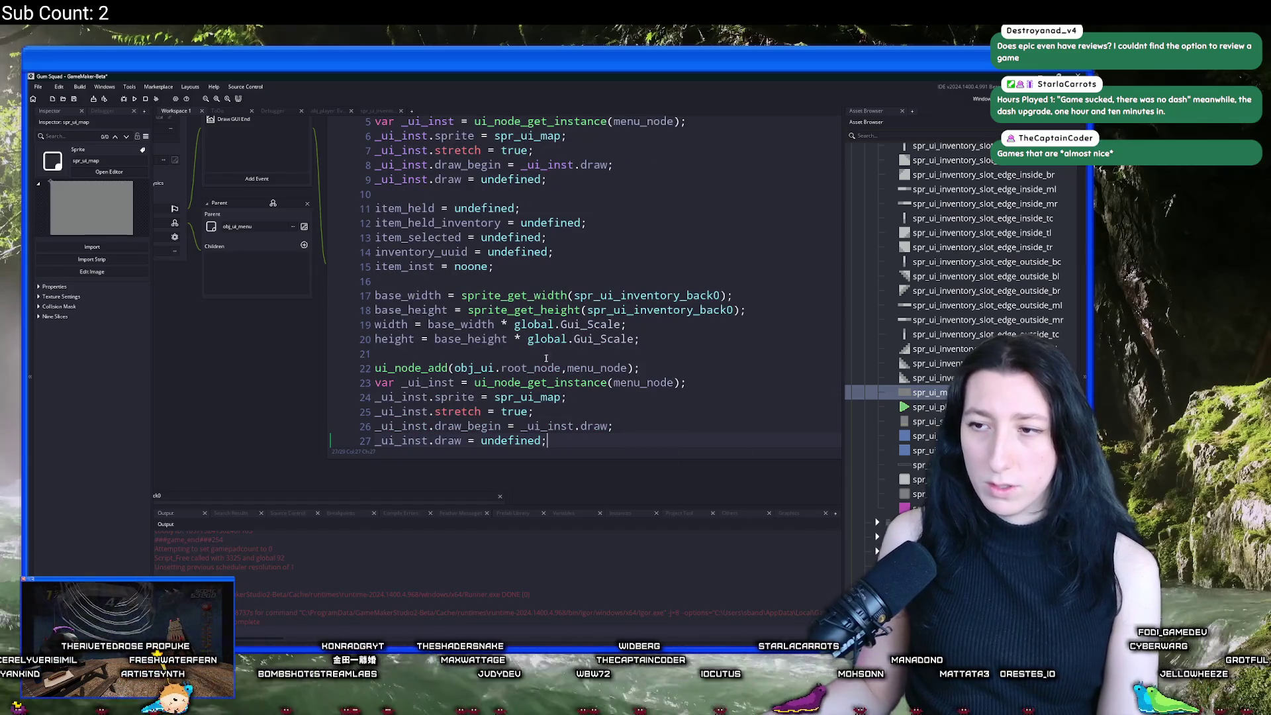
Step: Make base_width and base_height take their sizes from spr_ui_map
double_click(529, 397)
key("ctrl+c")
double_click(648, 295)
key("ctrl+v")
double_click(655, 310)
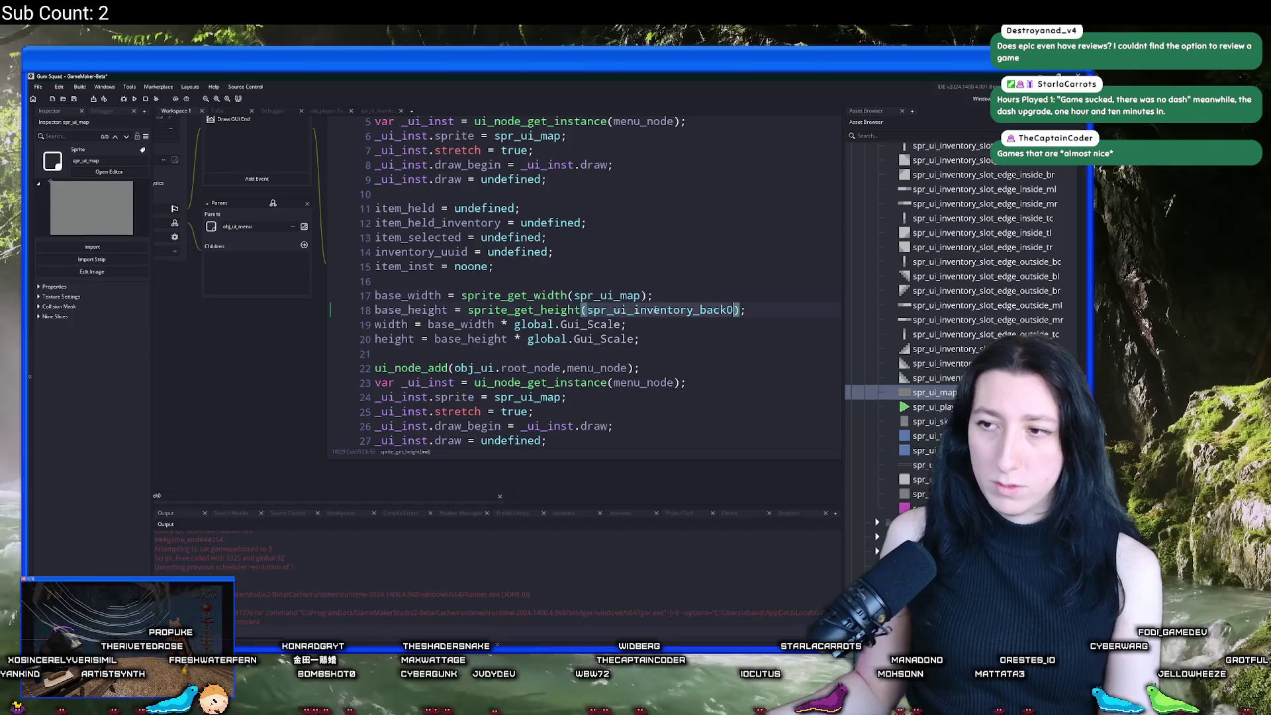
key("ctrl+v")
Step: Set the duplicated node's sprite on line 24 to spr_ui_empty
scroll(656, 309, "down", 1)
scroll(655, 309, "down", 1)
double_click(536, 363)
type("sp")
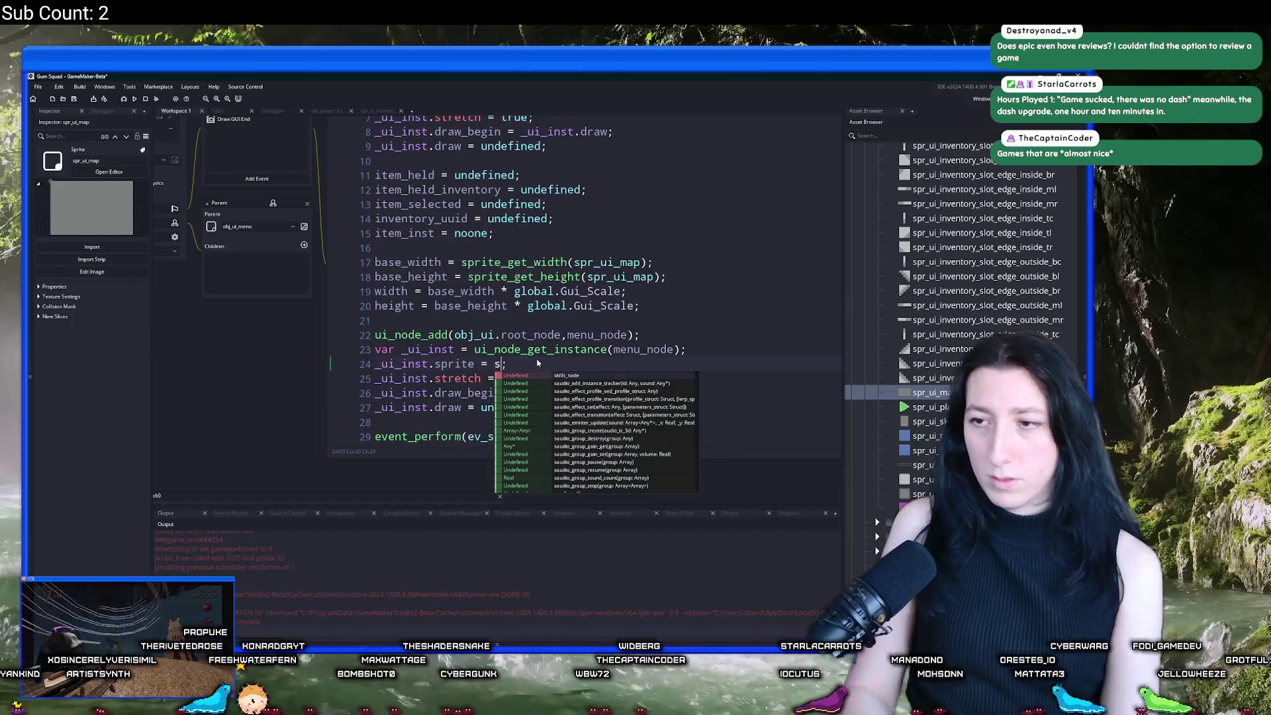
type("r_ui")
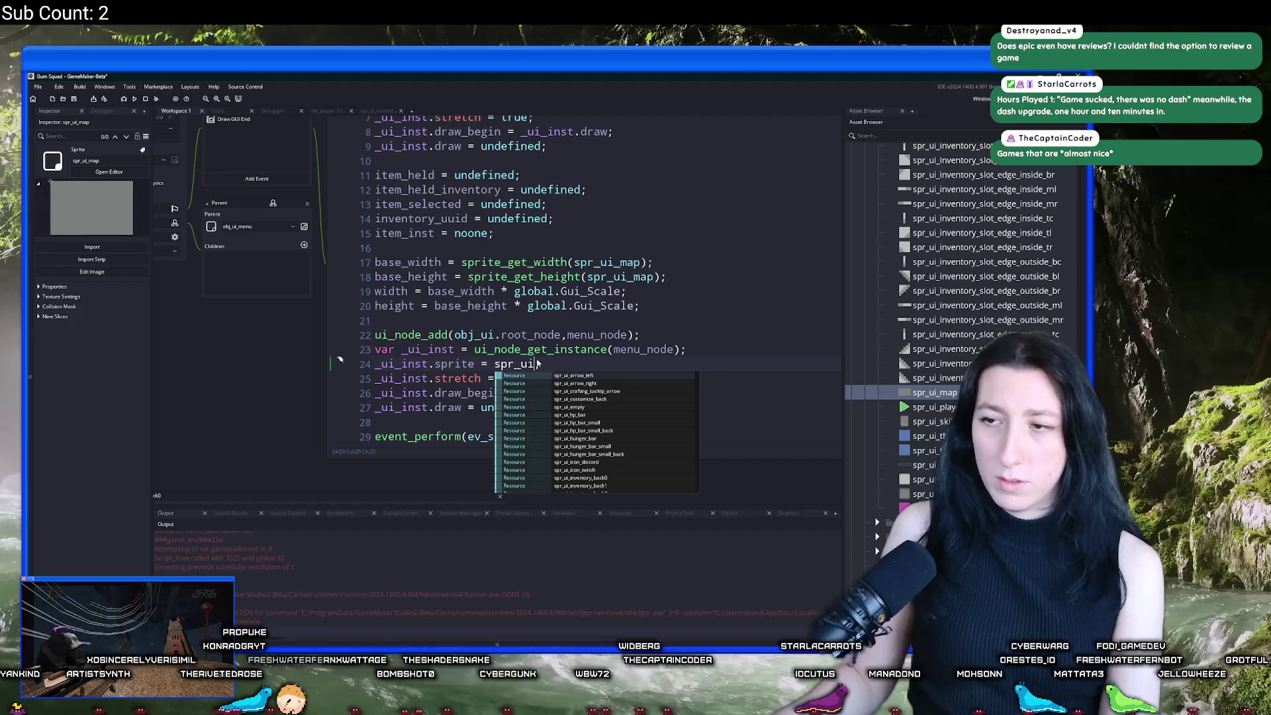
type("_empty;")
key("Return")
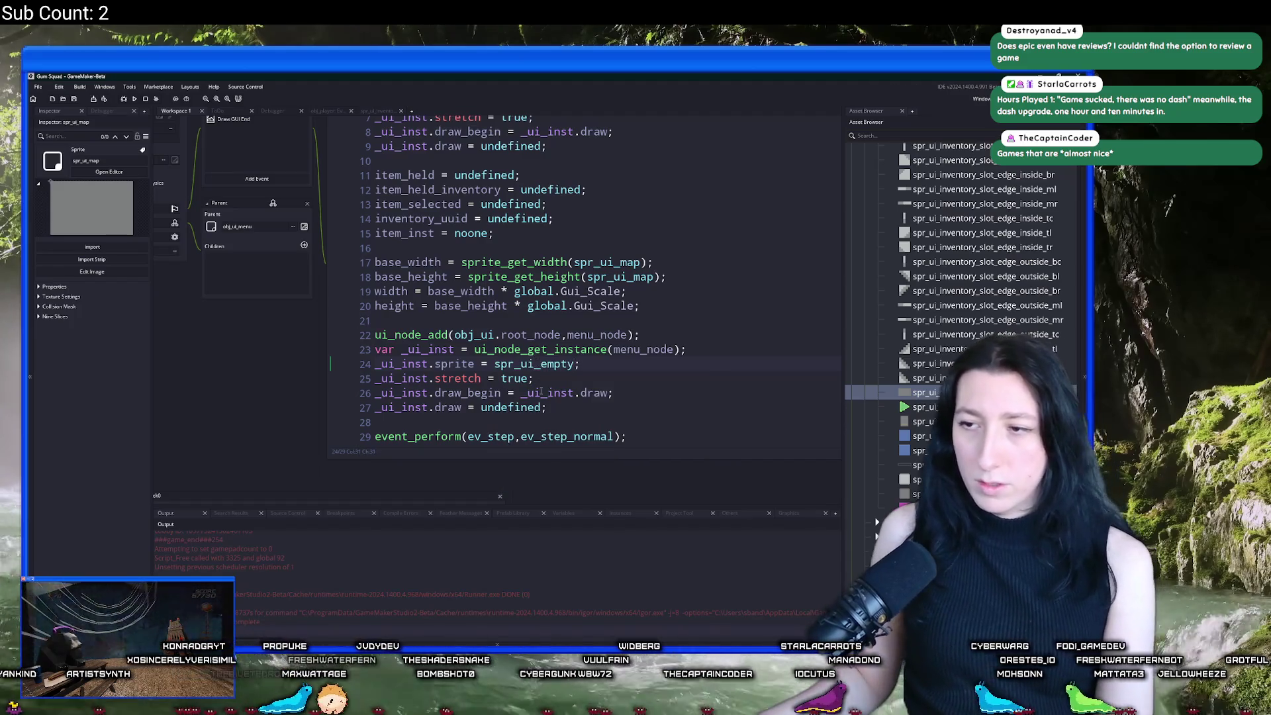
Step: Remove the draw_begin line and set the new node's draw to ui_map_draw
left_click(603, 393)
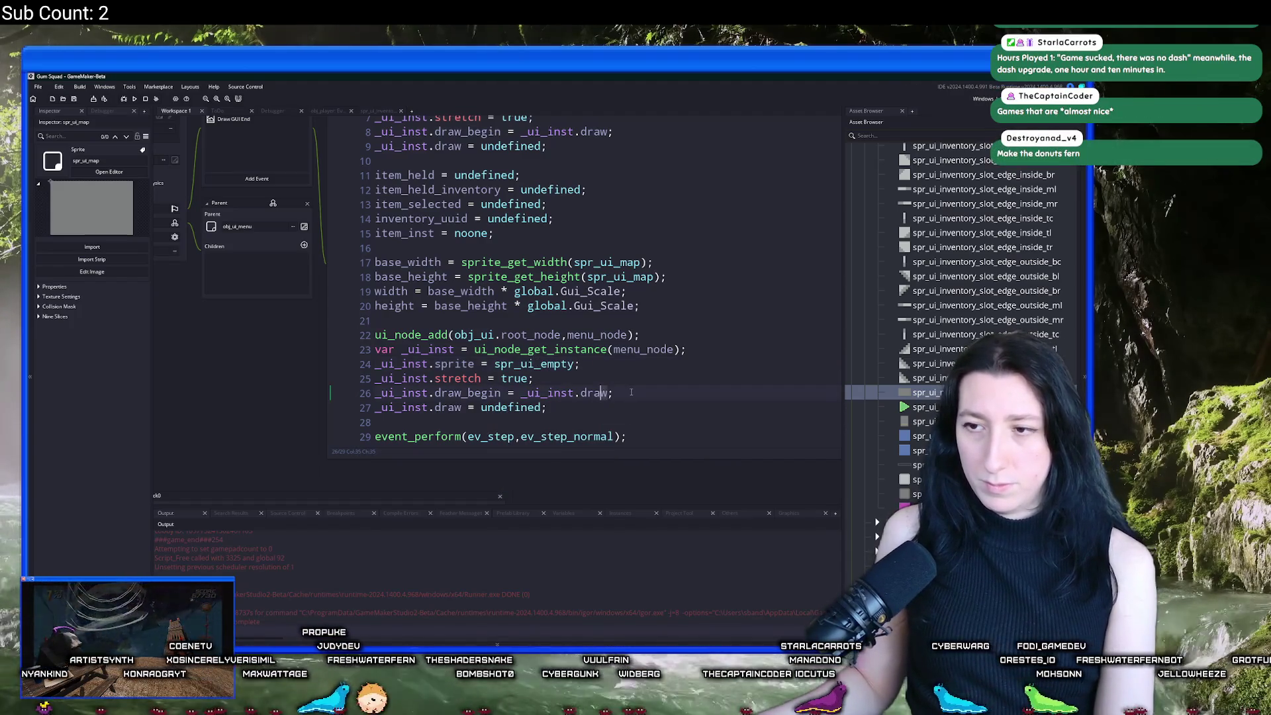
key("ctrl+d")
double_click(516, 392)
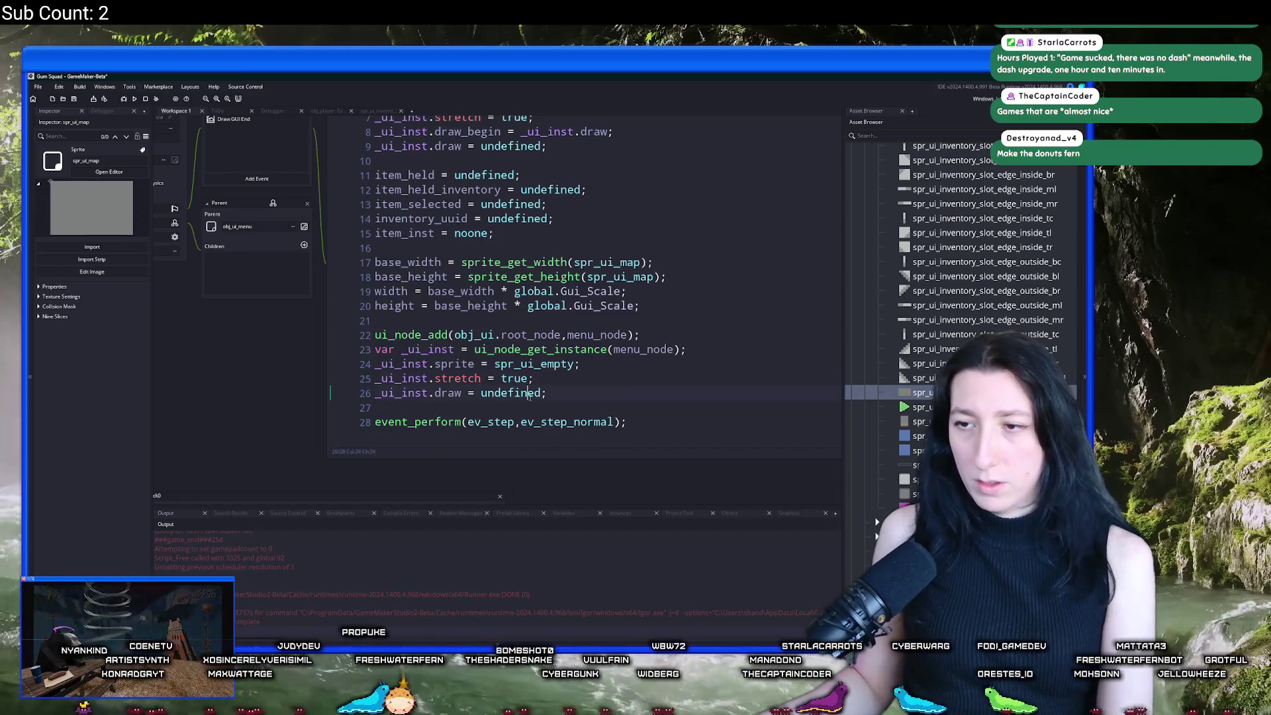
type("function")
type("() {")
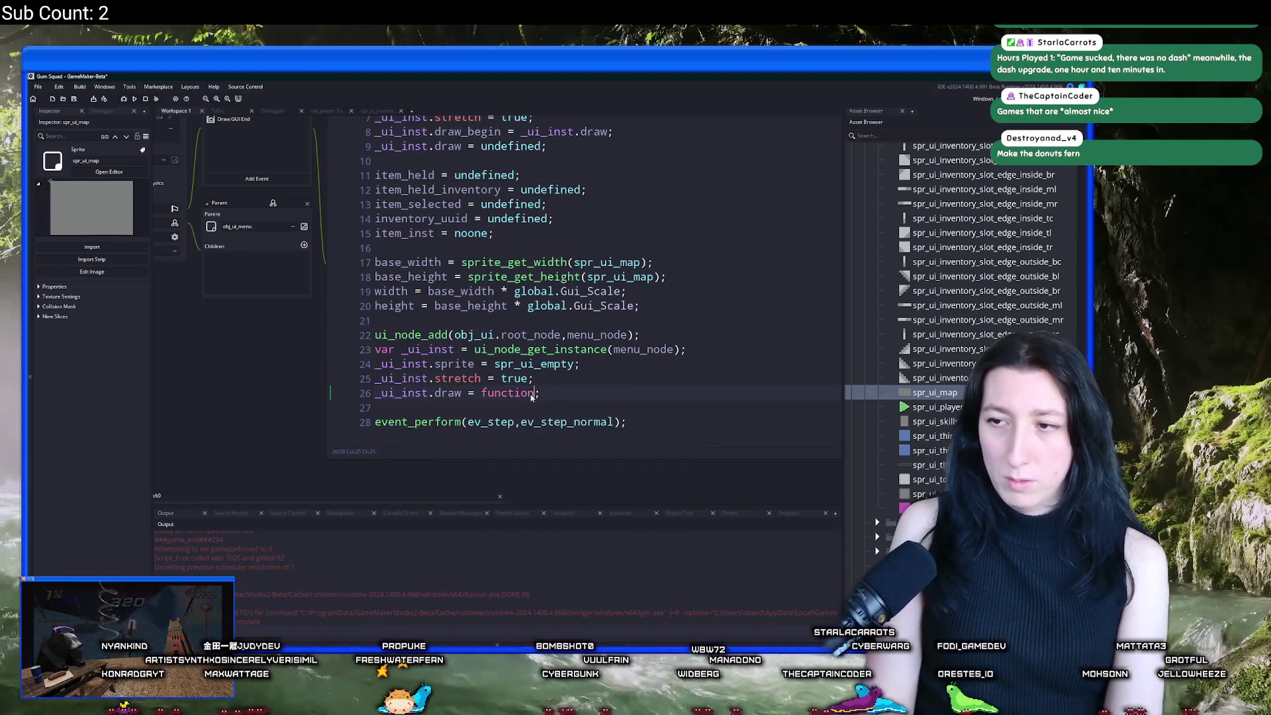
key("Return")
type("};")
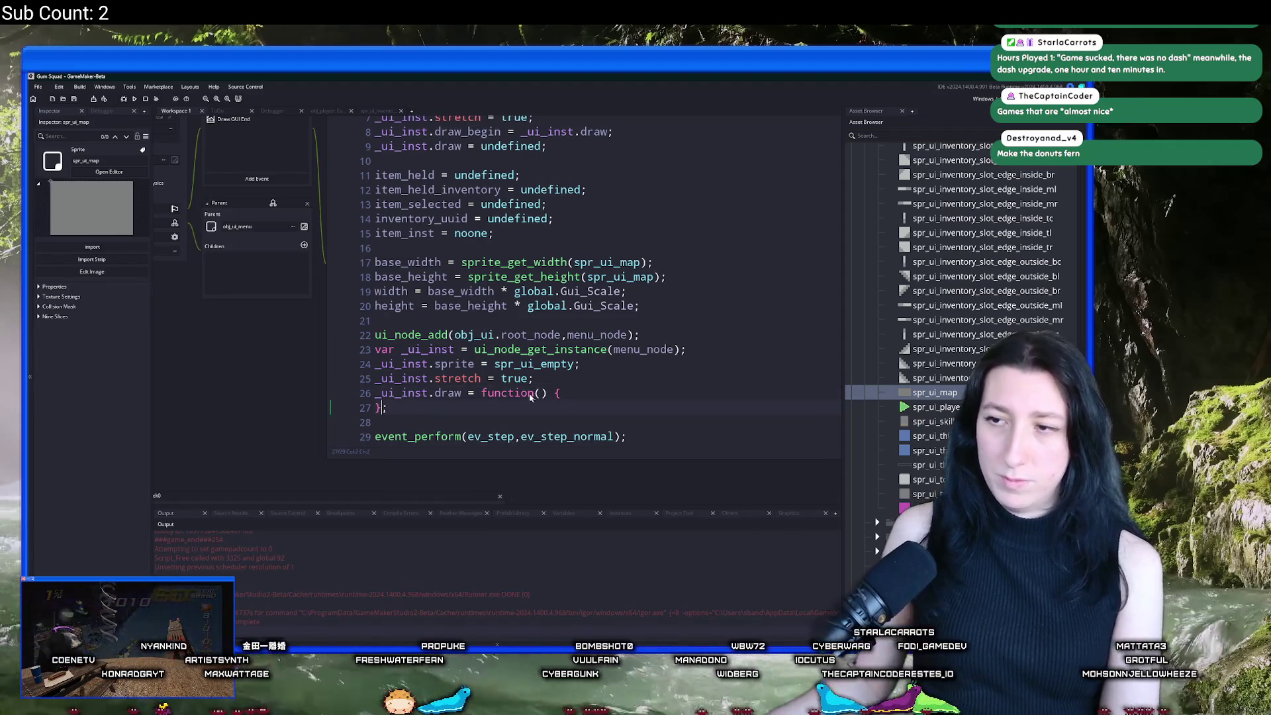
left_click(448, 392)
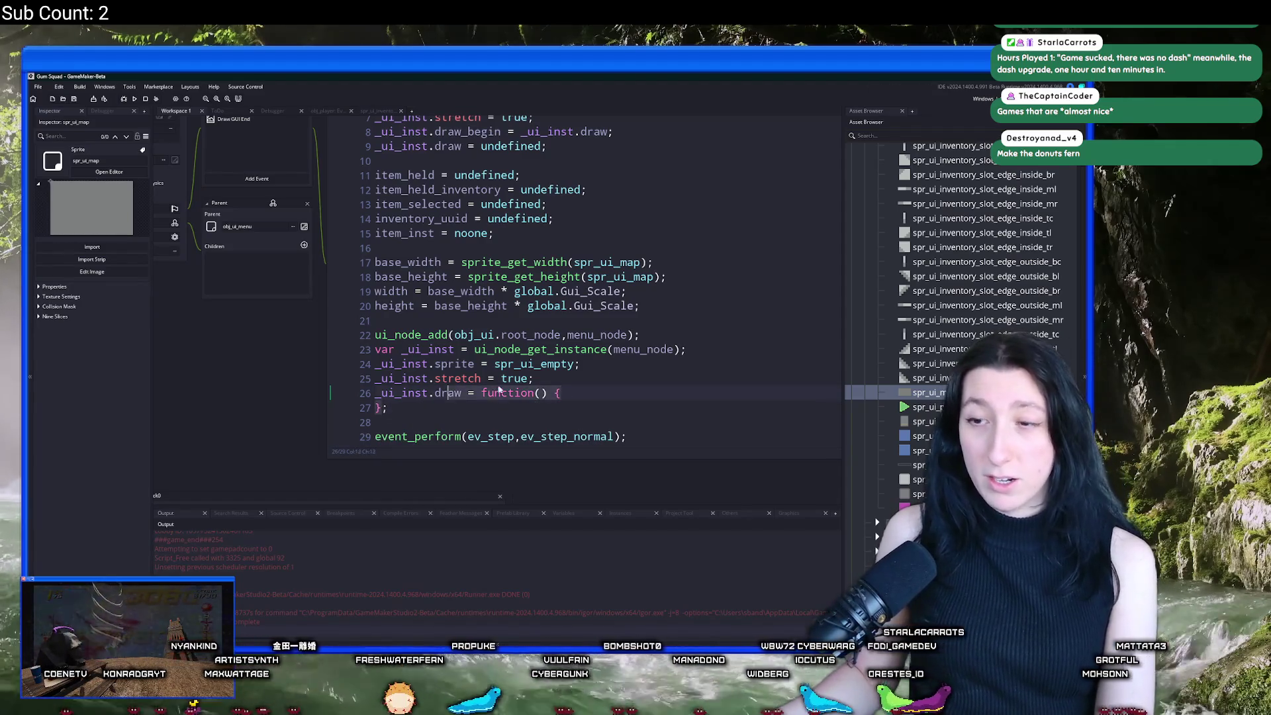
left_click(546, 393)
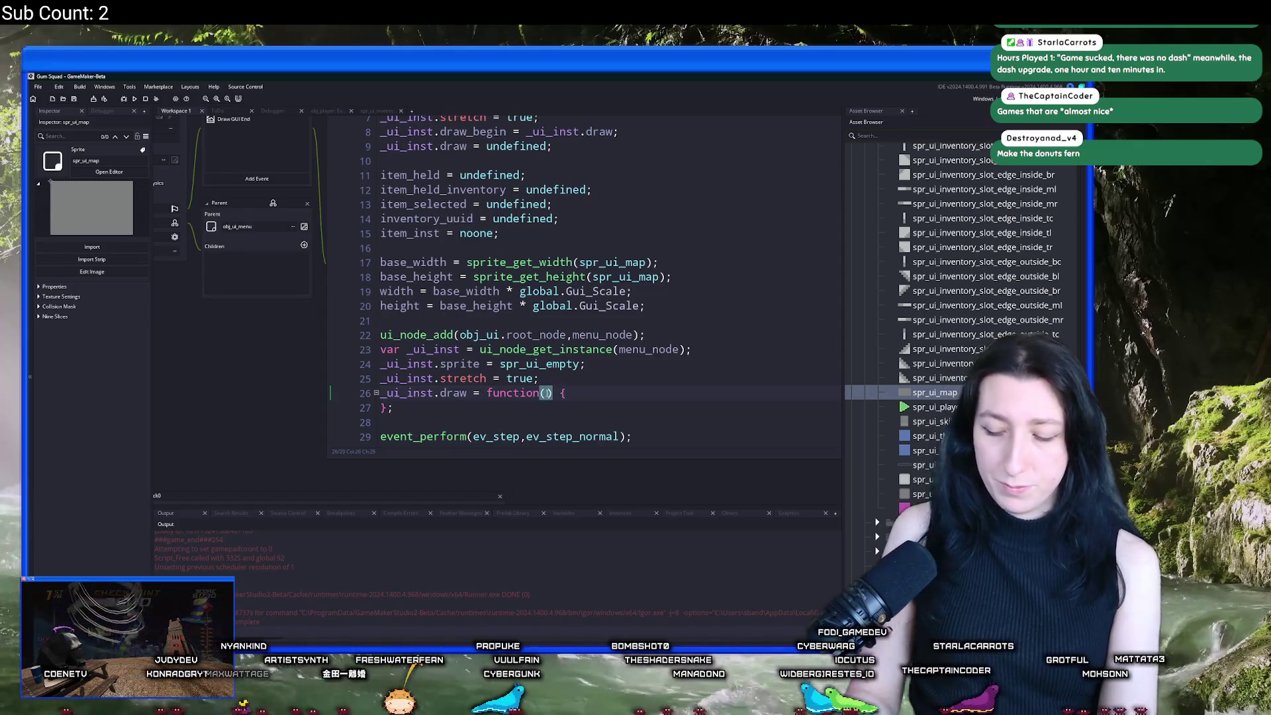
type("_node")
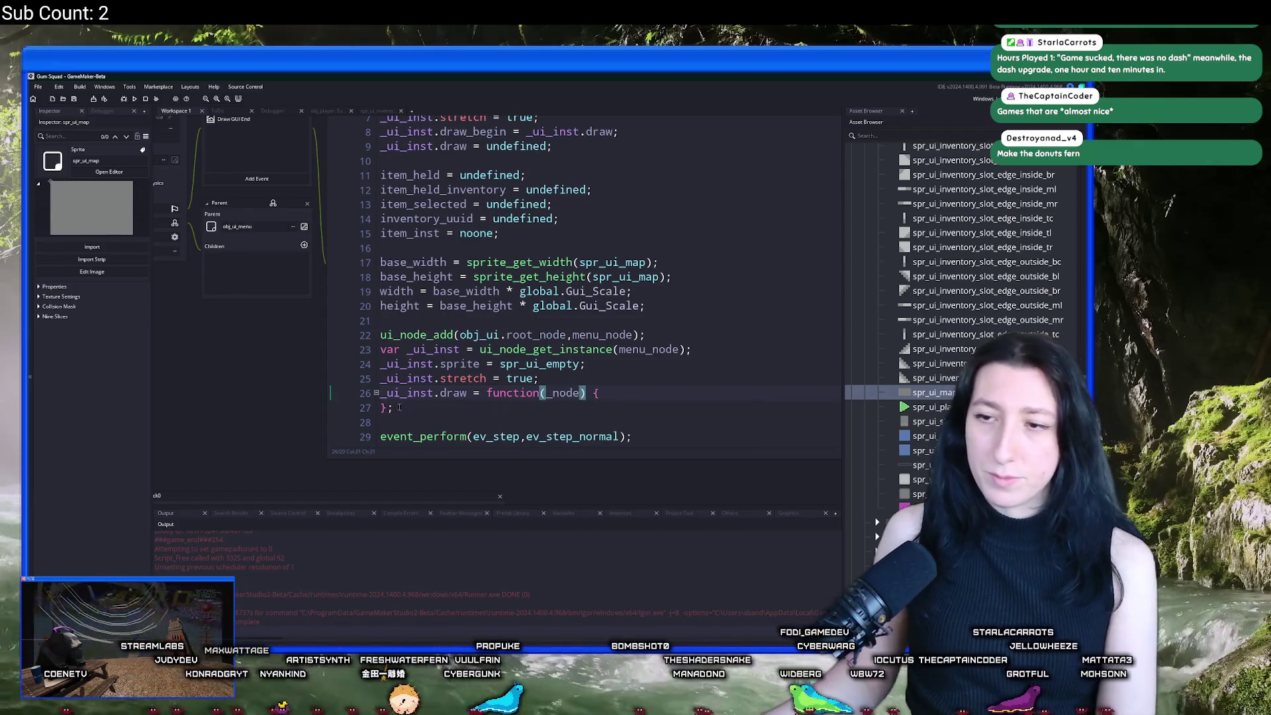
left_click(488, 393)
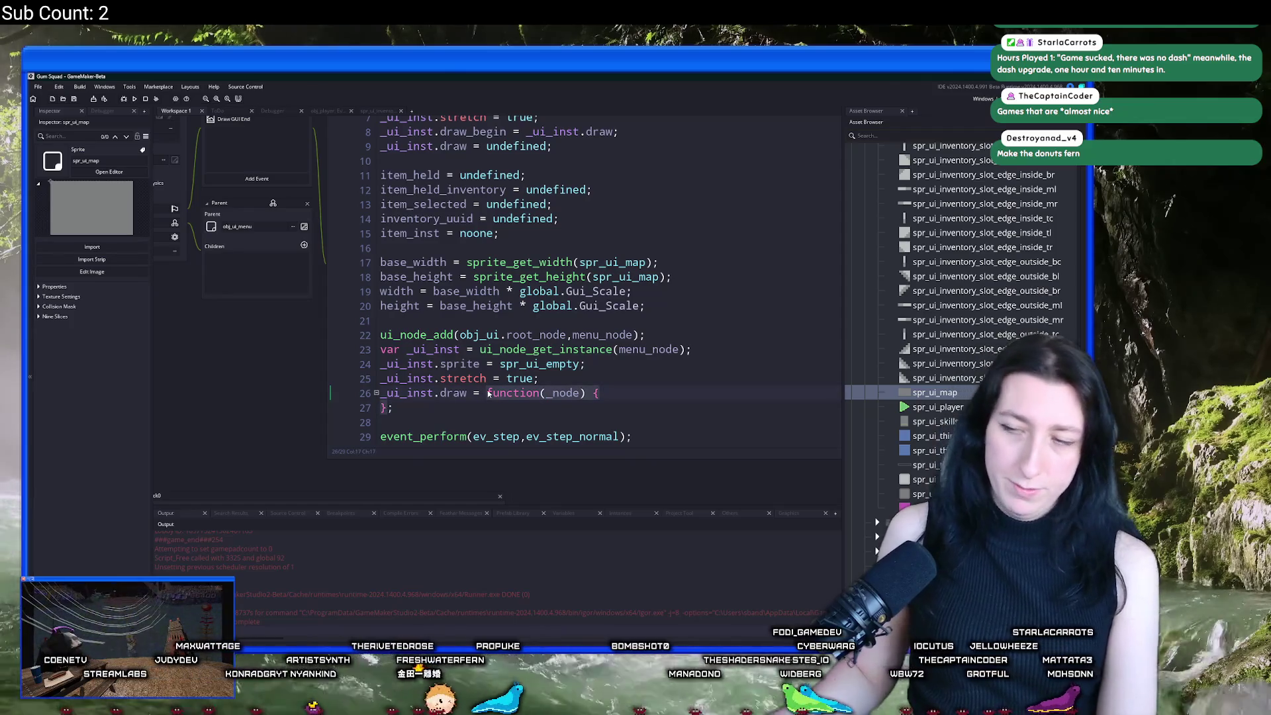
key("shift+Down")
key("shift+Left")
type("ui_map_draw")
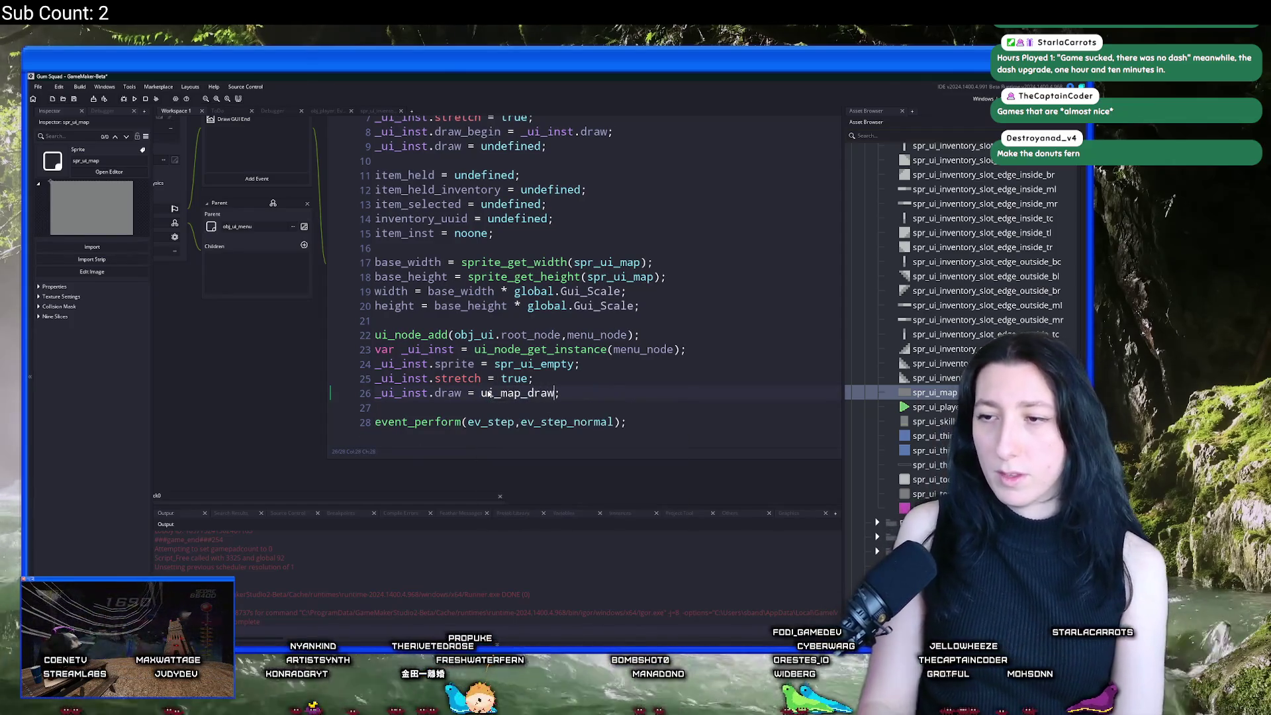
Step: Open the scr_ui script through the Ctrl+T asset search
key("ctrl+t")
type("scr_")
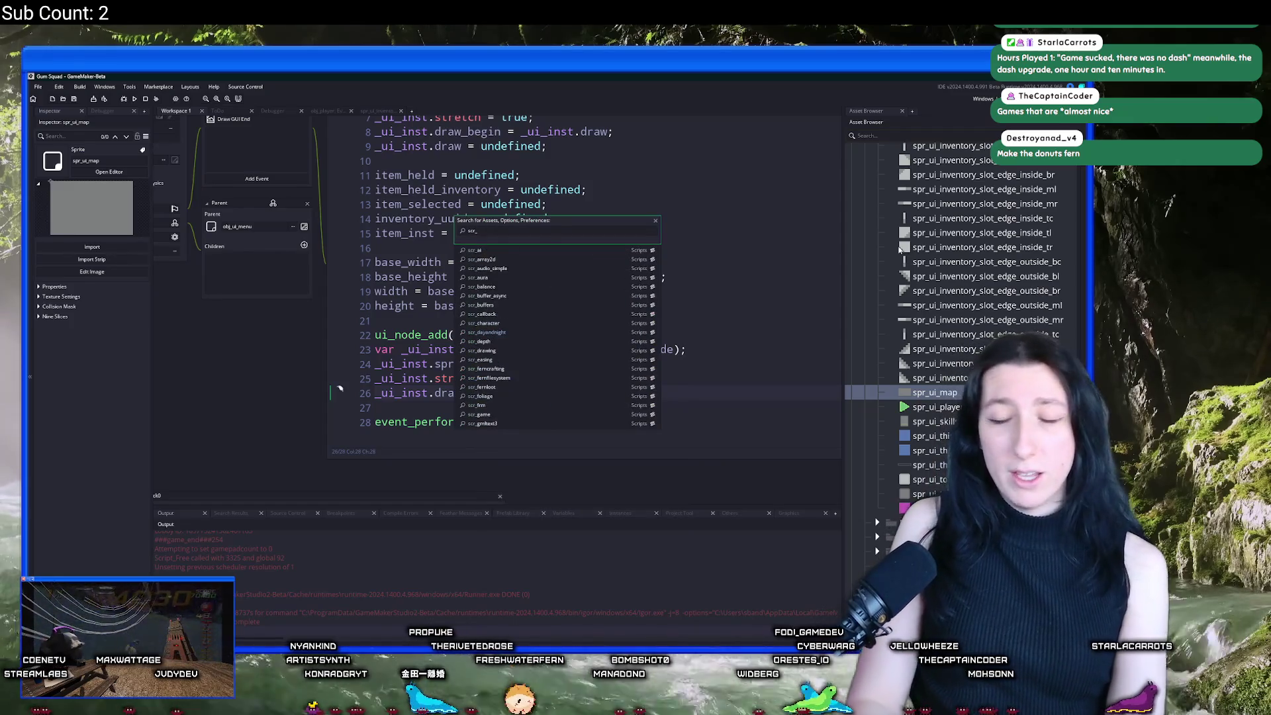
type("ui")
key("Return")
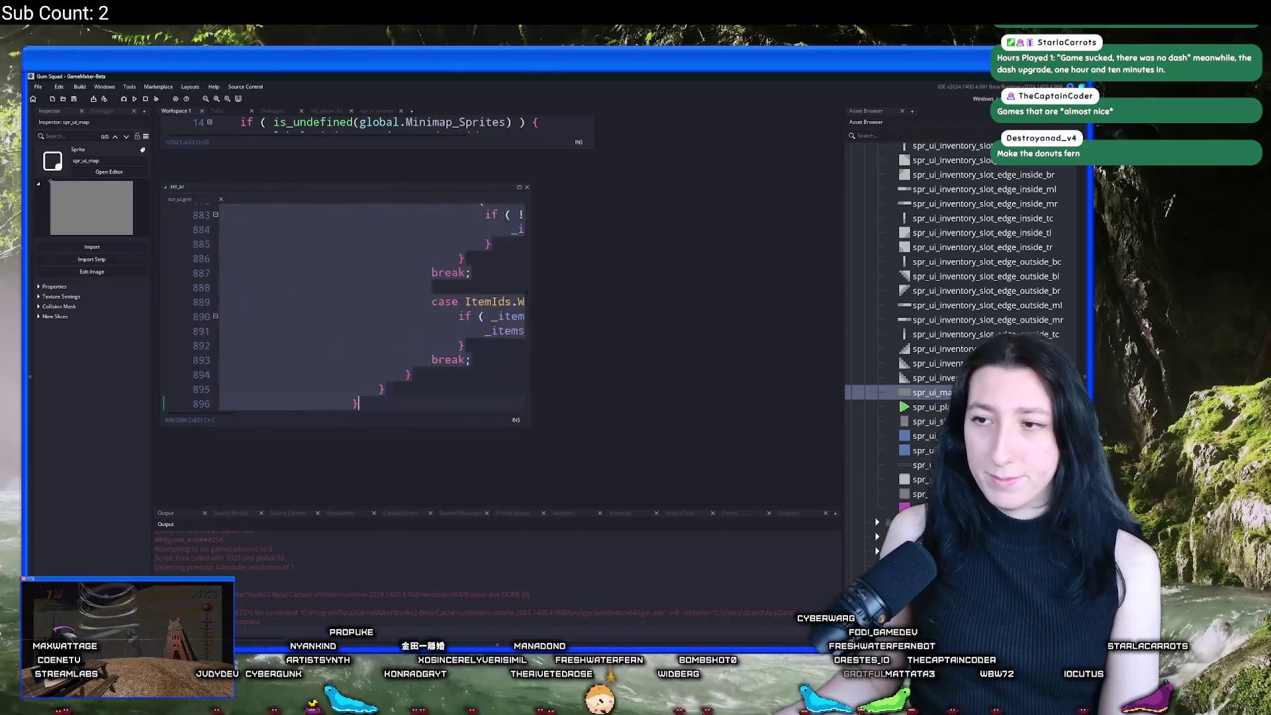
Step: Add a new function ui_map_draw(_node) at the end of the scr_ui script
key("ctrl+End")
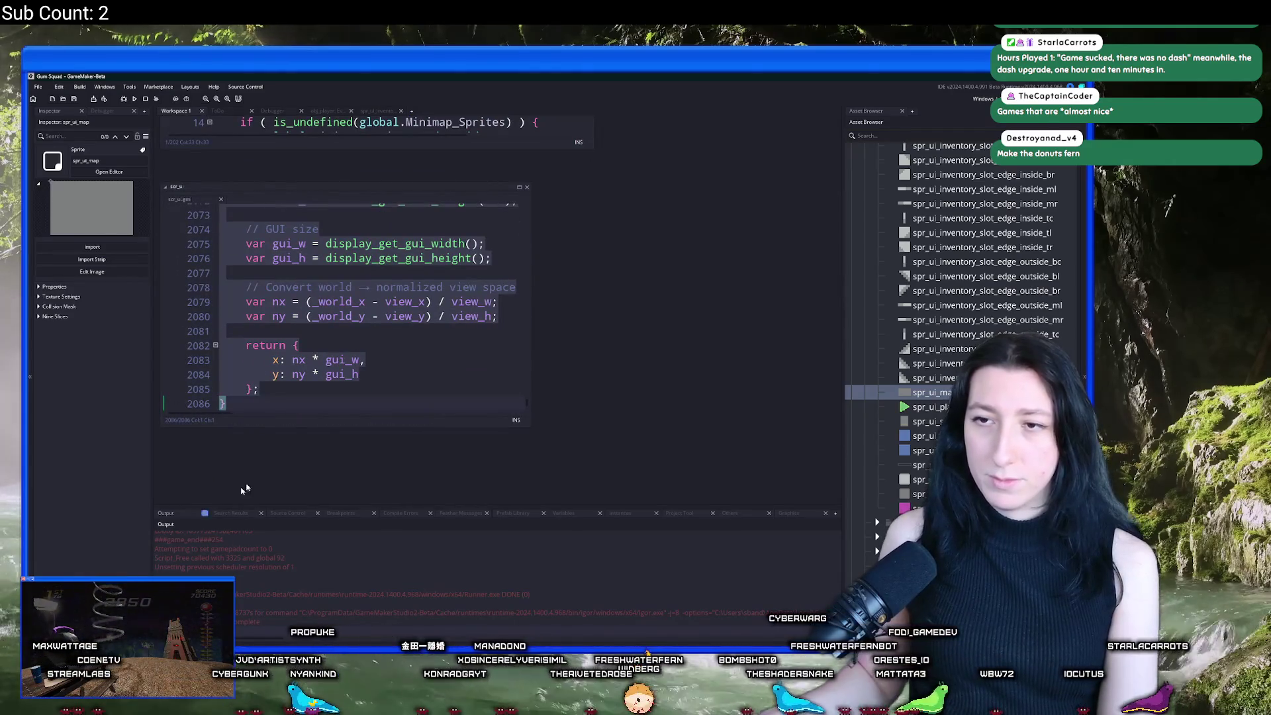
key("Return")
key("Return")
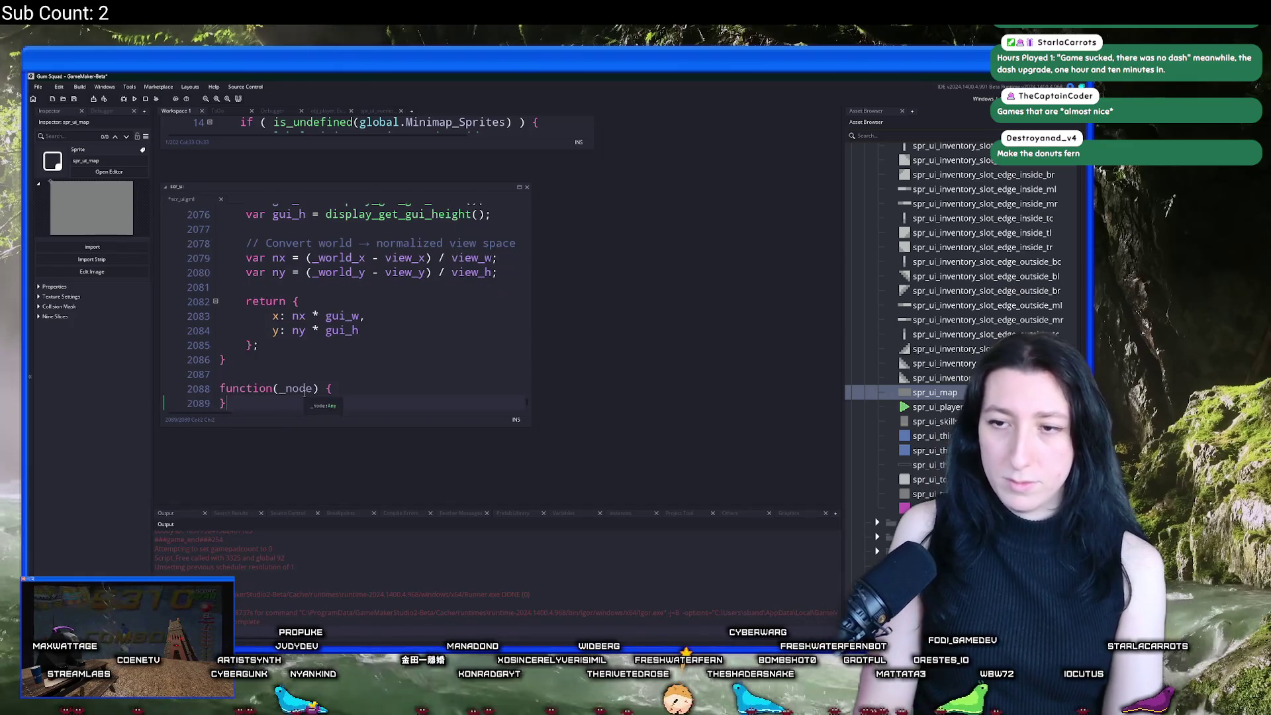
type("funct")
type("ion ui_map")
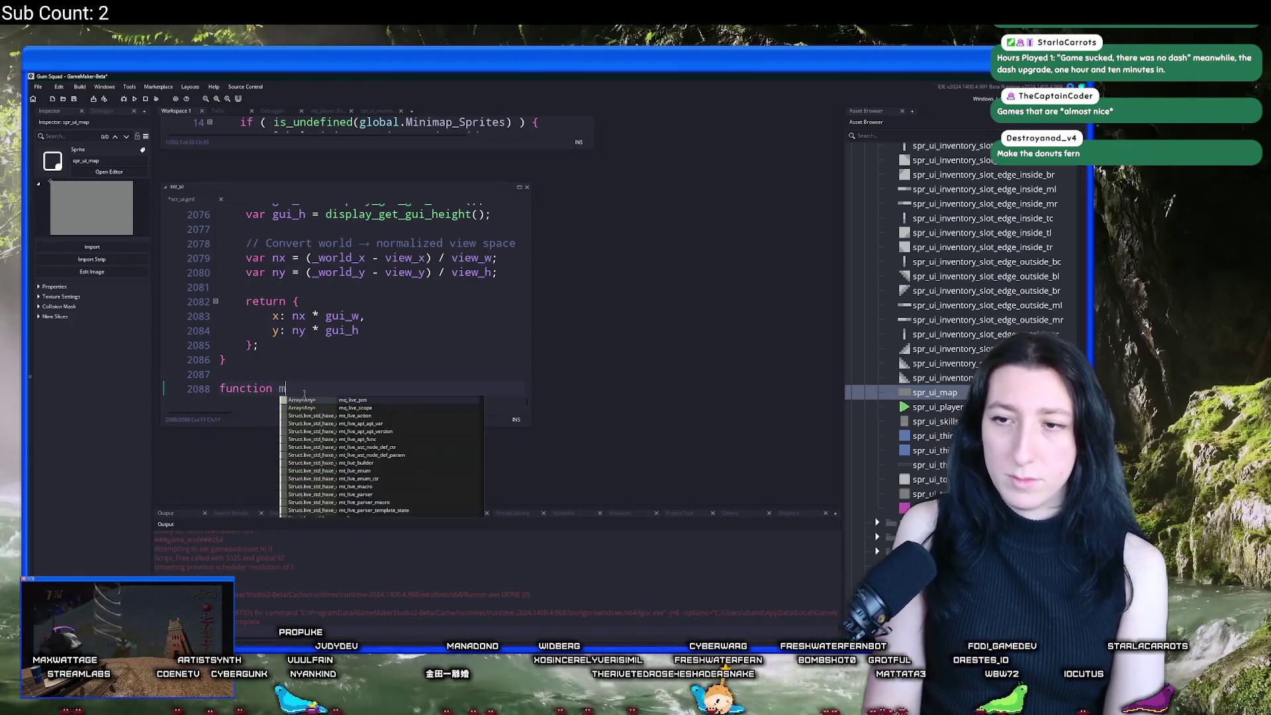
type("_draw() {")
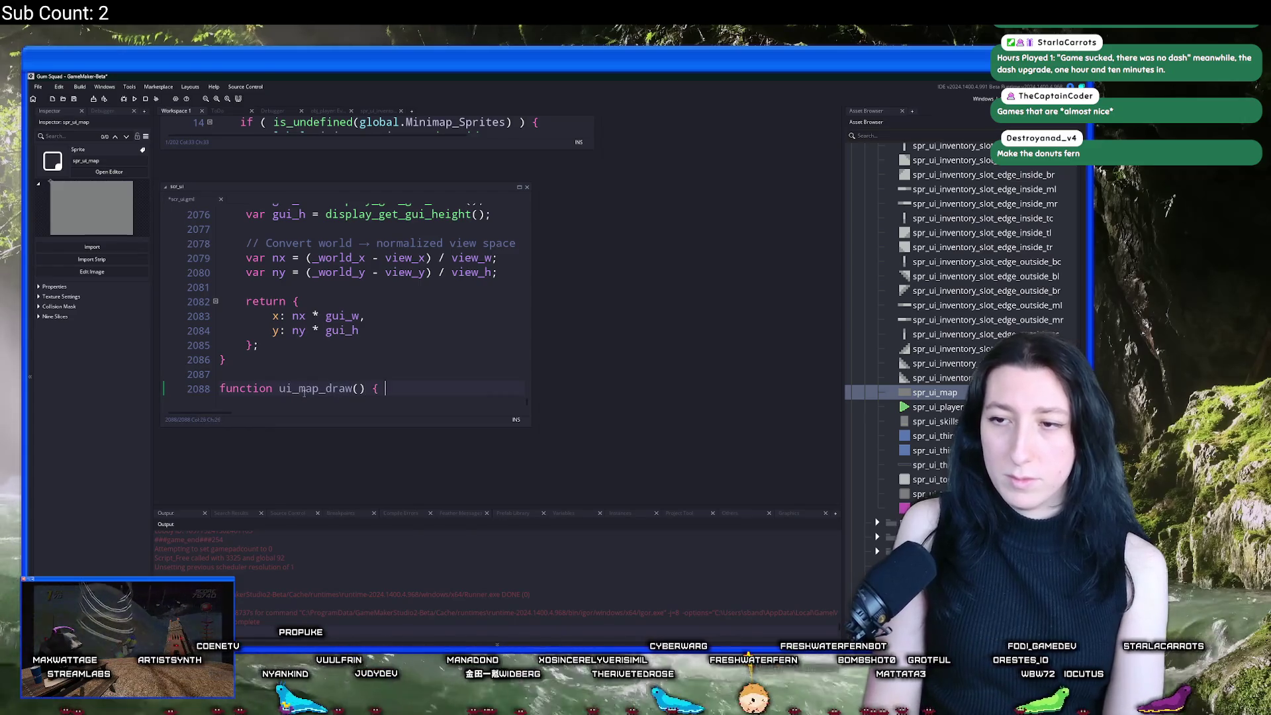
key("Left")
key("Left")
key("Left")
type("_mn")
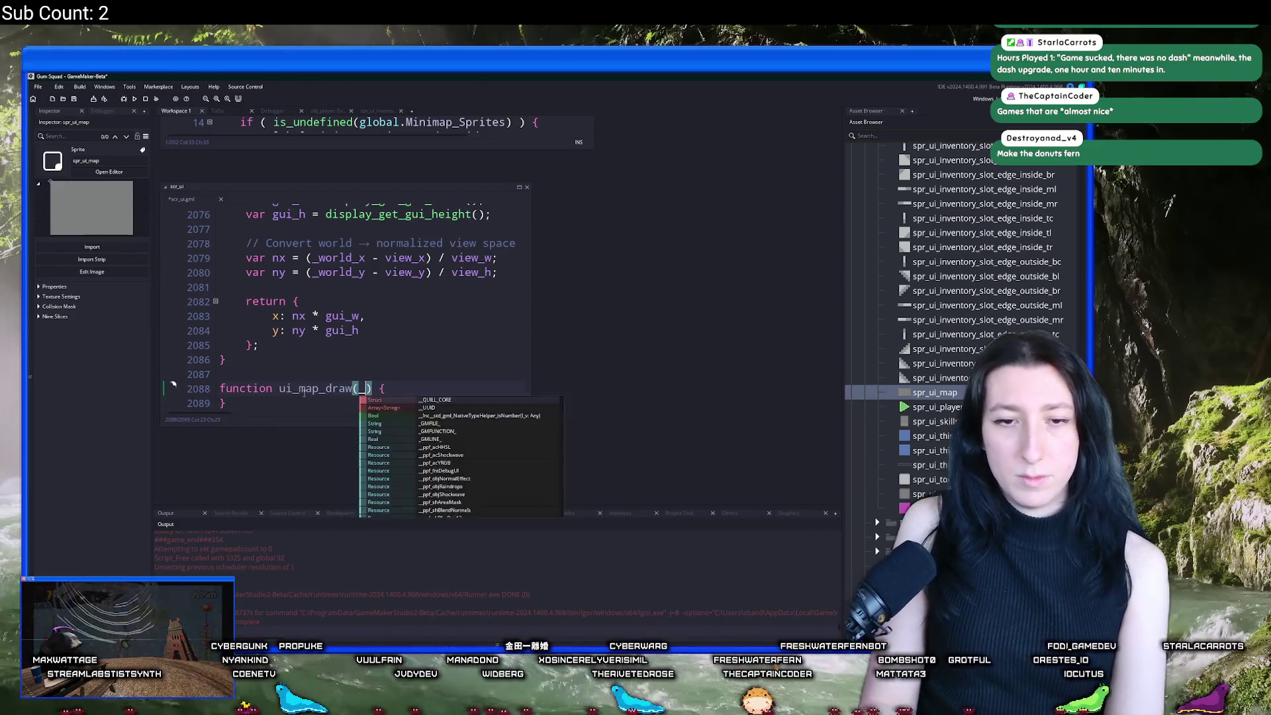
key("BackSpace")
key("BackSpace")
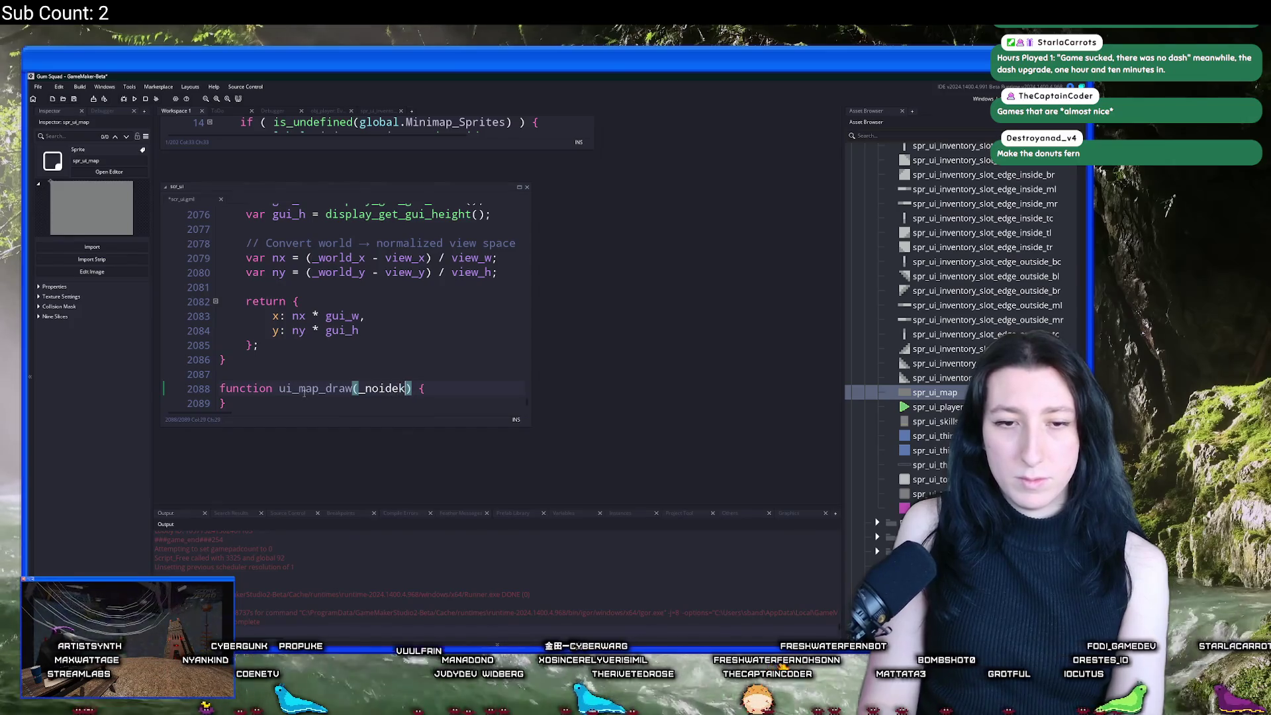
type("node")
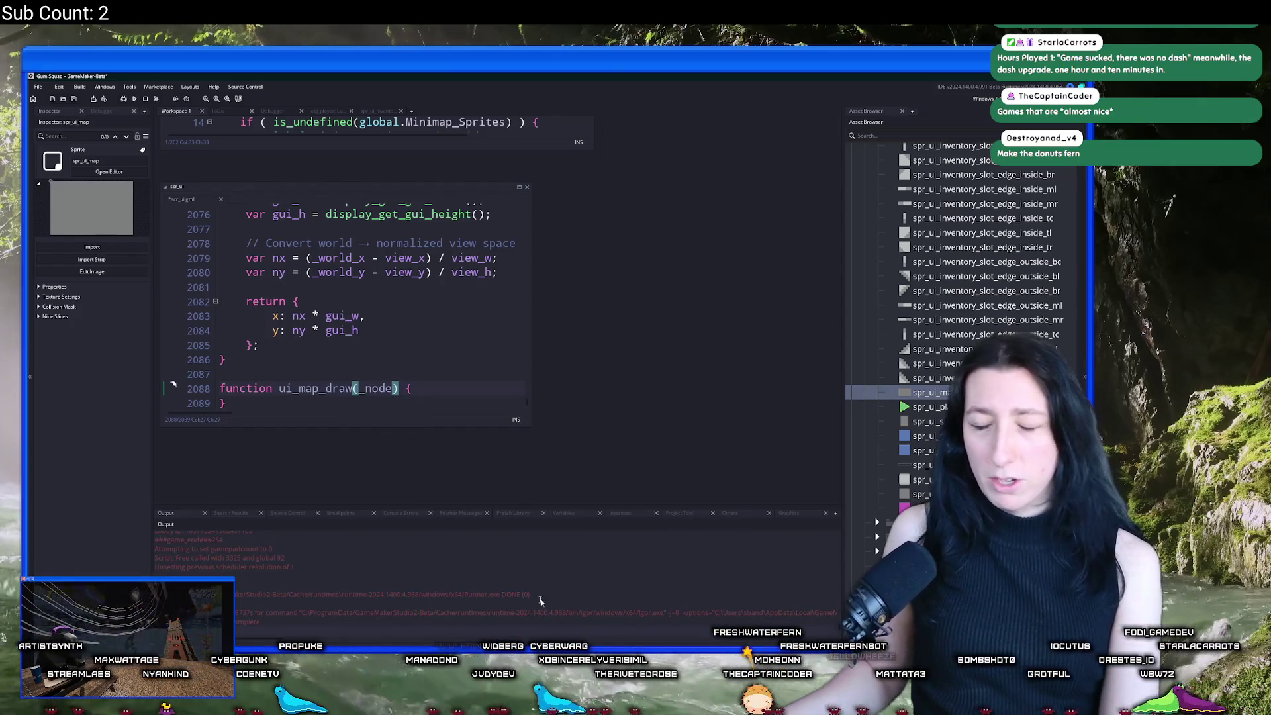
Step: Start ui_map_draw with an if (live_call()) return live_result; guard and a blank body line
left_click(446, 392)
key("Return")
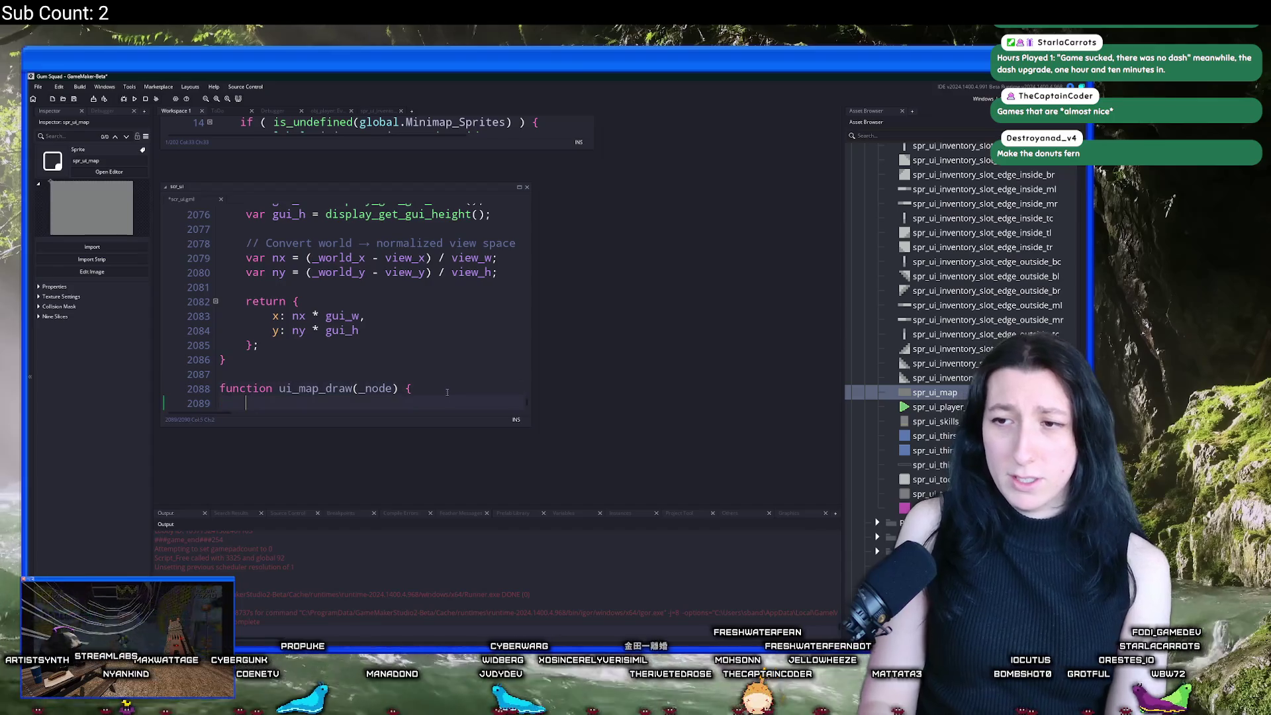
type("ife (")
key("BackSpace")
key("BackSpace")
key("BackSpace")
type("if ( live_call() ) { Return")
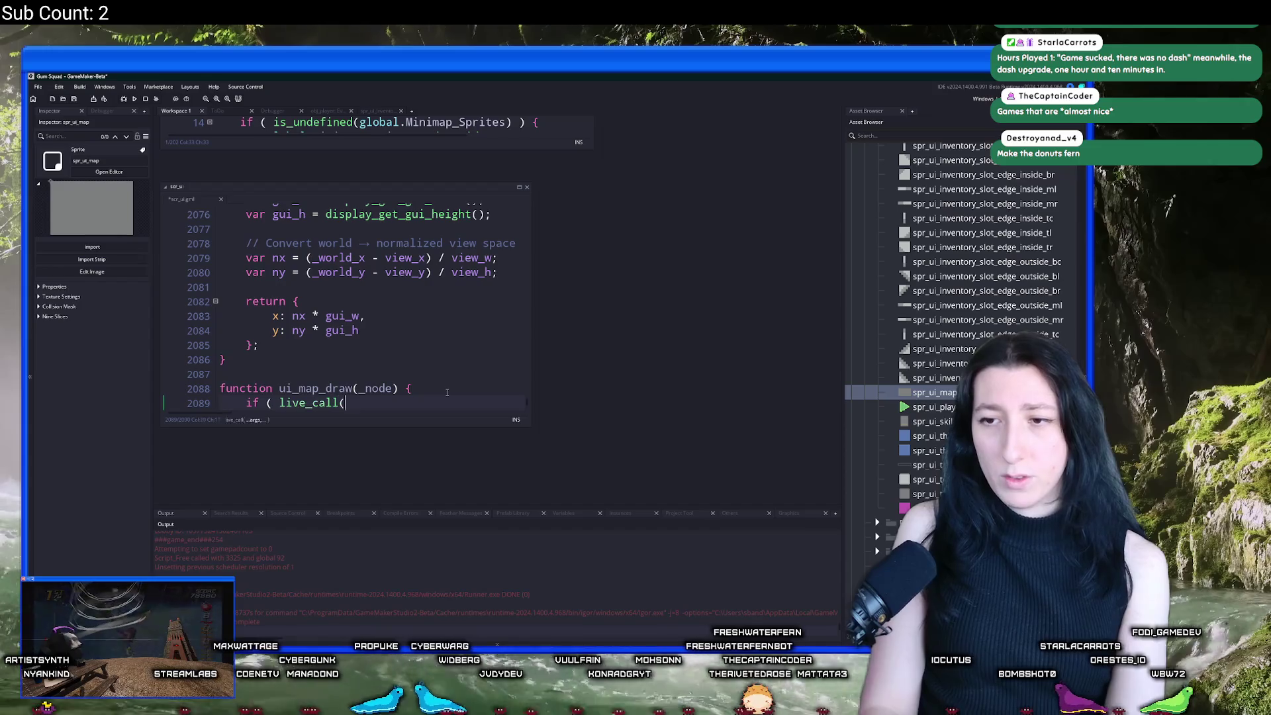
key("BackSpace")
key("BackSpace")
key("BackSpace")
type("return")
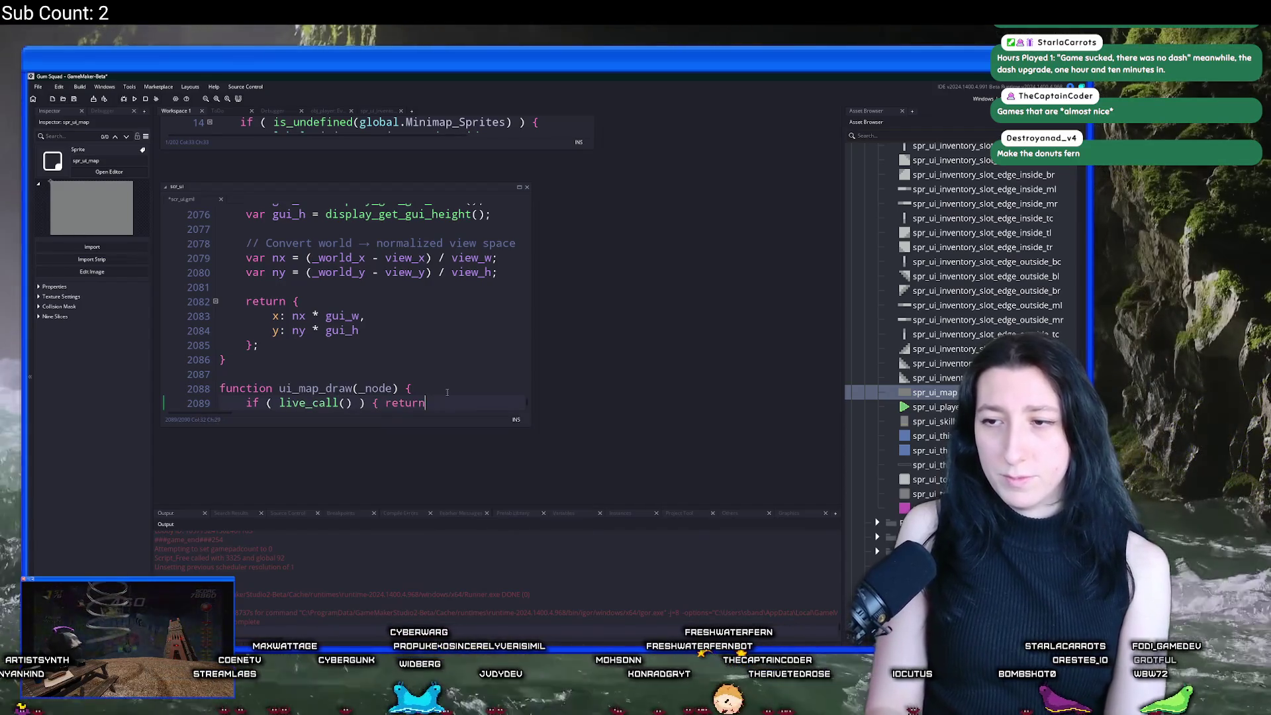
type(" live_result; }")
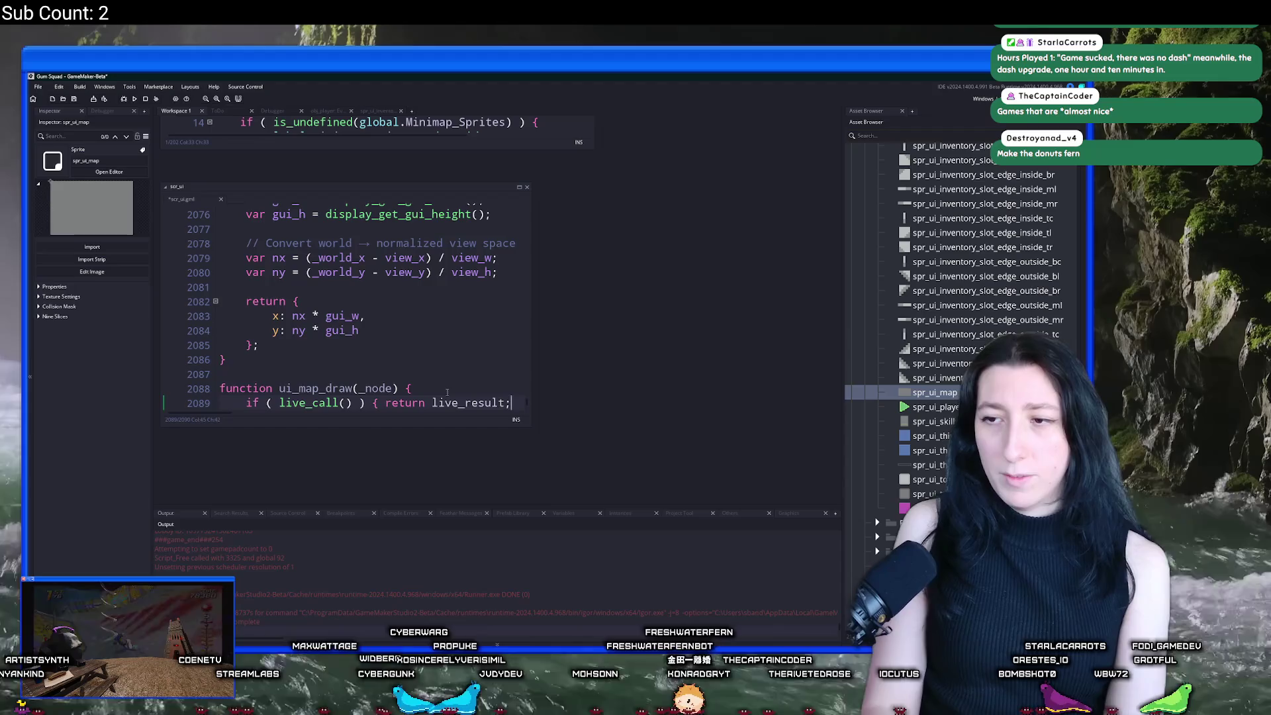
key("Return")
type("}")
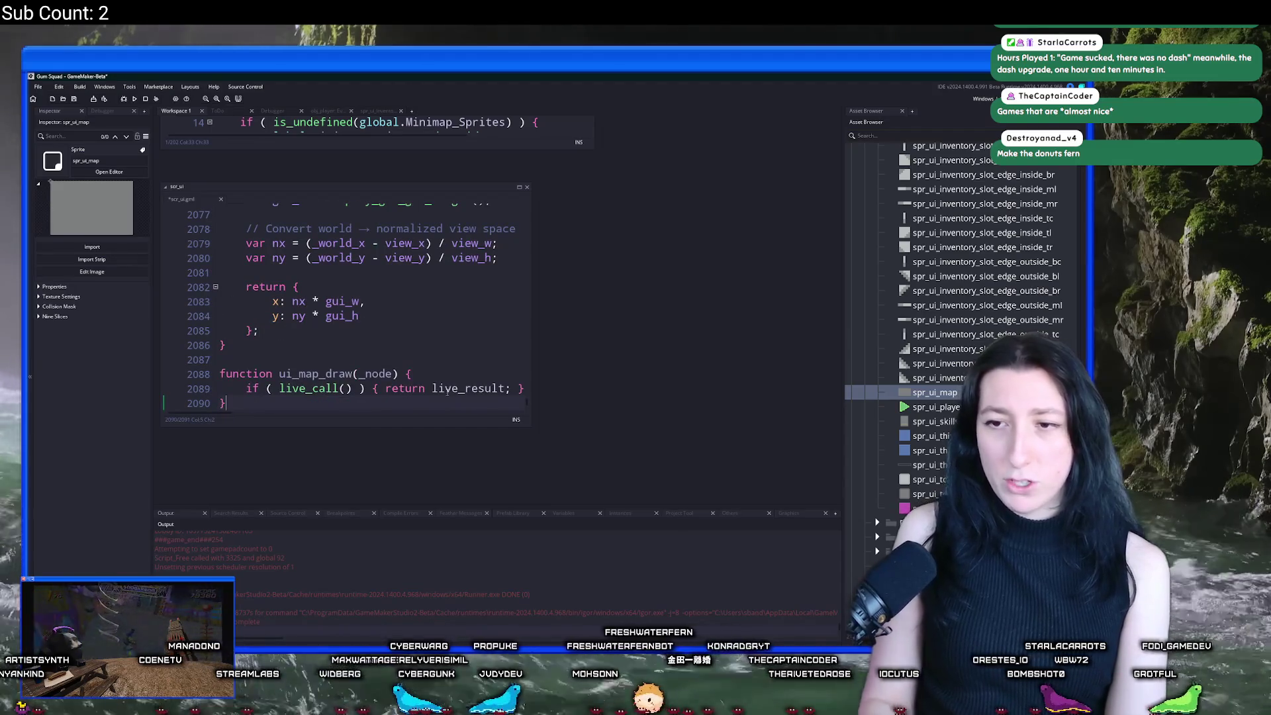
key("Left")
key("Return")
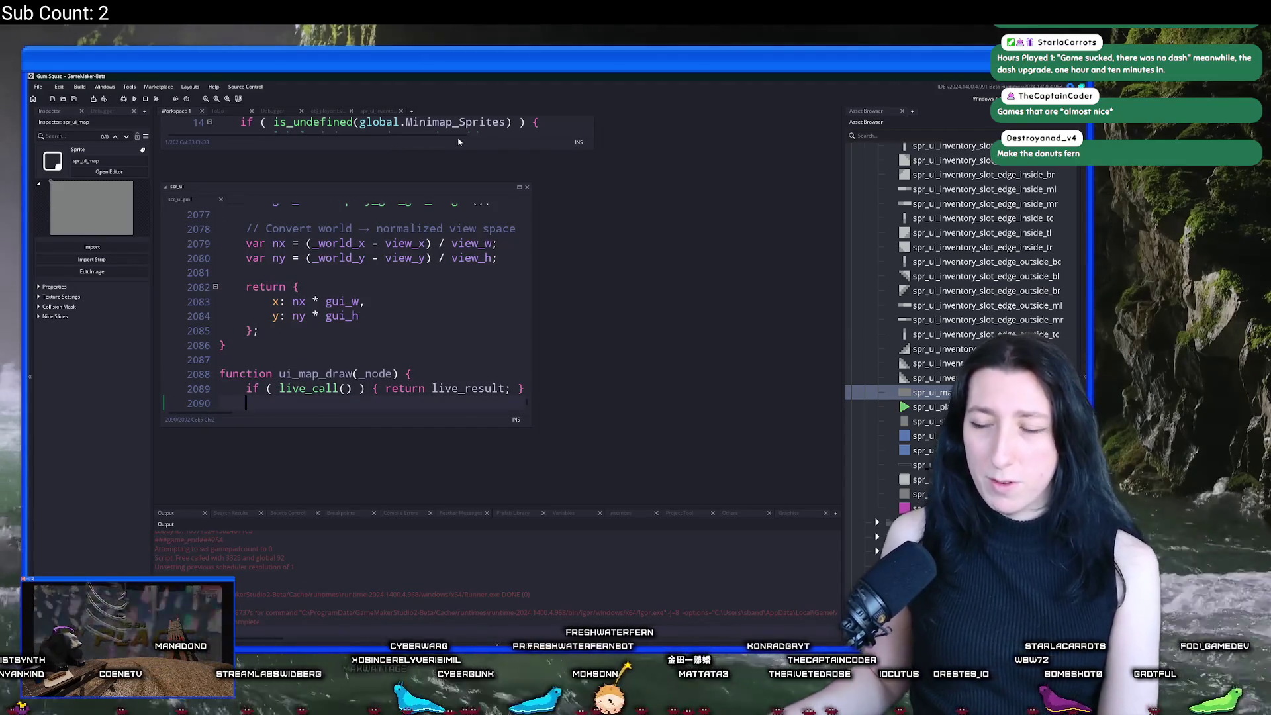
Step: Return to the ui_map_draw definition, enlarge the code window, and add another empty line
scroll(438, 165, "up", 3)
scroll(438, 213, "up", 4)
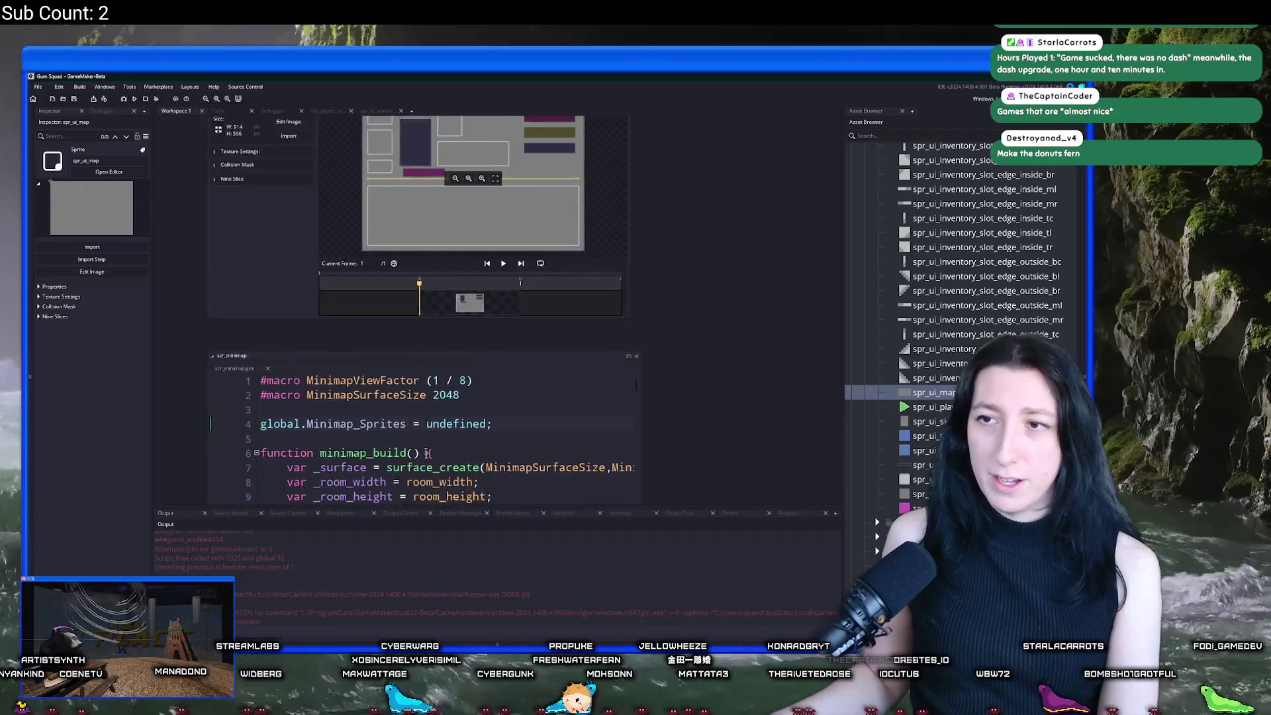
key("Left")
key("Left")
key("Left")
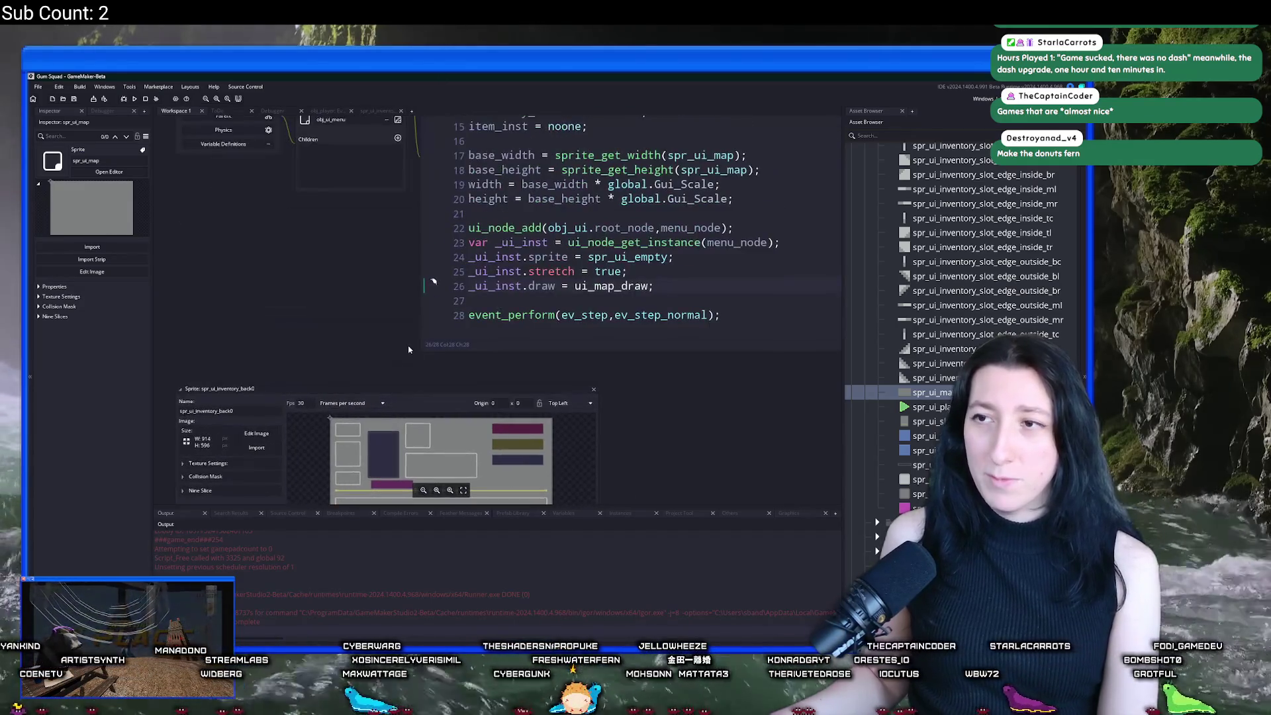
key("F12")
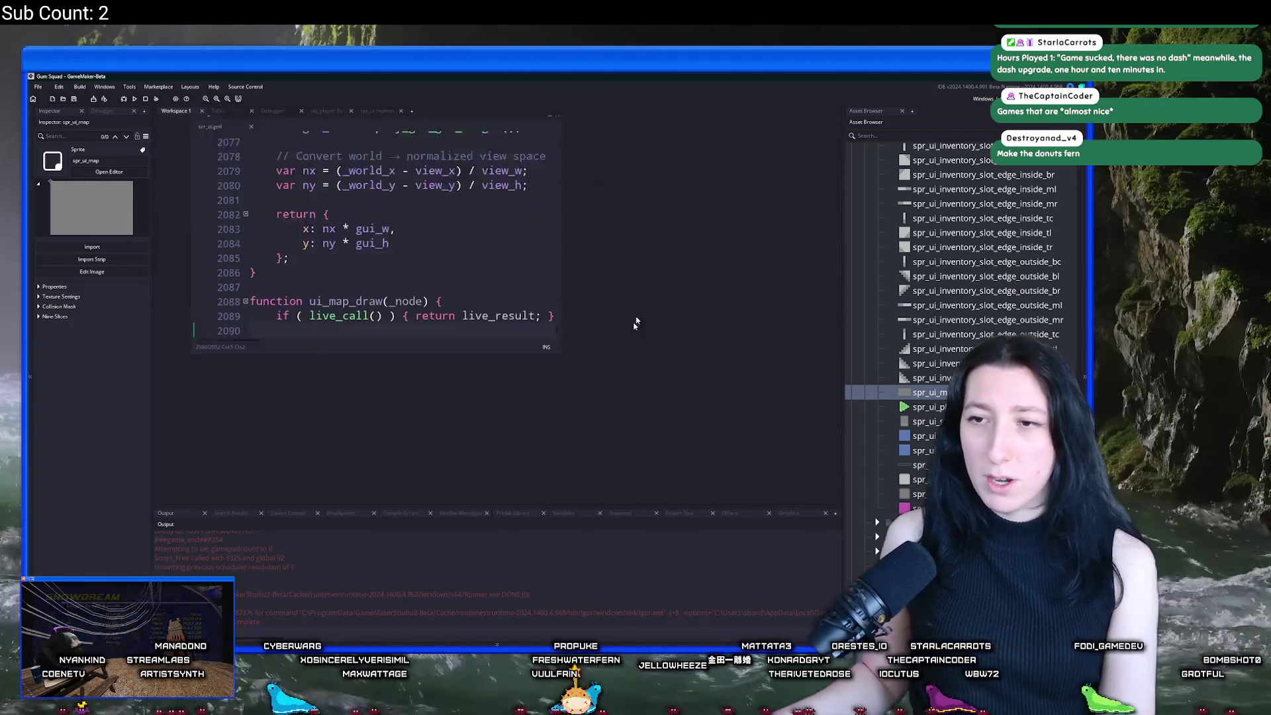
left_click_drag(589, 281, 728, 436)
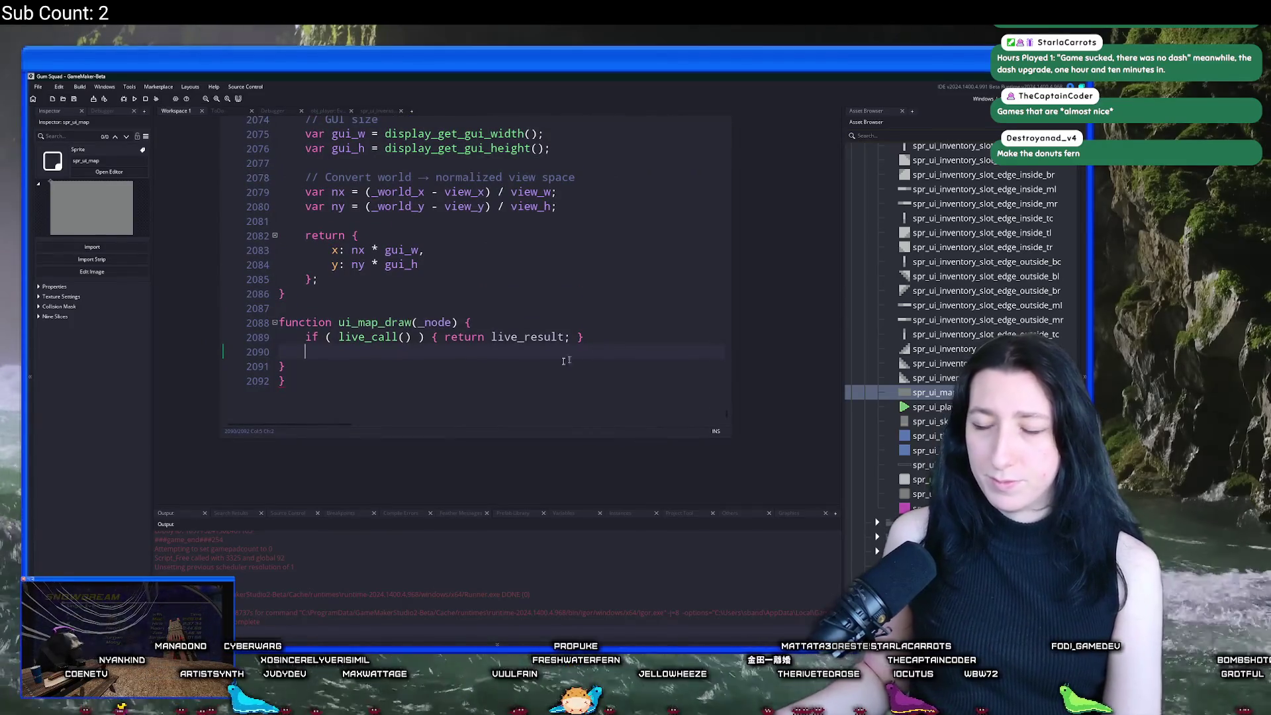
key("Return")
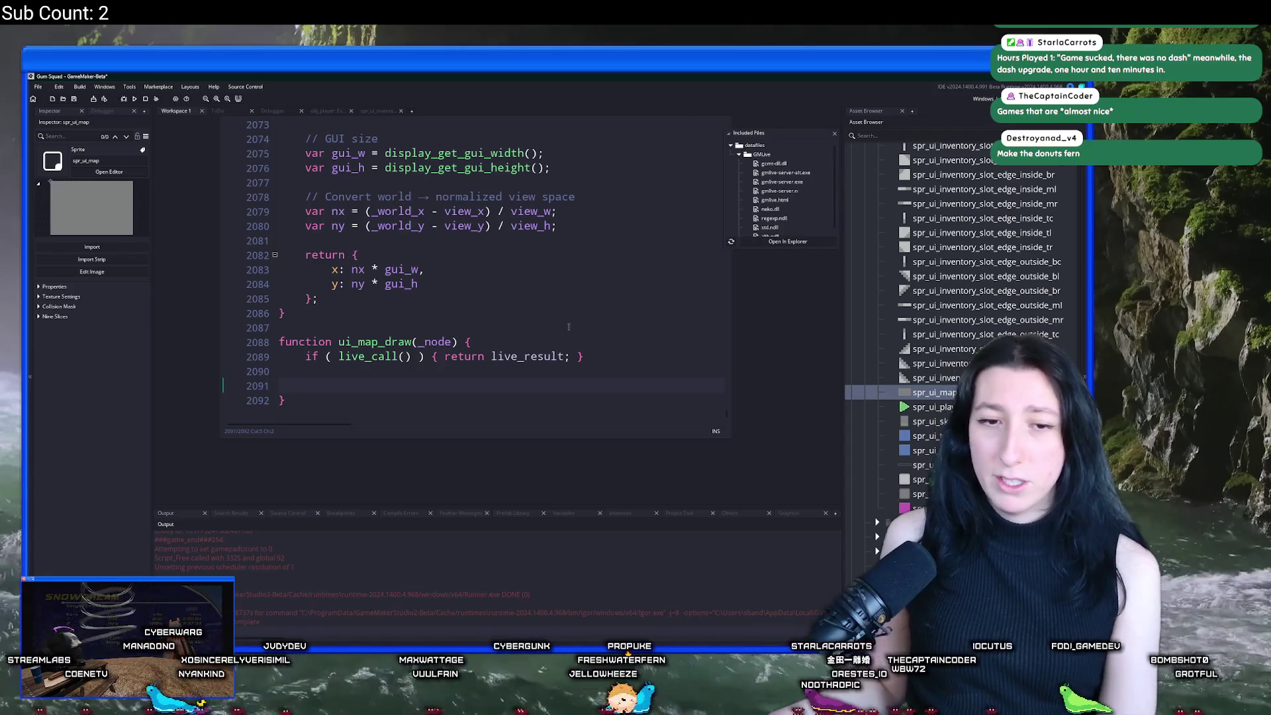
Step: Launch gmlive-server.exe from the datafiles GMLive folder and centre its console window
left_click(798, 241)
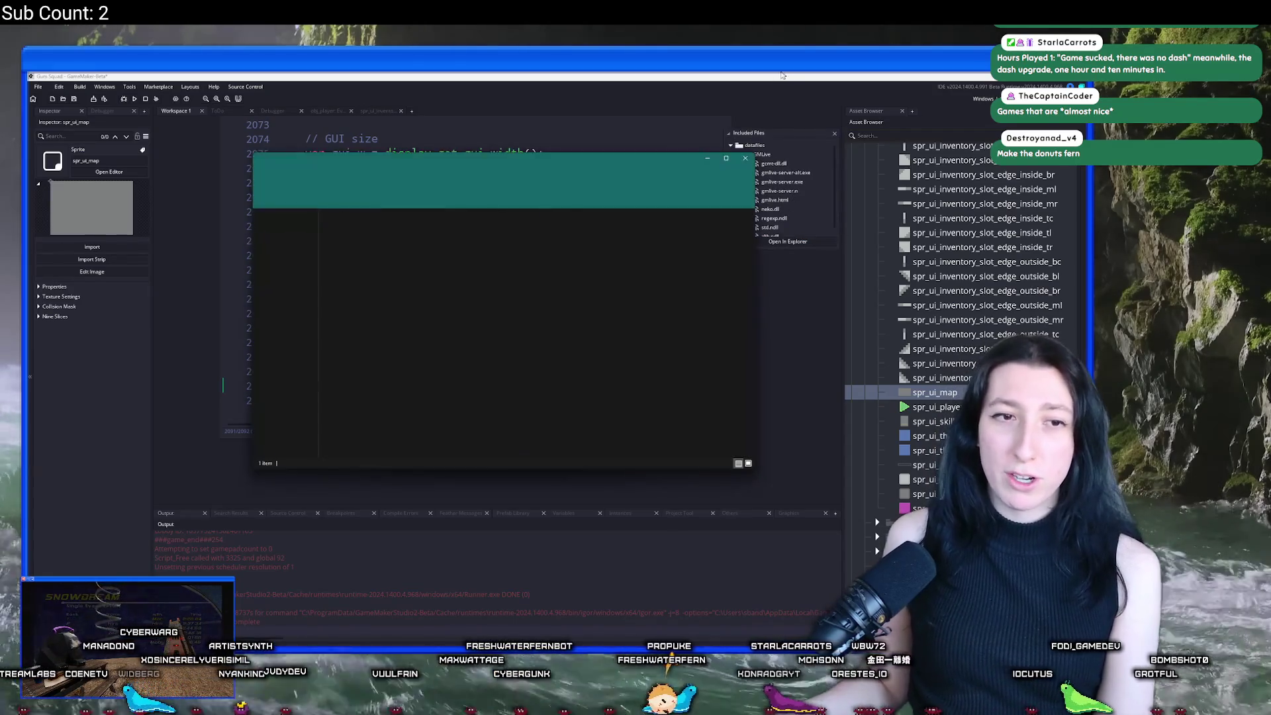
left_click(444, 230)
double_click(443, 230)
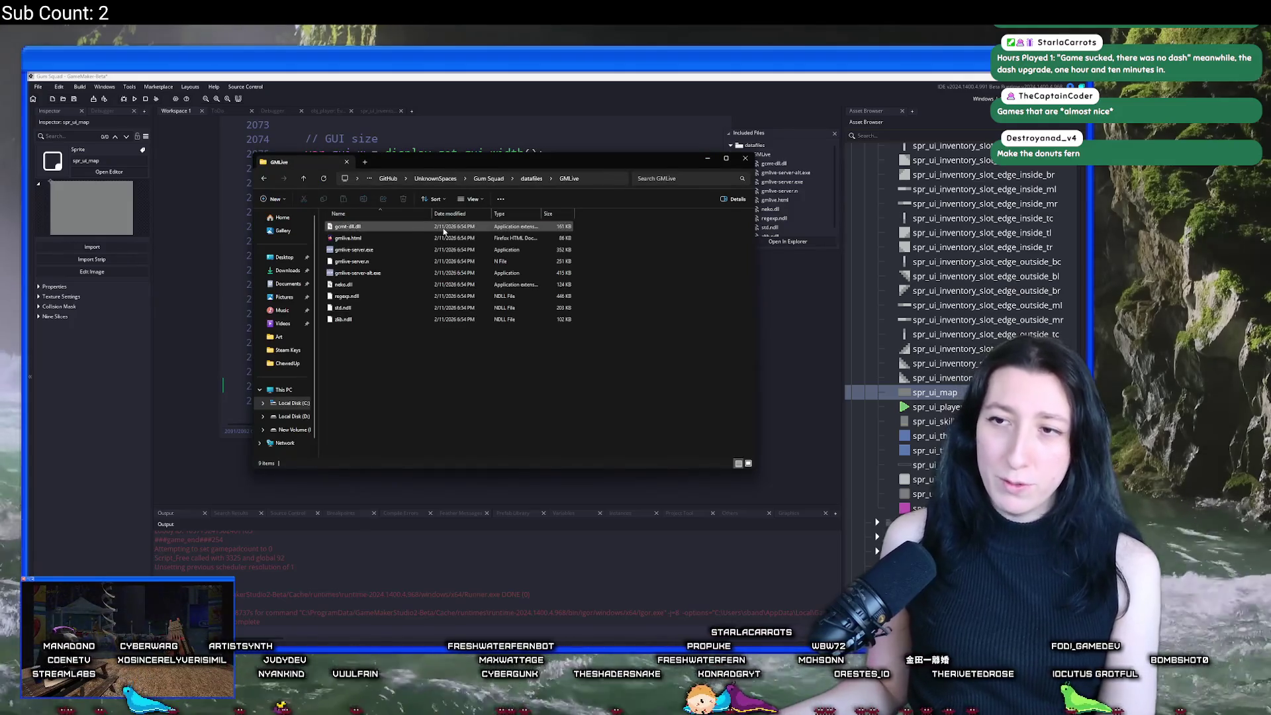
double_click(411, 246)
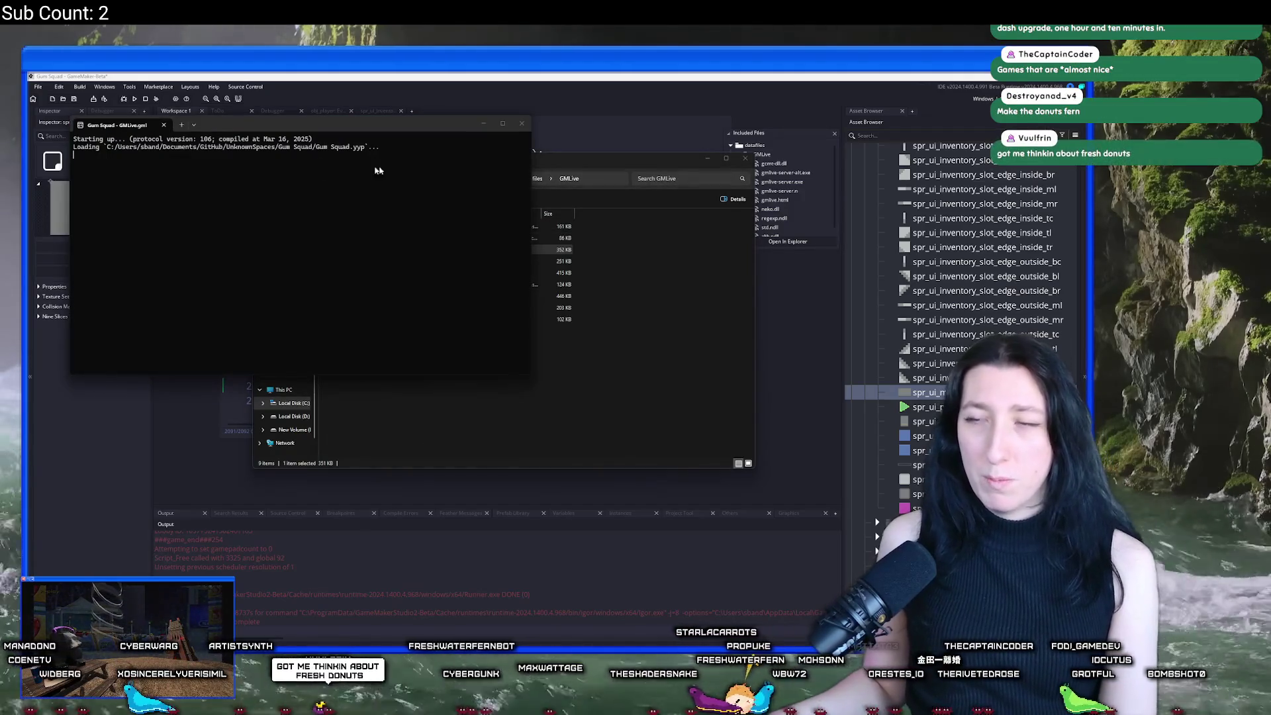
left_click(535, 168)
left_click(346, 161)
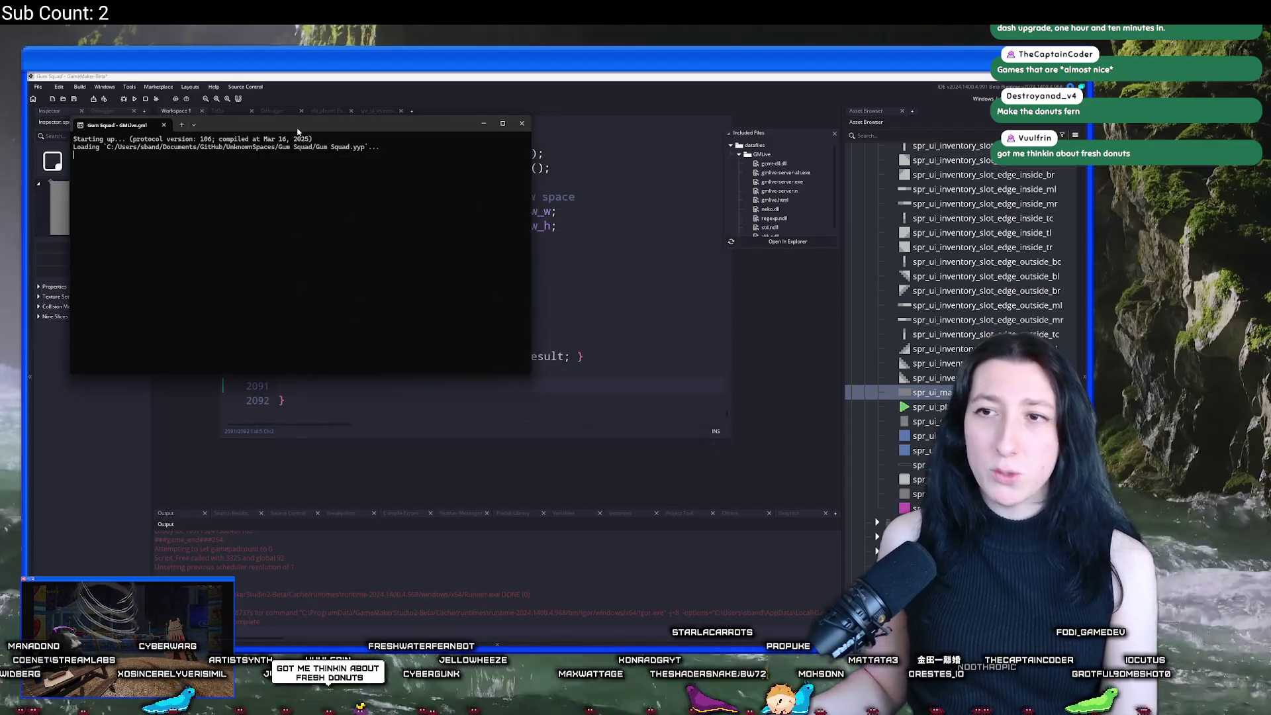
left_click_drag(298, 126, 554, 208)
left_click(203, 243)
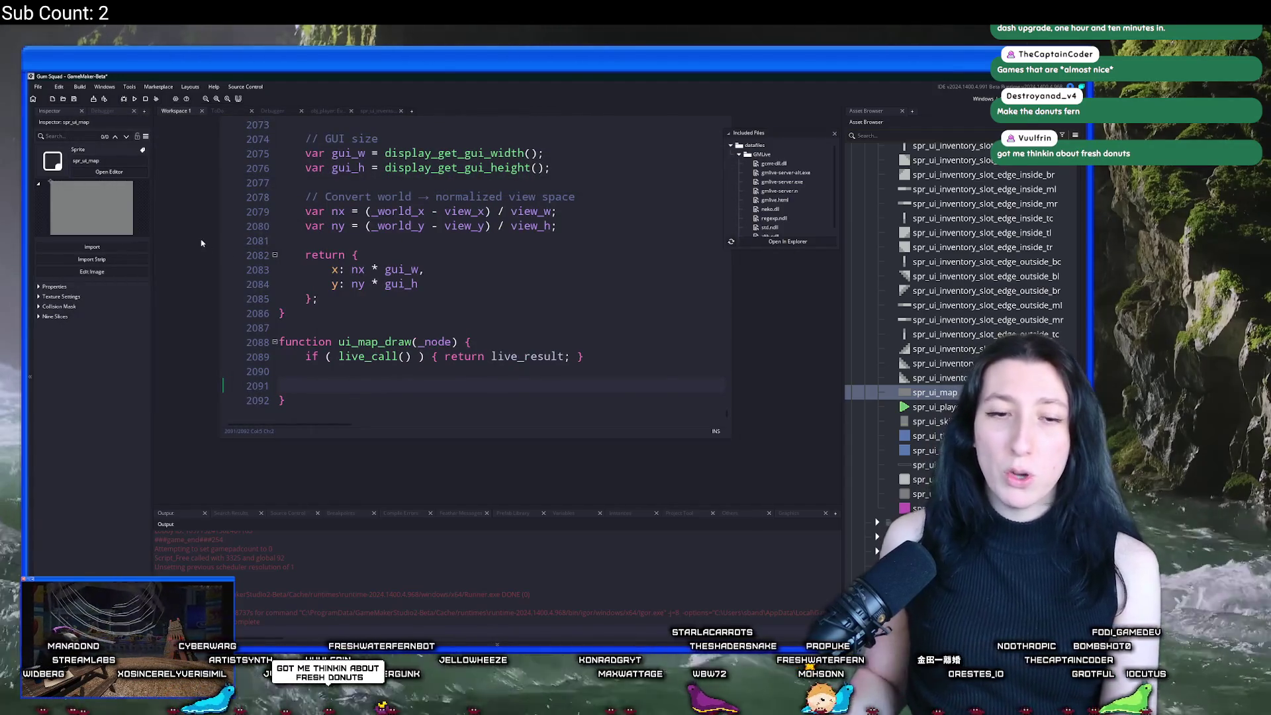
Step: Set live_enabled to 1 in obj_gmlive's Create event and close its editors
key("ctrl+t")
type("ob")
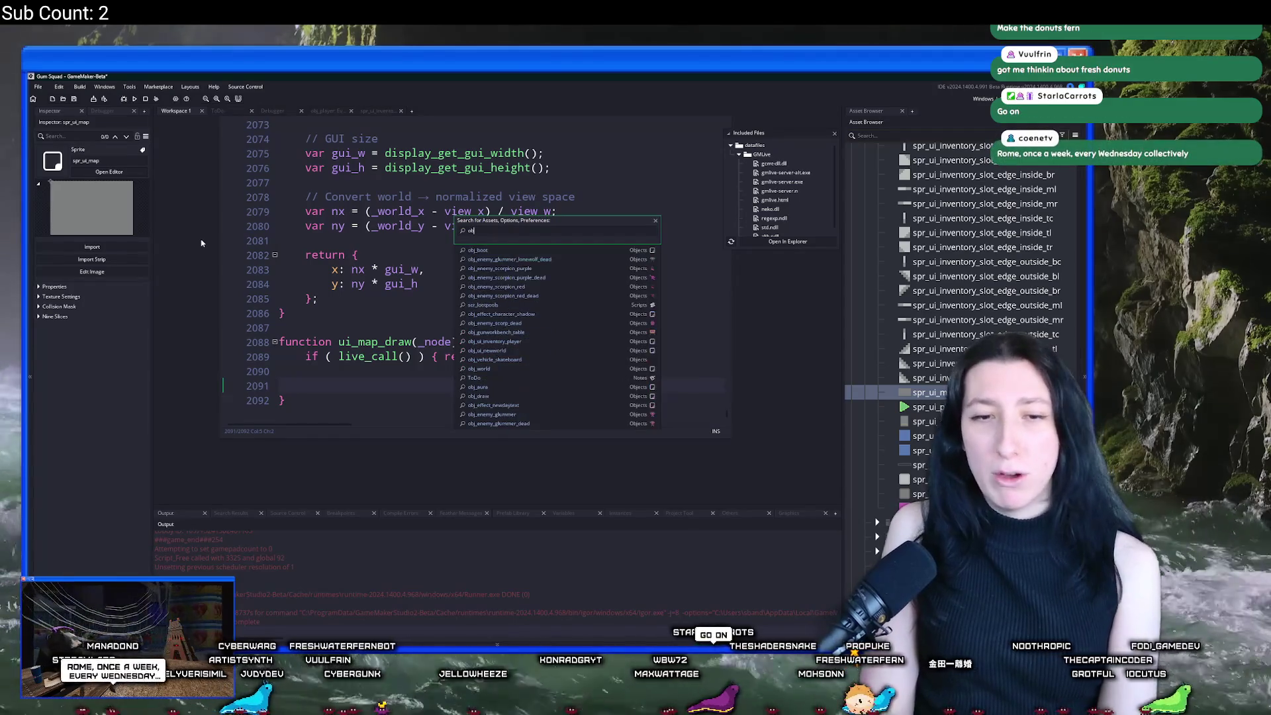
type("j")
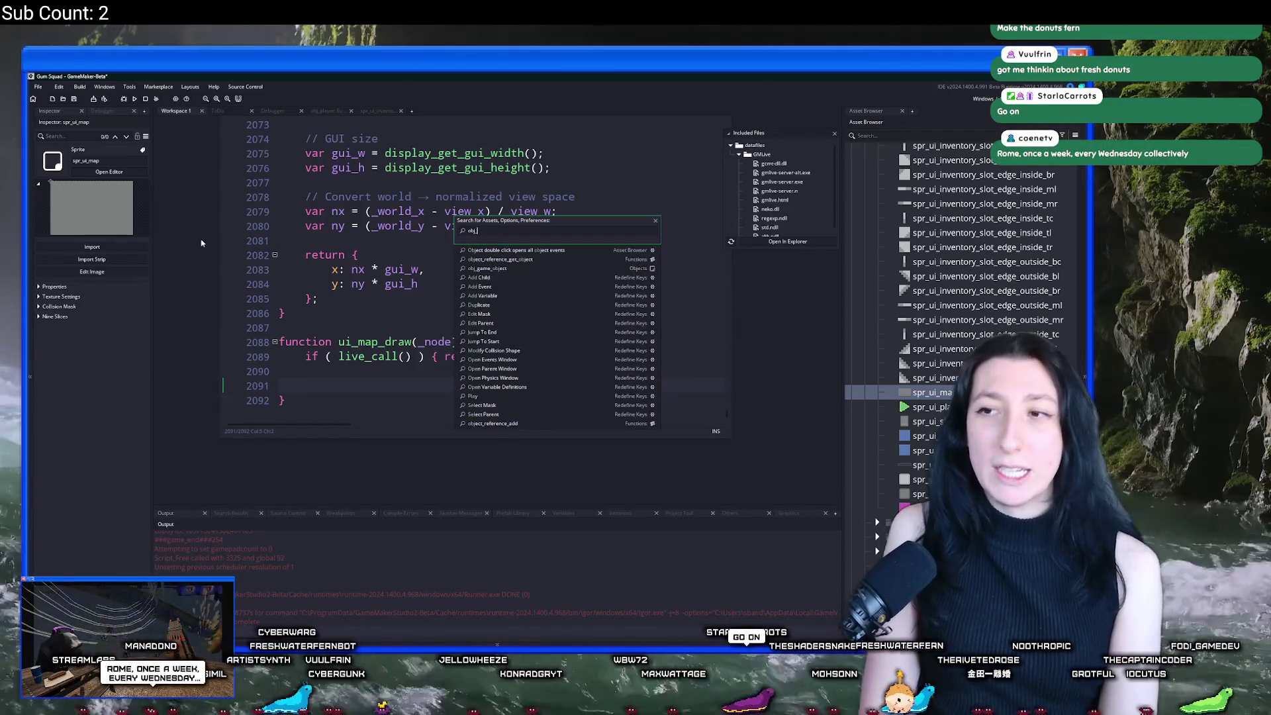
type("_gmlive")
key("Return")
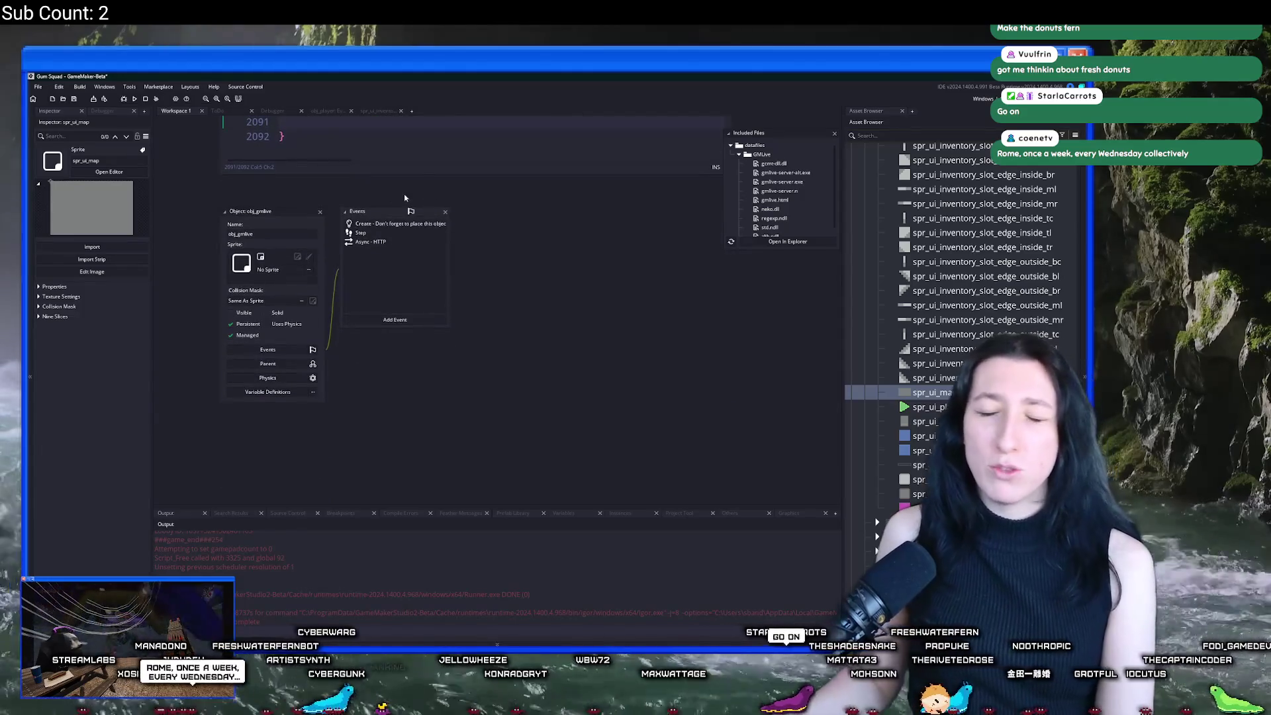
double_click(427, 223)
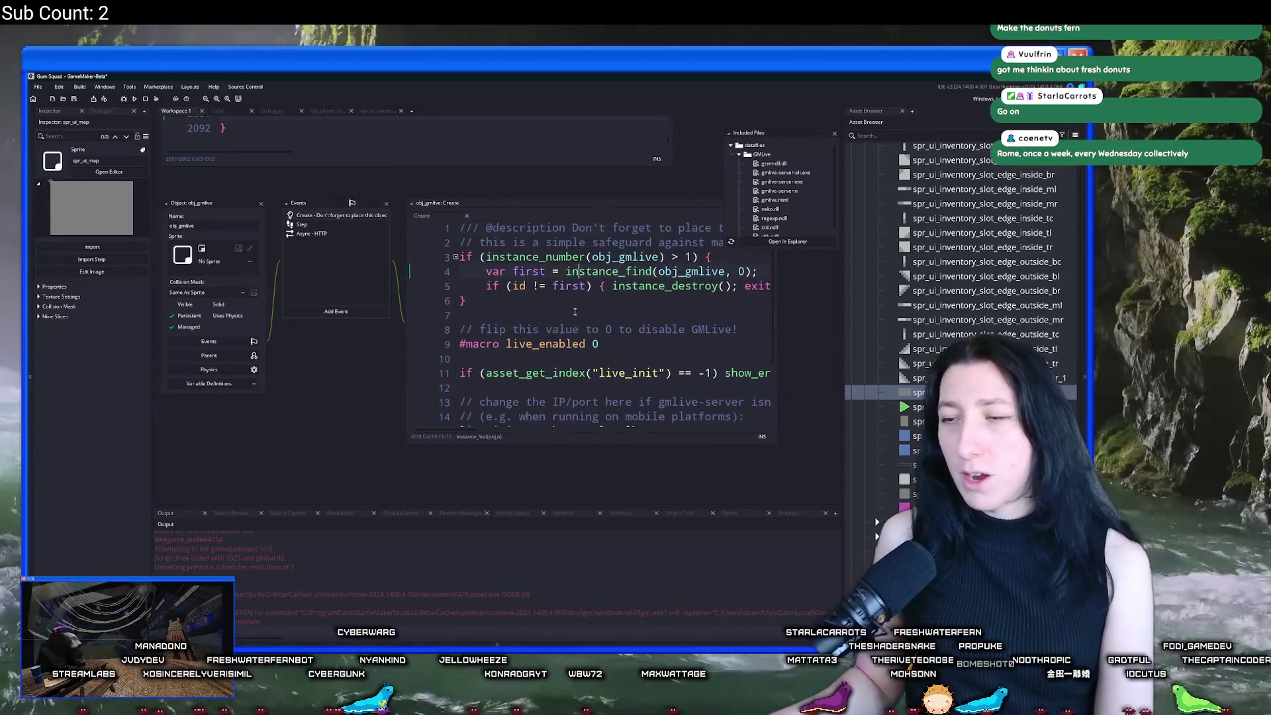
double_click(594, 344)
type("1")
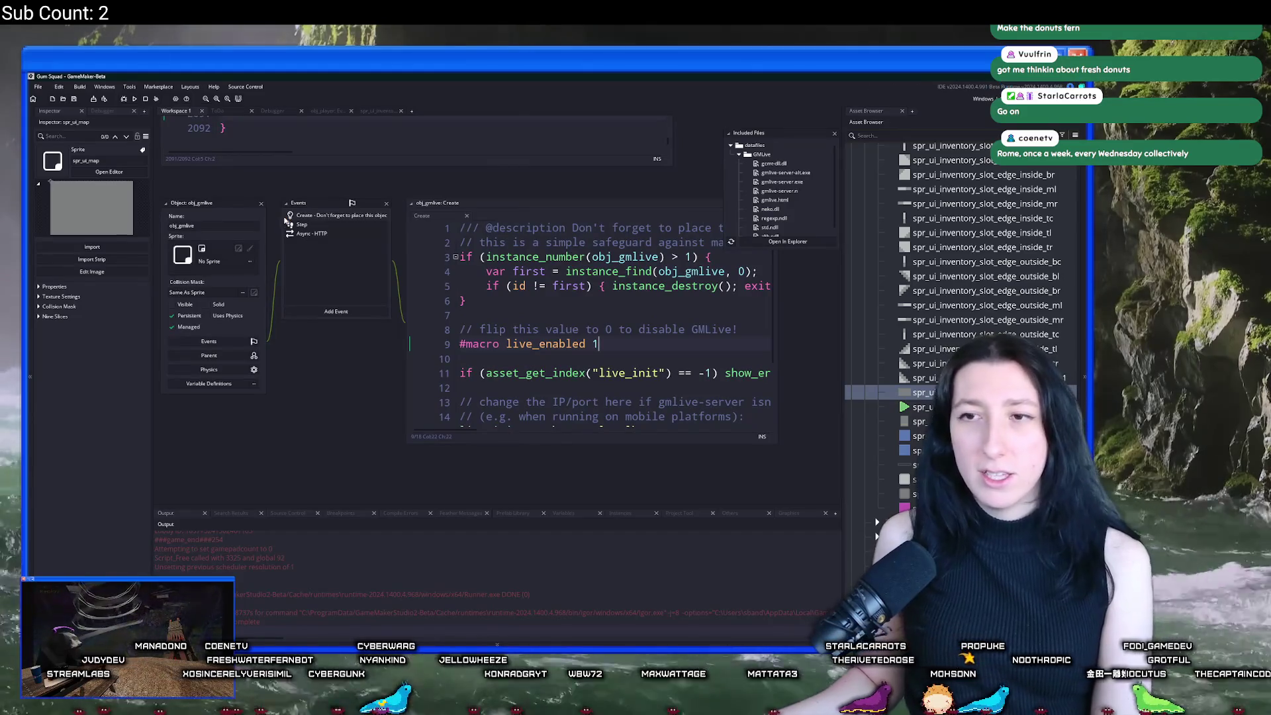
left_click(261, 204)
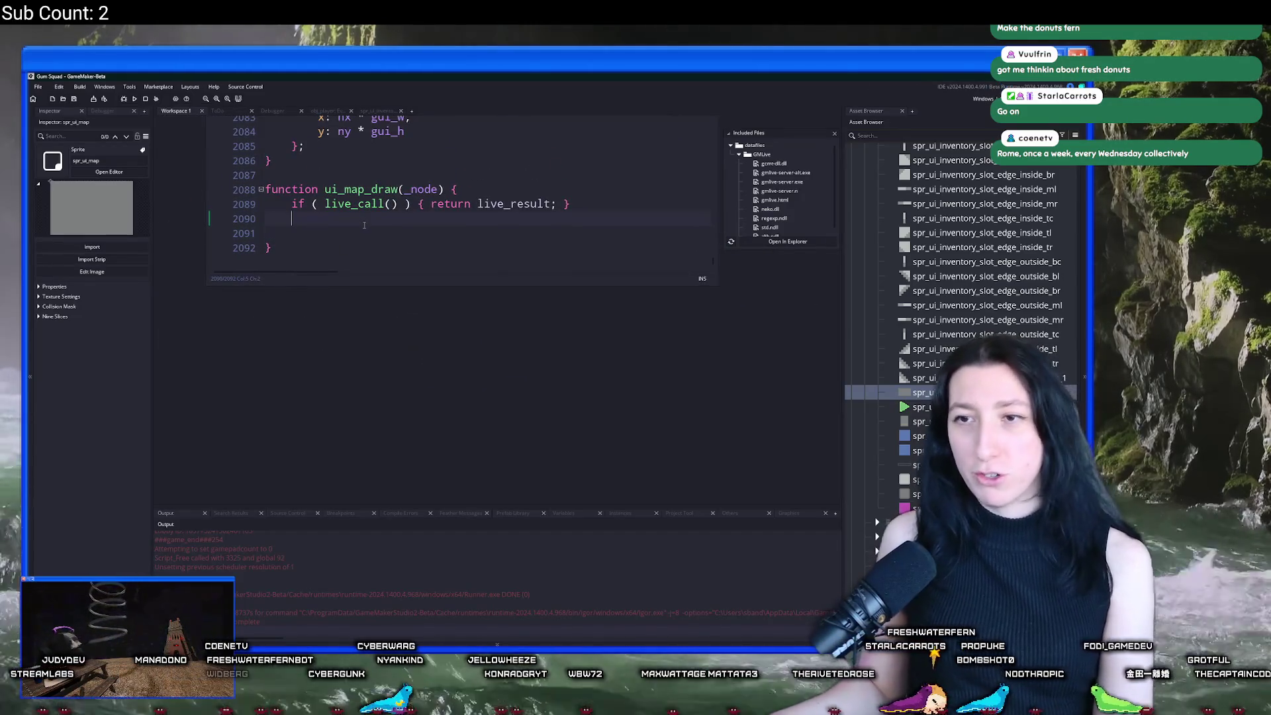
key("Down")
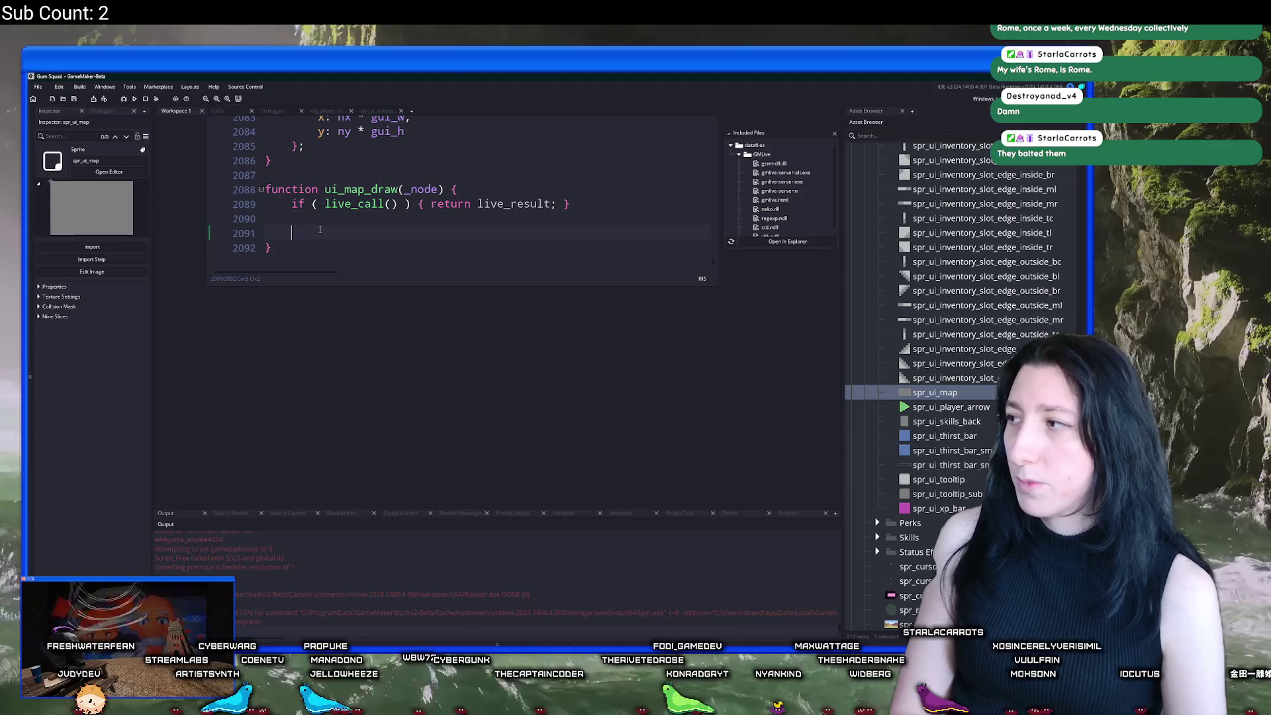
type("ui_map_draw")
key("ctrl+z")
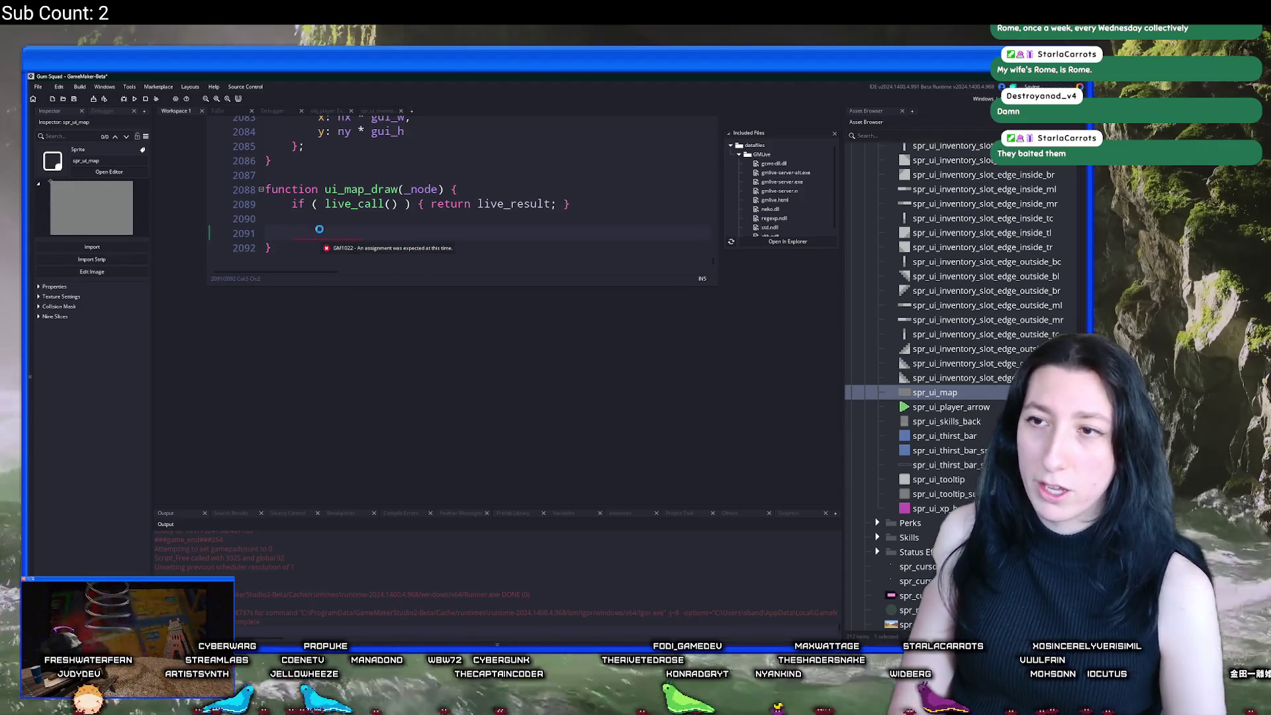
scroll(320, 228, "up", 5)
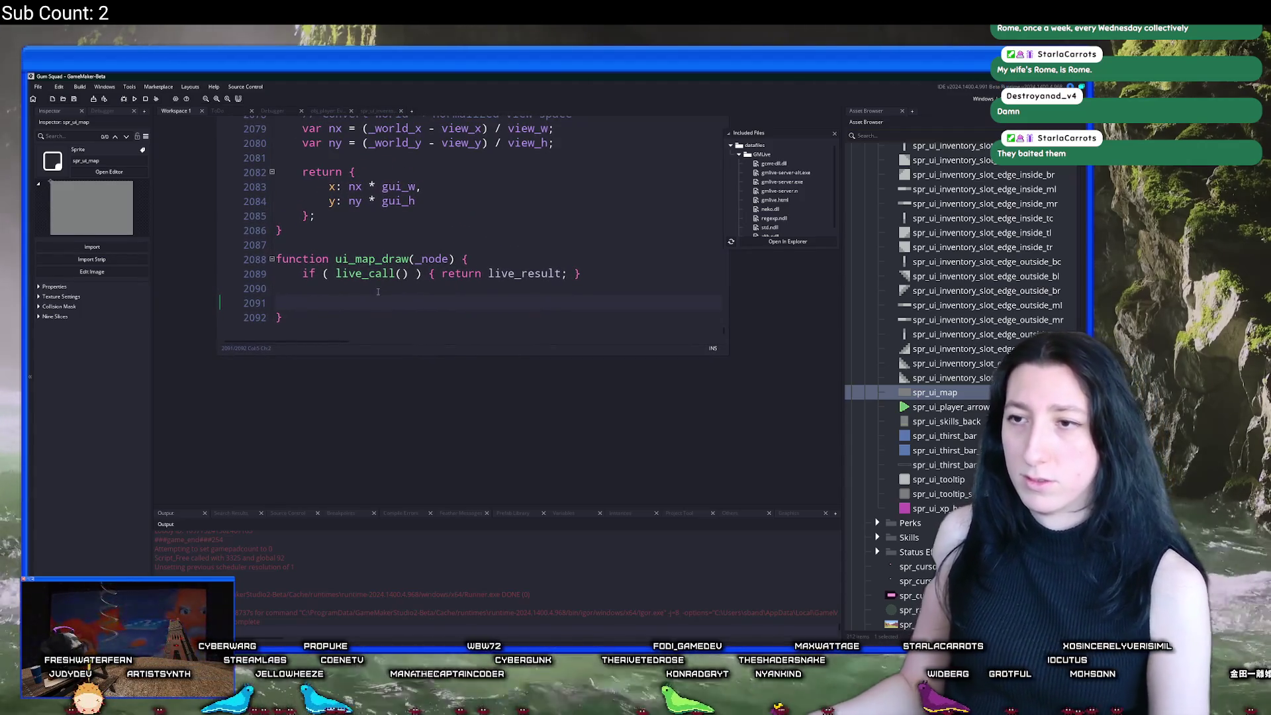
Step: Delete obj_ui_map's Begin Step event and inspect the remaining event code
scroll(385, 352, "up", 8)
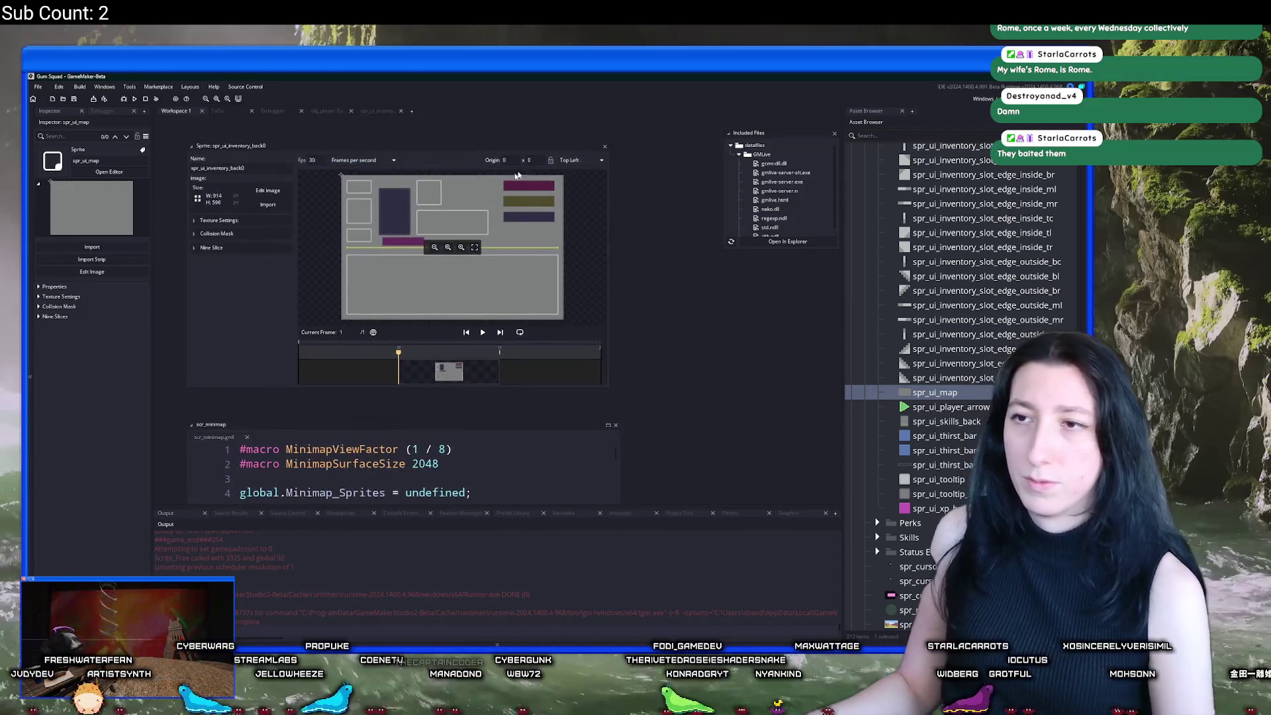
scroll(592, 283, "up", 5)
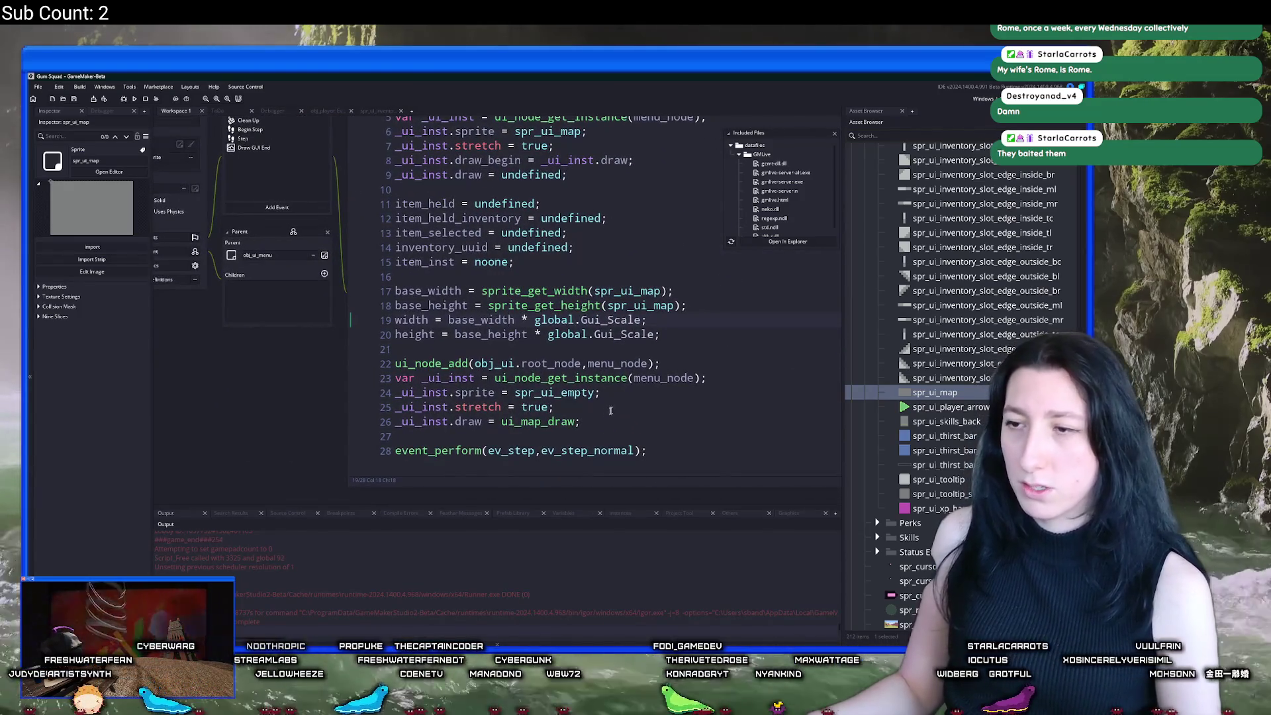
left_click(430, 263)
scroll(288, 178, "up", 2)
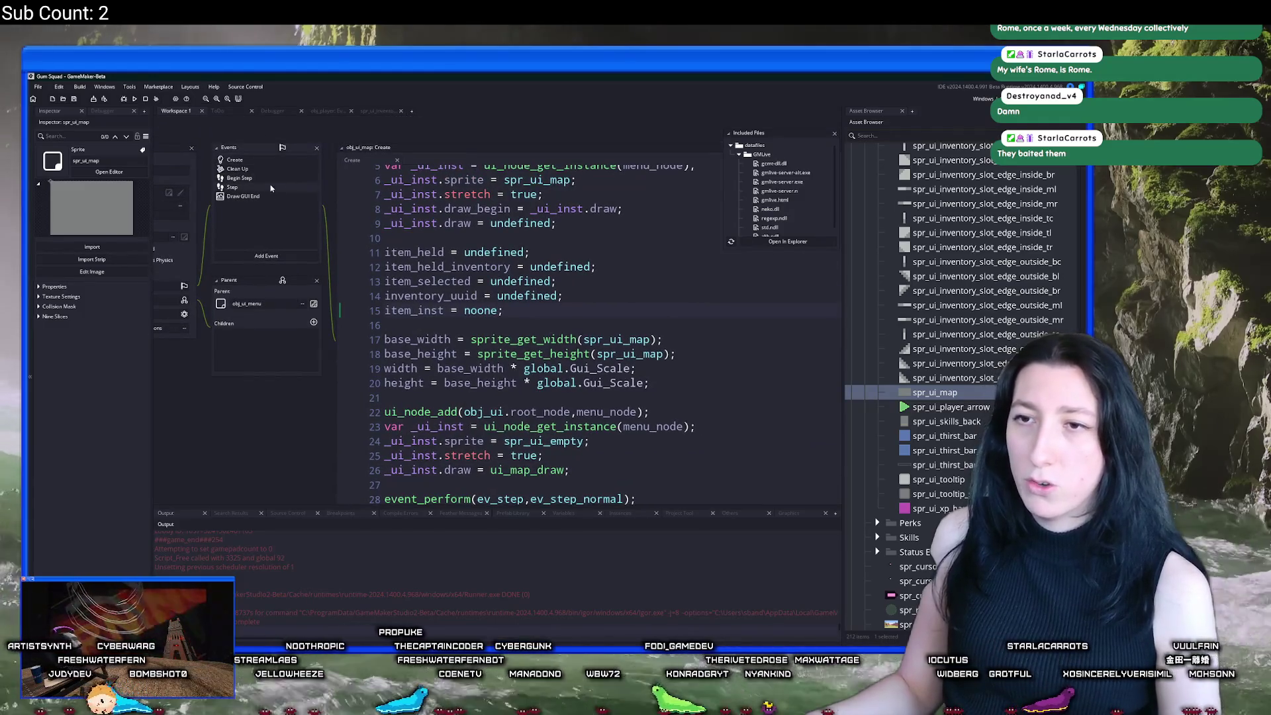
left_click(272, 179)
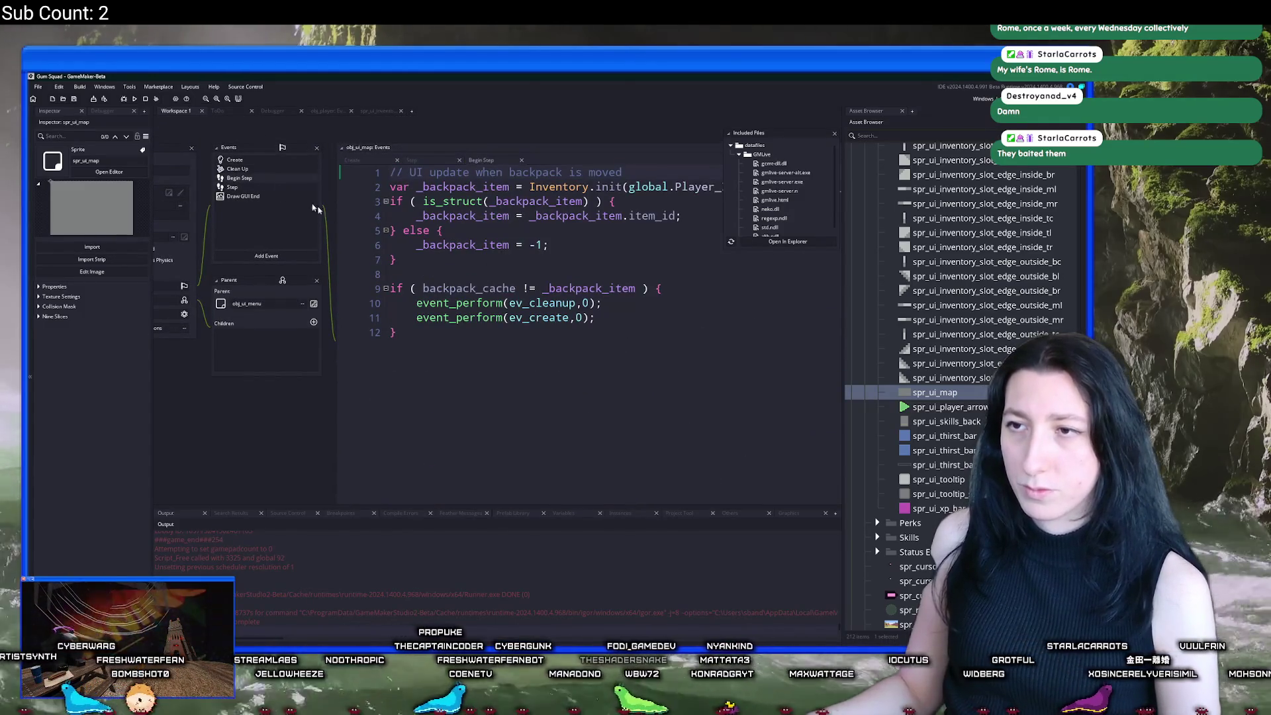
right_click(279, 180)
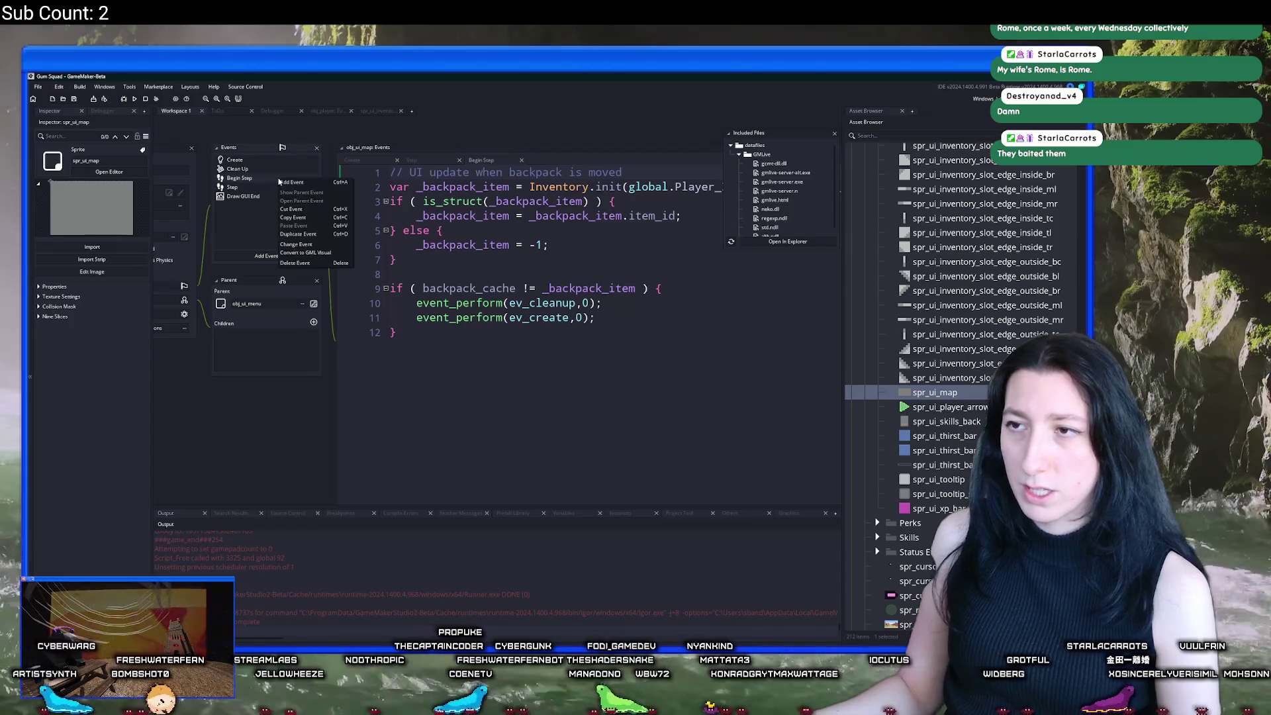
left_click(304, 262)
left_click(577, 379)
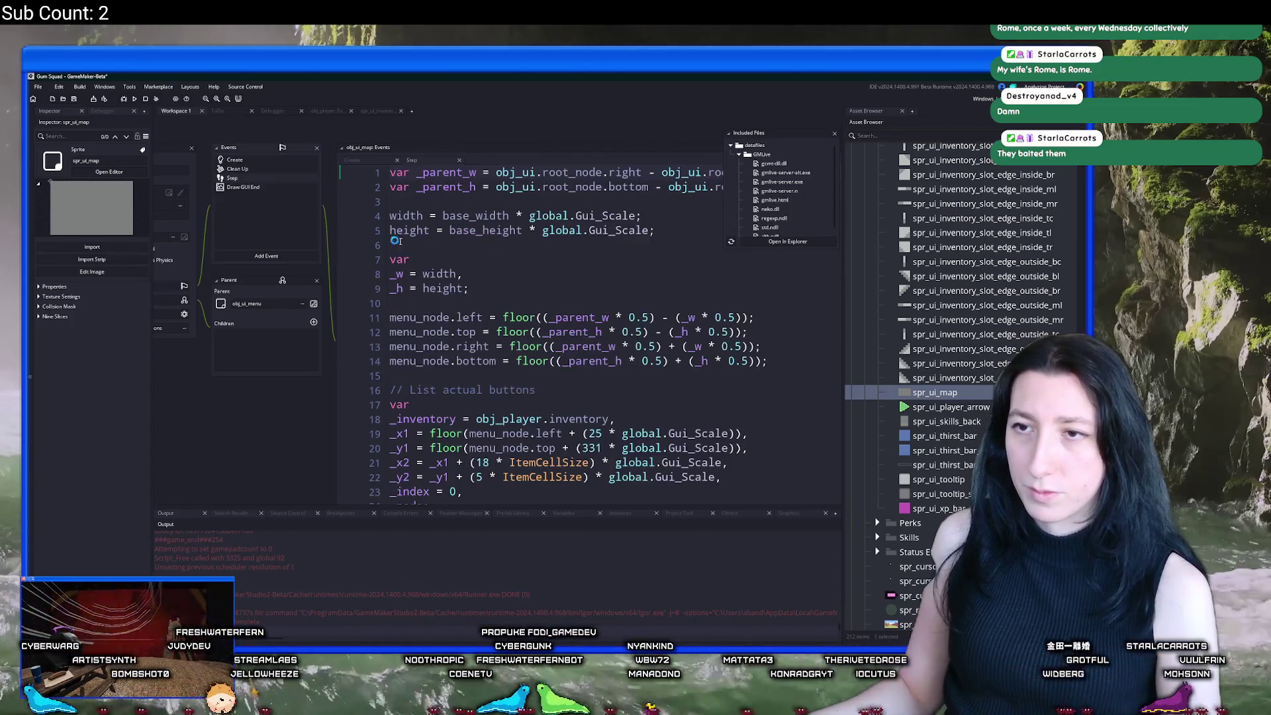
scroll(368, 237, "down", 5)
double_click(368, 237)
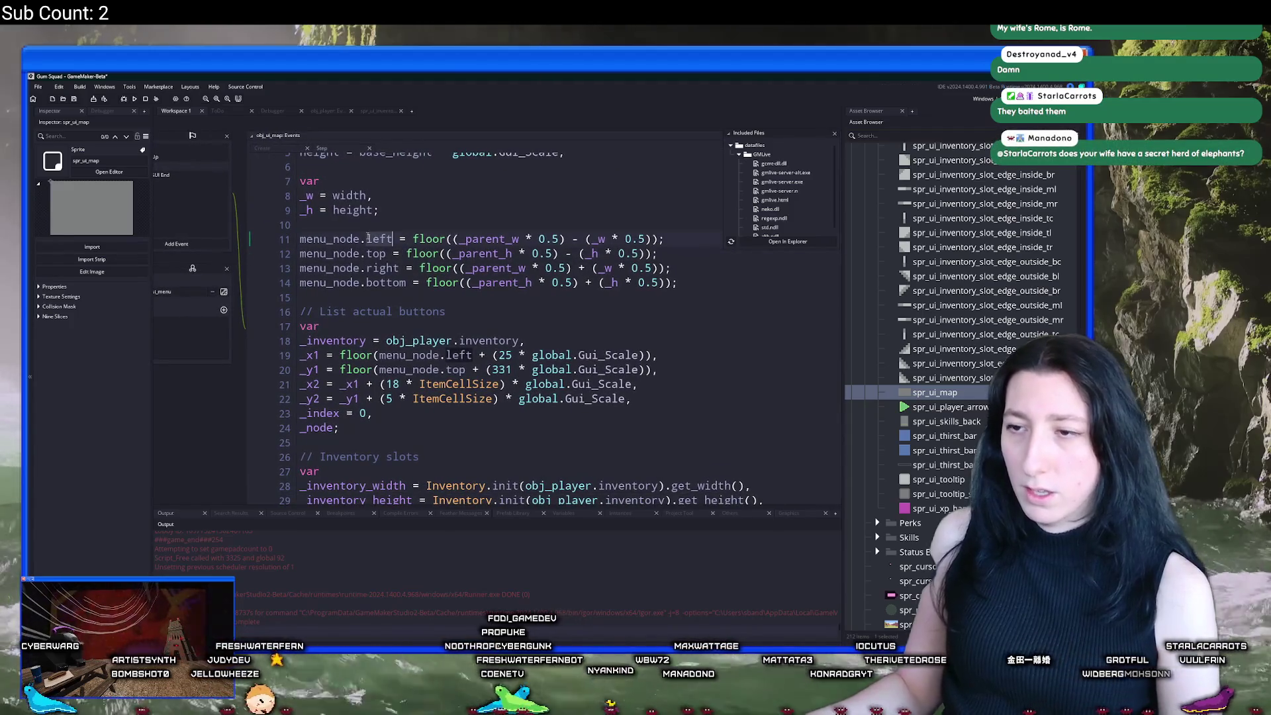
Step: Rename var _ui_inst to map_node on lines 23–26 of the Create event
left_click(264, 148)
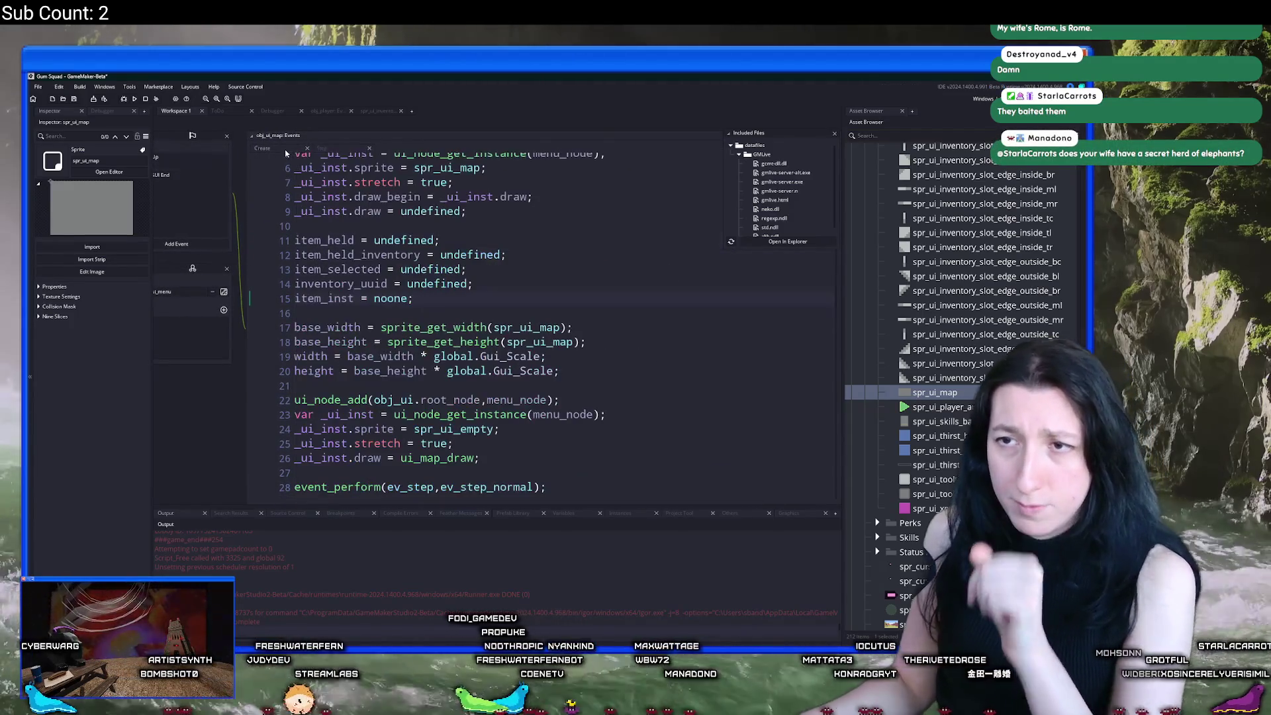
scroll(335, 376, "down", 1)
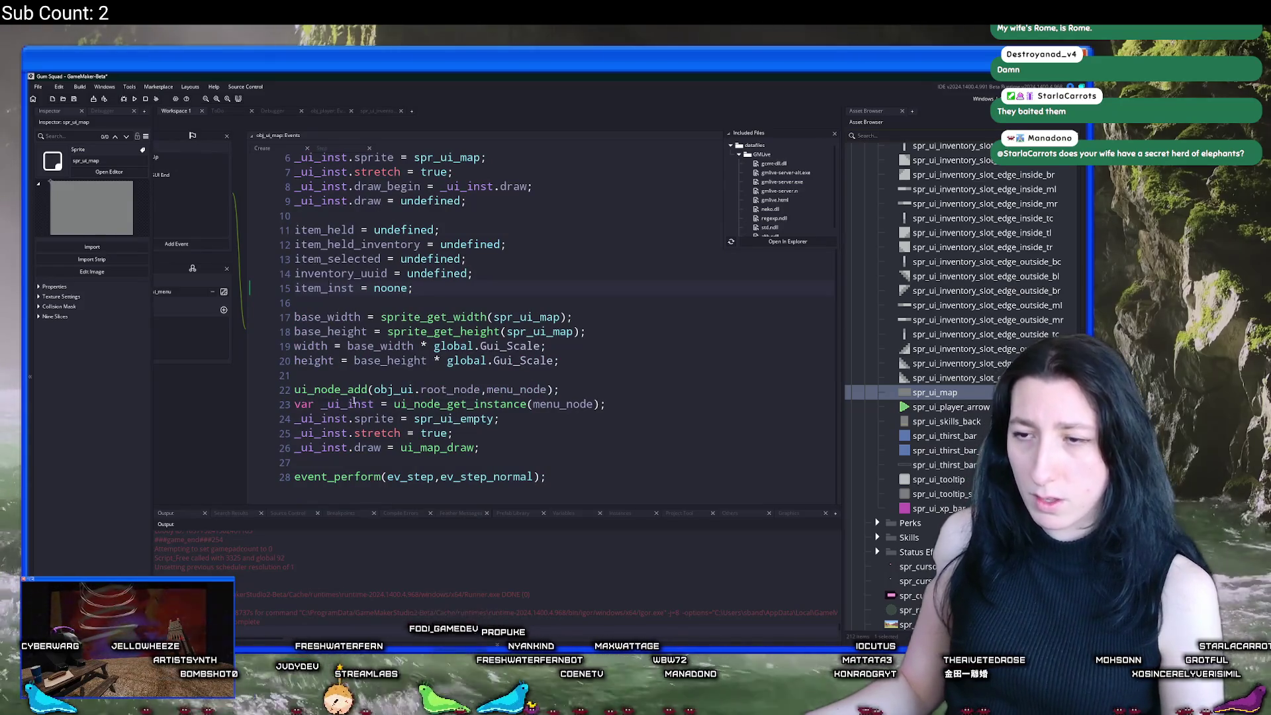
left_click_drag(374, 404, 291, 403)
type("map")
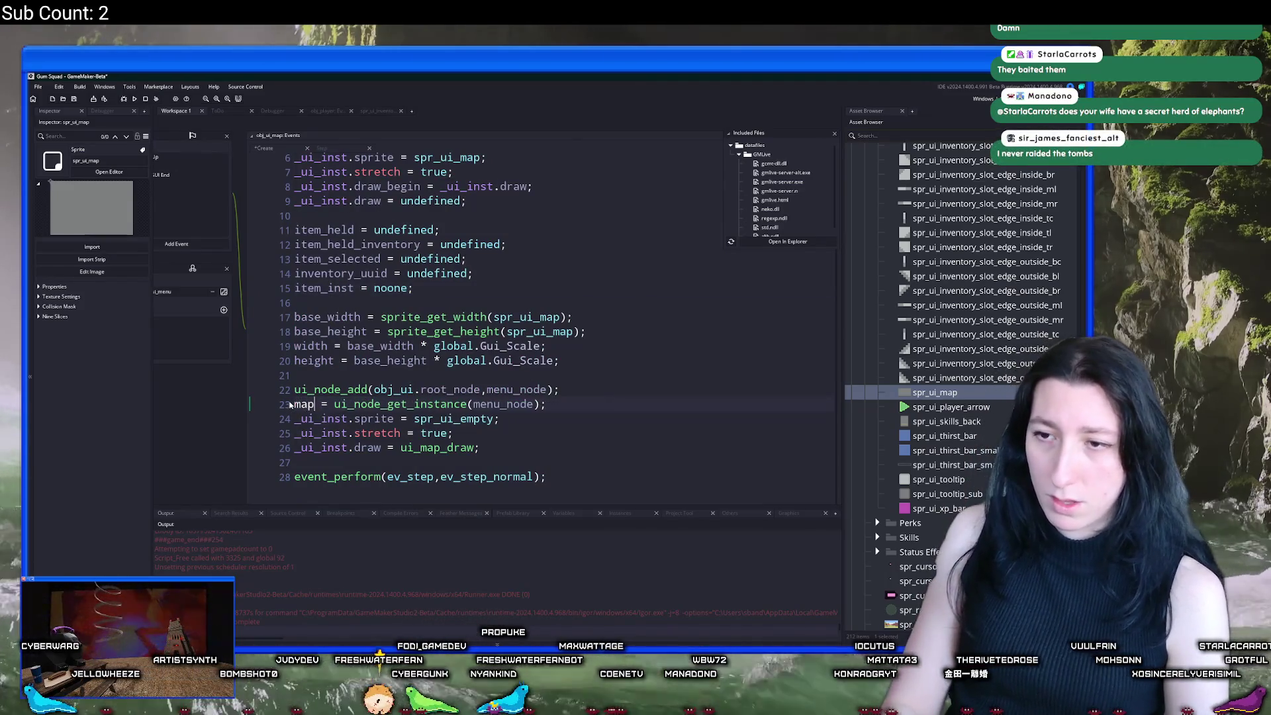
type("_draw")
left_click_drag(346, 411, 323, 408)
type("node")
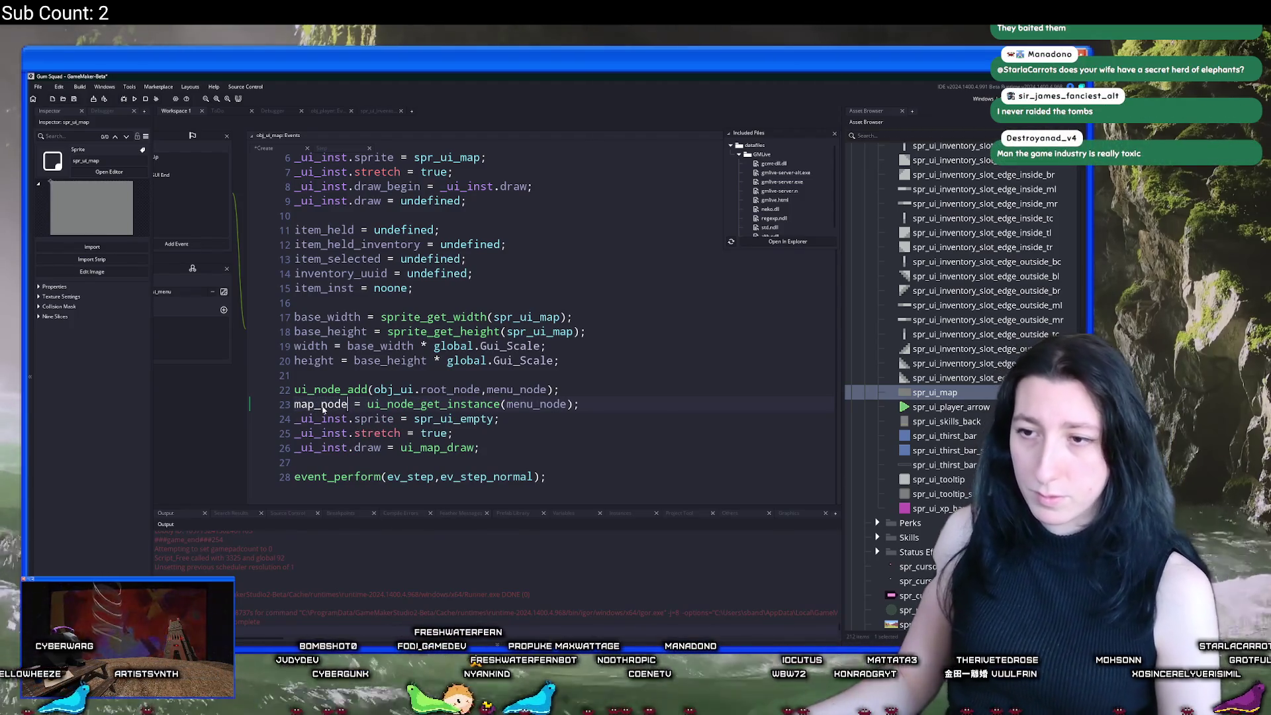
double_click(320, 403)
key("ctrl+c")
left_click_drag(294, 414, 348, 450)
key("ctrl+v")
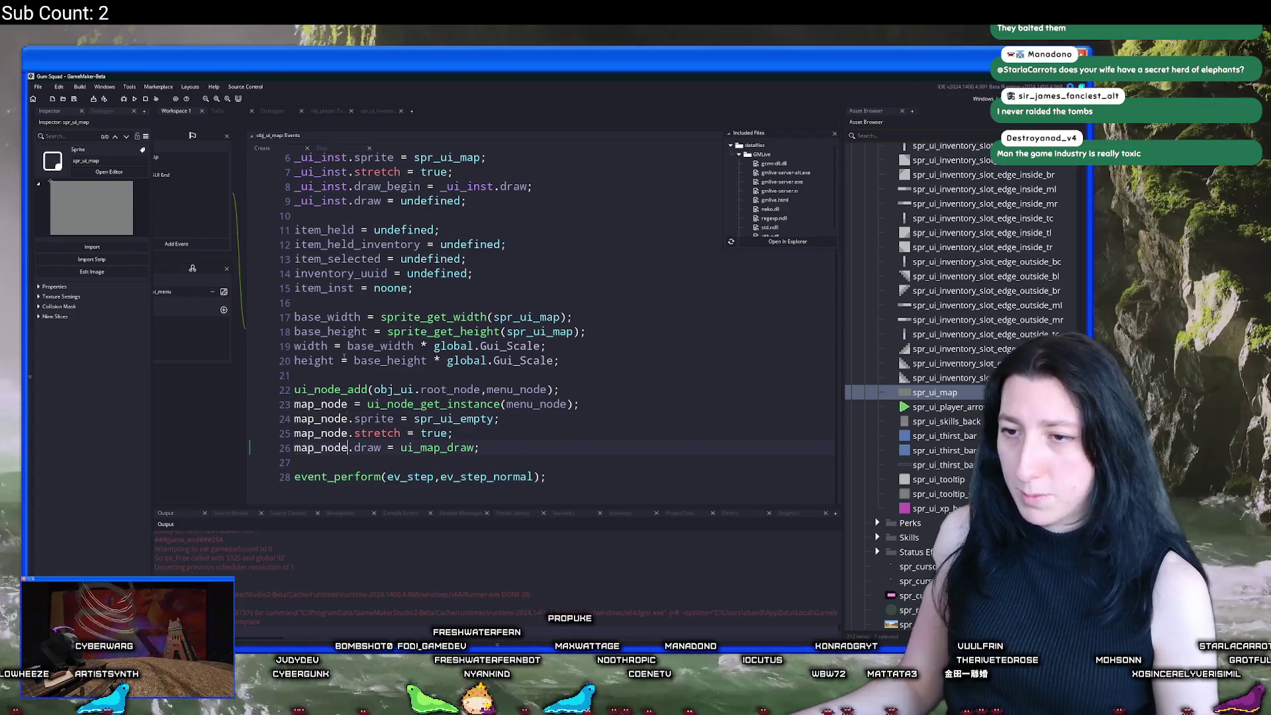
left_click(337, 218)
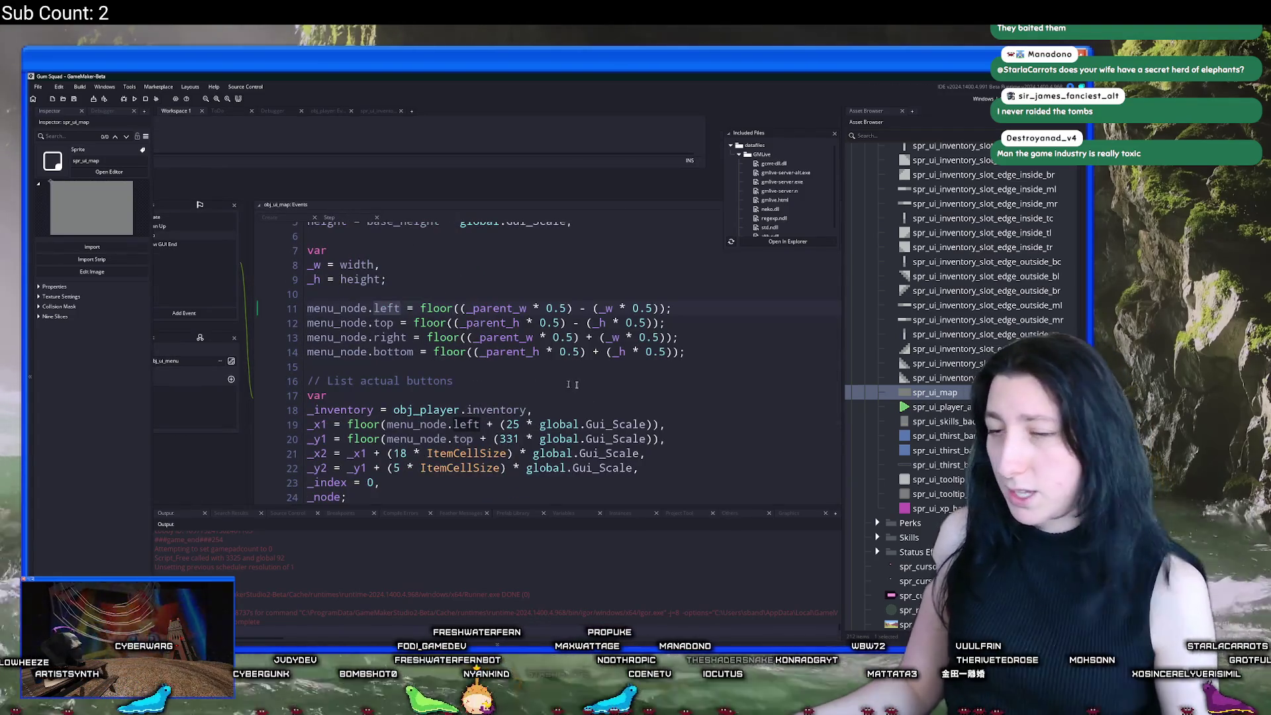
Step: Duplicate the menu_node left/top/right/bottom lines as lines 16–19 and rename them to map_node
scroll(679, 362, "down", 2)
key("ctrl+End")
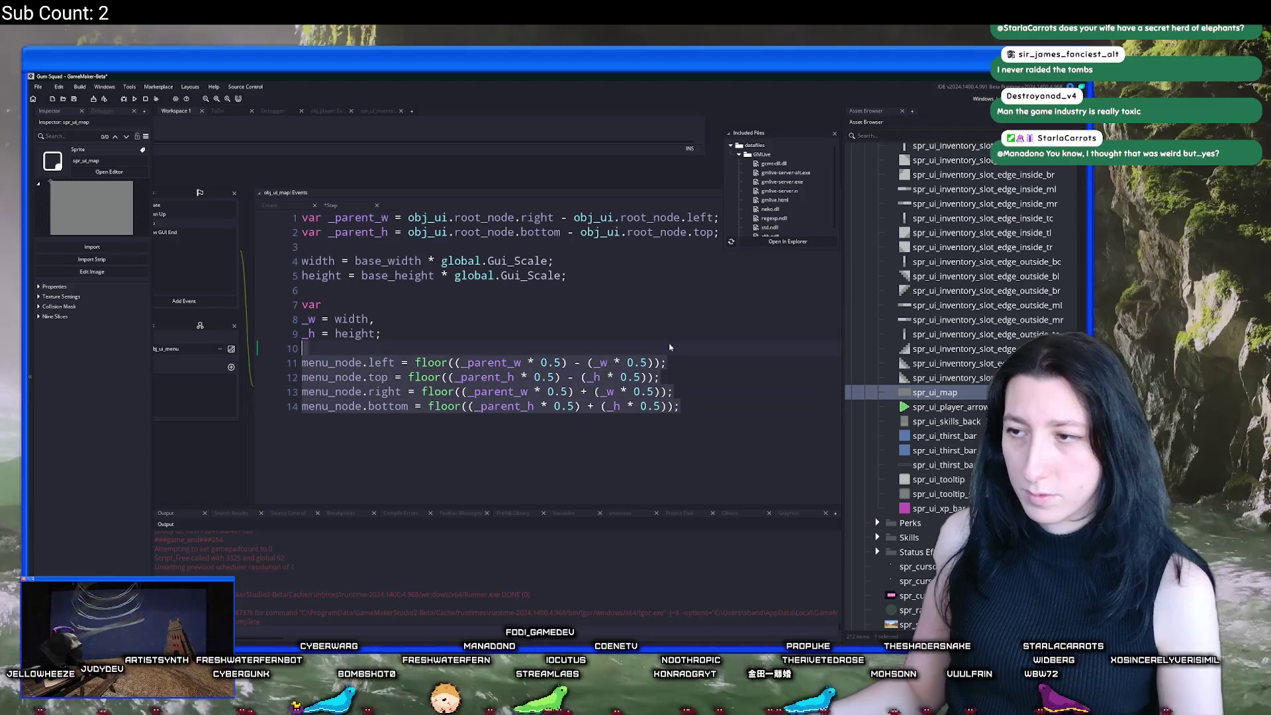
key("Return")
key("Return")
key("ctrl+v")
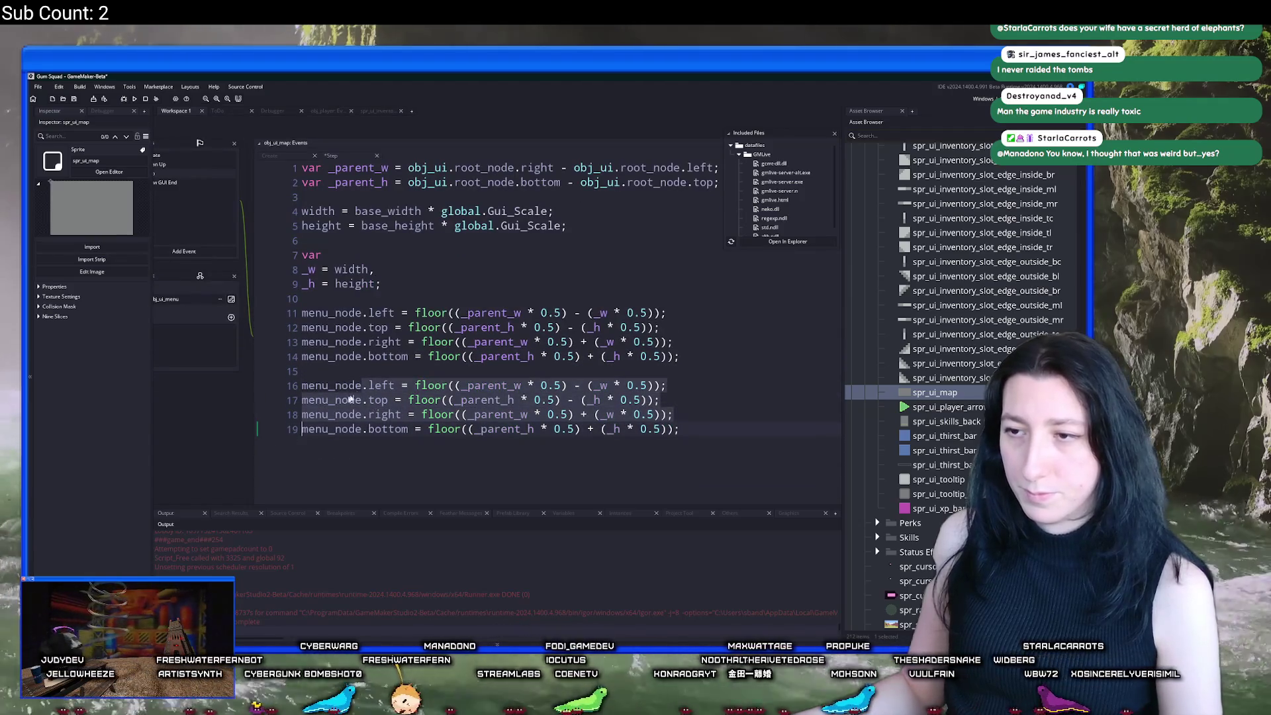
left_click(368, 385)
mouse_move(360, 389)
left_mouse_down()
mouse_move(358, 429)
mouse_move(302, 385)
left_mouse_up()
left_click(357, 429)
type("map_node")
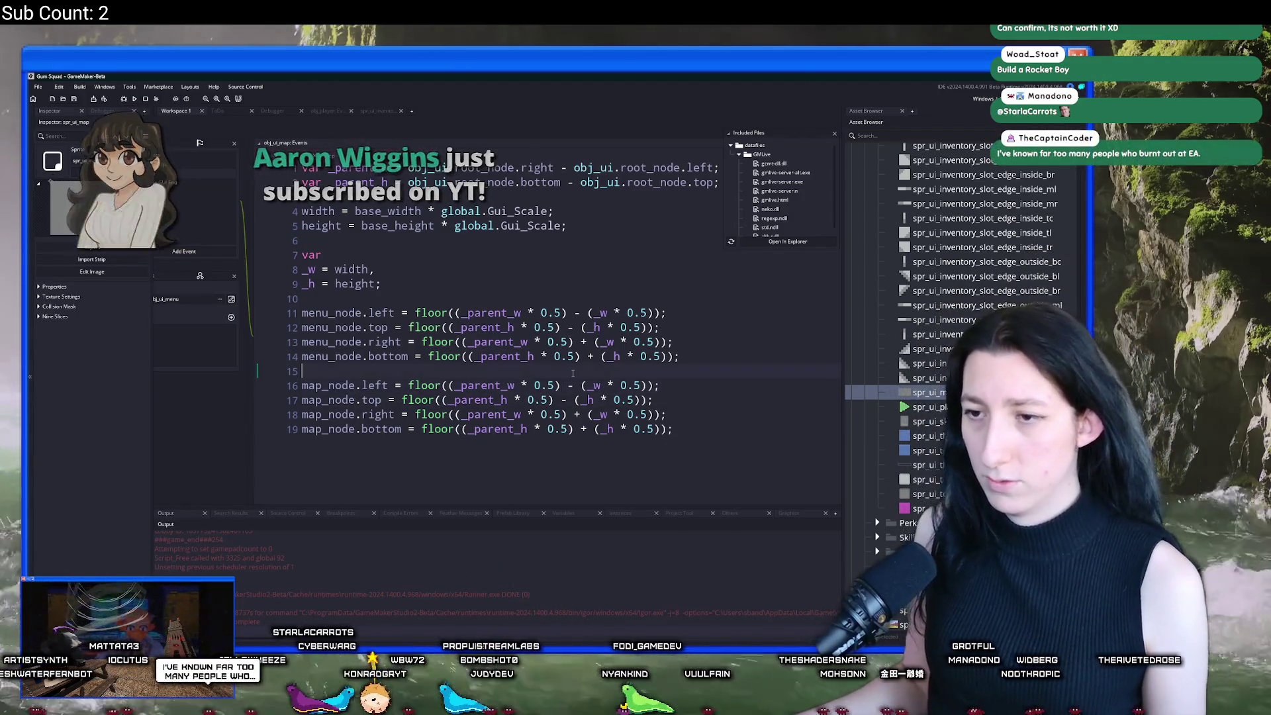
Step: Compare map_node's line 16 formula with menu_node.left, then return to the Create code
left_click(334, 384)
double_click(335, 385)
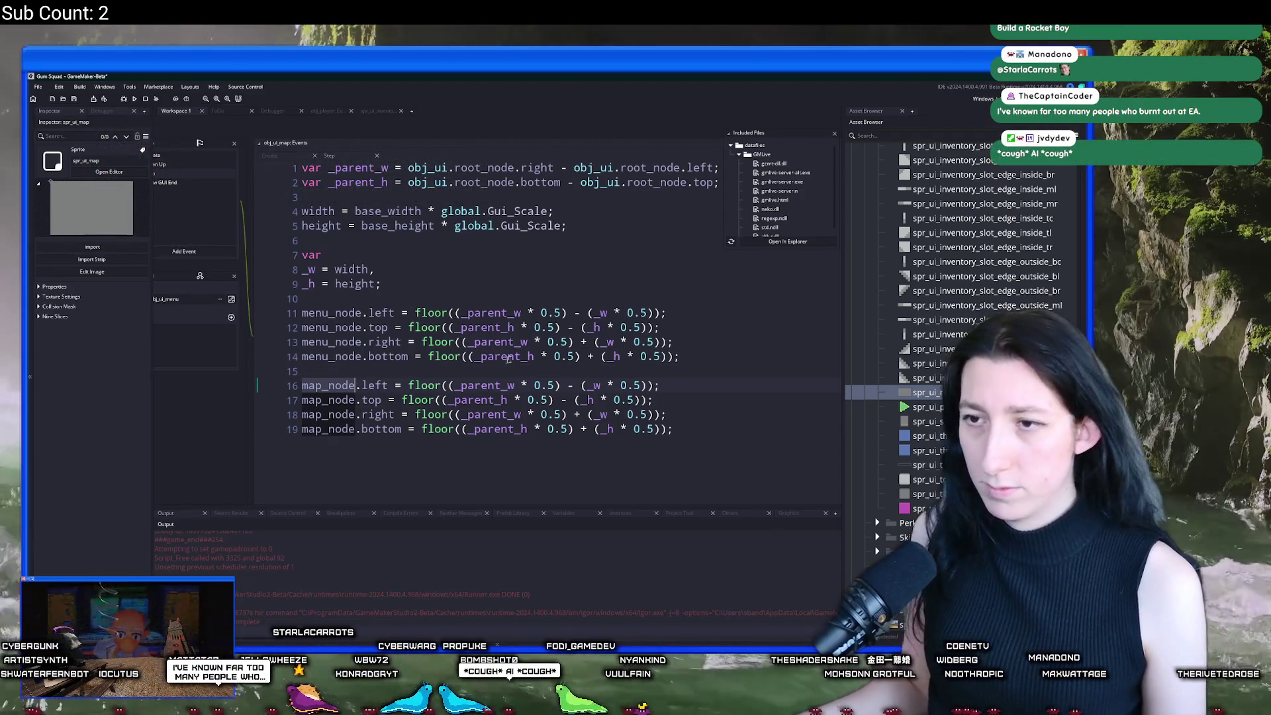
key("Right")
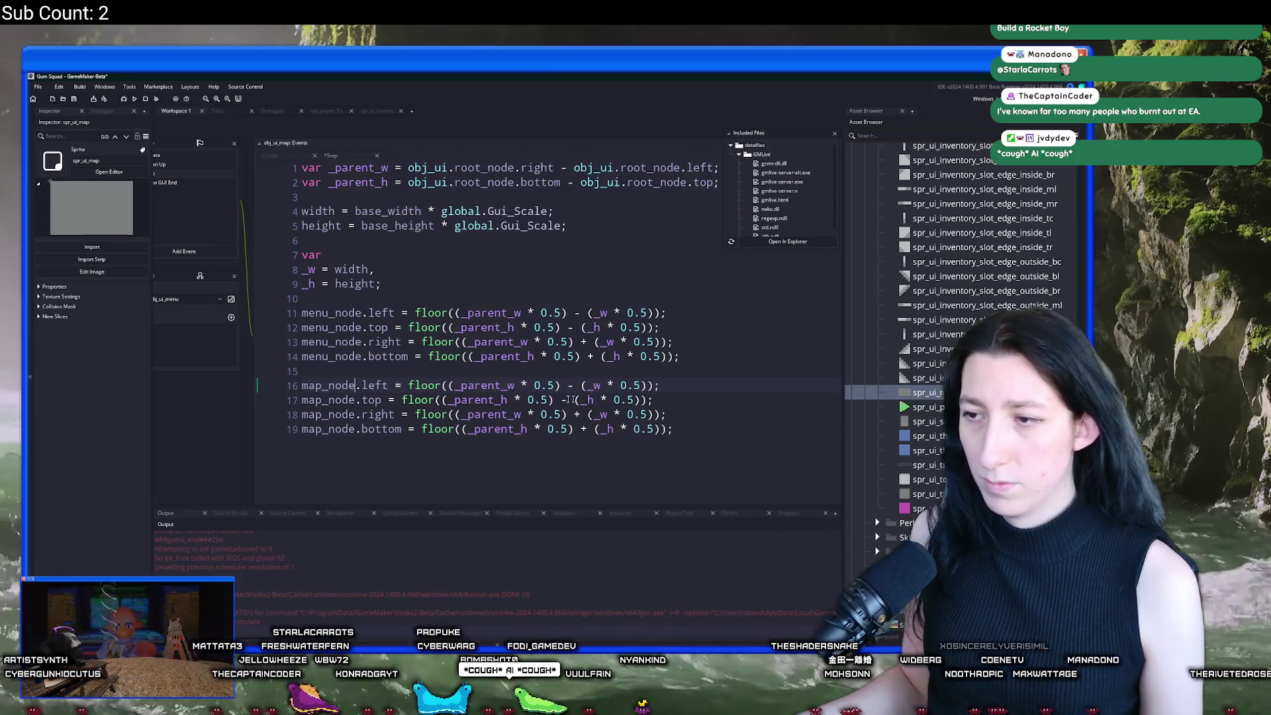
left_click_drag(397, 312, 302, 312)
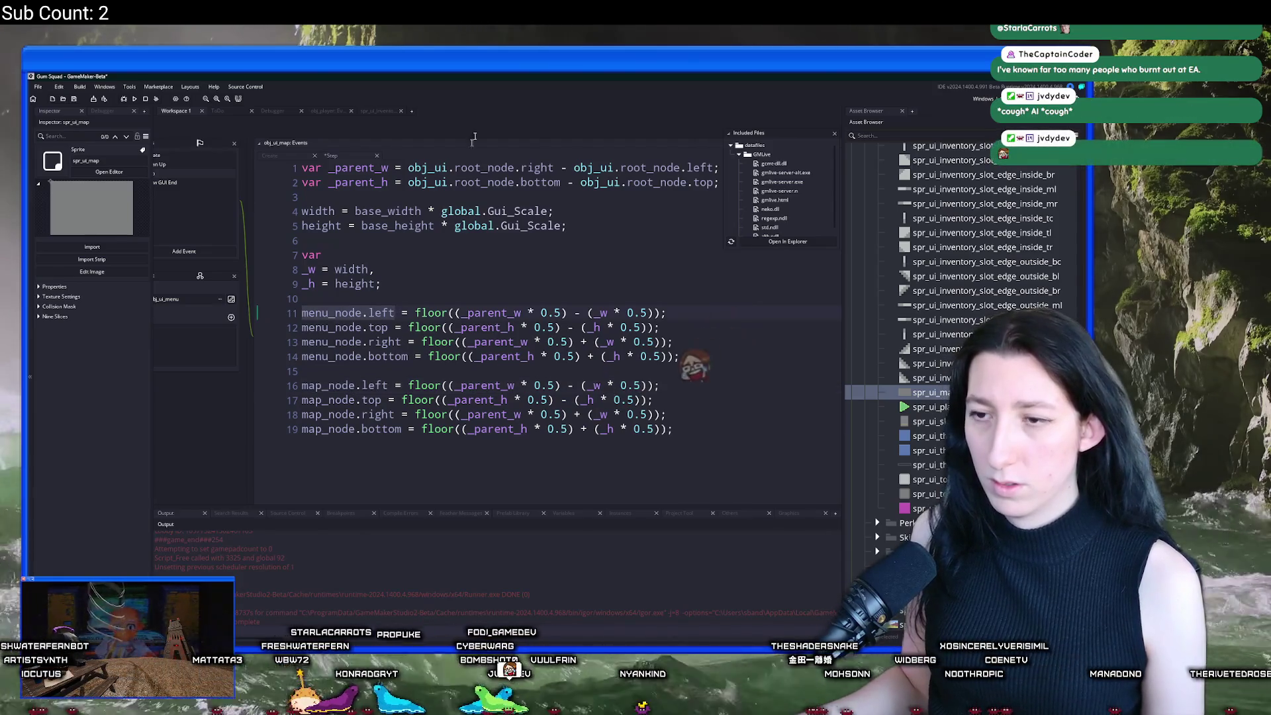
left_click_drag(657, 385, 408, 385)
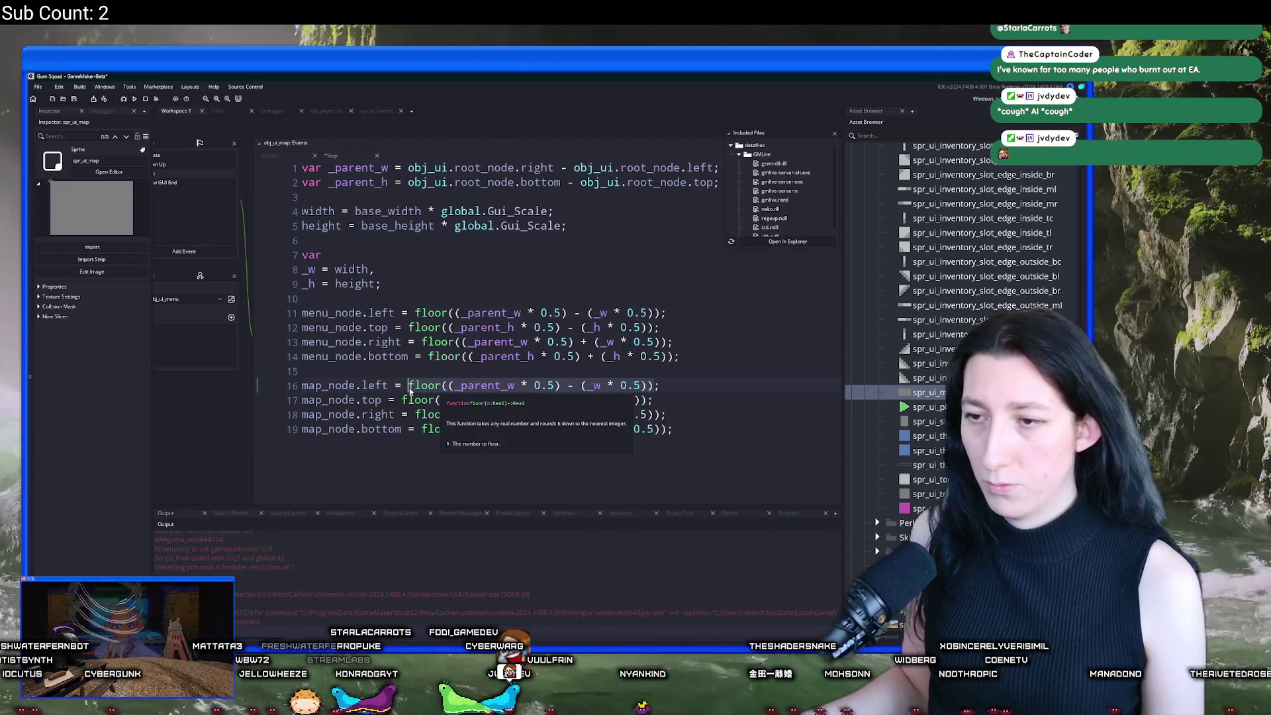
key("ctrl+Tab")
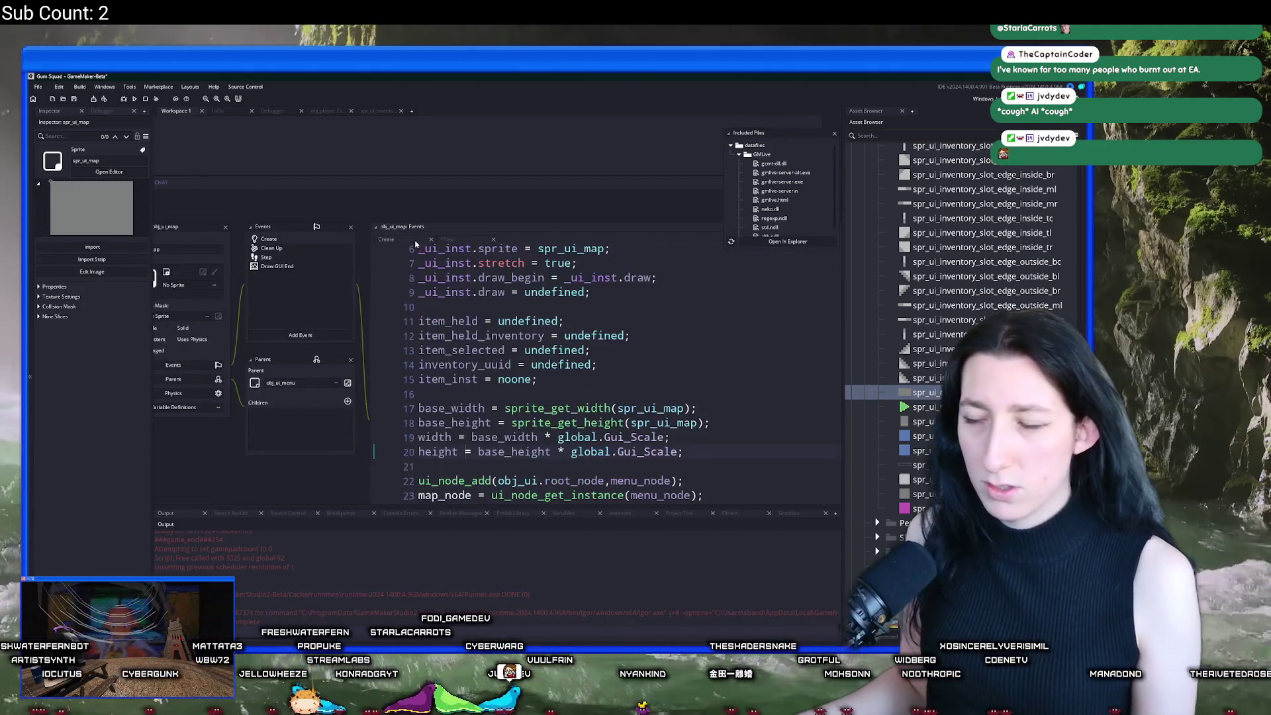
Step: Switch to the Step event code and briefly view the spr_ui_map image before closing its editor
key("Down")
key("Down")
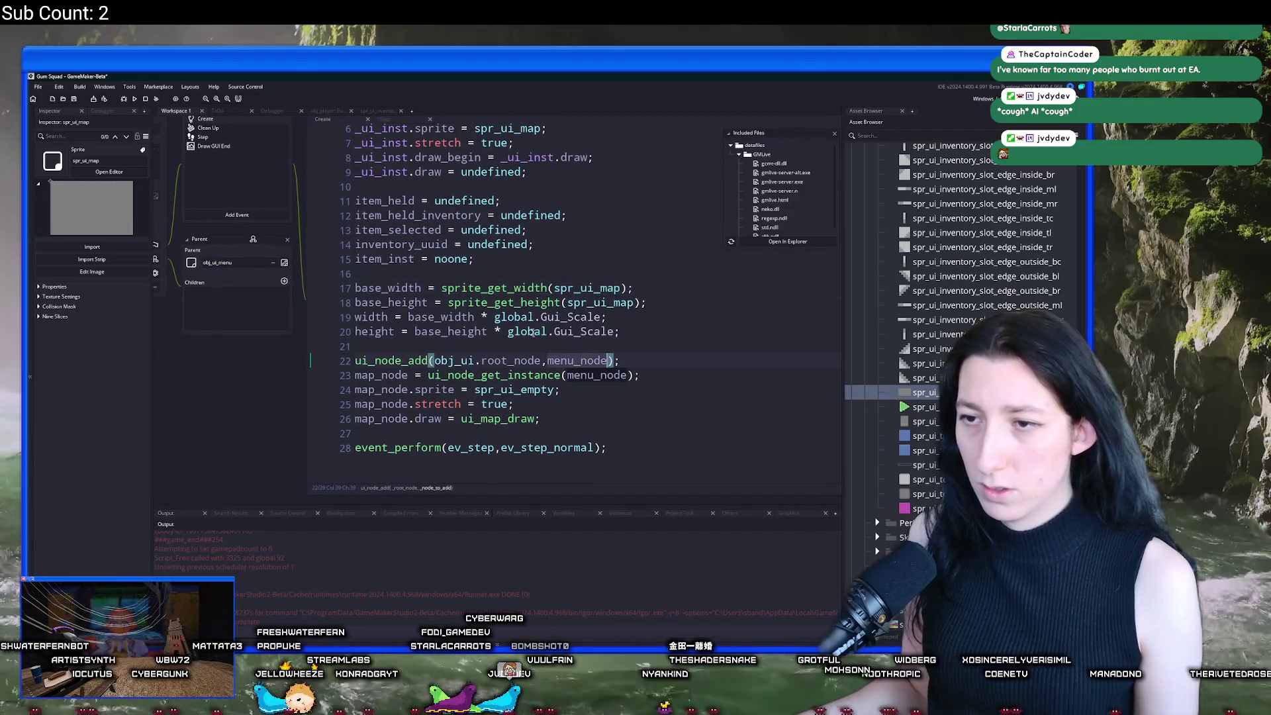
scroll(408, 151, "up", 2)
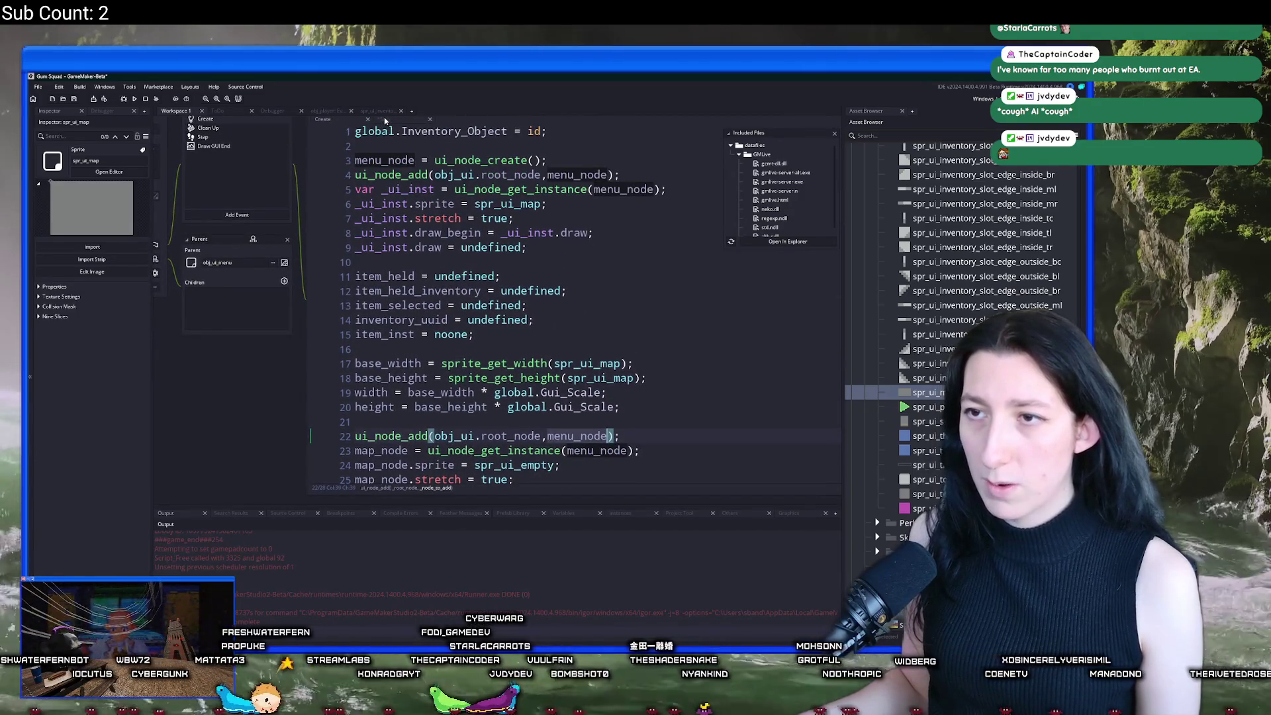
left_click(385, 120)
double_click(906, 395)
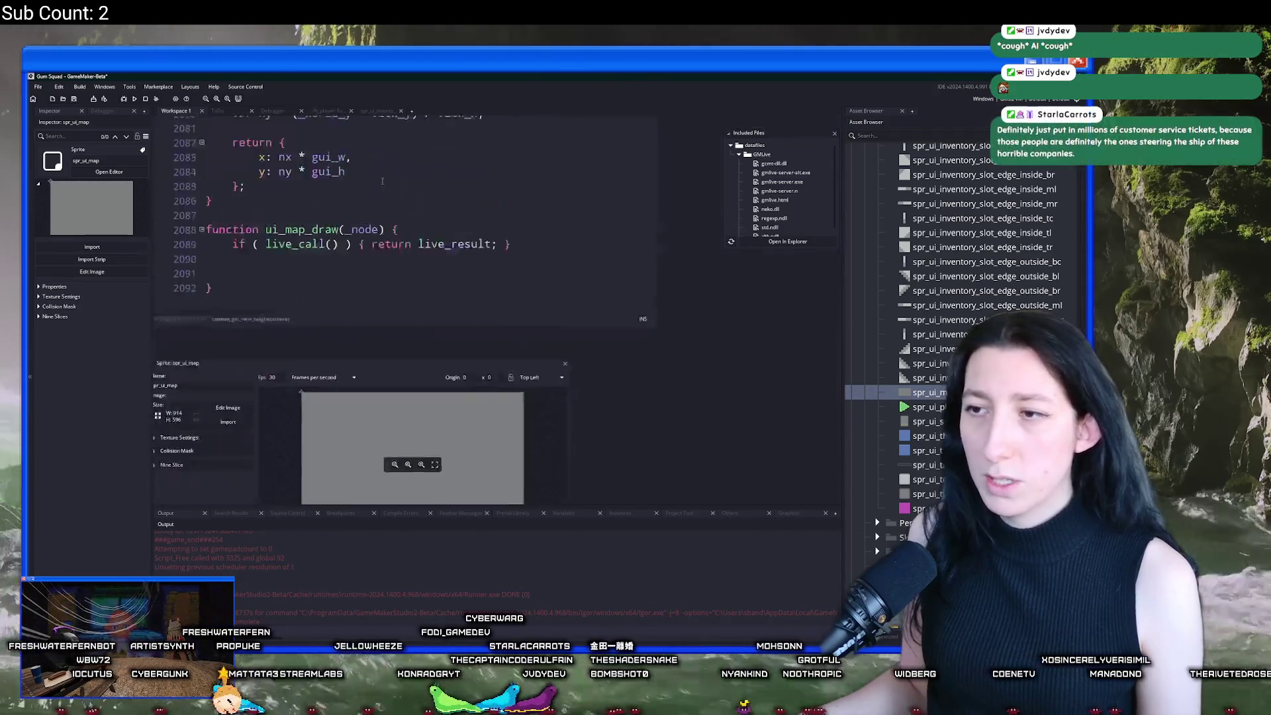
left_click(271, 229)
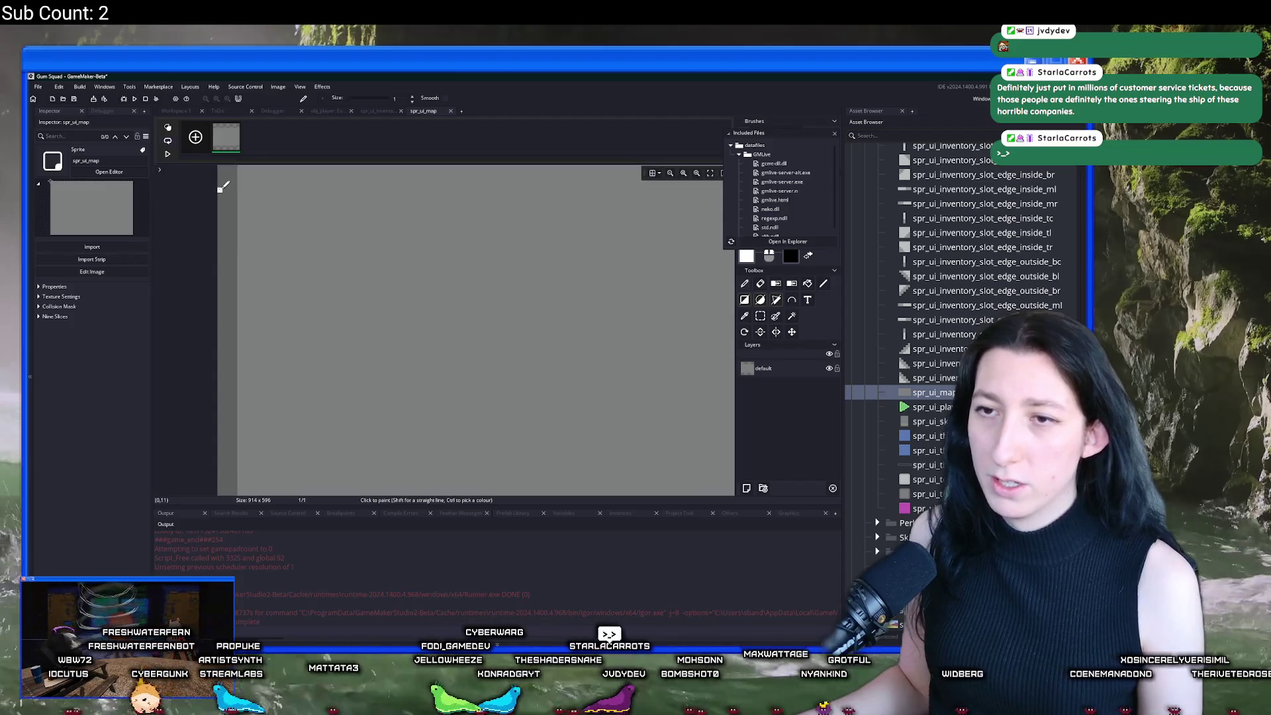
left_click(450, 110)
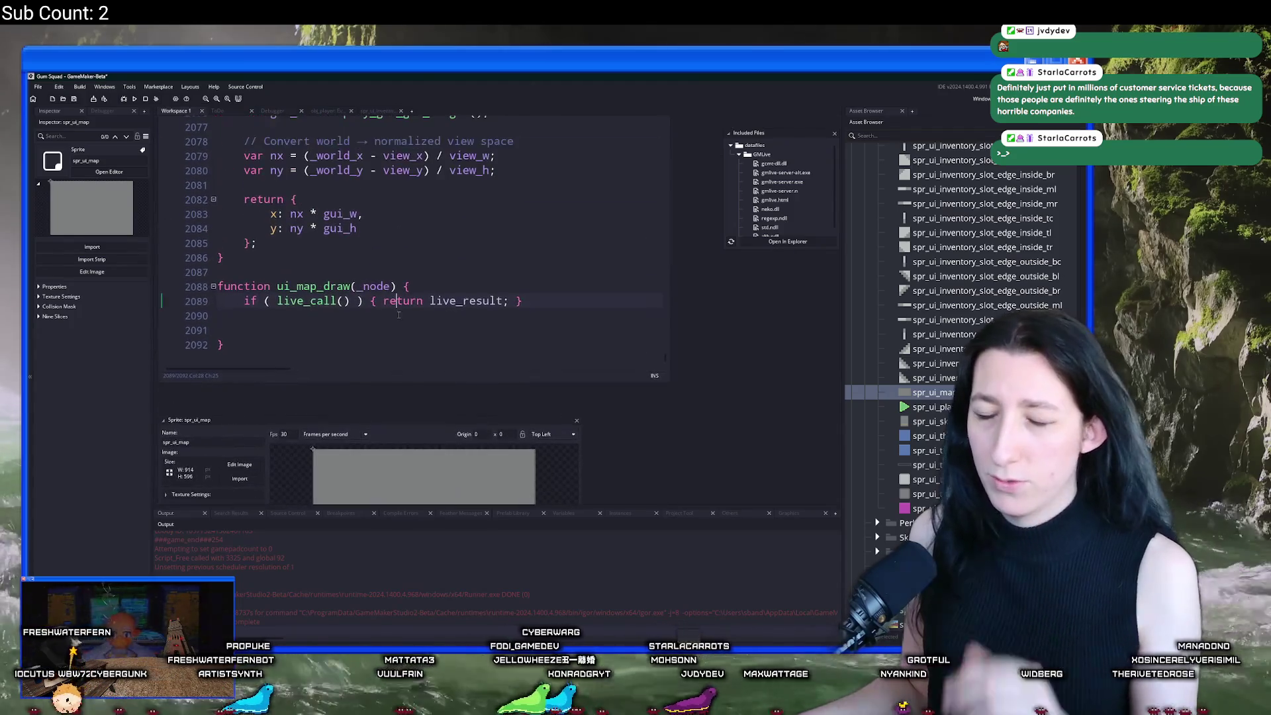
Step: Replace line 16's floor formula with 4 * global.Gui_Scale
left_click(404, 304)
scroll(448, 493, "up", 5)
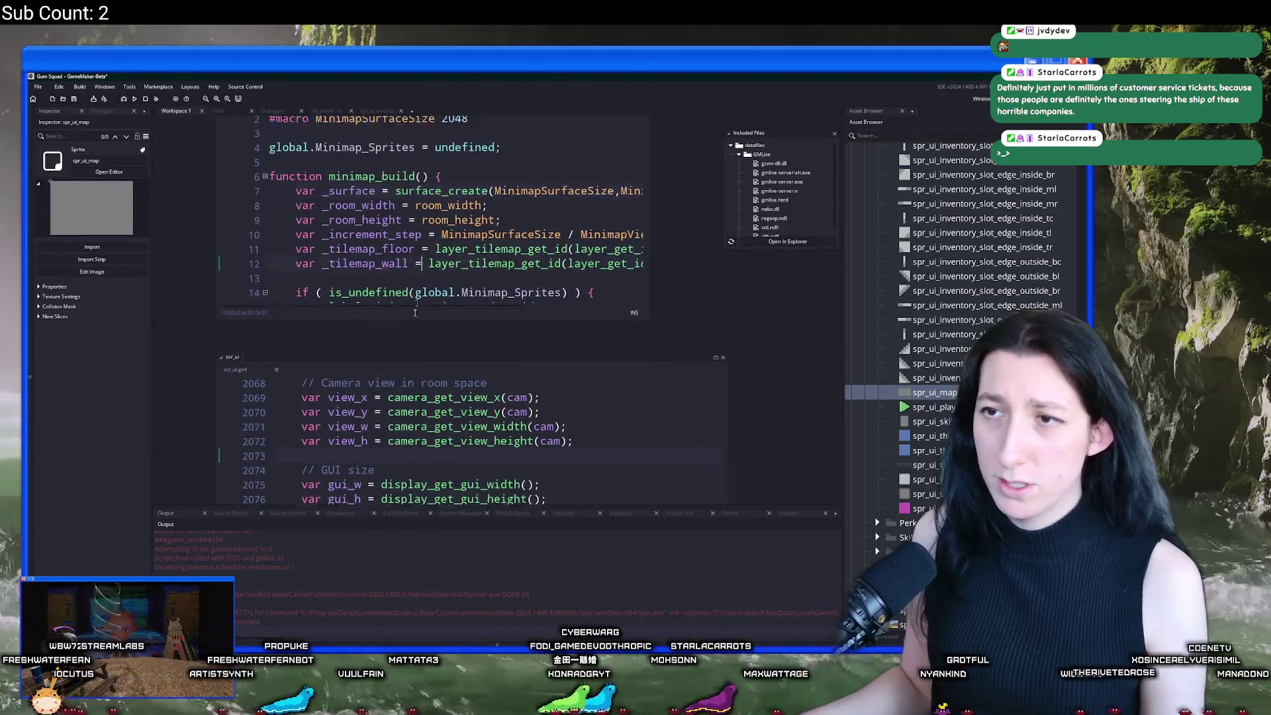
scroll(448, 493, "up", 5)
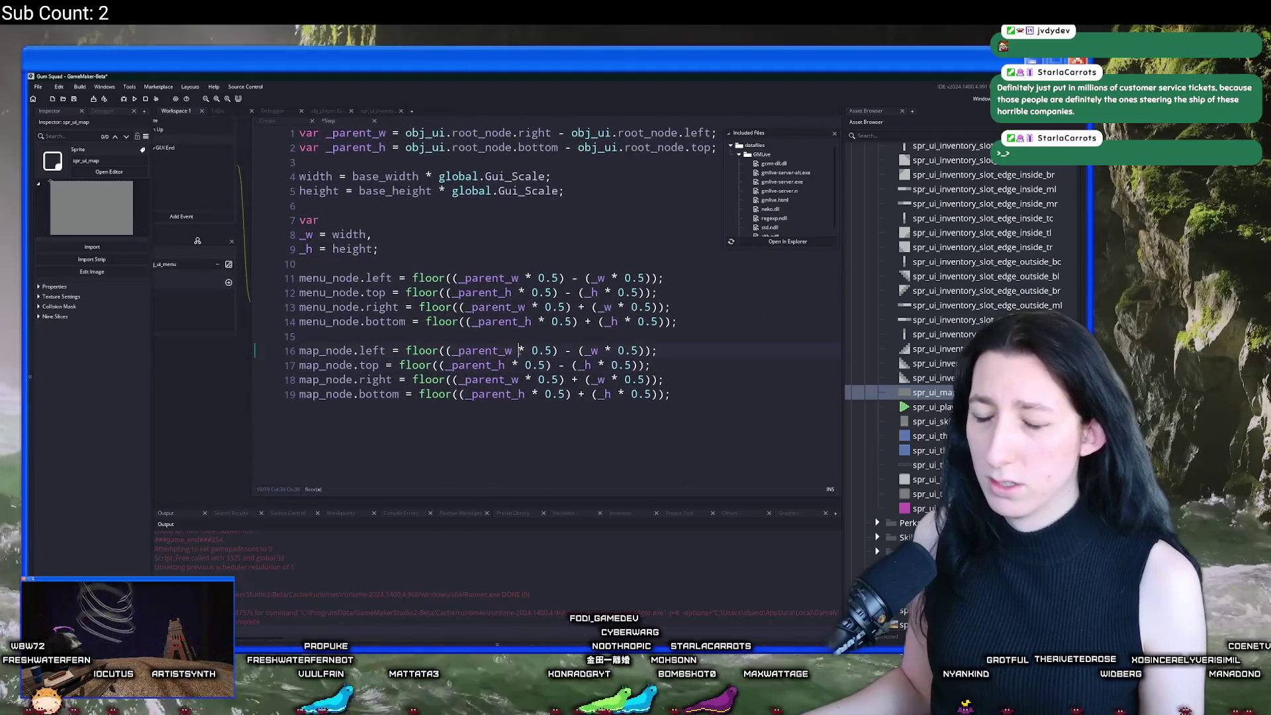
left_click_drag(640, 351, 405, 351)
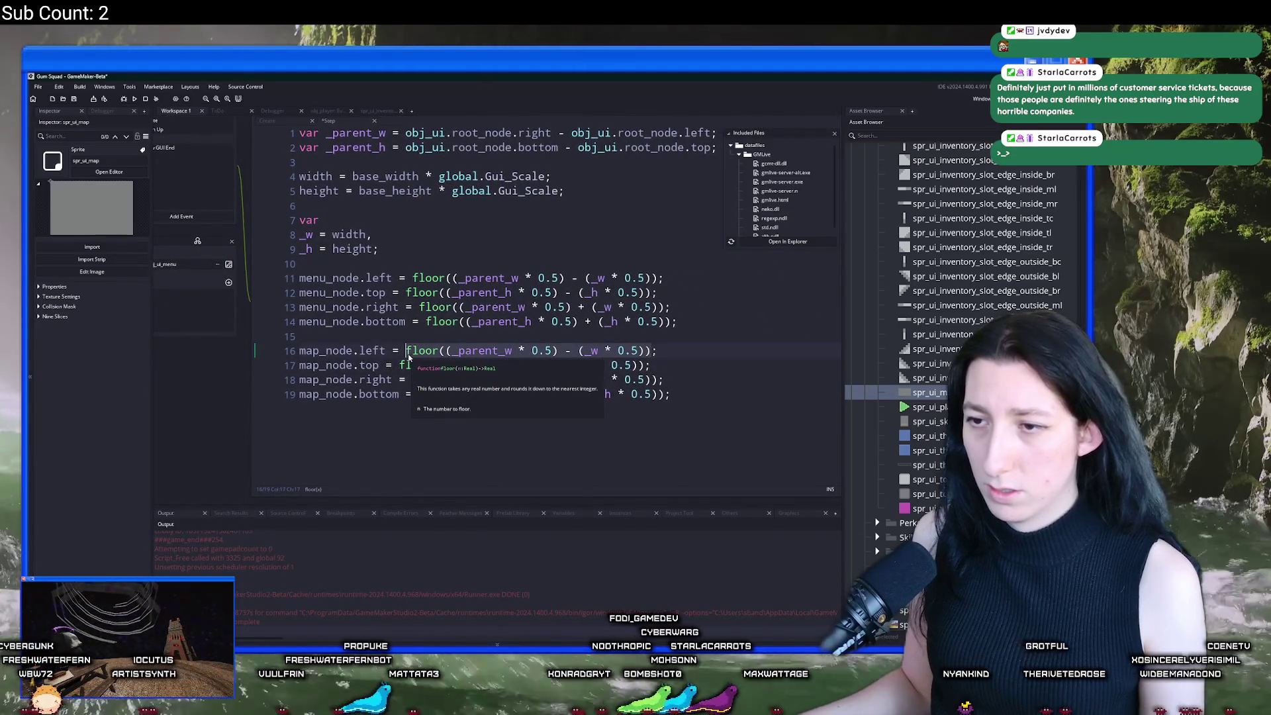
type("5")
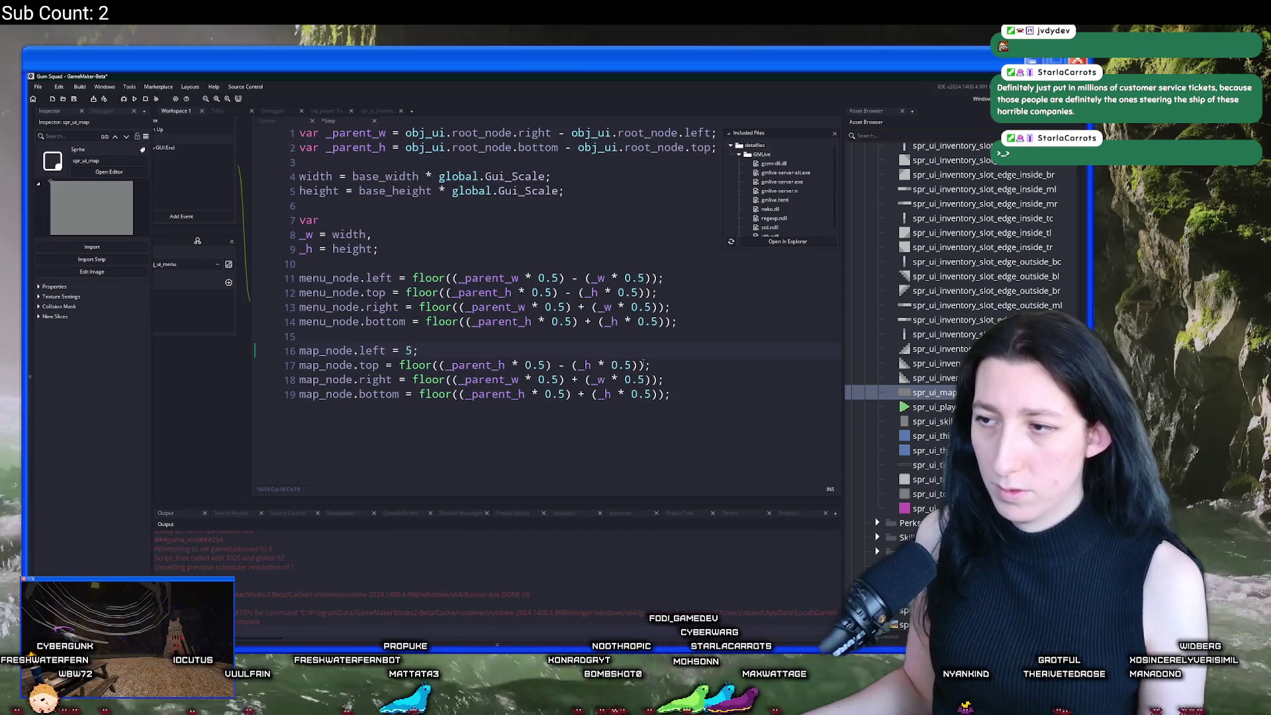
type(" * global.G")
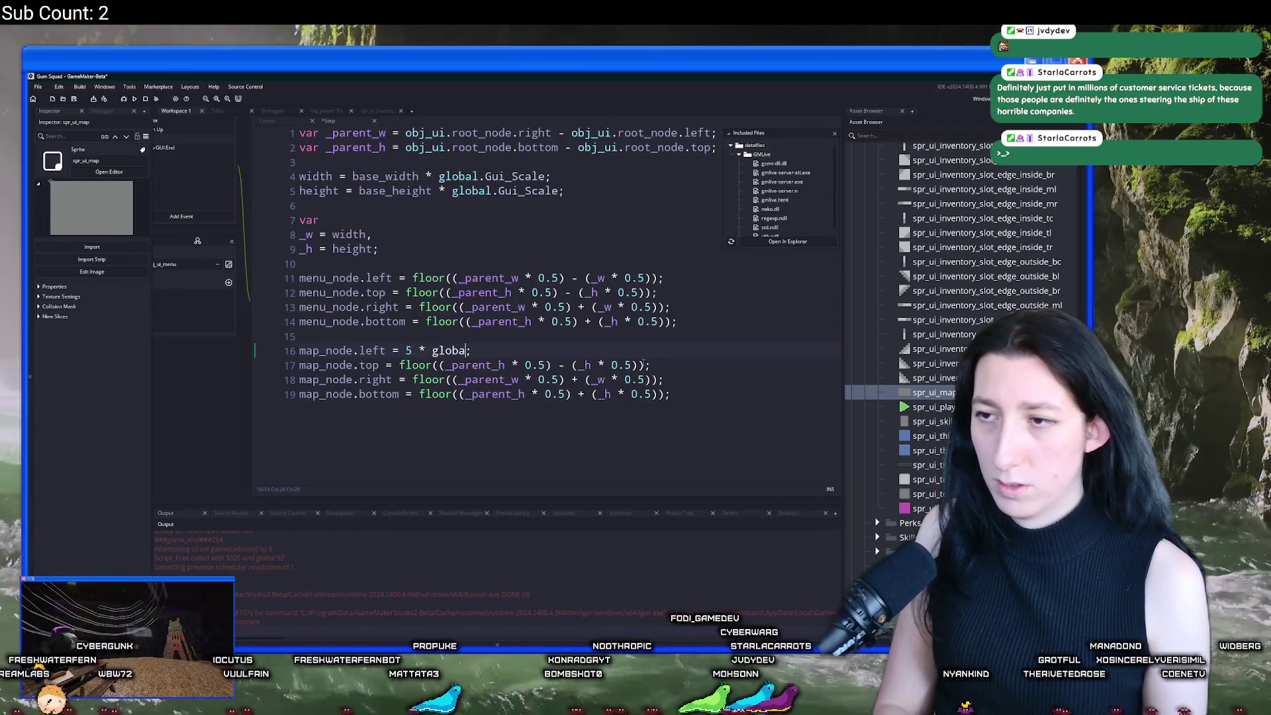
type("ui_Scale")
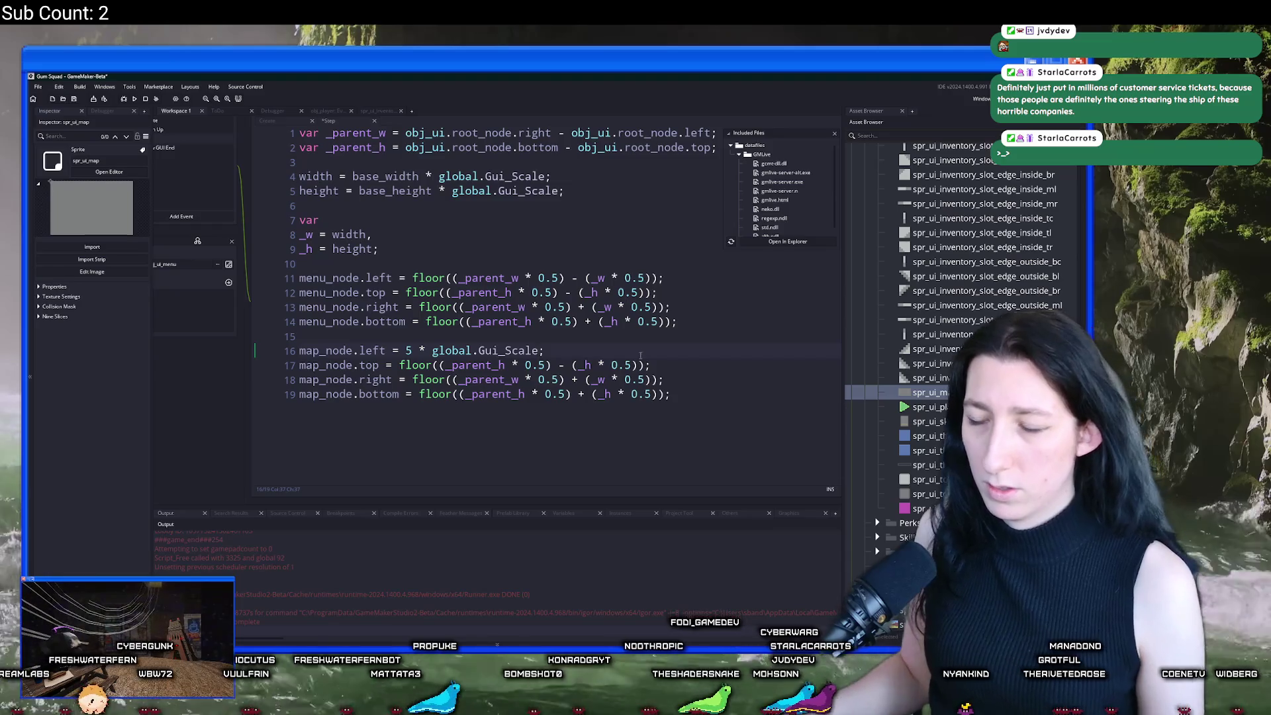
left_click(406, 351)
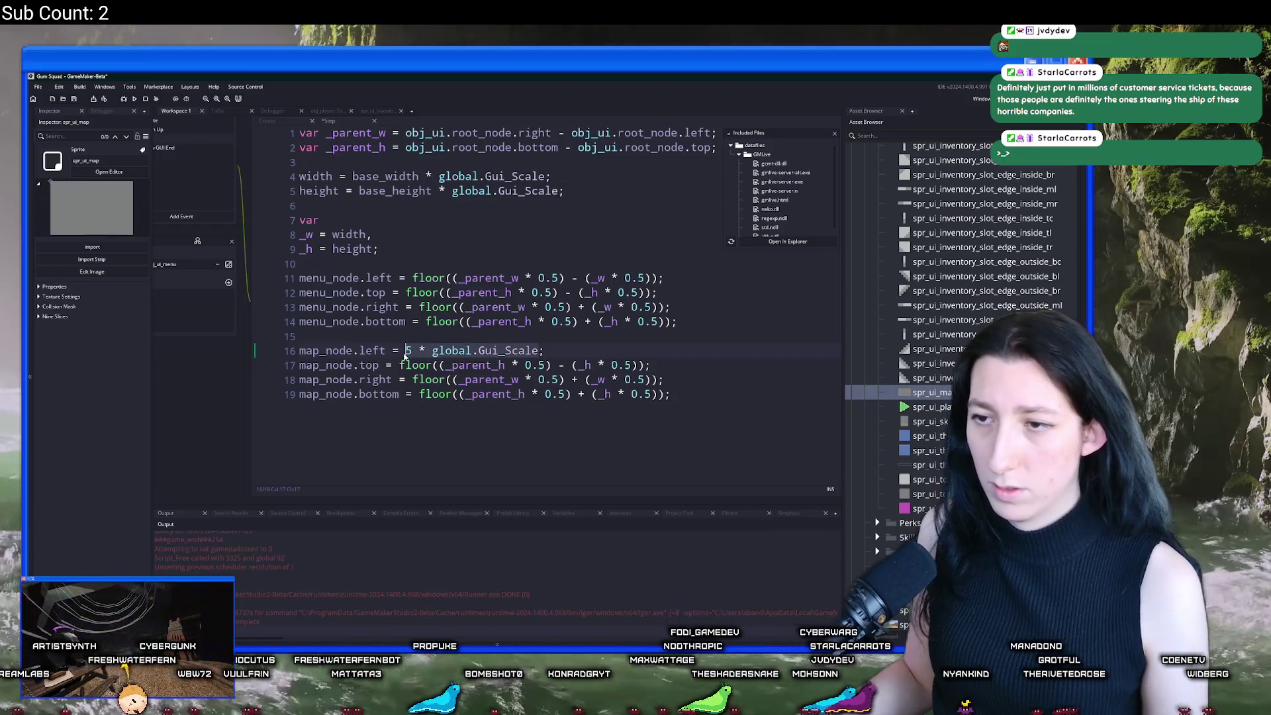
key("Delete")
type("4")
key("ctrl+Right")
key("ctrl+Right")
key("ctrl+Right")
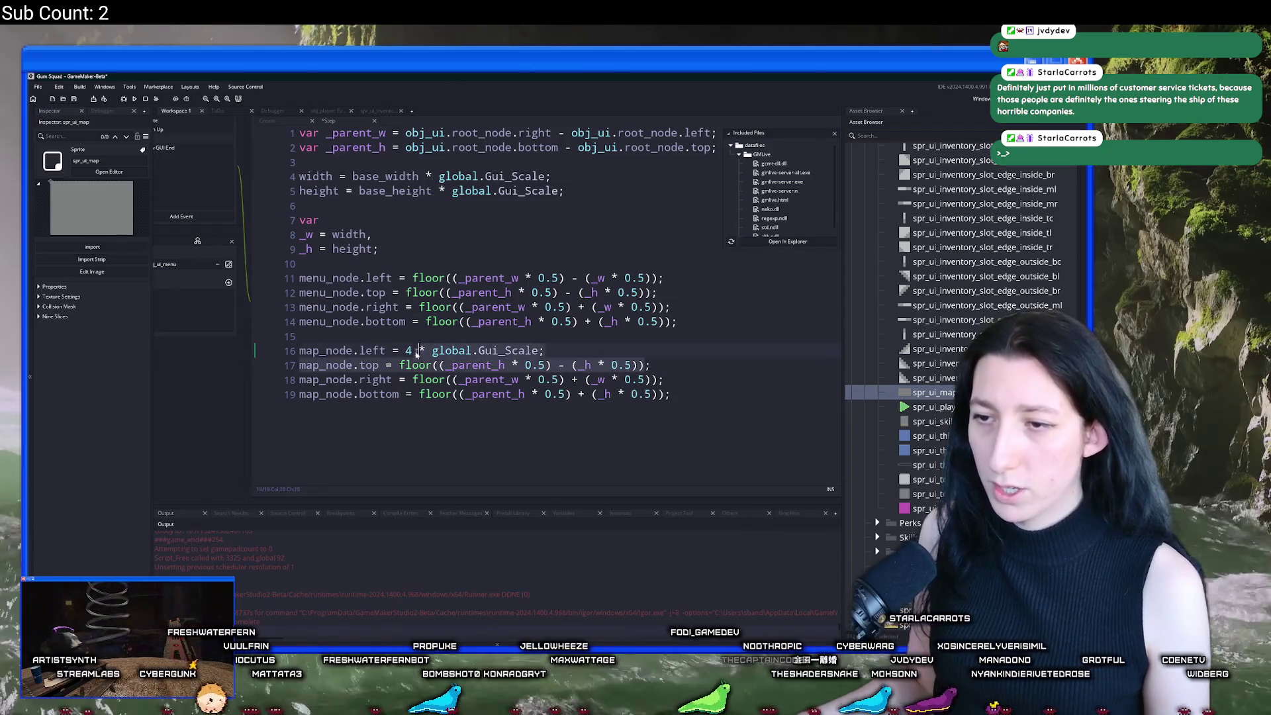
Step: Paste 4 * global.Gui_Scale over the floor formulas on lines 17 and 18
left_click(399, 365)
key("shift+End")
type("4 * global.Gui_Scale;")
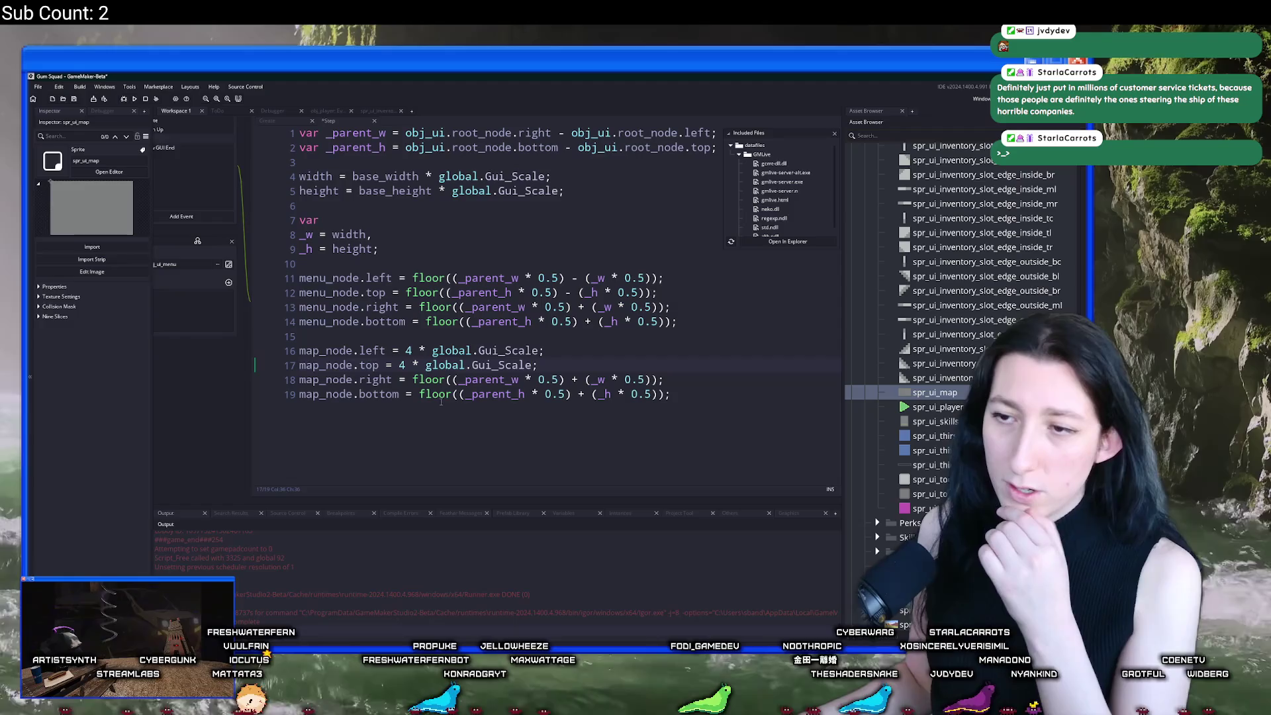
left_click(413, 380)
key("shift+End")
type("4 * global.Gui_Scale;")
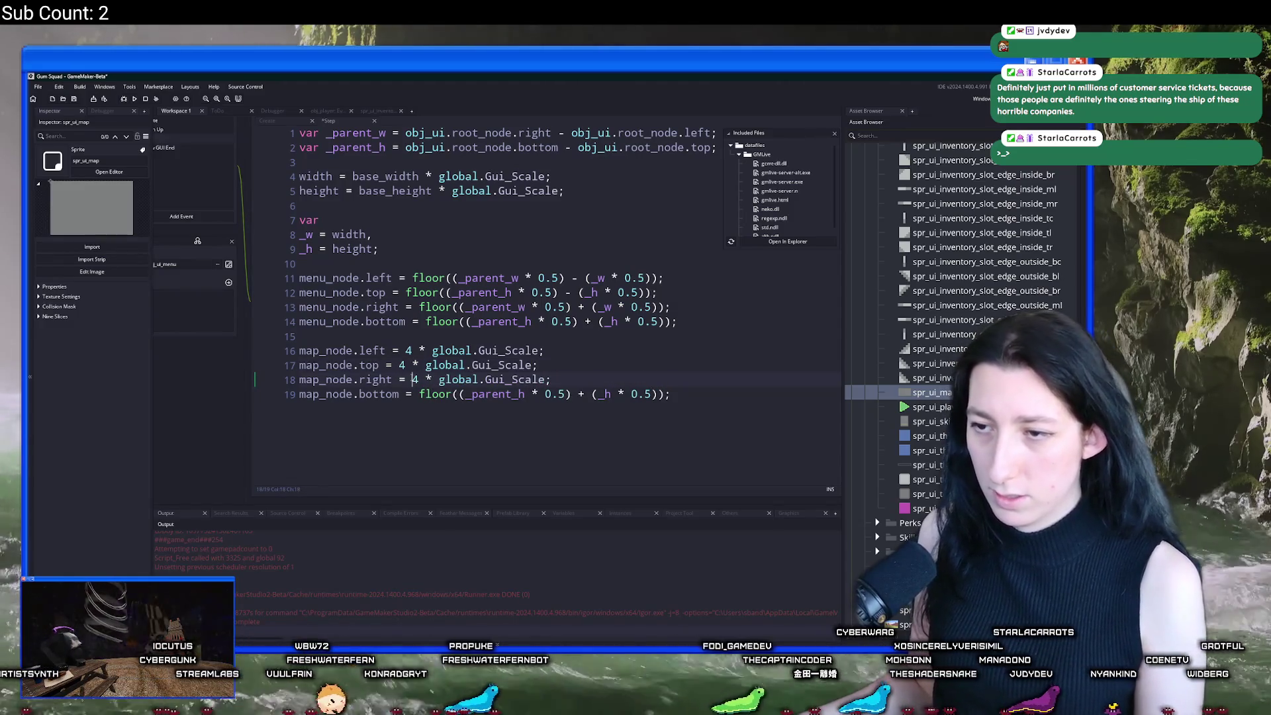
Step: Make line 18 compute (menu_node.right - menu_node.left) minus the inset, and paste it over line 19
type("-1")
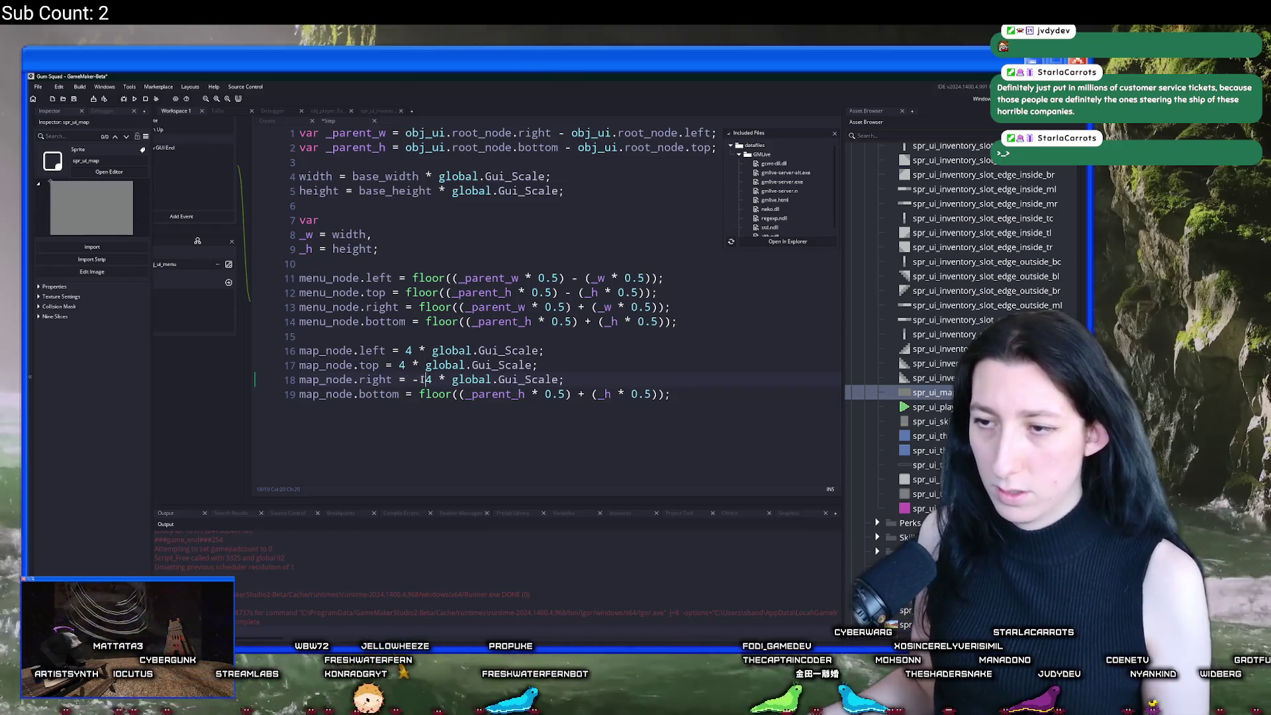
type("(")
type(")")
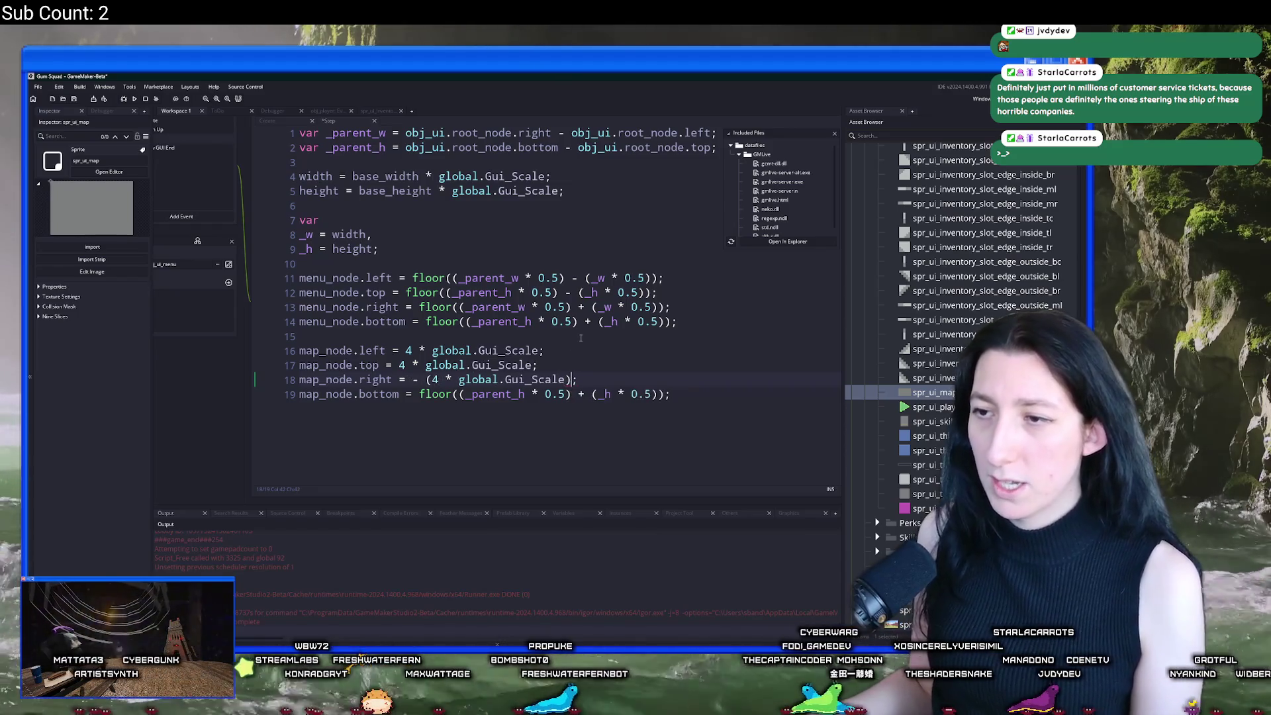
left_click_drag(399, 306, 296, 311)
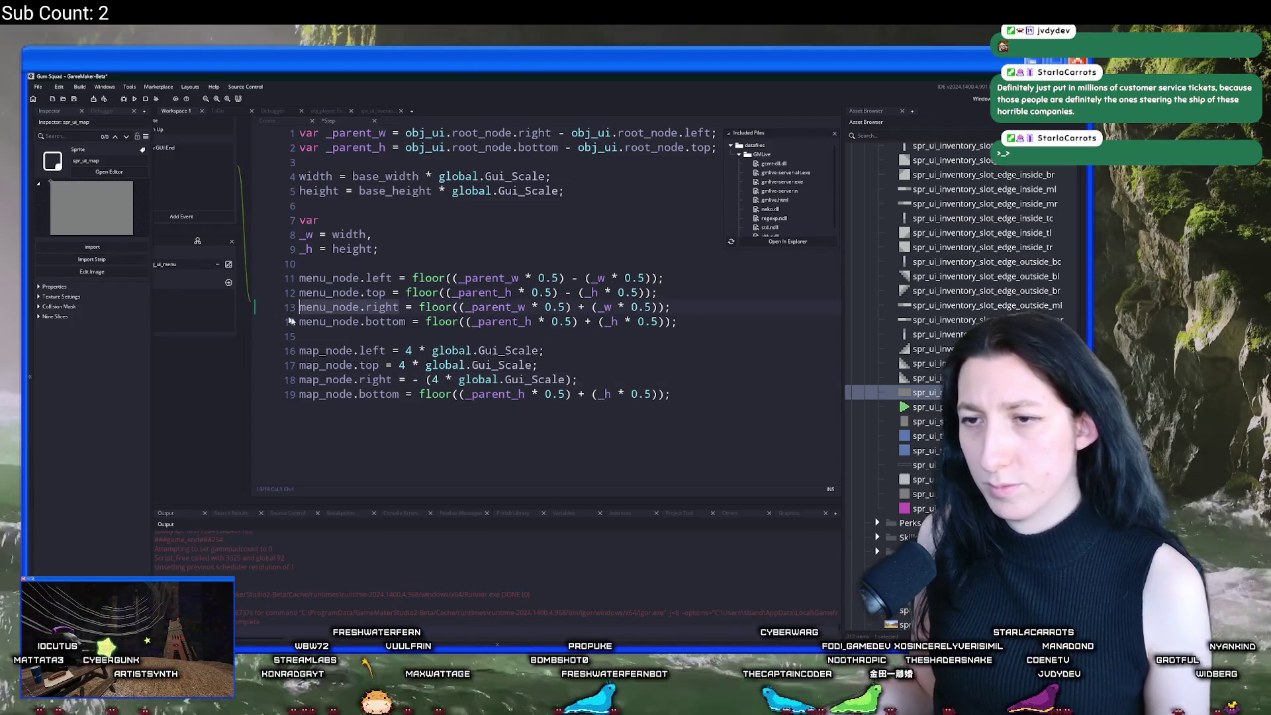
key("ctrl+c")
left_click(407, 379)
key("ctrl+v")
type("- ")
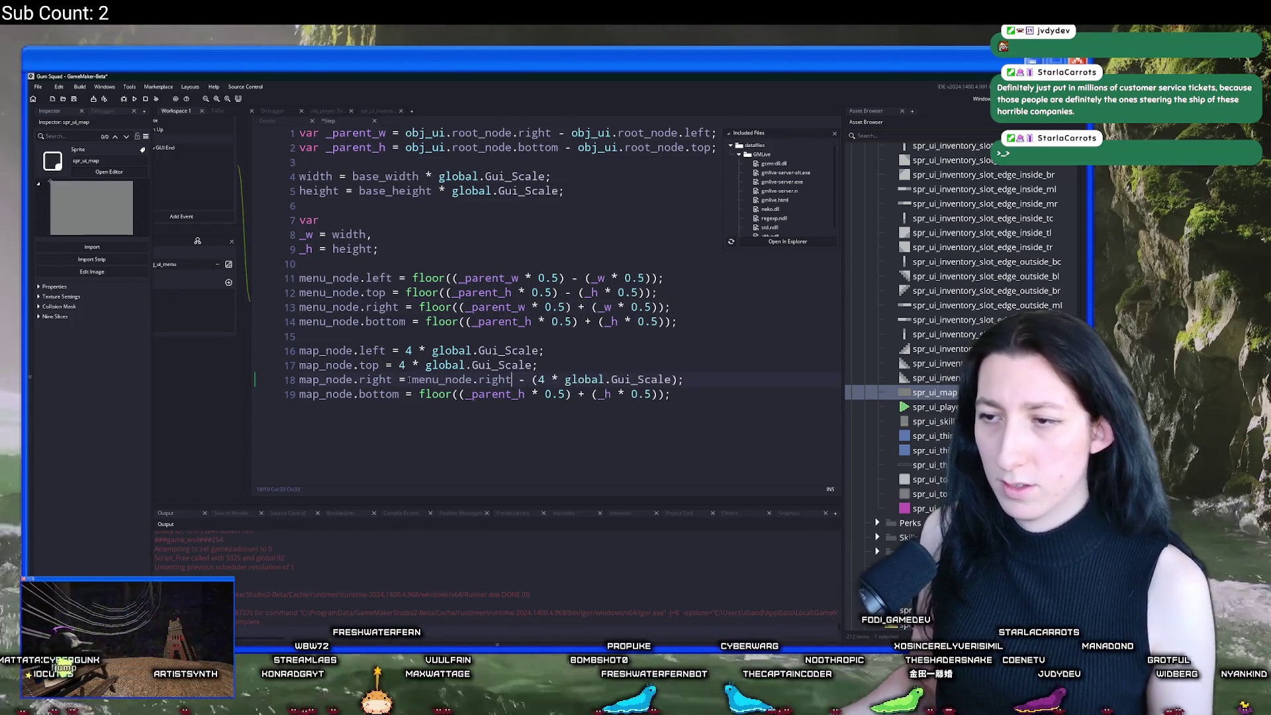
type("menu_node.left - ")
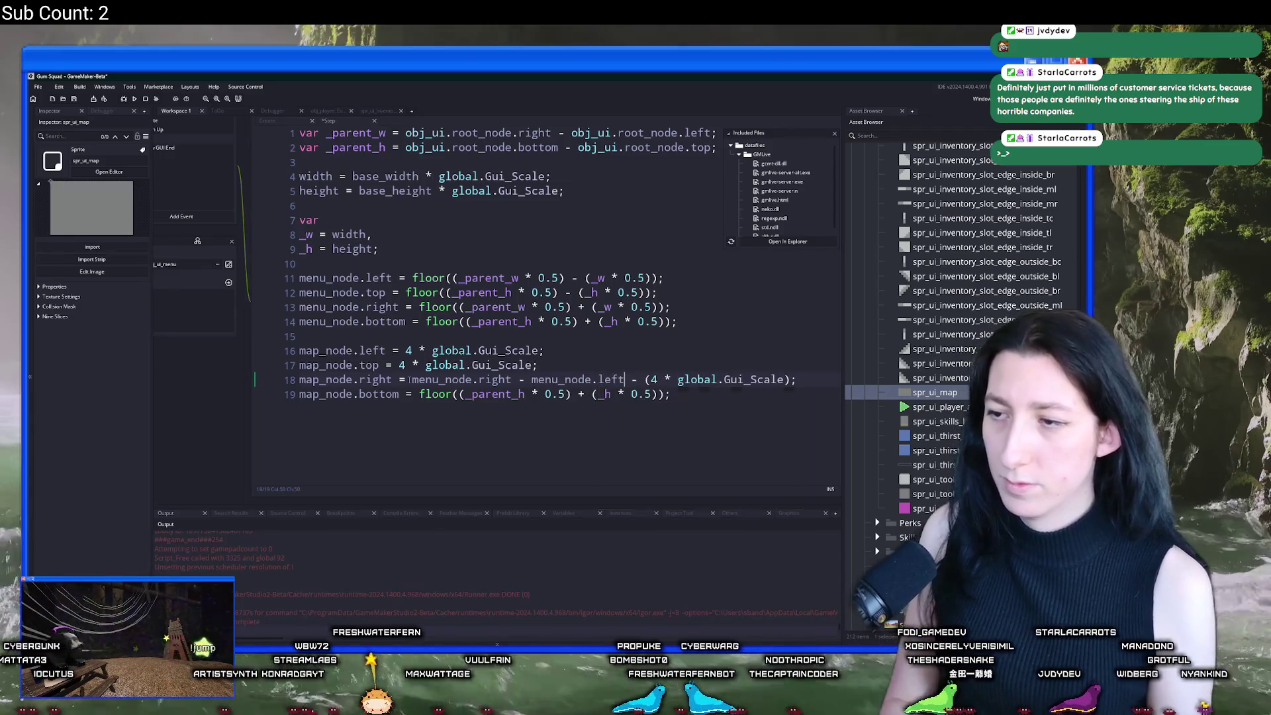
type(") - (")
left_click(668, 379)
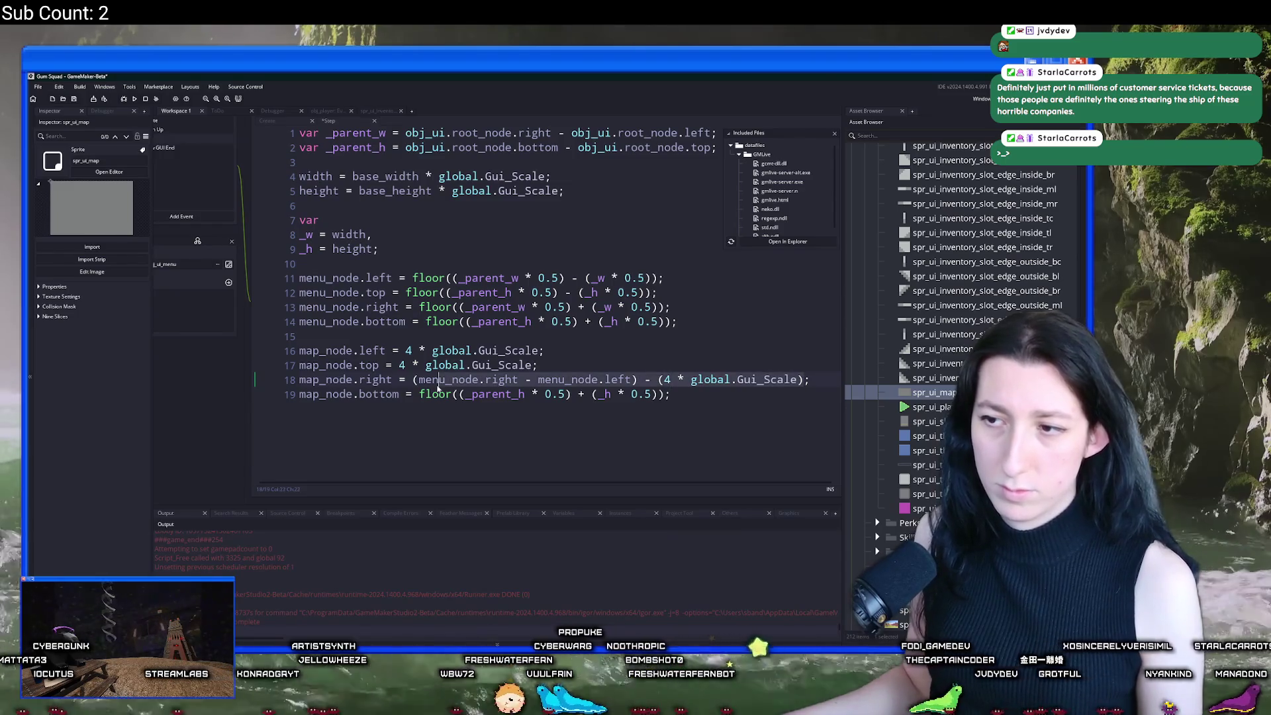
left_click(413, 382)
left_click_drag(417, 395, 667, 394)
key("ctrl+v")
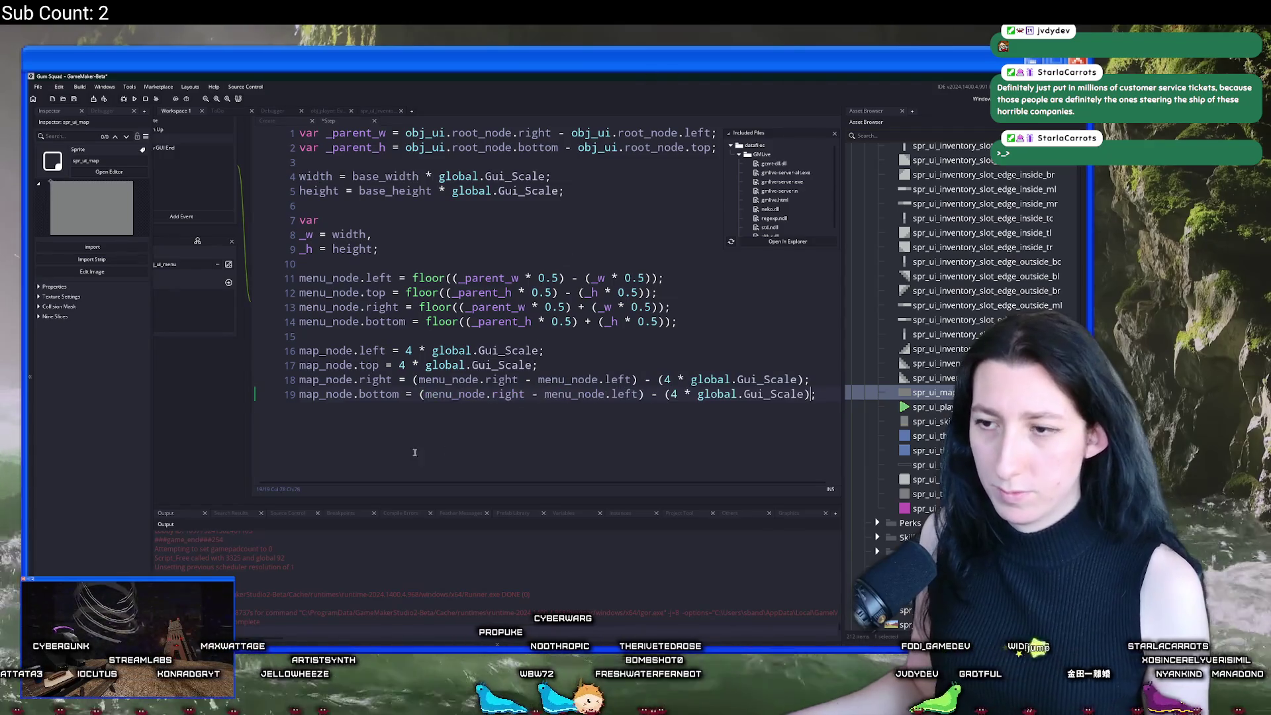
Step: On line 19, change 'right' to 'bottom' and 'left' to 'top' so the height is used
double_click(496, 394)
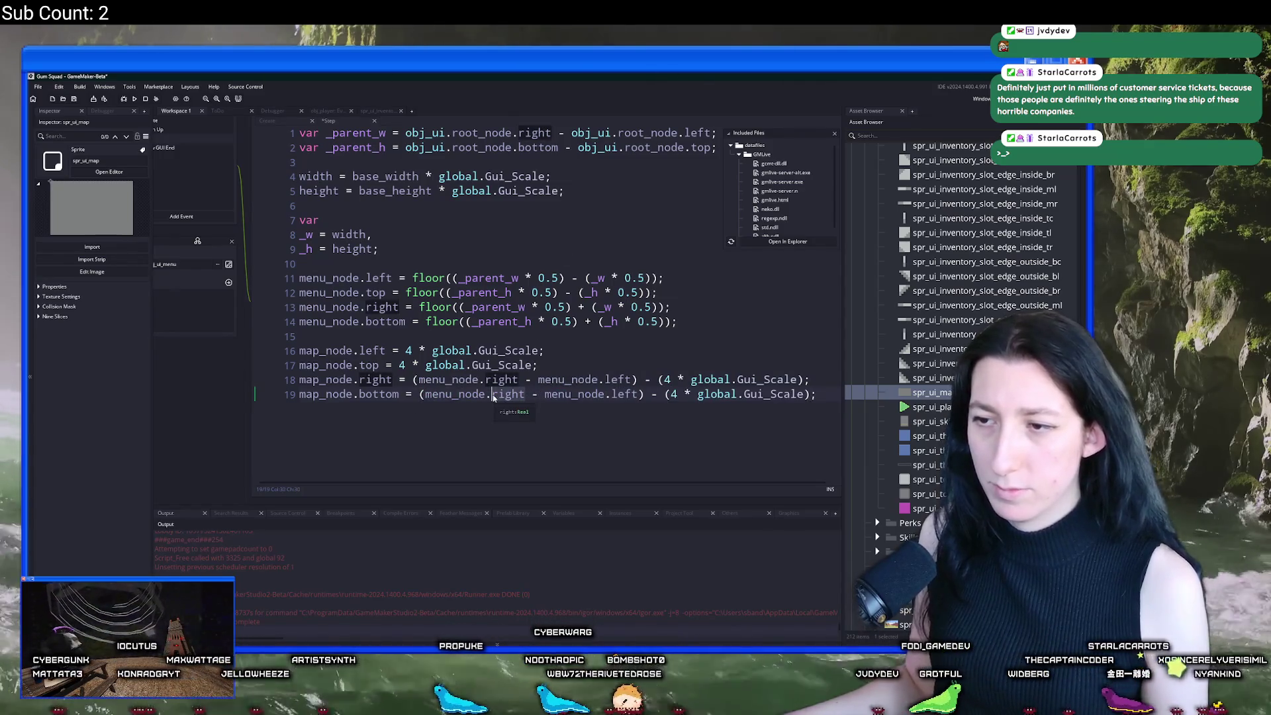
type("bottom")
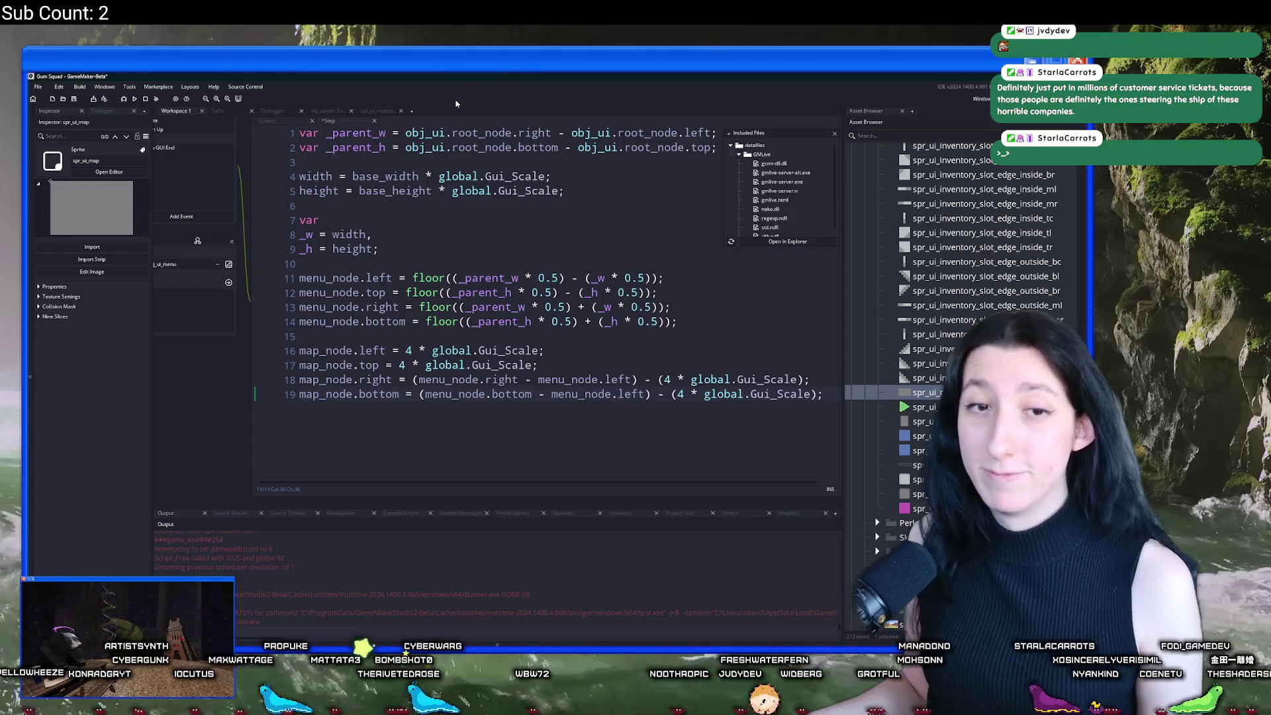
double_click(628, 395)
type("top")
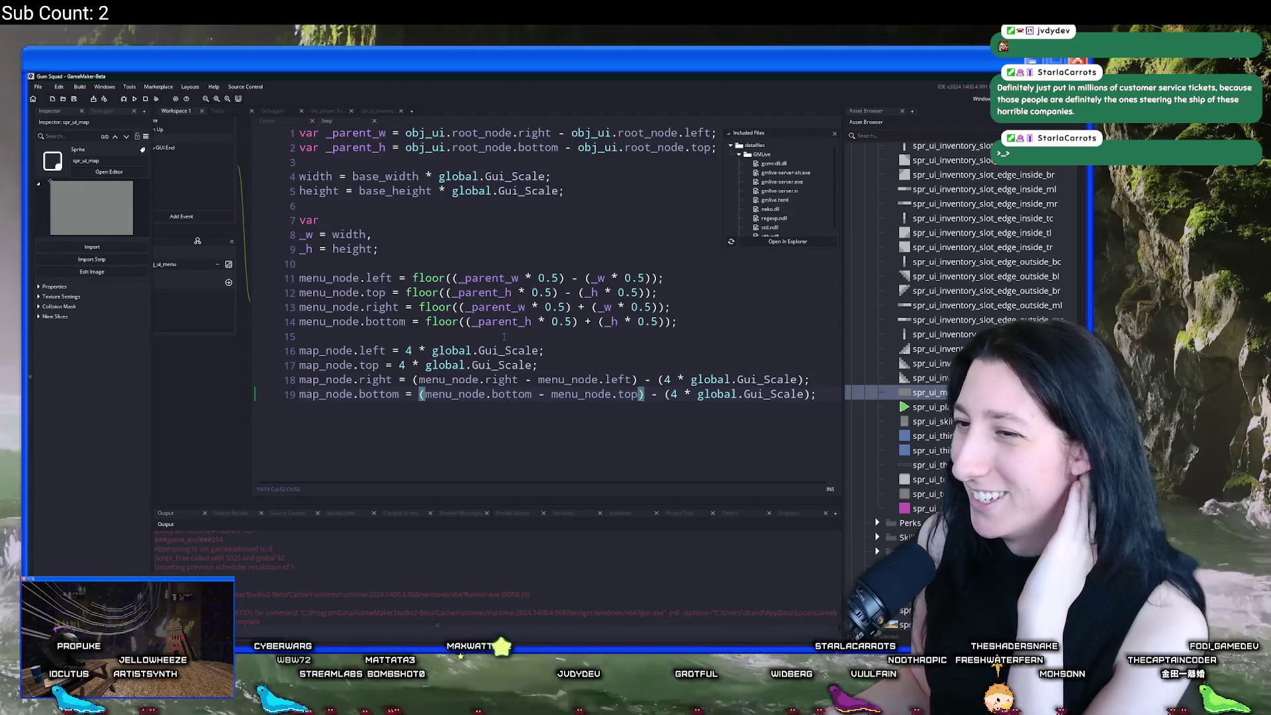
left_click(454, 317)
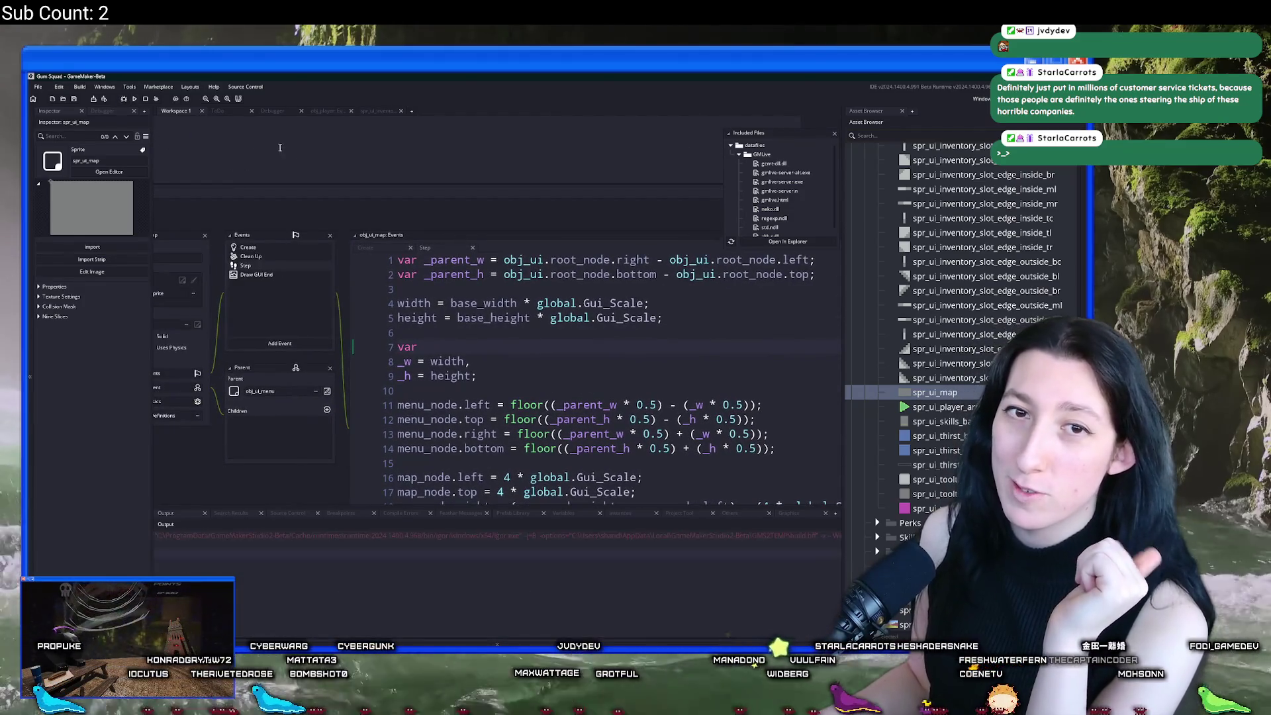
Step: Add the missing ')' to the keyboard_check_pressed(ord("M")) check on line 214
scroll(403, 319, "up", 5)
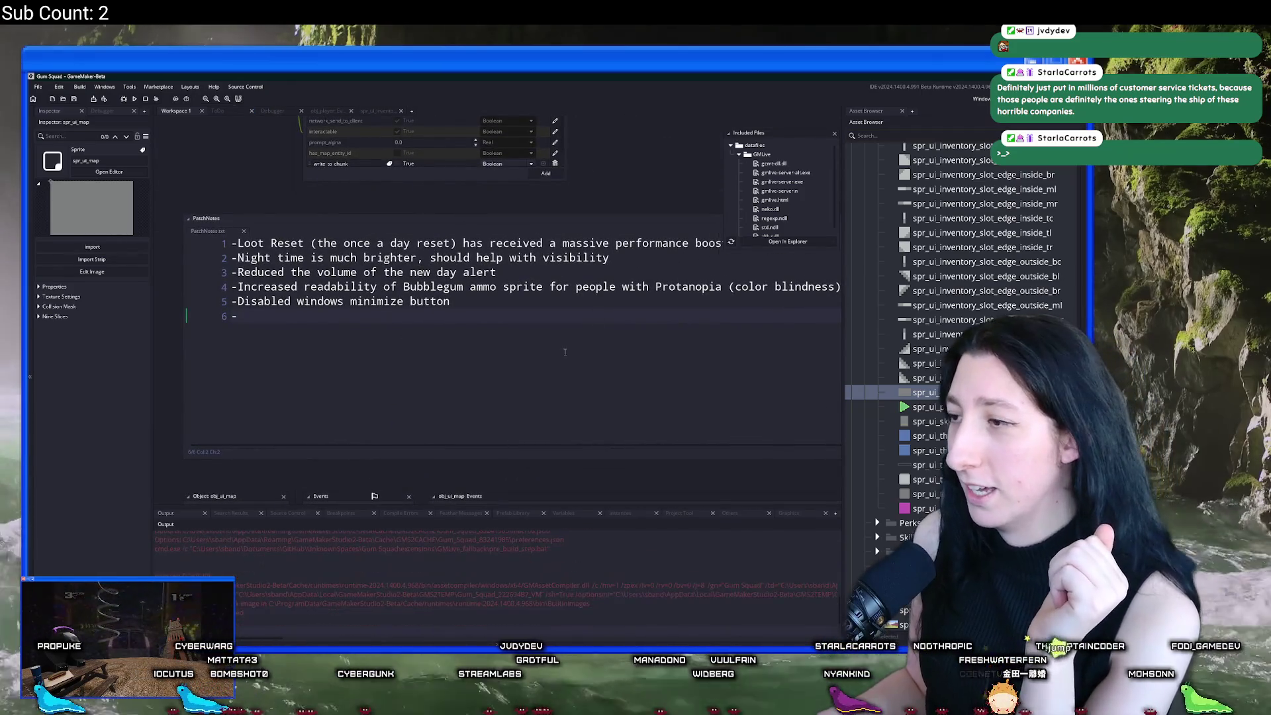
scroll(565, 351, "up", 10)
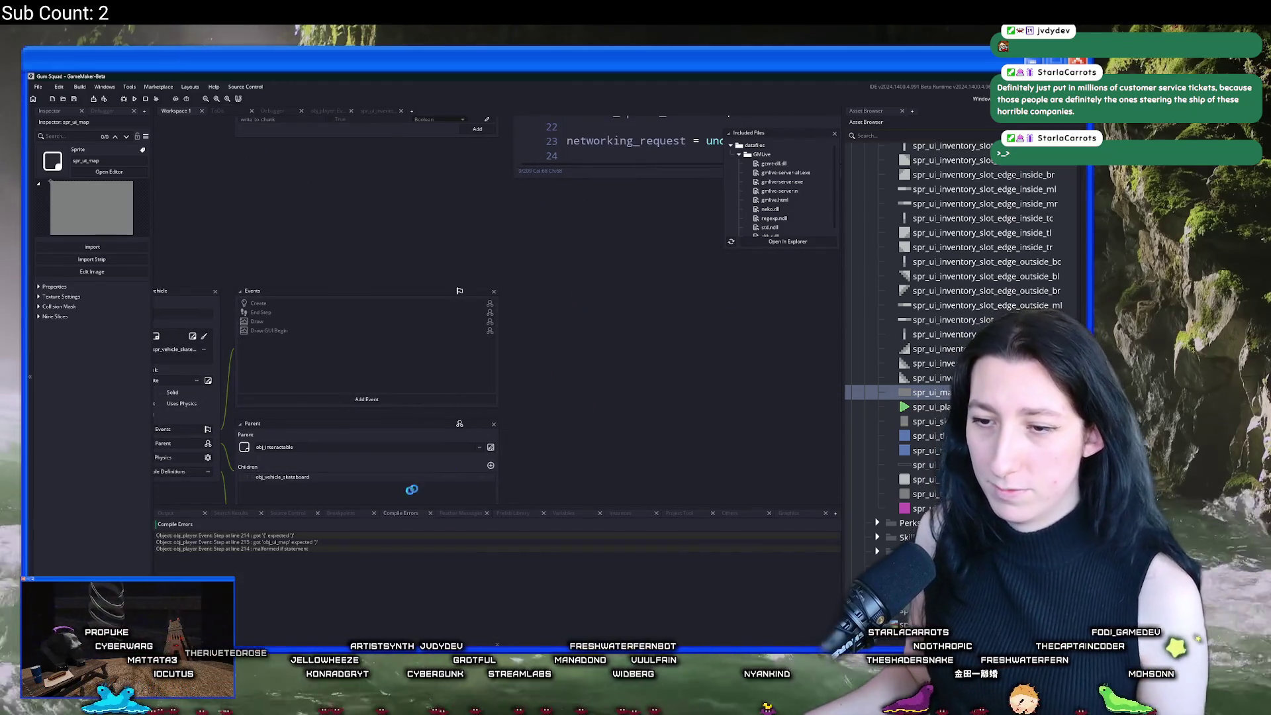
double_click(410, 541)
left_click(580, 369)
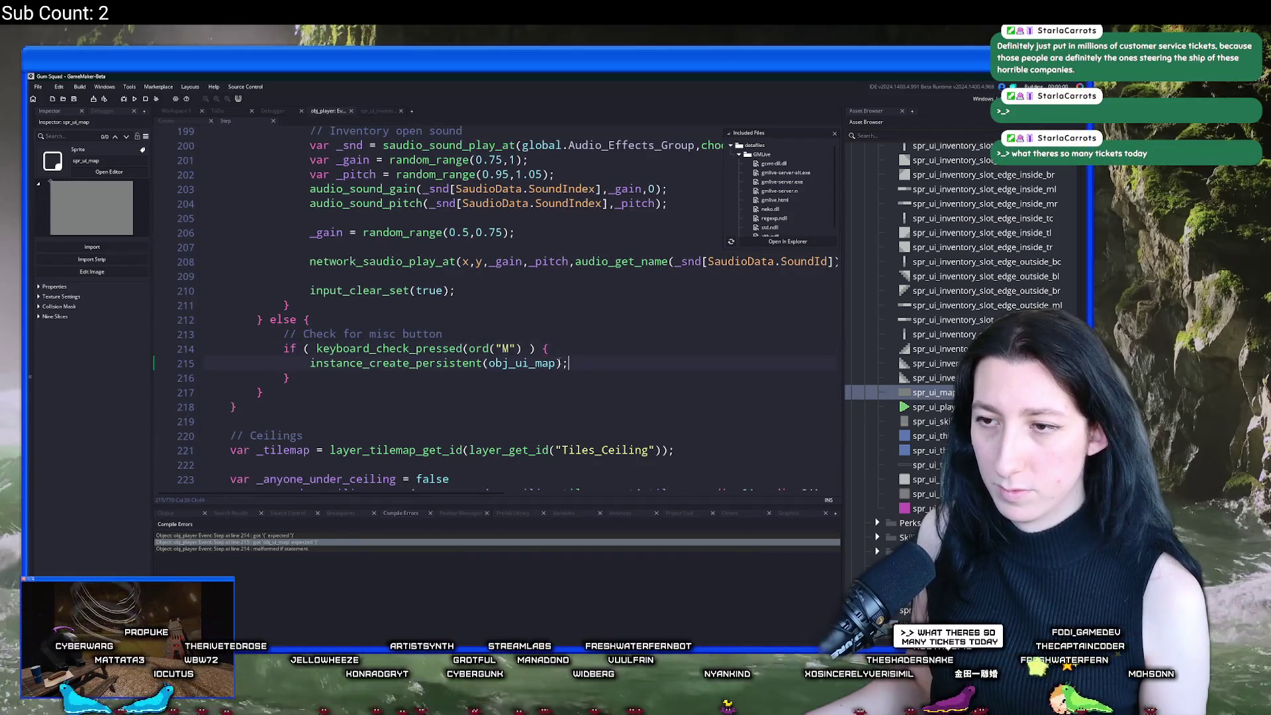
left_click(545, 349)
type(")")
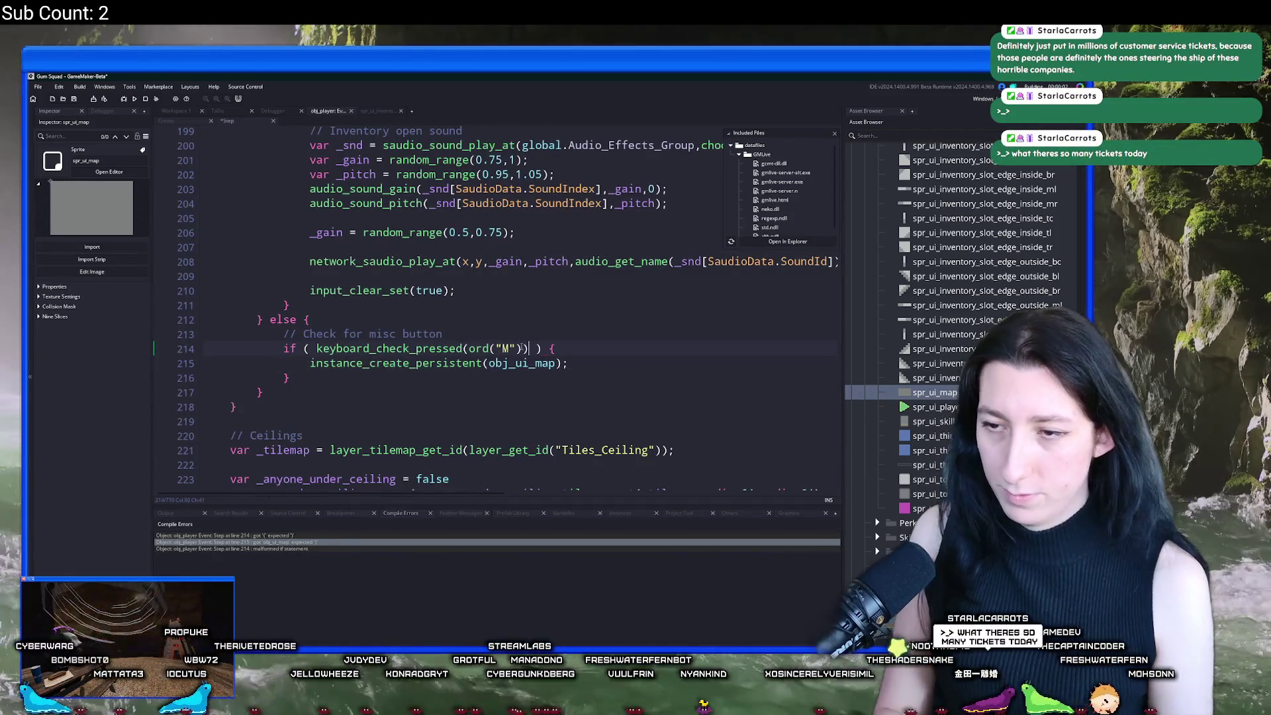
Step: Rerun the game with F5 and open the ui_map_draw script via asset search 'ui_ma'
key("F5")
key("Return")
key("ctrl+t")
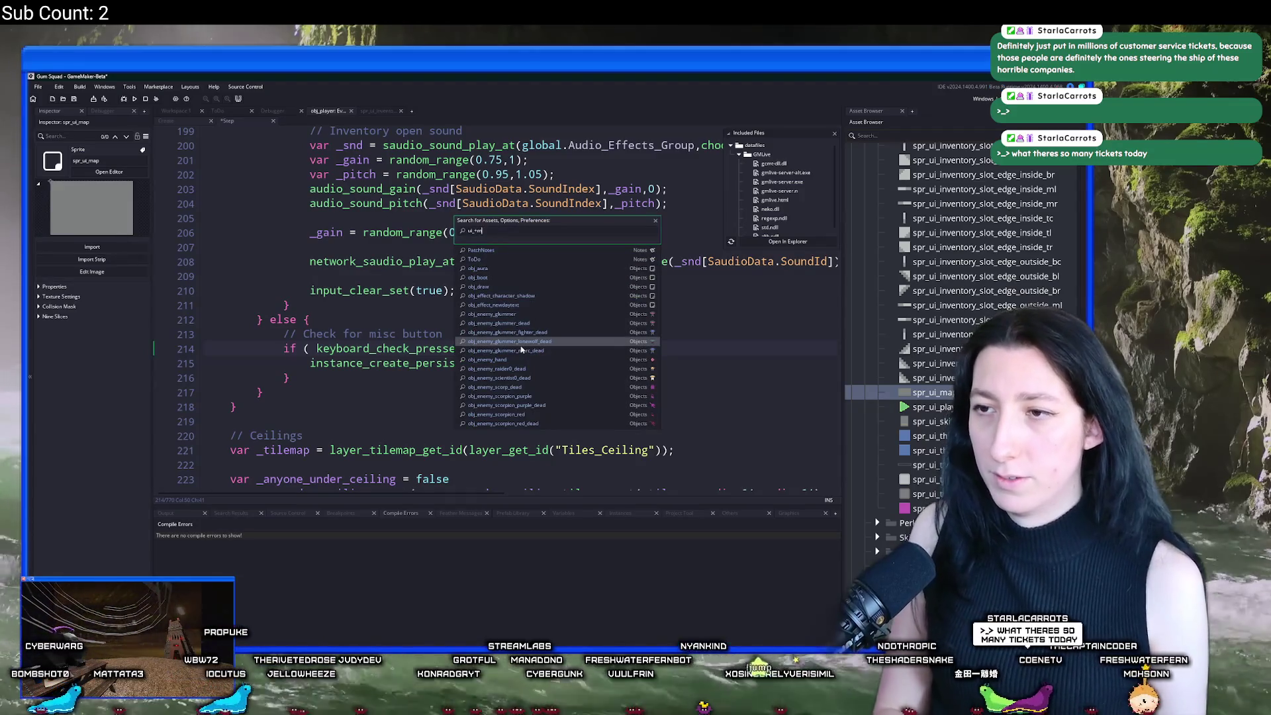
type("a")
type("i_map")
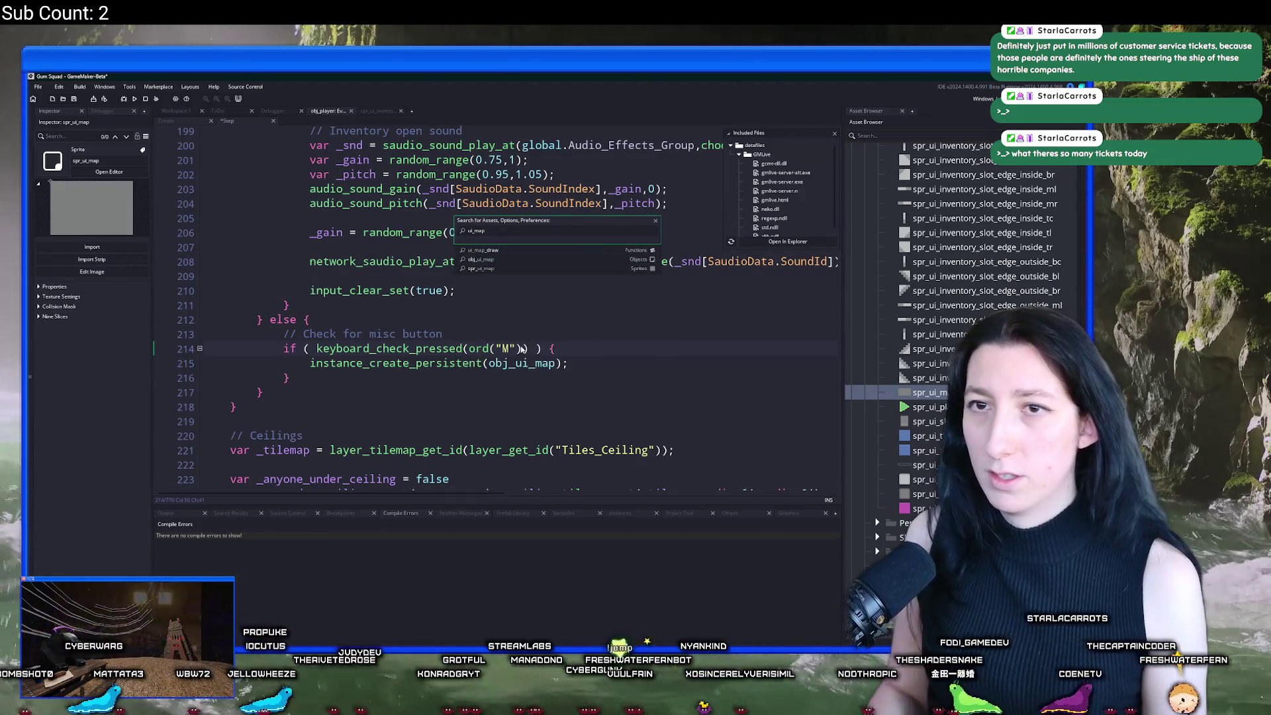
key("BackSpace")
key("BackSpace")
key("BackSpace")
type("ui_ma")
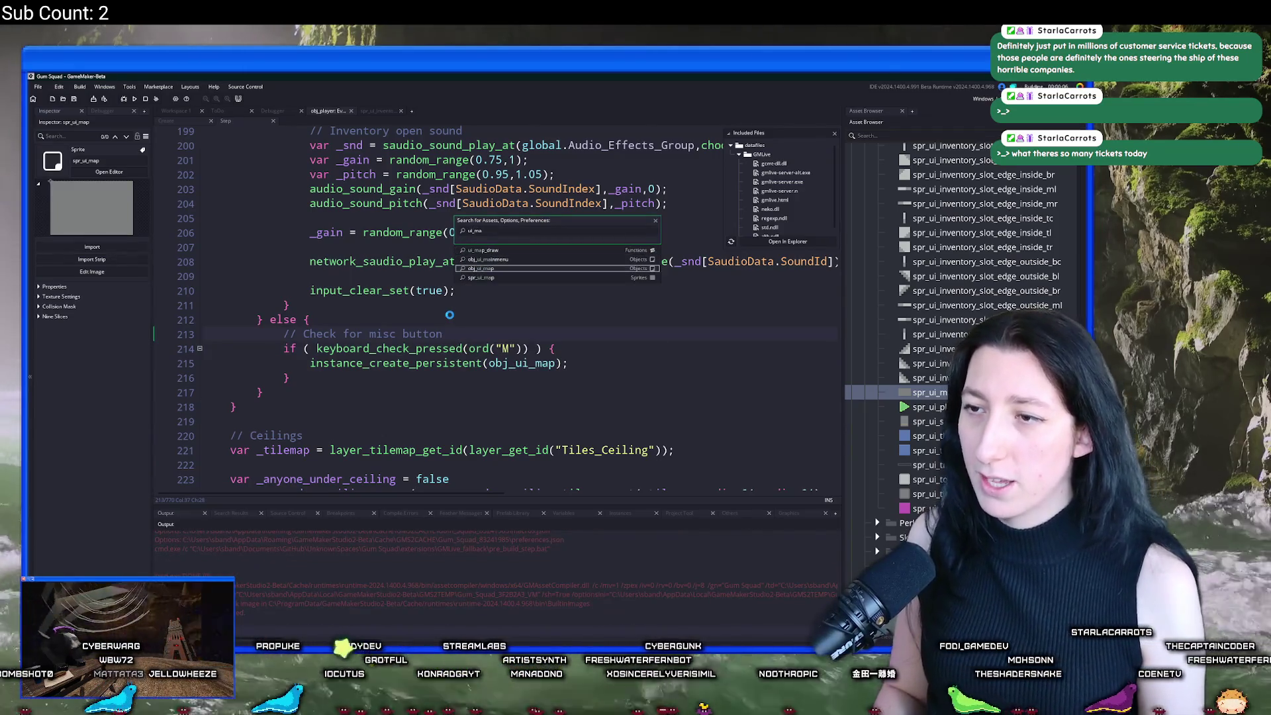
key("Return")
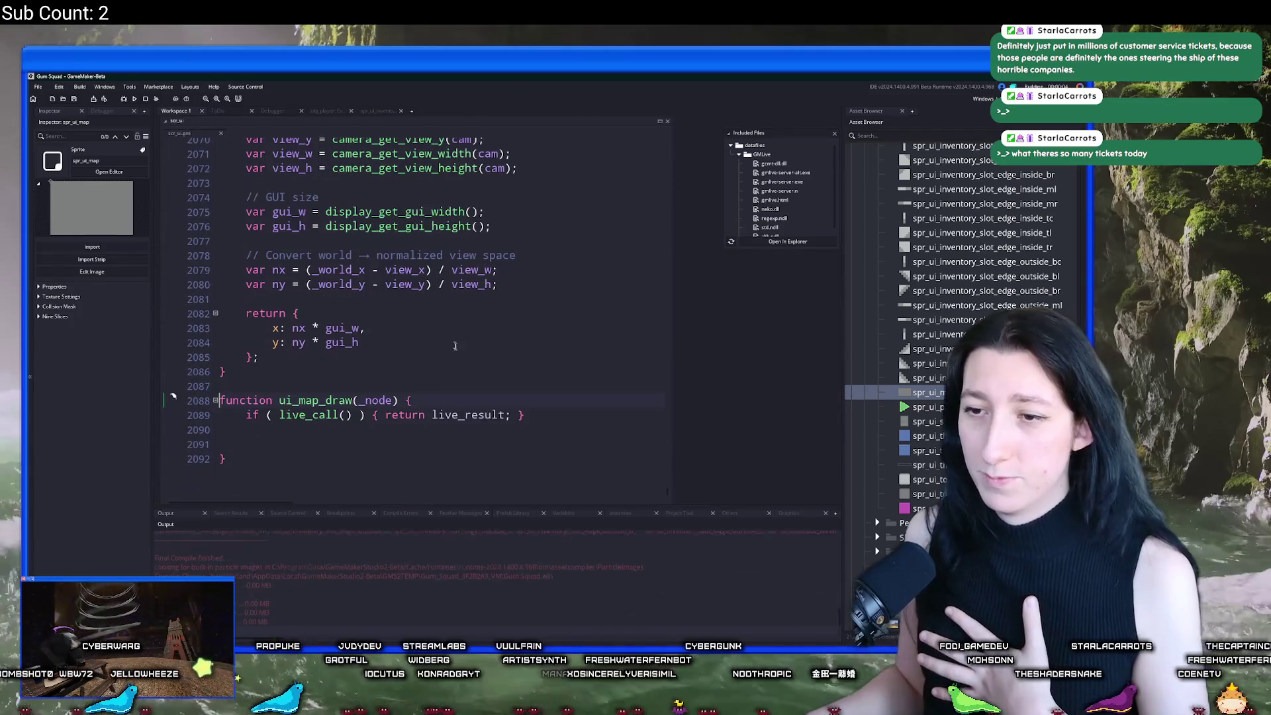
Step: In the game, visit Options > Audio and back, then start a New World and create a lobby
left_click(410, 448)
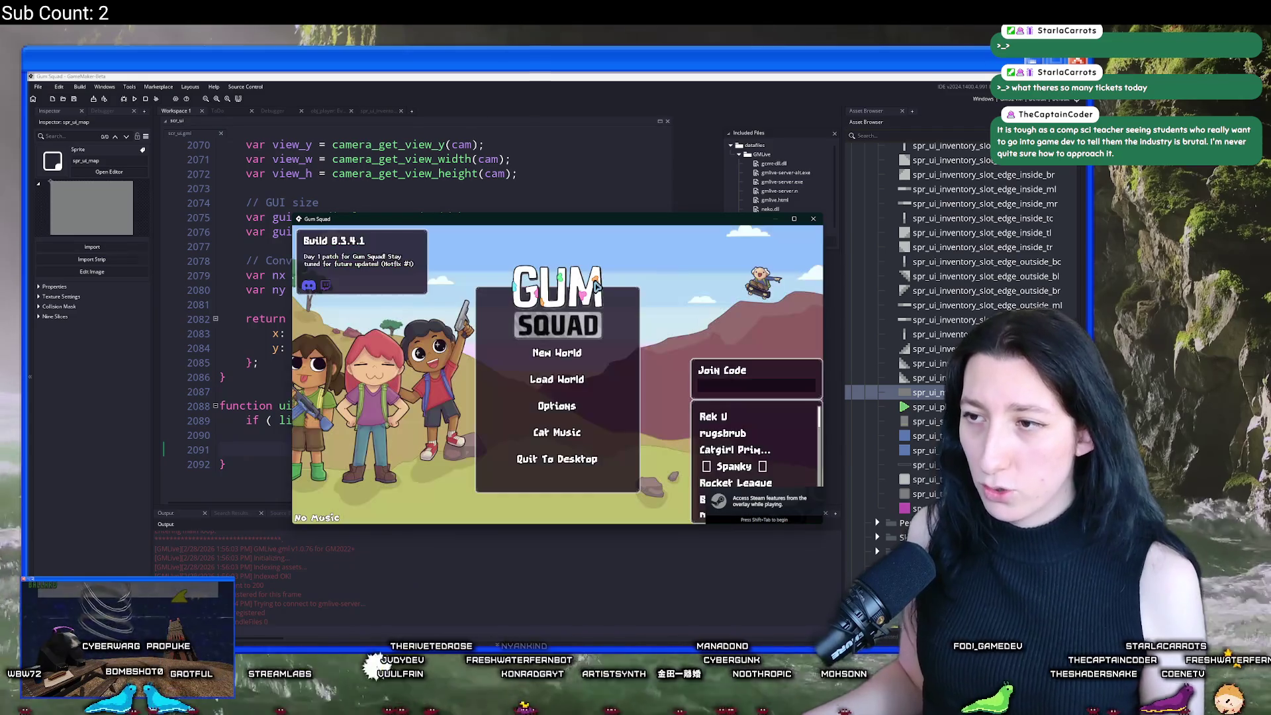
left_click(557, 406)
left_click(556, 391)
left_click(556, 462)
left_click(557, 444)
left_click(573, 355)
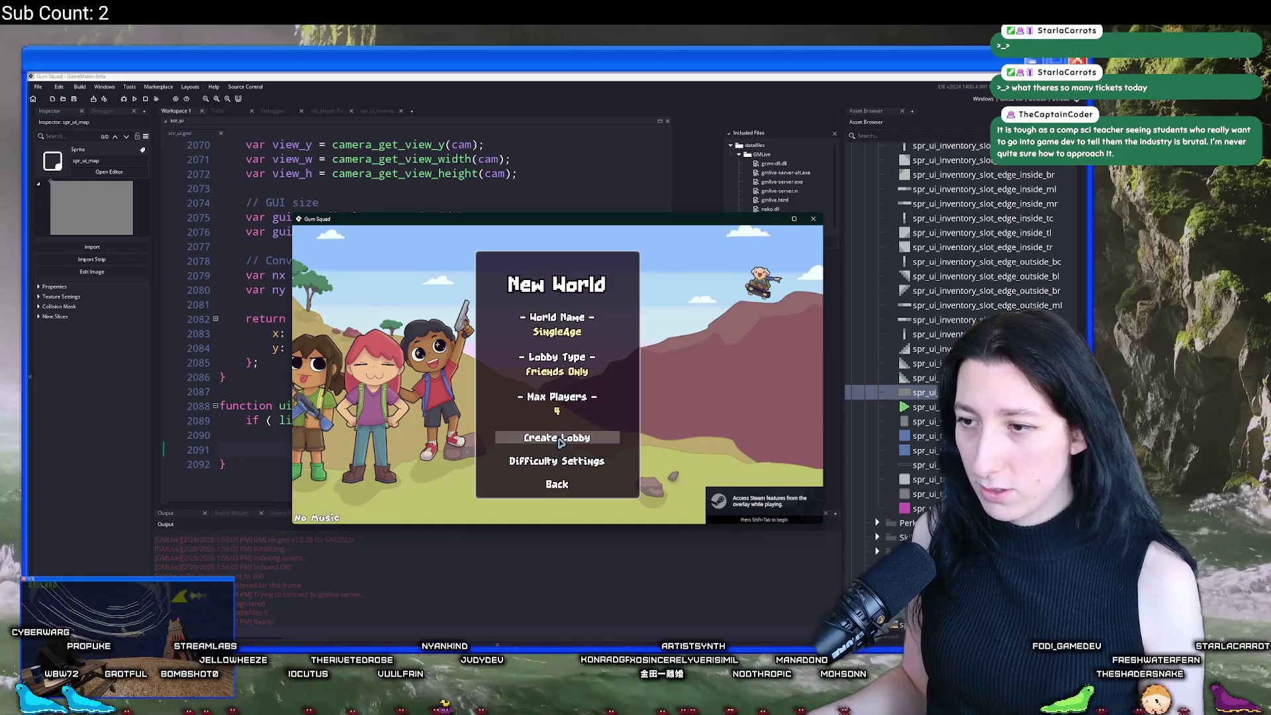
left_click(559, 439)
Step: Maximize the game window to check the map UI, then restore it and leave the game
left_click_drag(637, 227, 702, 76)
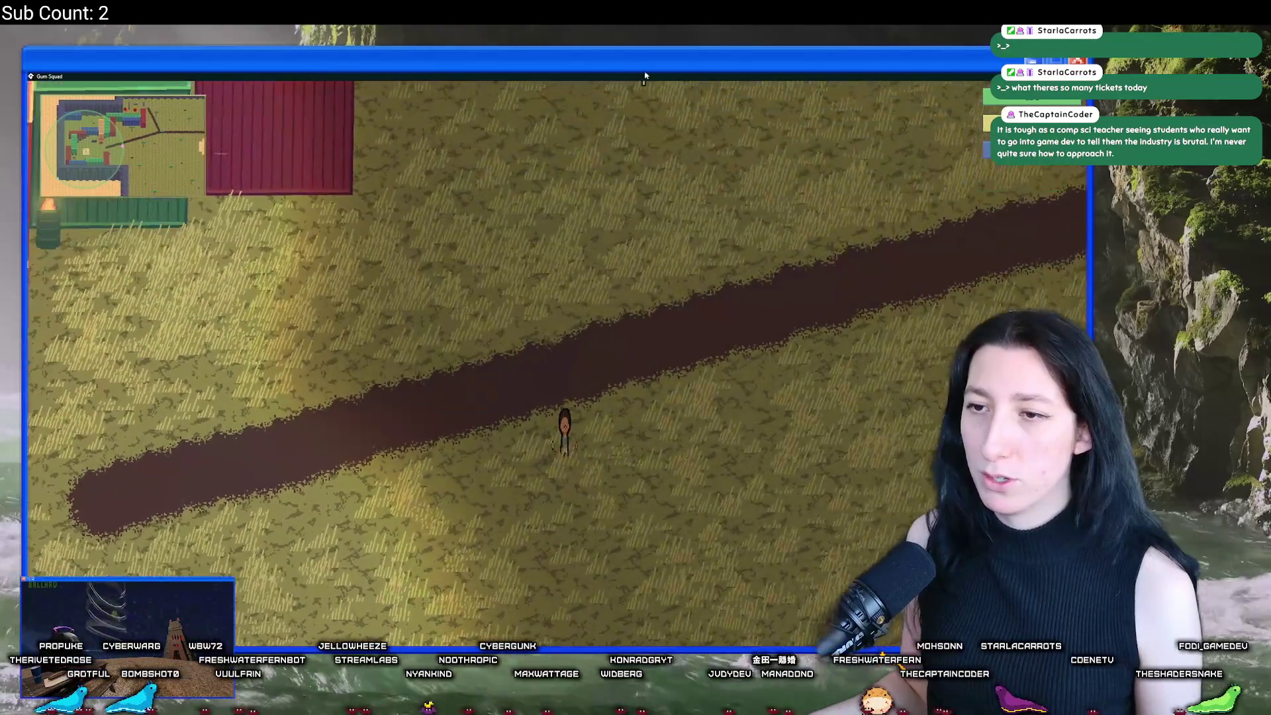
double_click(643, 75)
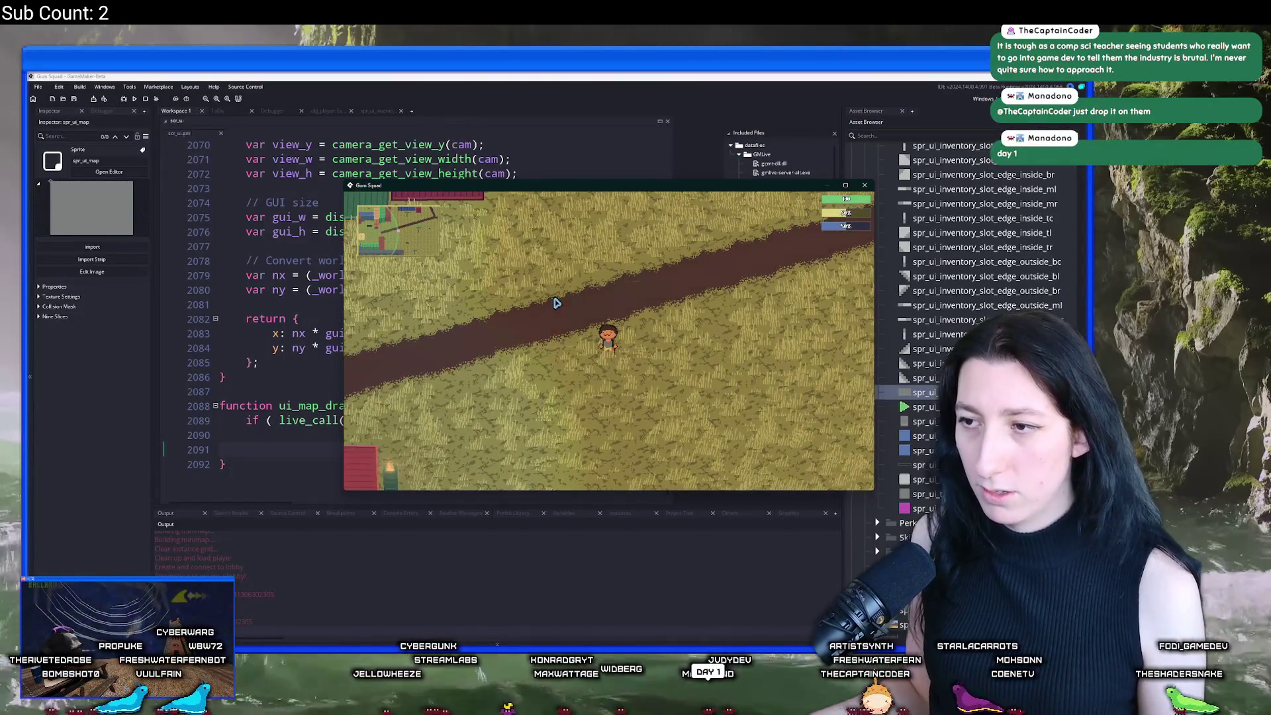
key("alt+Tab")
Step: Pan the workspace and show obj_ui_map's Create event code
scroll(318, 153, "up", 2)
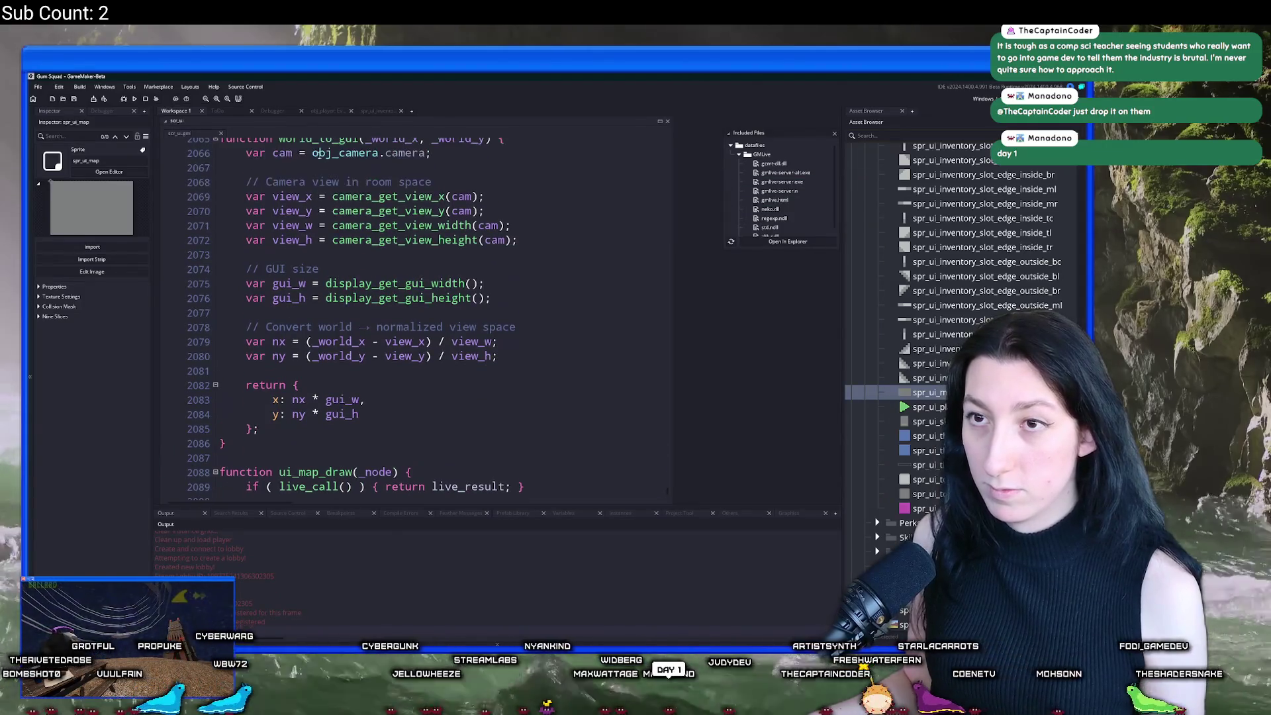
mouse_move(342, 147)
left_mouse_down()
mouse_move(596, 371)
mouse_move(609, 344)
mouse_move(582, 284)
mouse_move(640, 335)
left_mouse_up()
scroll(640, 335, "up", 7)
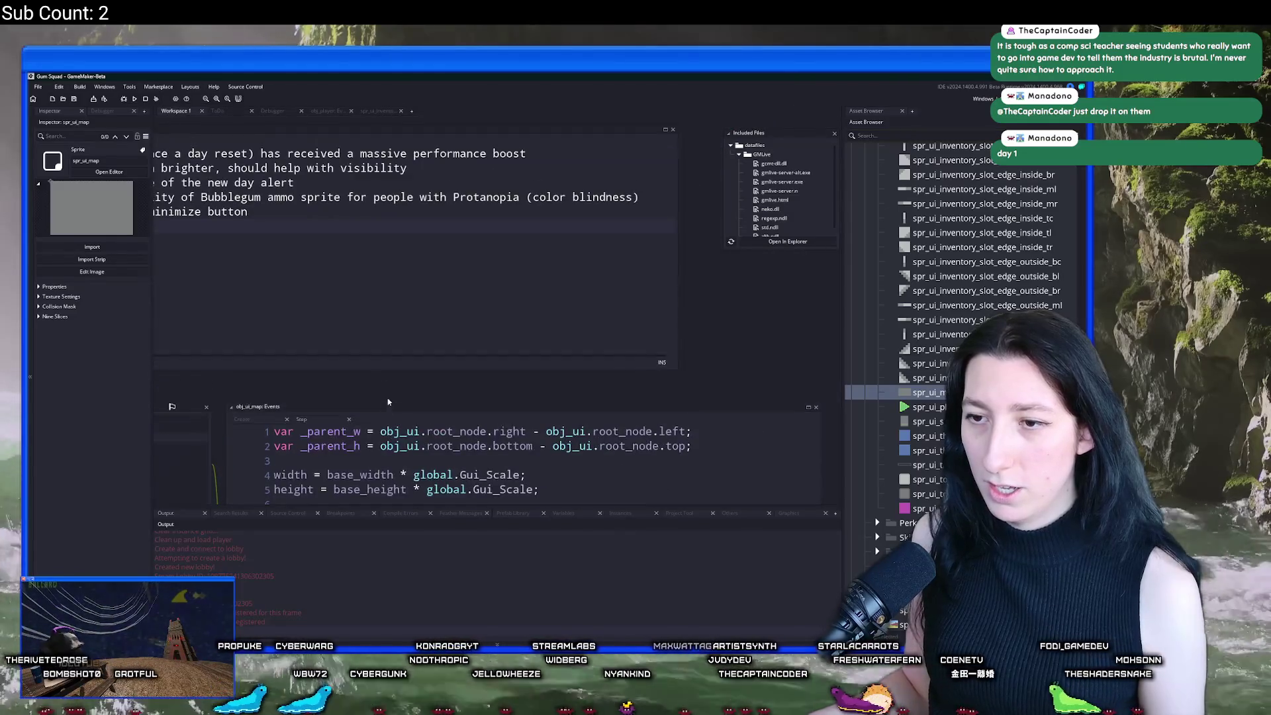
scroll(641, 335, "down", 3)
left_click(317, 181)
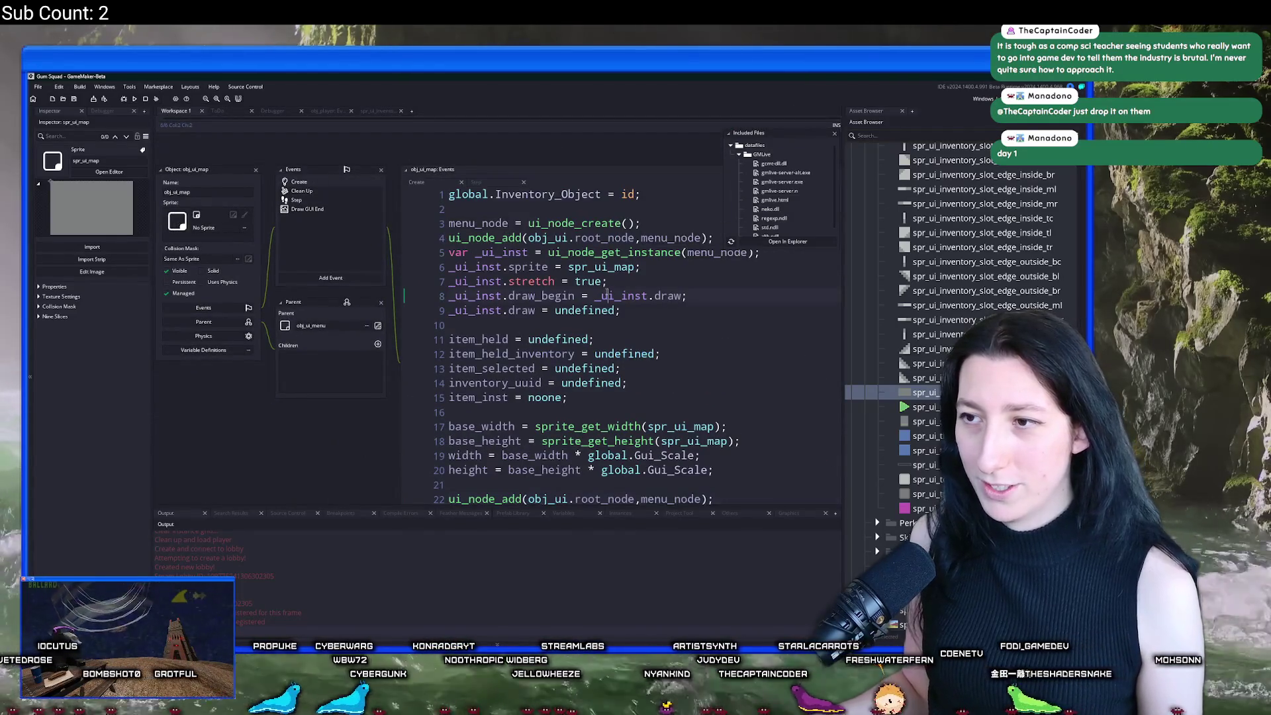
Step: Open spr_ui_map from the code and expand, then collapse, its Nine Slice settings
middle_click(518, 268)
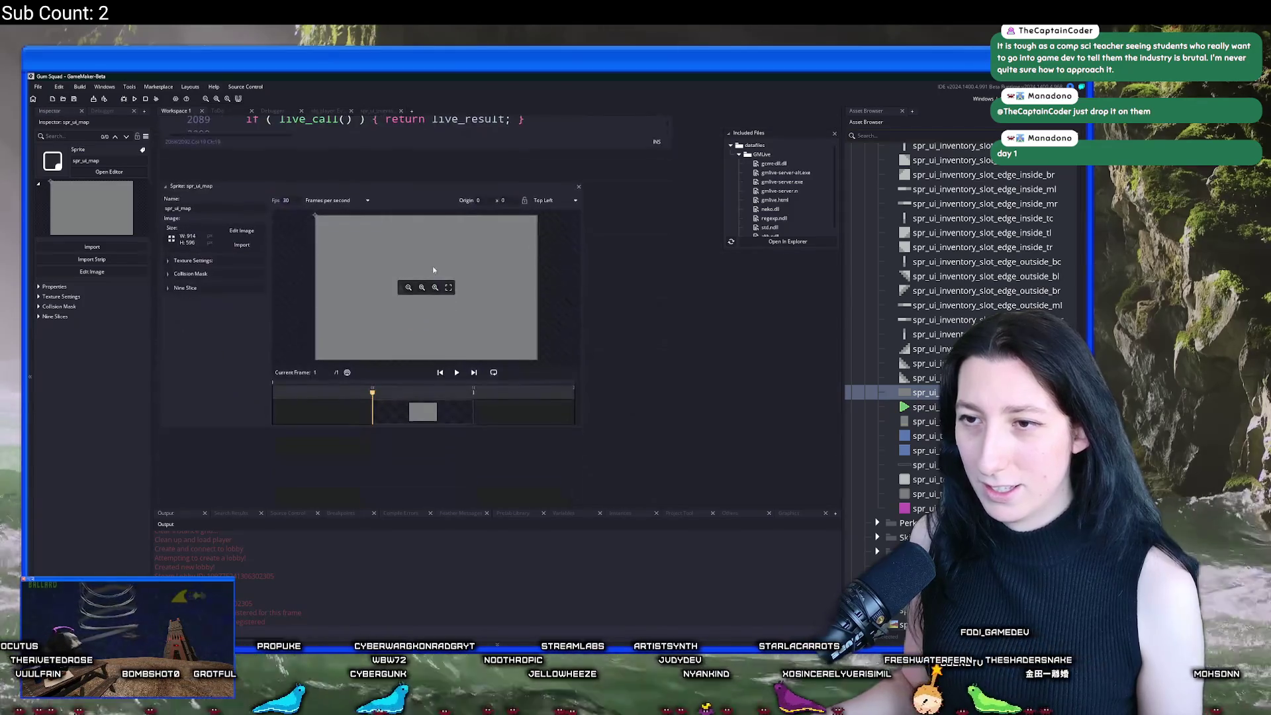
left_click(204, 272)
left_click(204, 272)
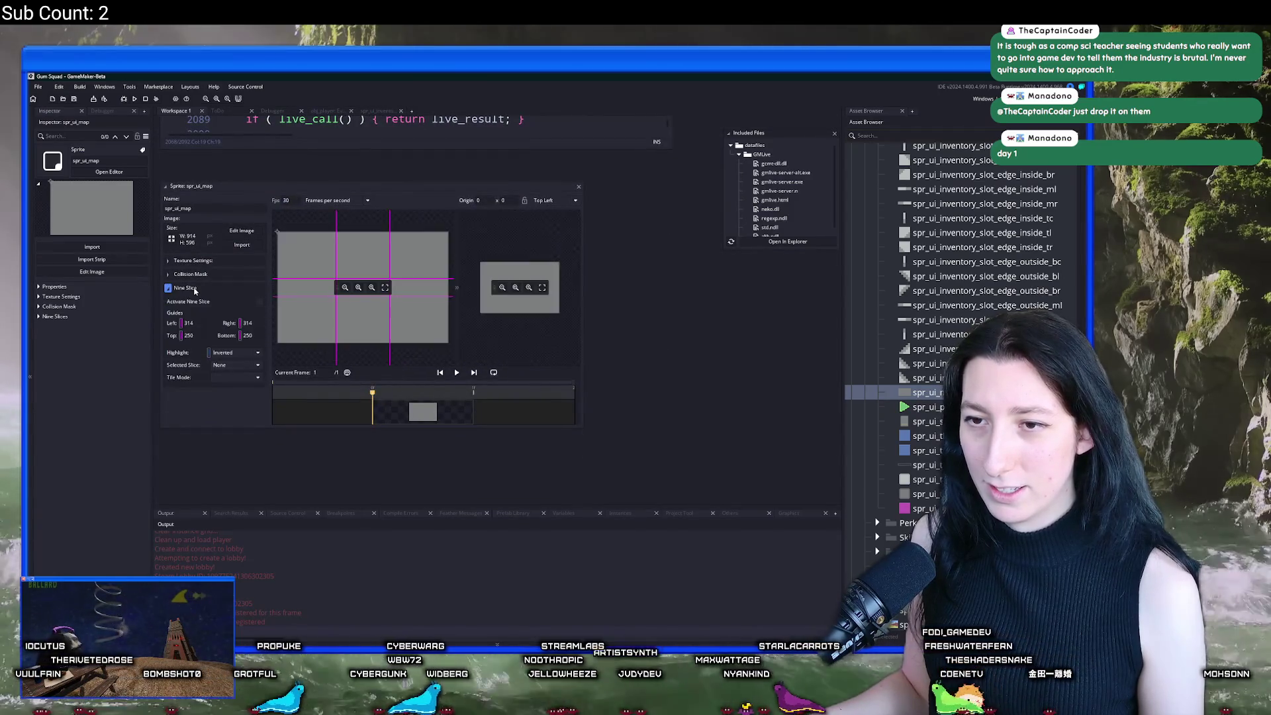
left_click(209, 260)
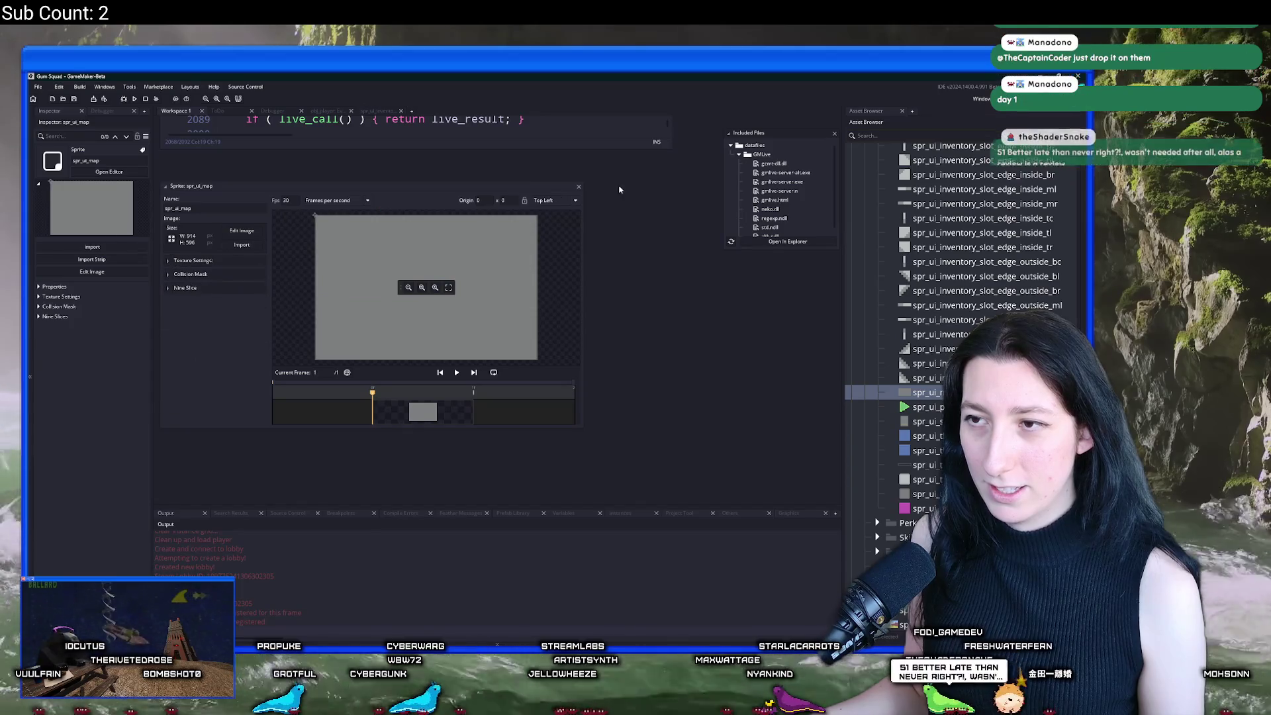
Step: Remove obj_ui_map's Draw GUI End event with Delete Event and confirm with OK
left_click_drag(575, 190, 570, 405)
left_click(769, 227)
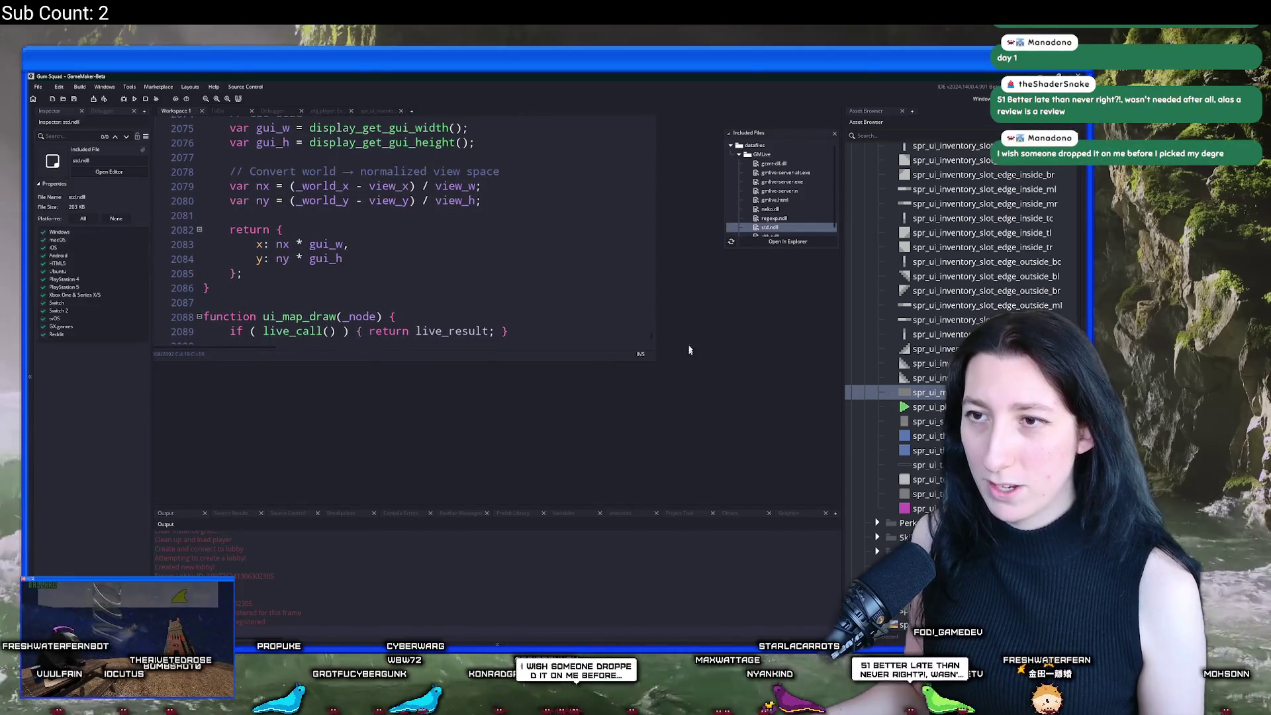
scroll(678, 295, "up", 5)
scroll(644, 290, "up", 10)
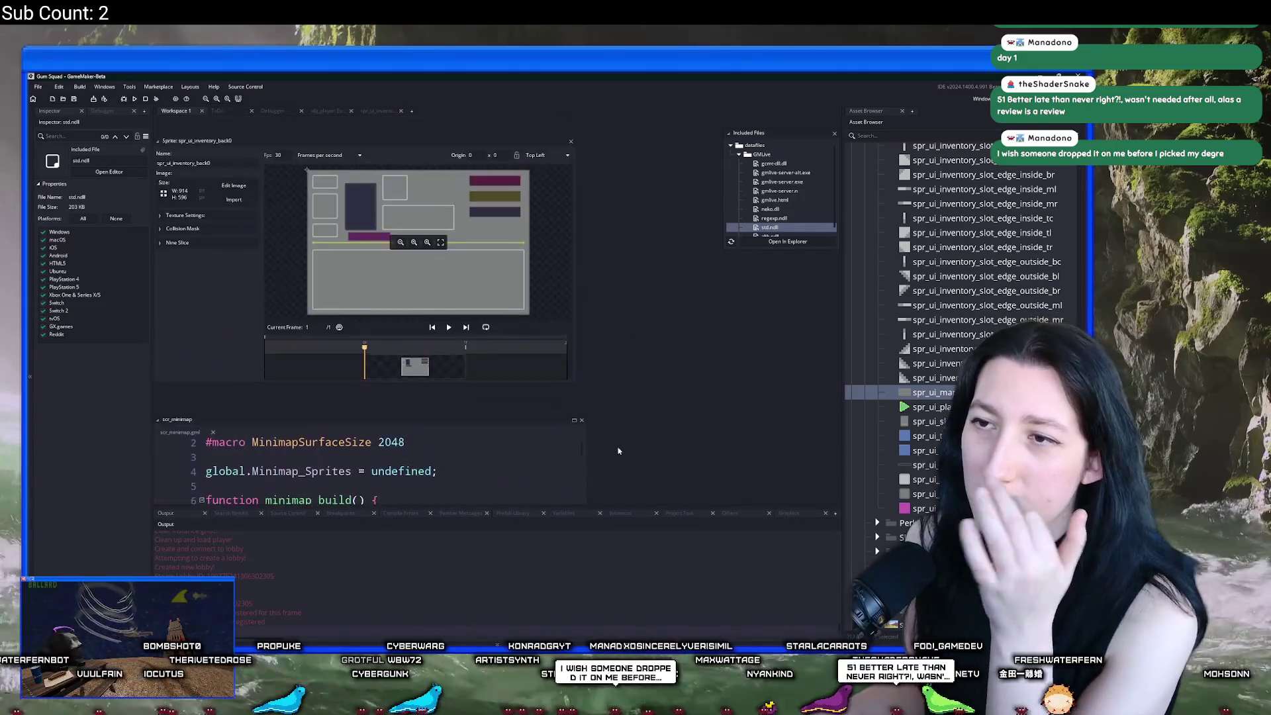
scroll(367, 273, "down", 5)
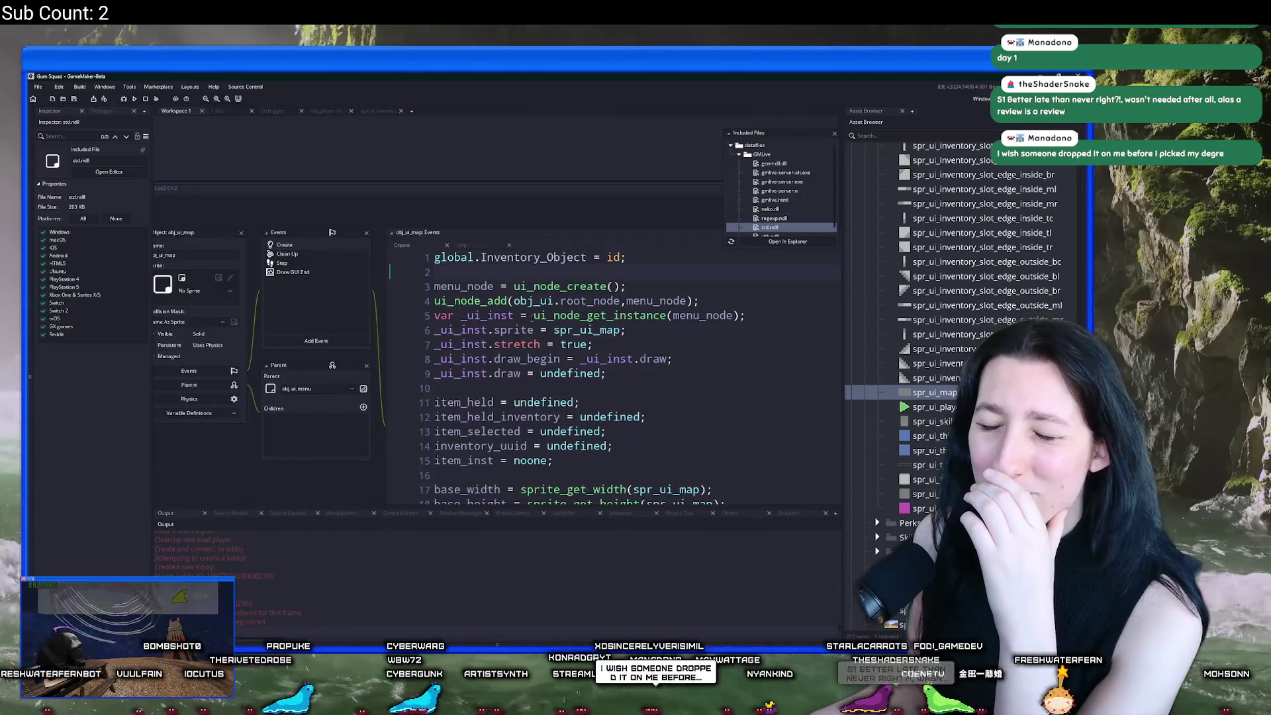
left_click(337, 243)
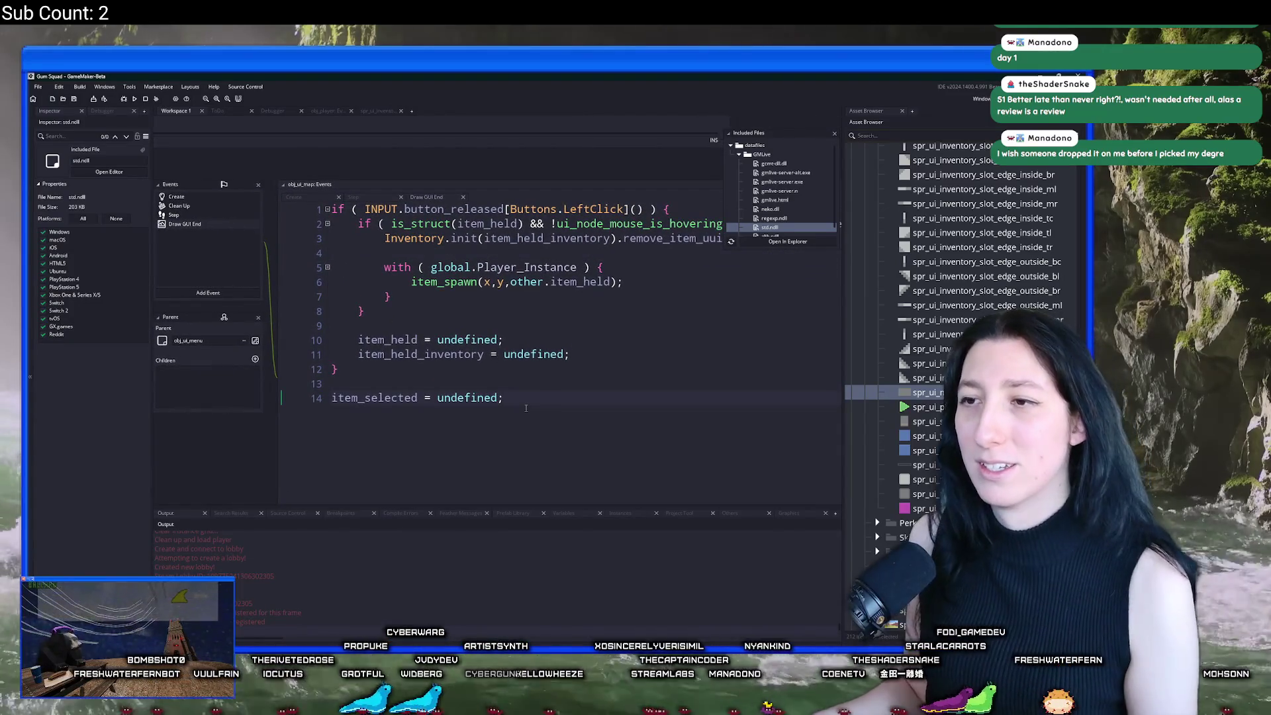
left_click_drag(525, 408, 695, 364)
right_click(337, 197)
left_click(382, 285)
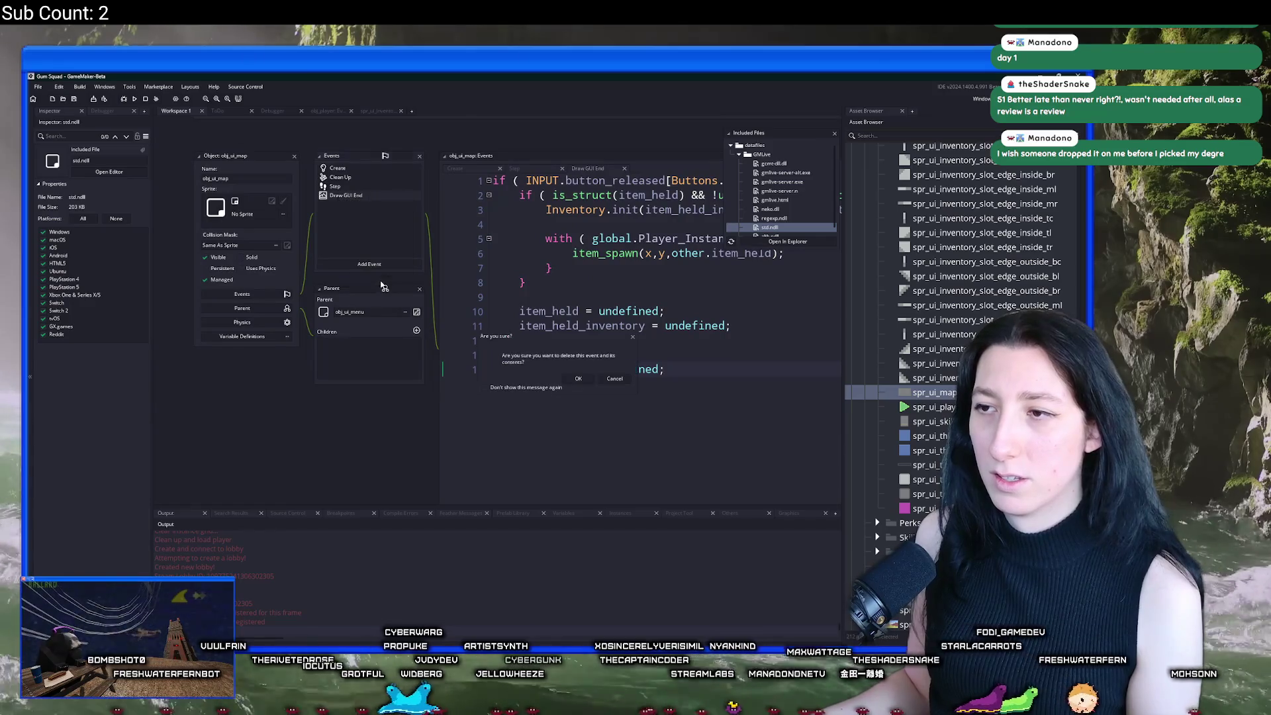
left_click(578, 379)
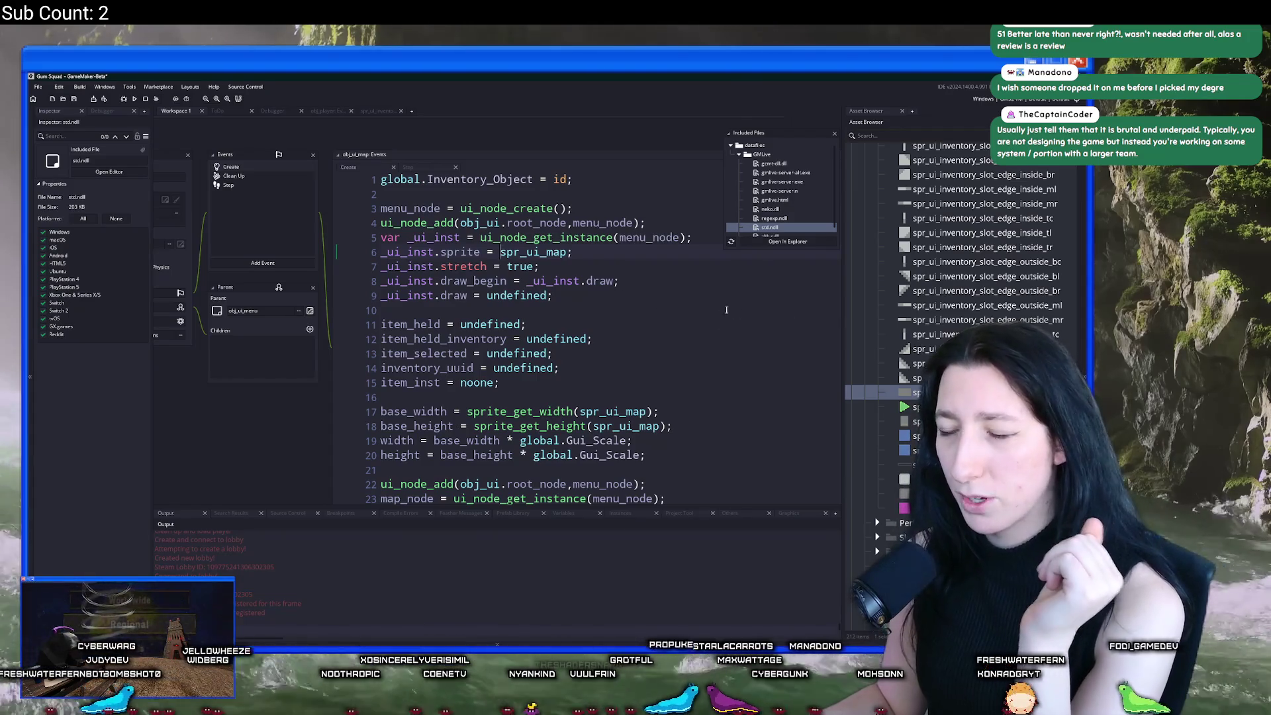
Step: Change line 22's ui_node_add arguments to (menu_node, map_node)
left_click(726, 310)
scroll(721, 305, "down", 2)
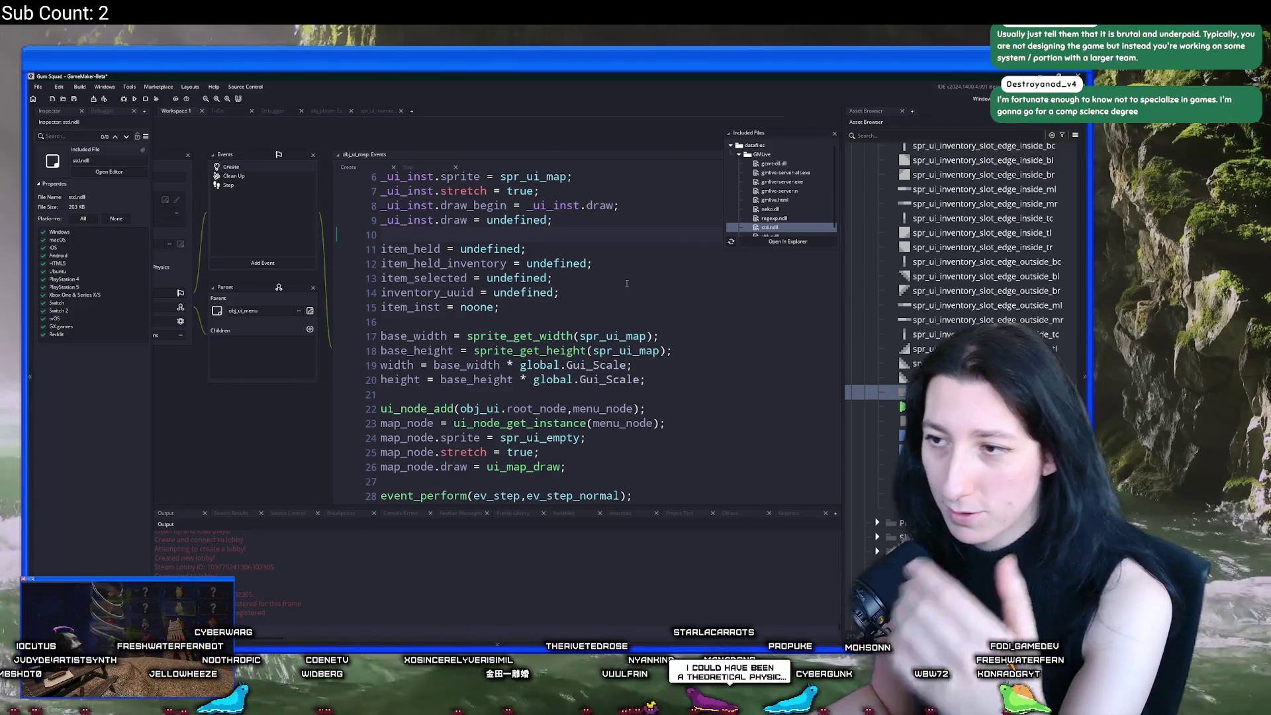
left_click(510, 321)
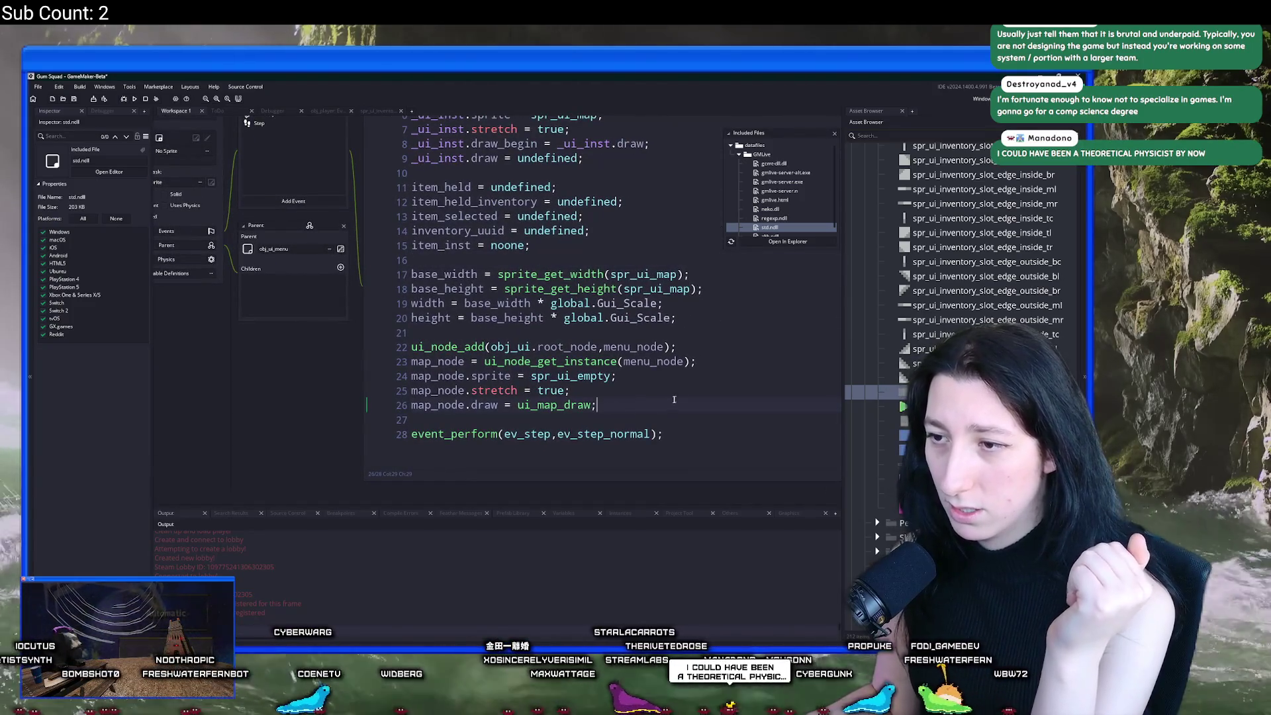
double_click(567, 345)
key("ctrl+c")
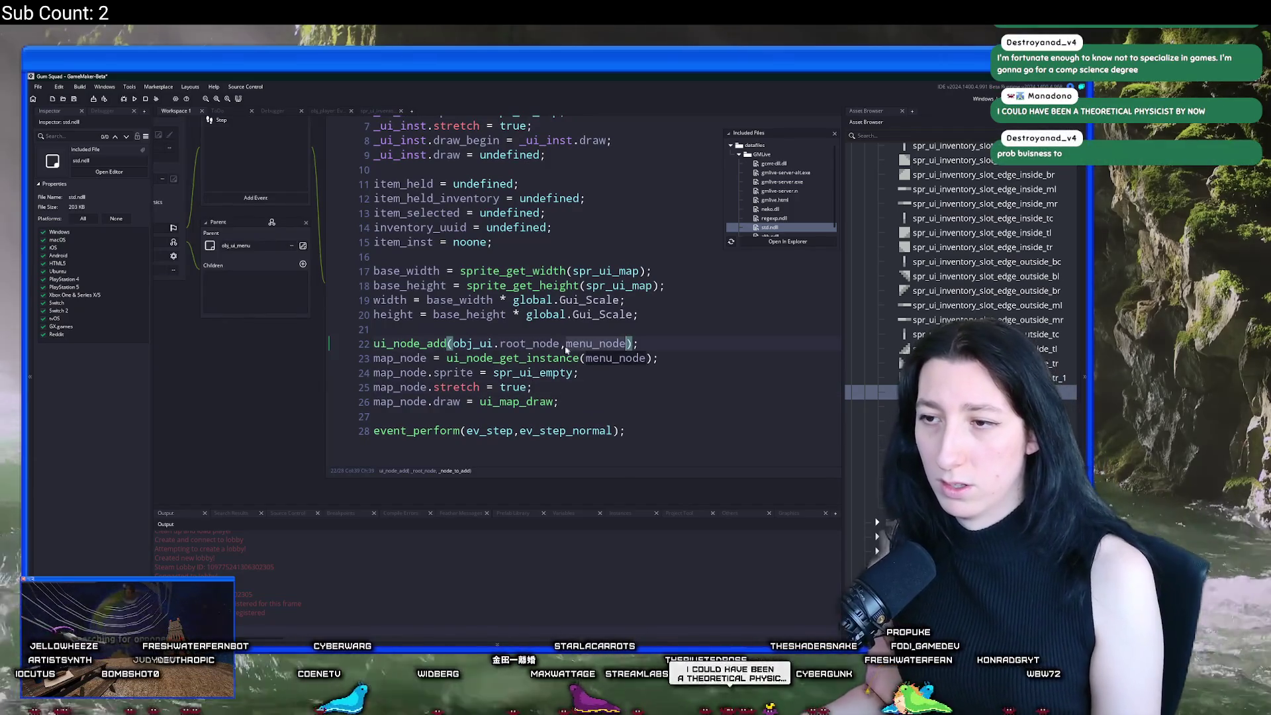
left_click(558, 344)
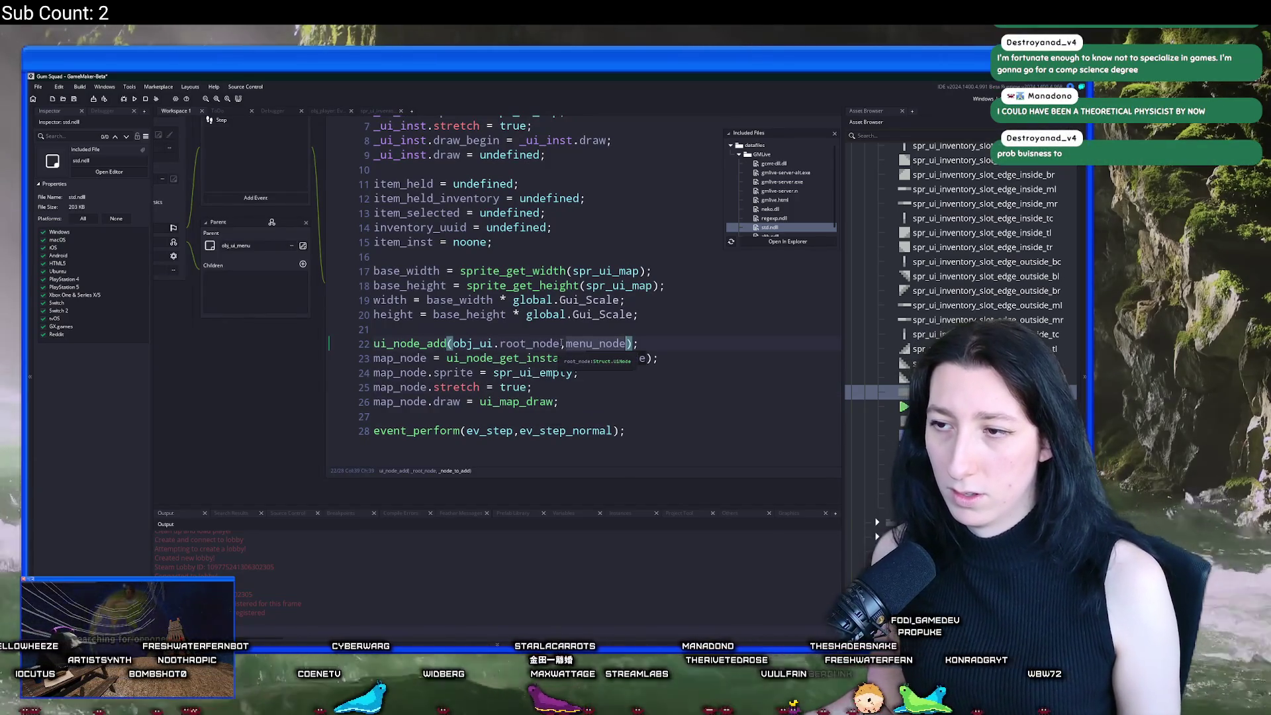
left_click_drag(558, 343, 452, 343)
key("ctrl+v")
left_click(539, 344)
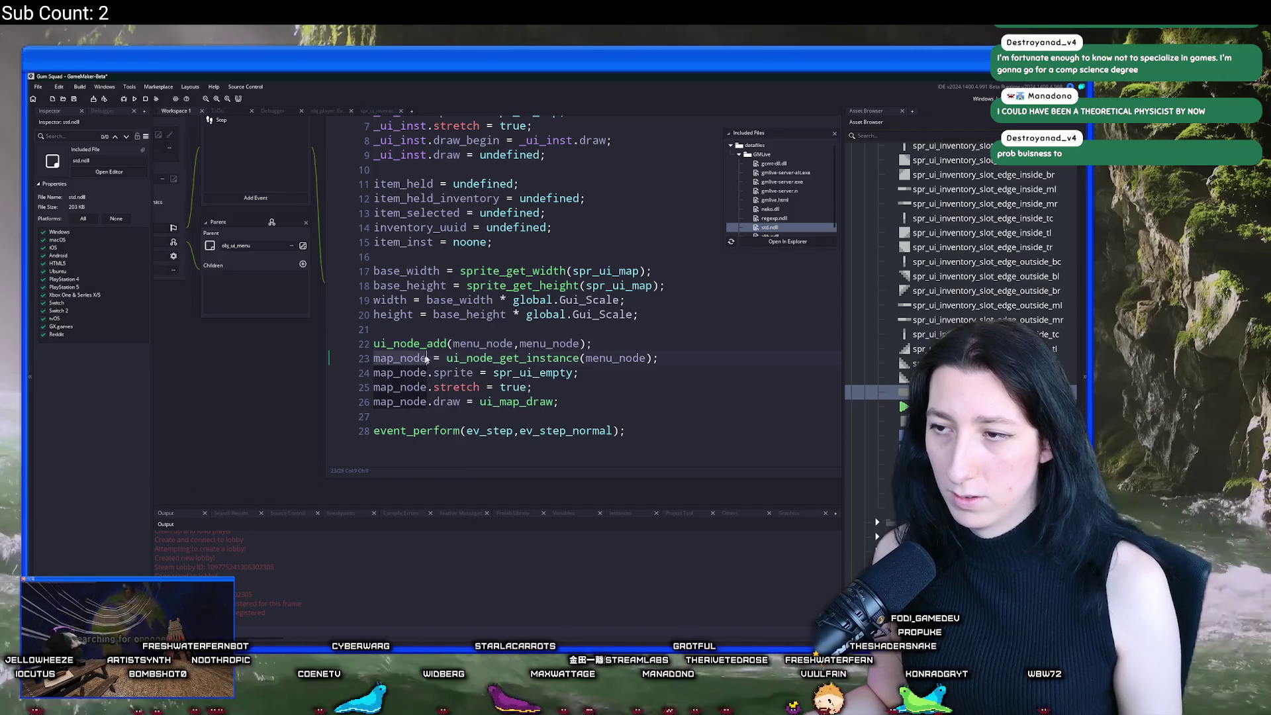
double_click(540, 343)
type("map_node")
Step: Pass map_node to line 23's call and assign line 22's result to map_node
left_click(645, 358)
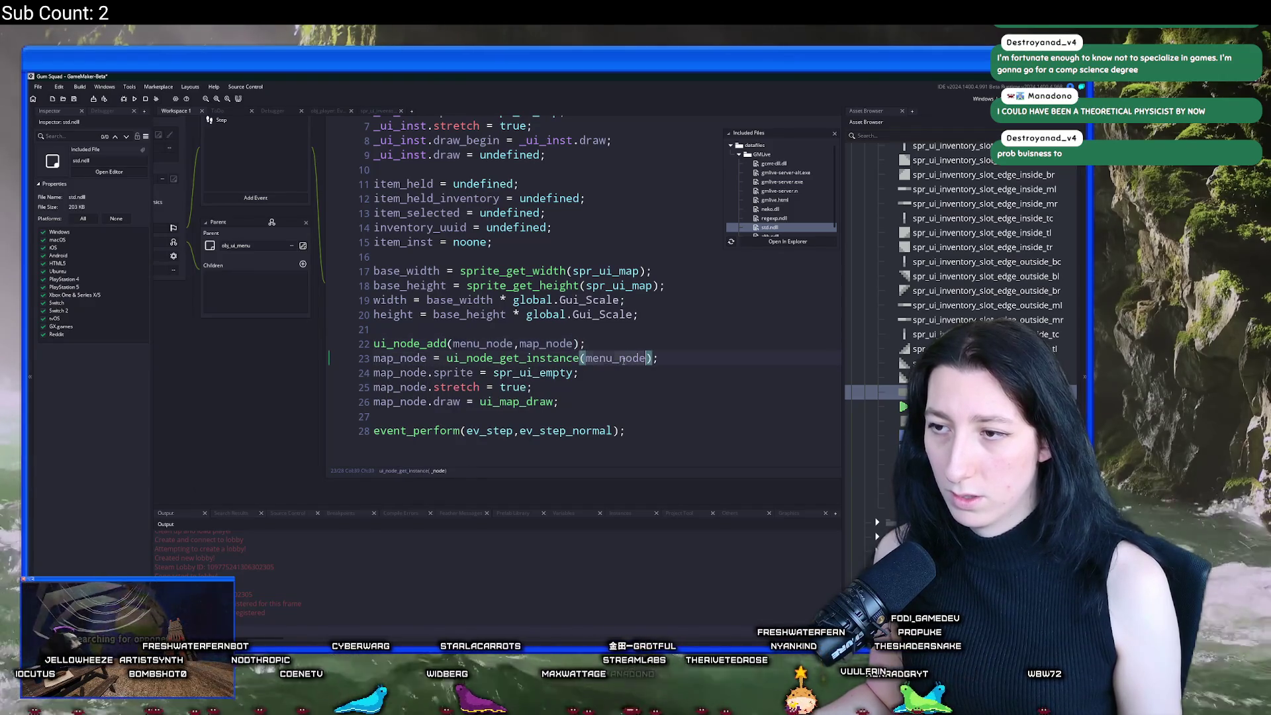
scroll(523, 240, "up", 1)
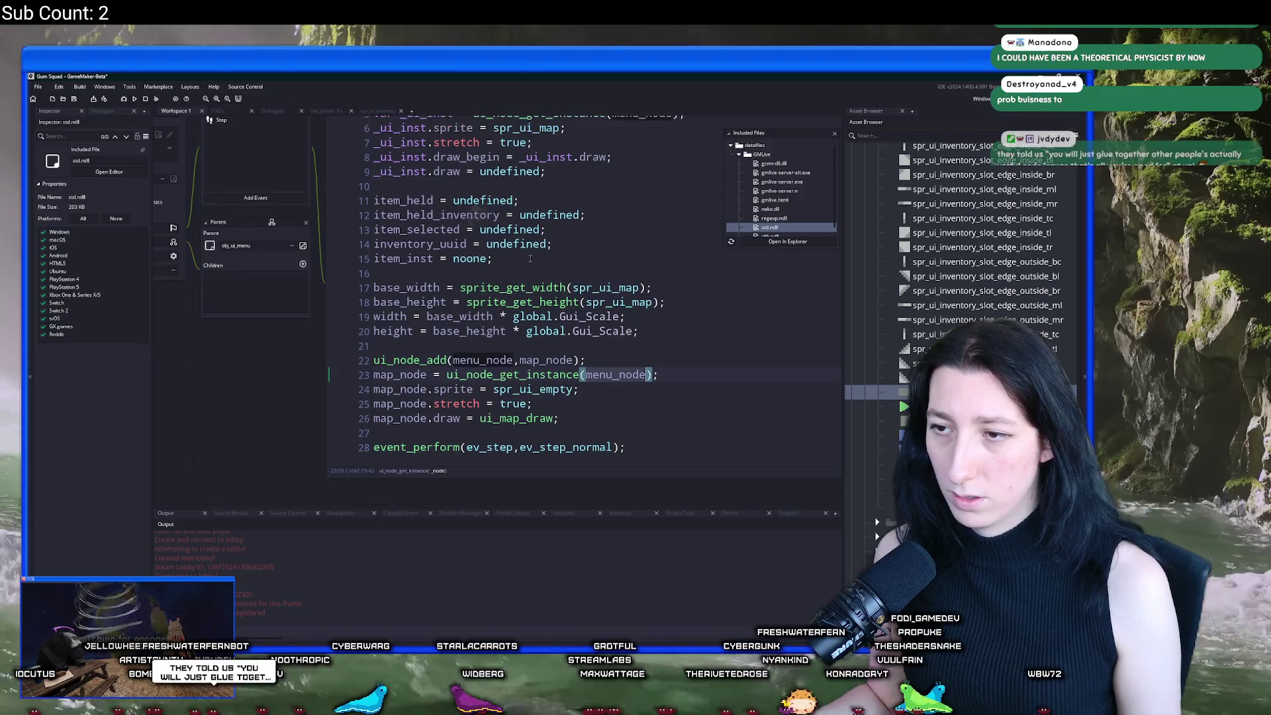
double_click(616, 374)
type("map_node")
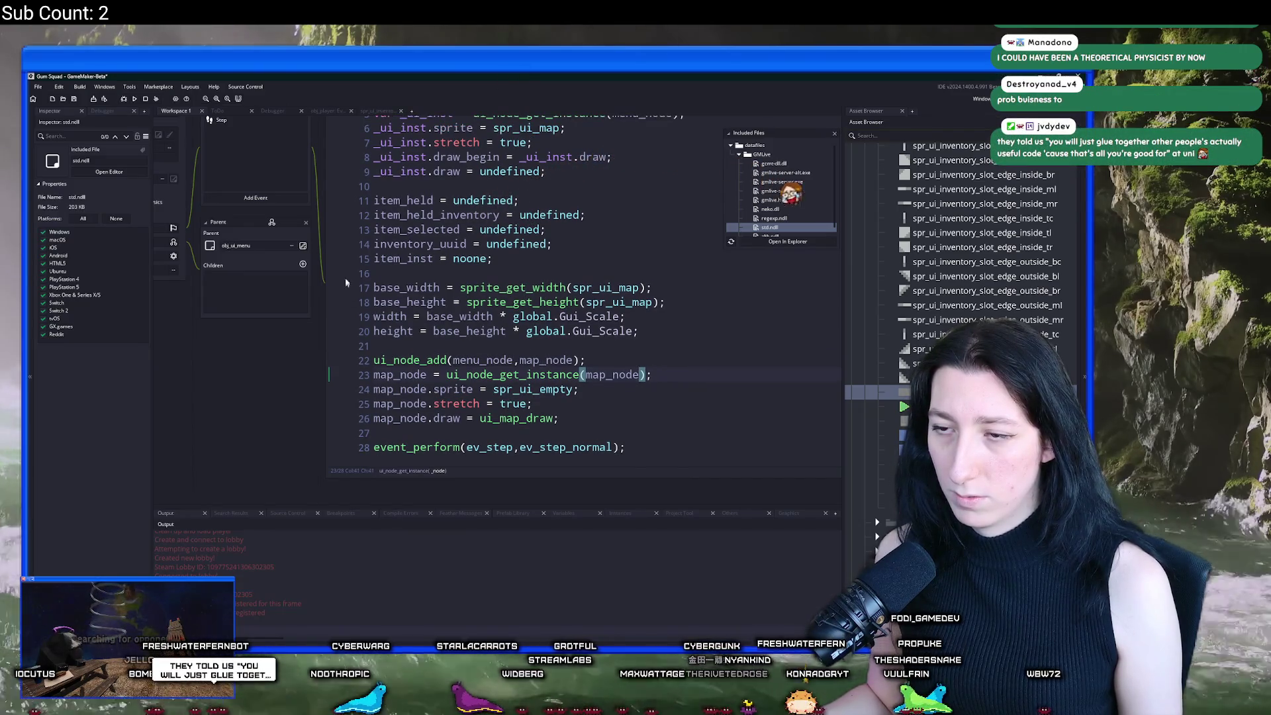
left_click(374, 360)
type("map_node =")
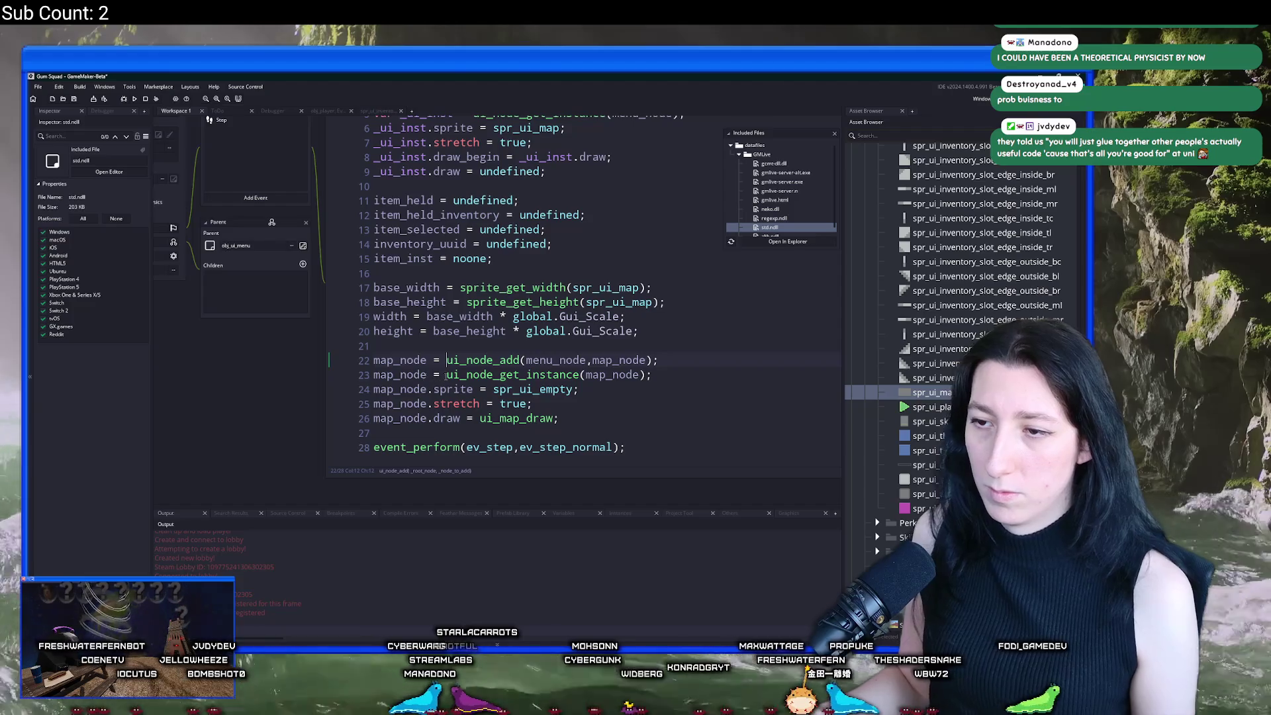
Step: Store line 23's ui_node_get_instance result in _ui_inst and rename map_node on lines 24–26
scroll(490, 375, "up", 2)
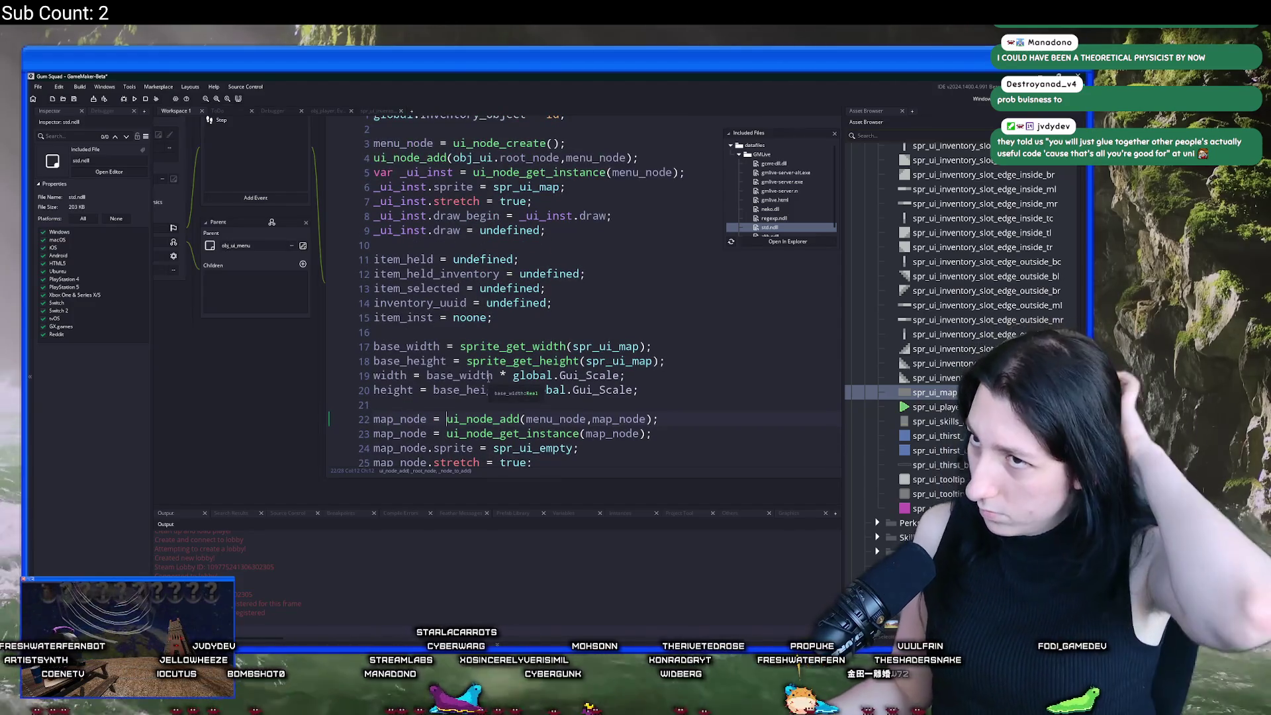
scroll(490, 375, "down", 3)
scroll(530, 202, "up", 3)
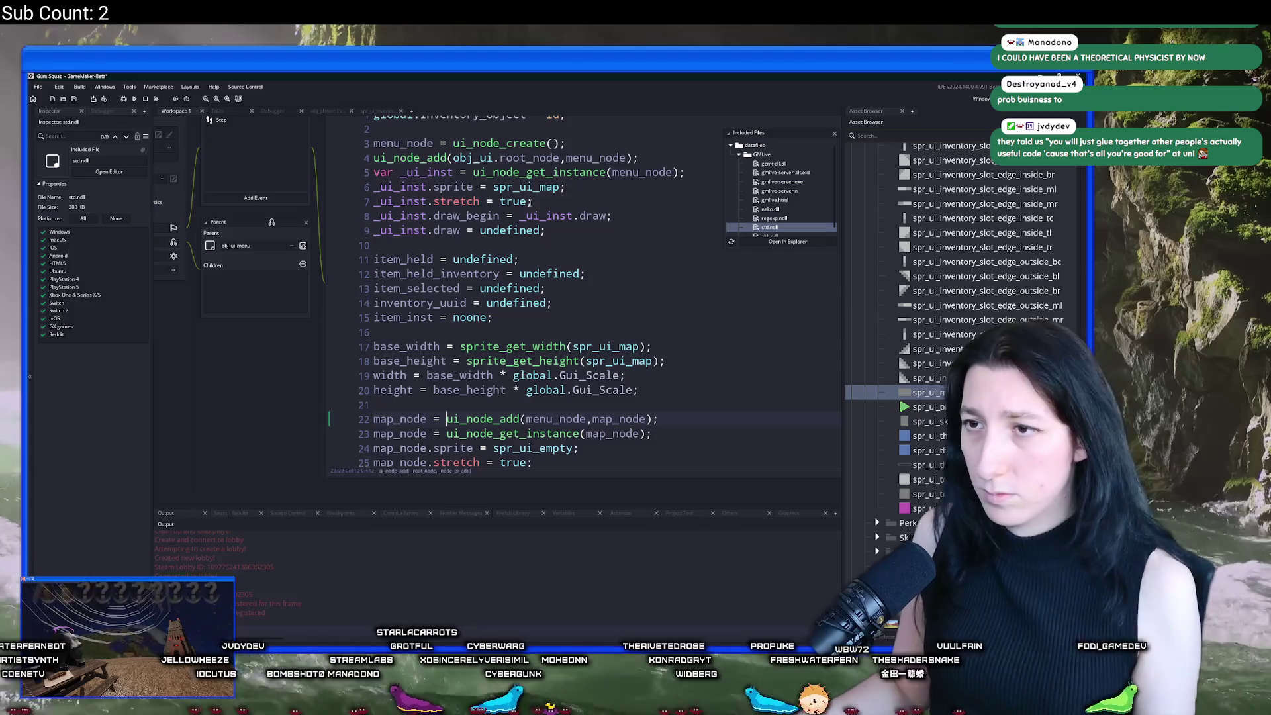
scroll(483, 404, "down", 3)
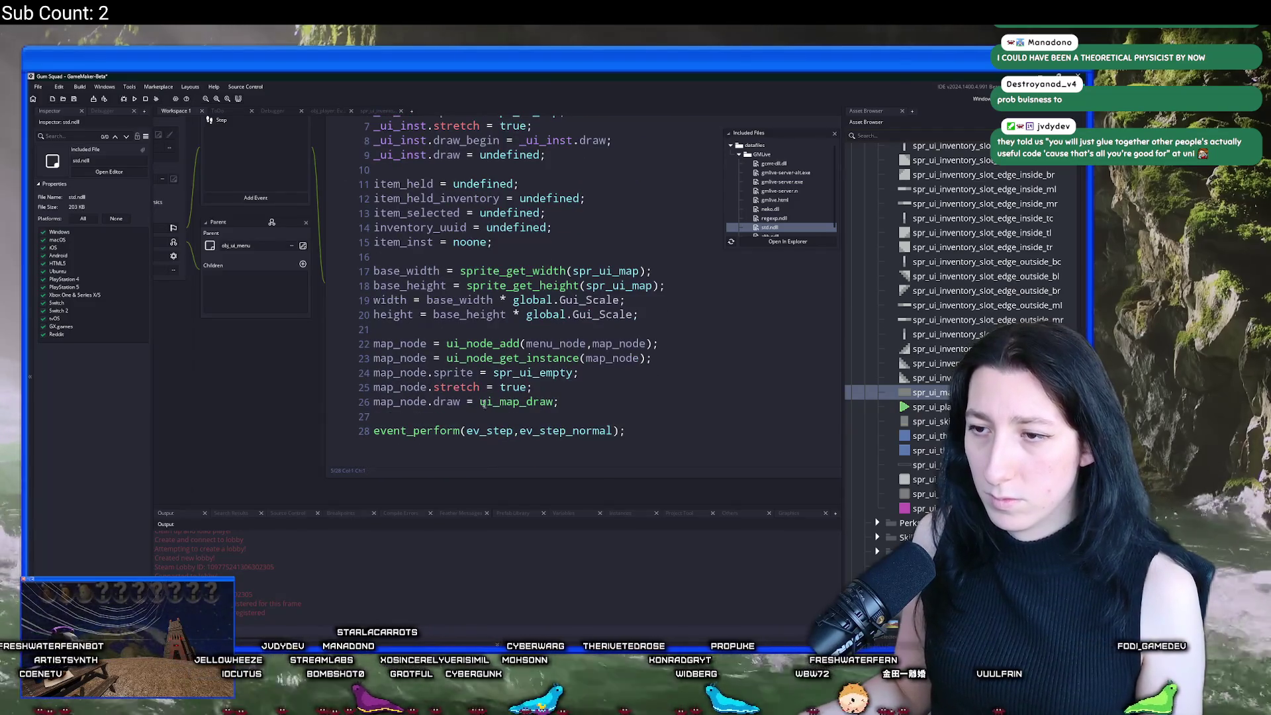
left_click_drag(448, 358, 373, 358)
type("var _ui_inst =")
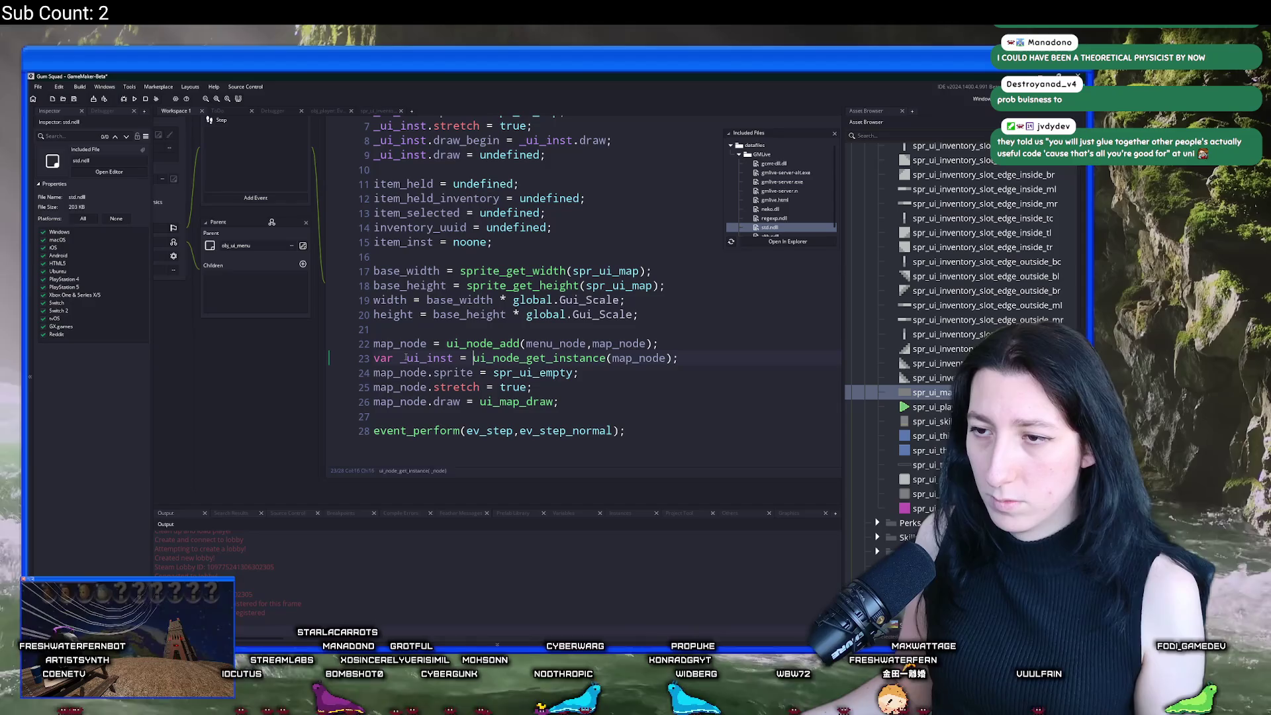
key("BackSpace")
key("BackSpace")
key("BackSpace")
left_click_drag(429, 368, 363, 409)
left_click(652, 358)
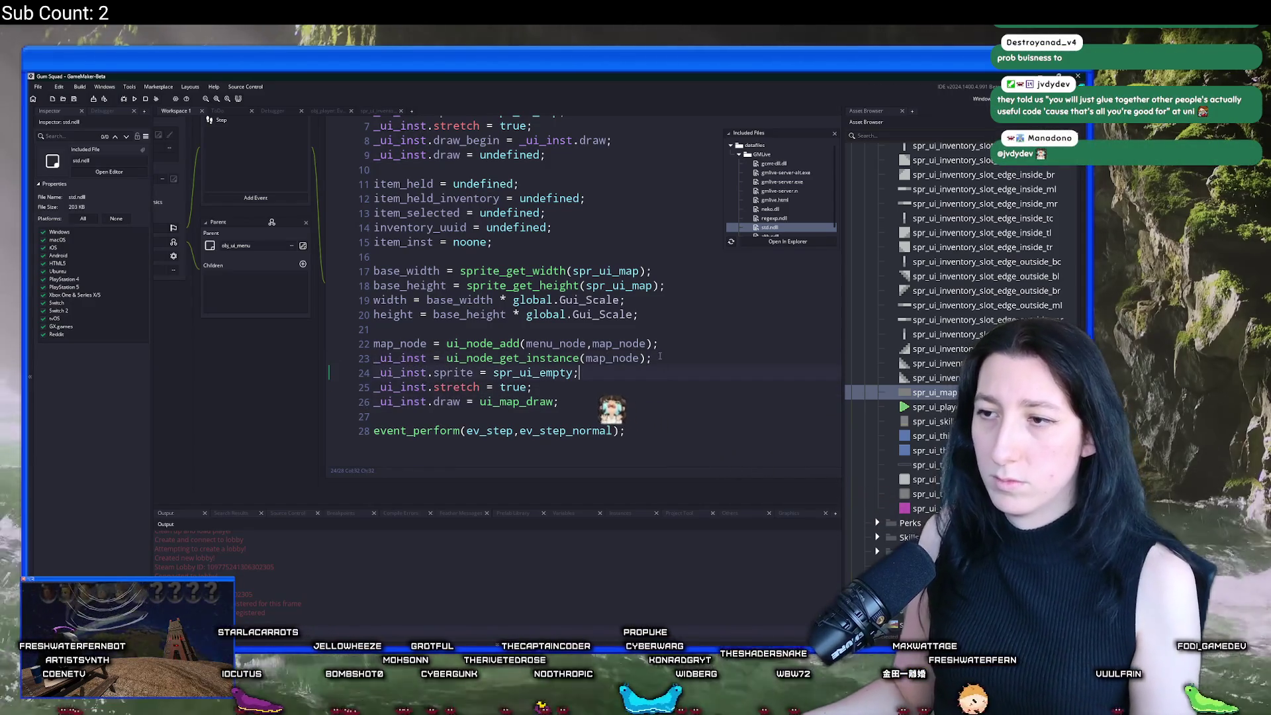
Step: Restart the game with F5, confirming the stop of the running instance
key("F5")
left_click(576, 379)
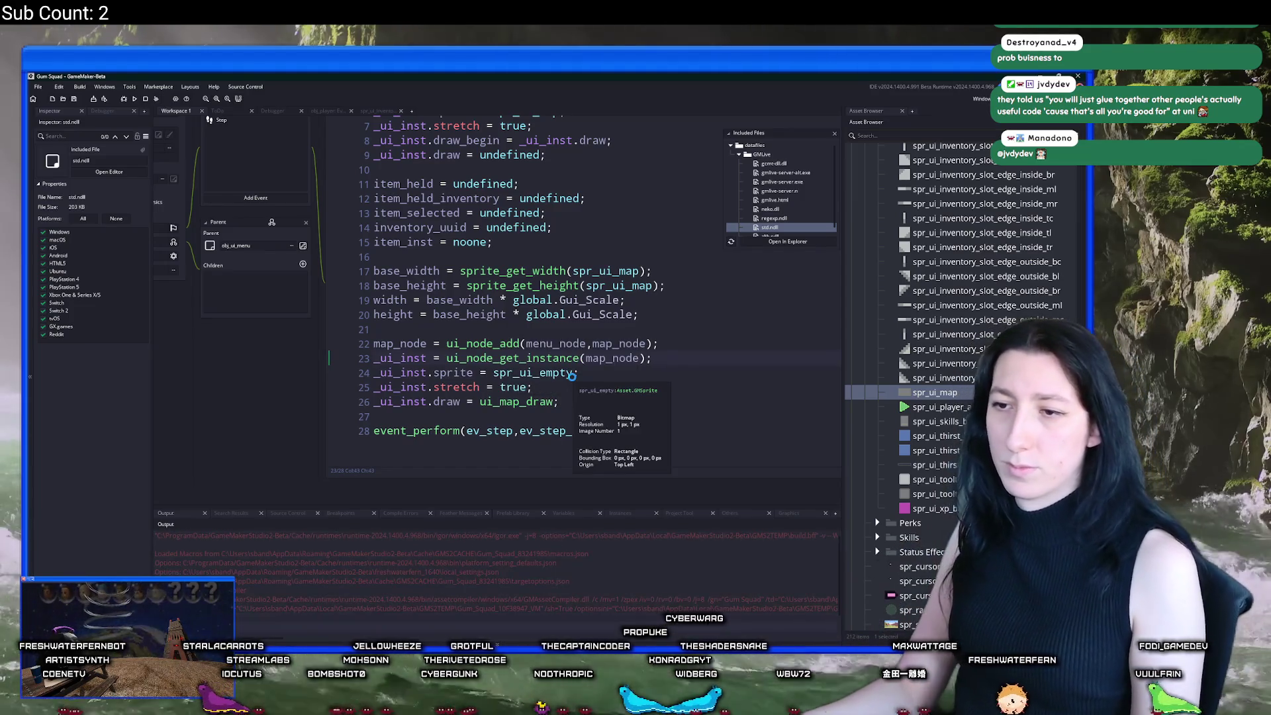
scroll(571, 376, "up", 2)
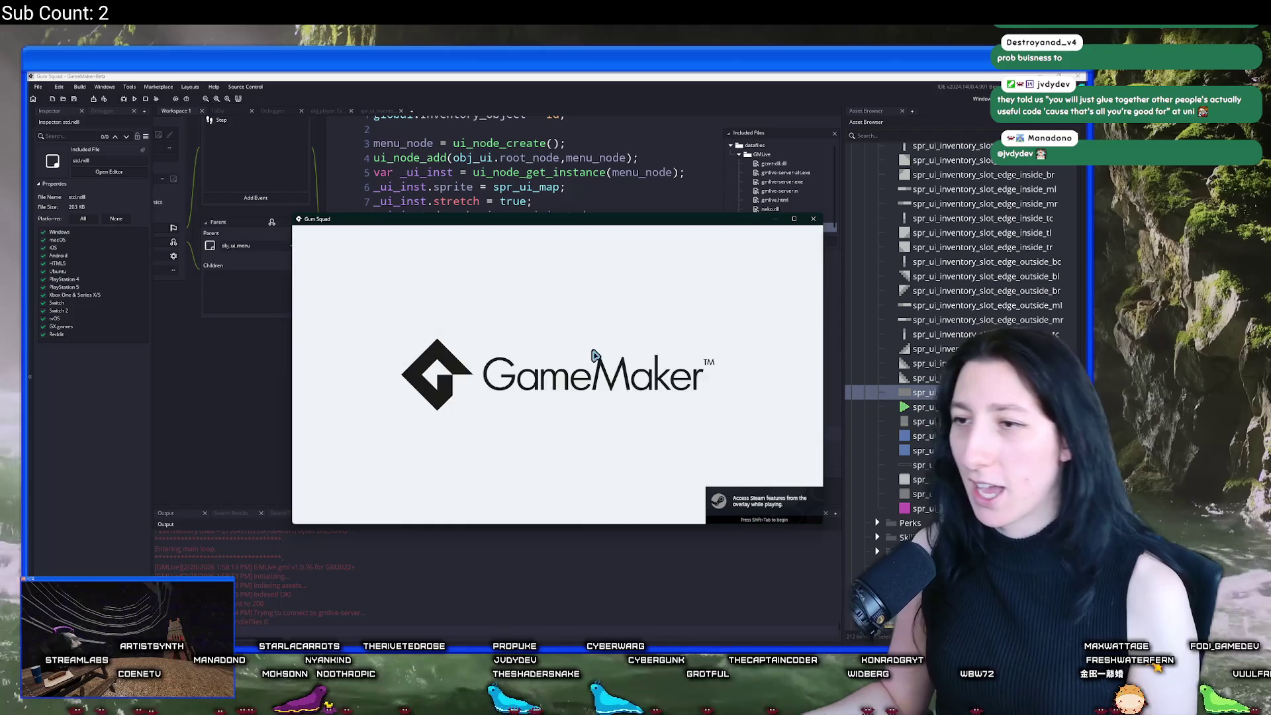
Step: Create a New World lobby, maximize the game, and dismiss the map_node code error
left_click(562, 350)
left_click(548, 433)
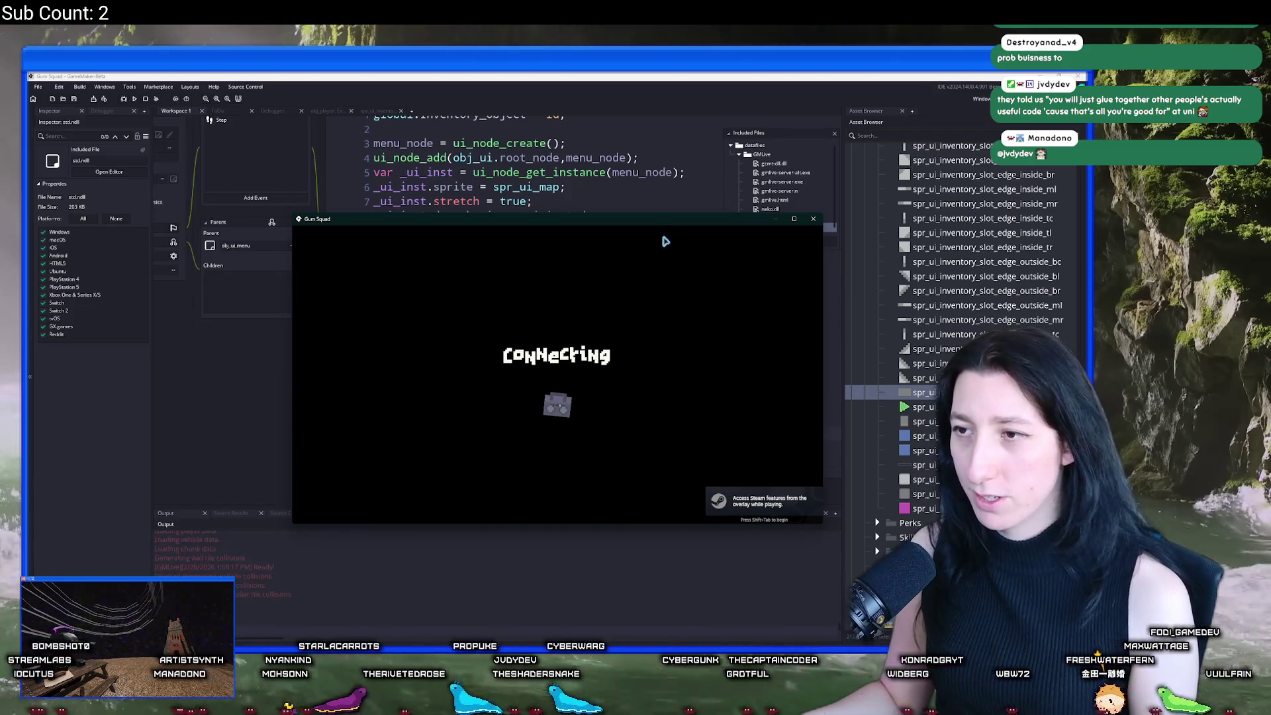
left_click_drag(667, 228, 636, 80)
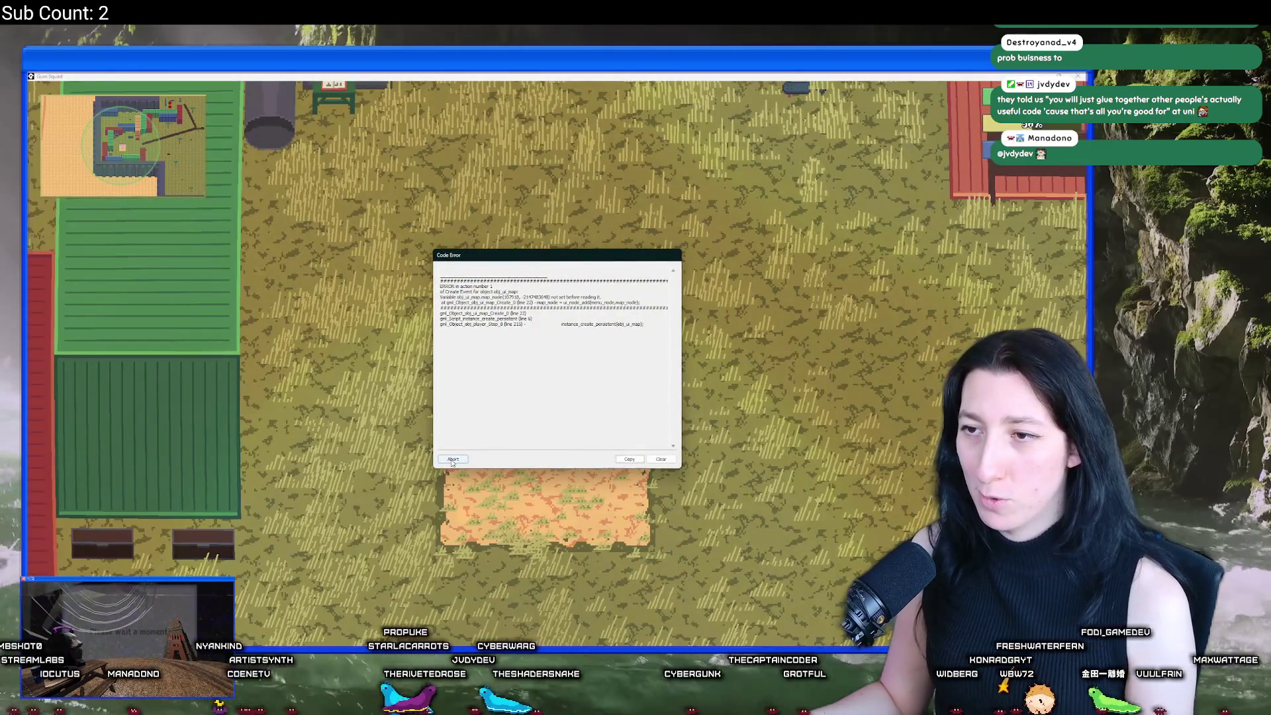
left_click(452, 459)
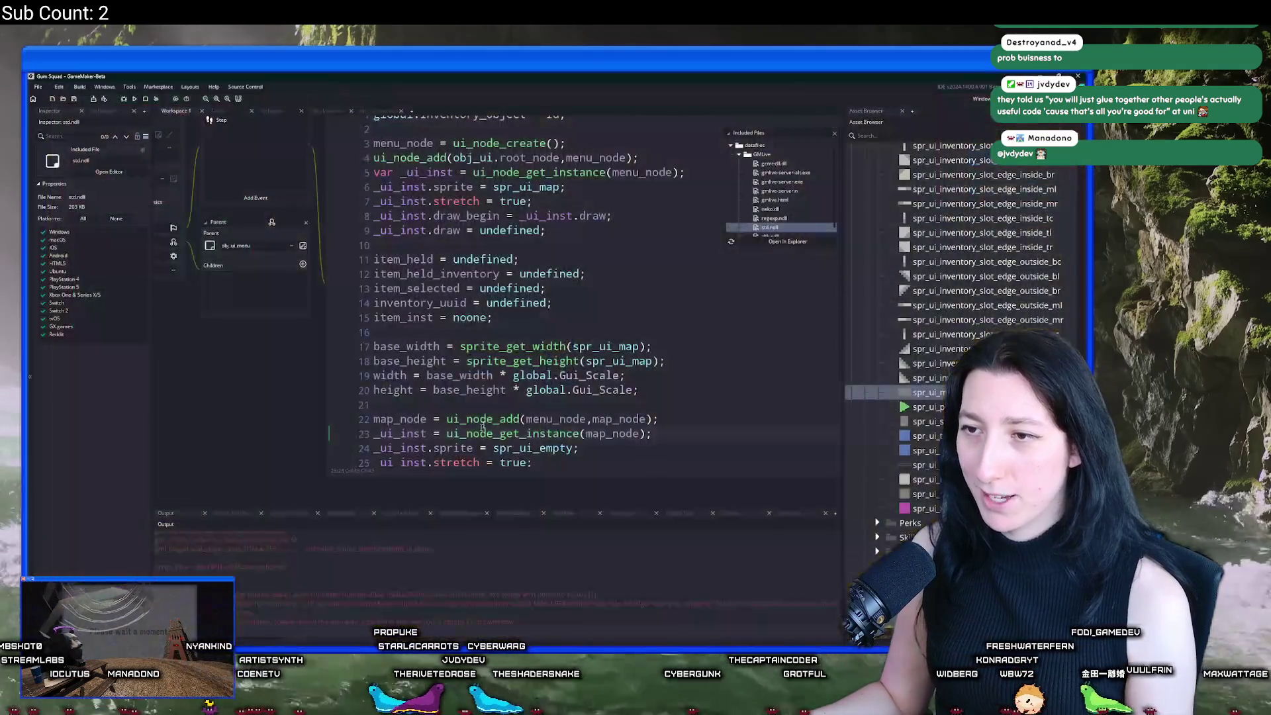
Step: Open the scr_macros script via asset search 'scr_mac'
scroll(391, 544, "up", 1)
scroll(544, 326, "up", 1)
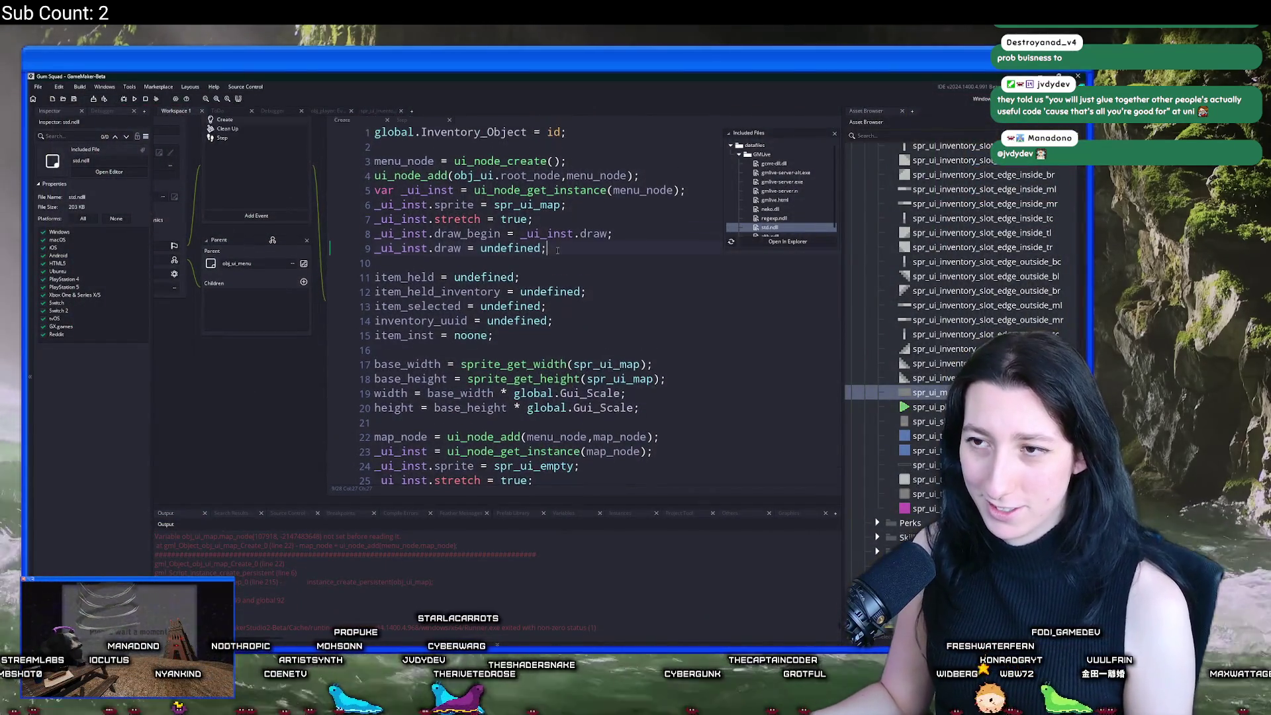
key("ctrl+t")
type("scr_mac")
key("Return")
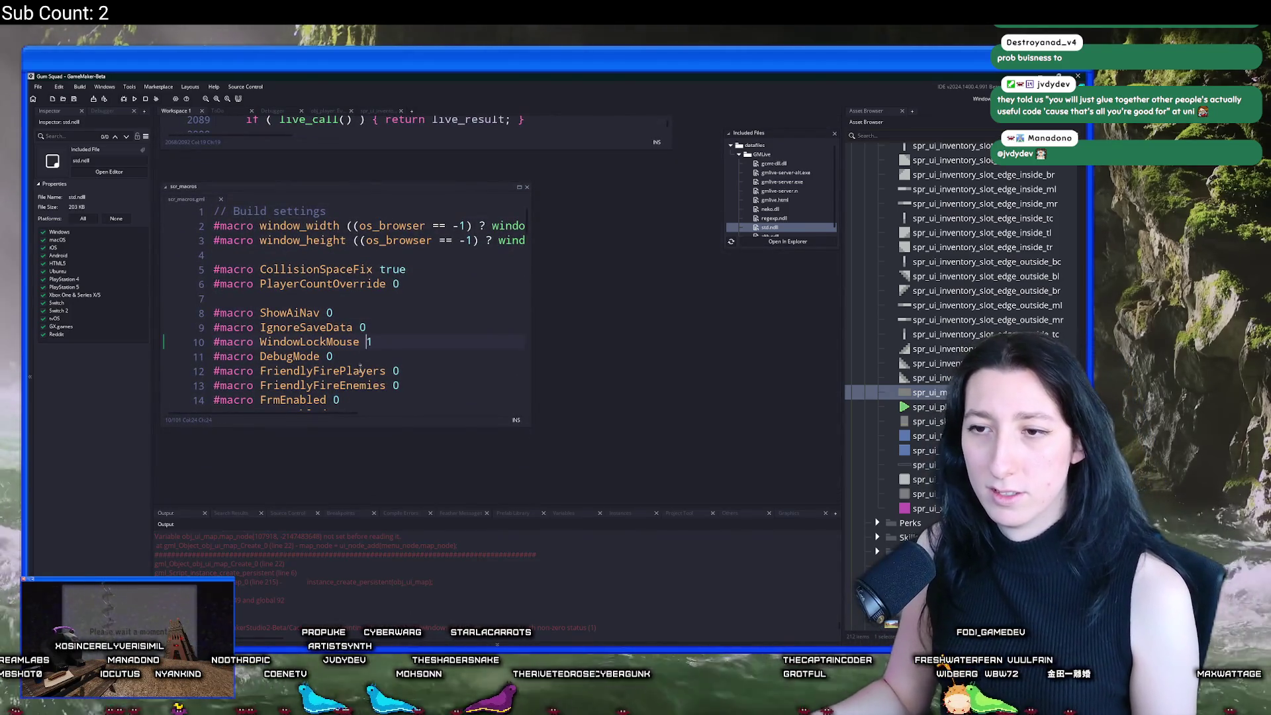
Step: Set #macro ShowSplash to 0, close scr_macros, and scroll back to obj_ui_map's Create code
scroll(422, 289, "down", 2)
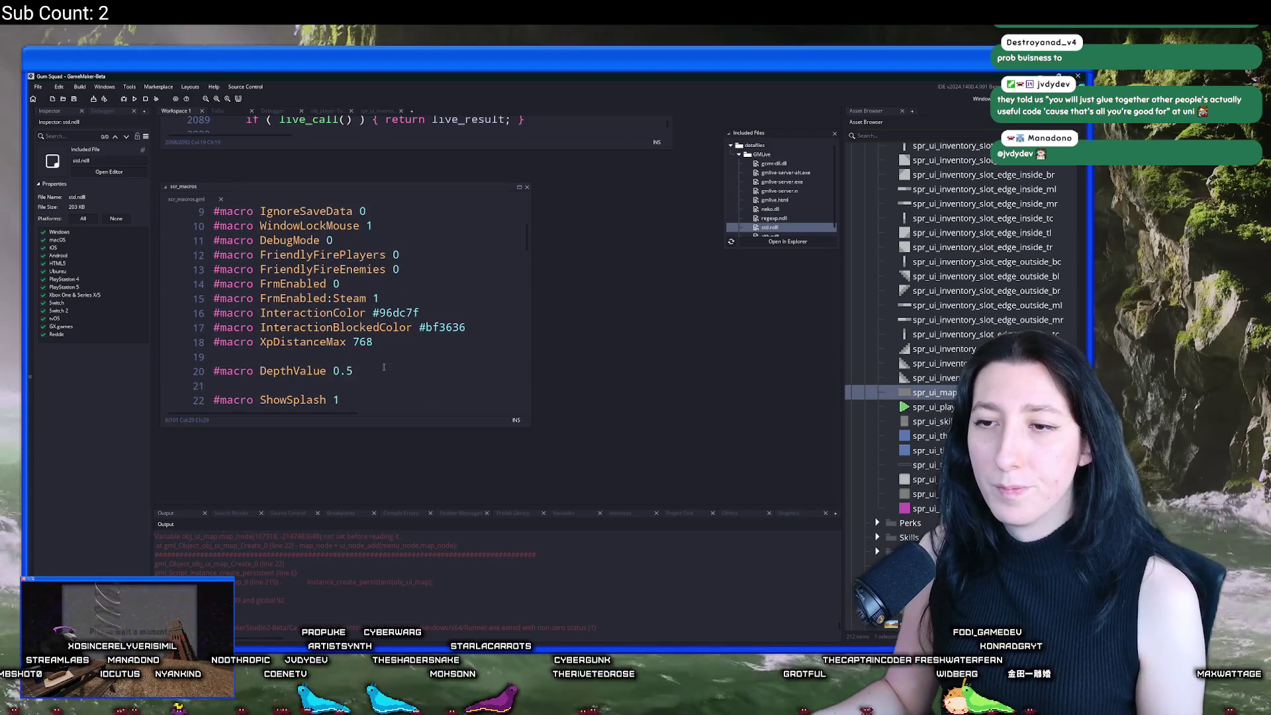
key("BackSpace")
type("0")
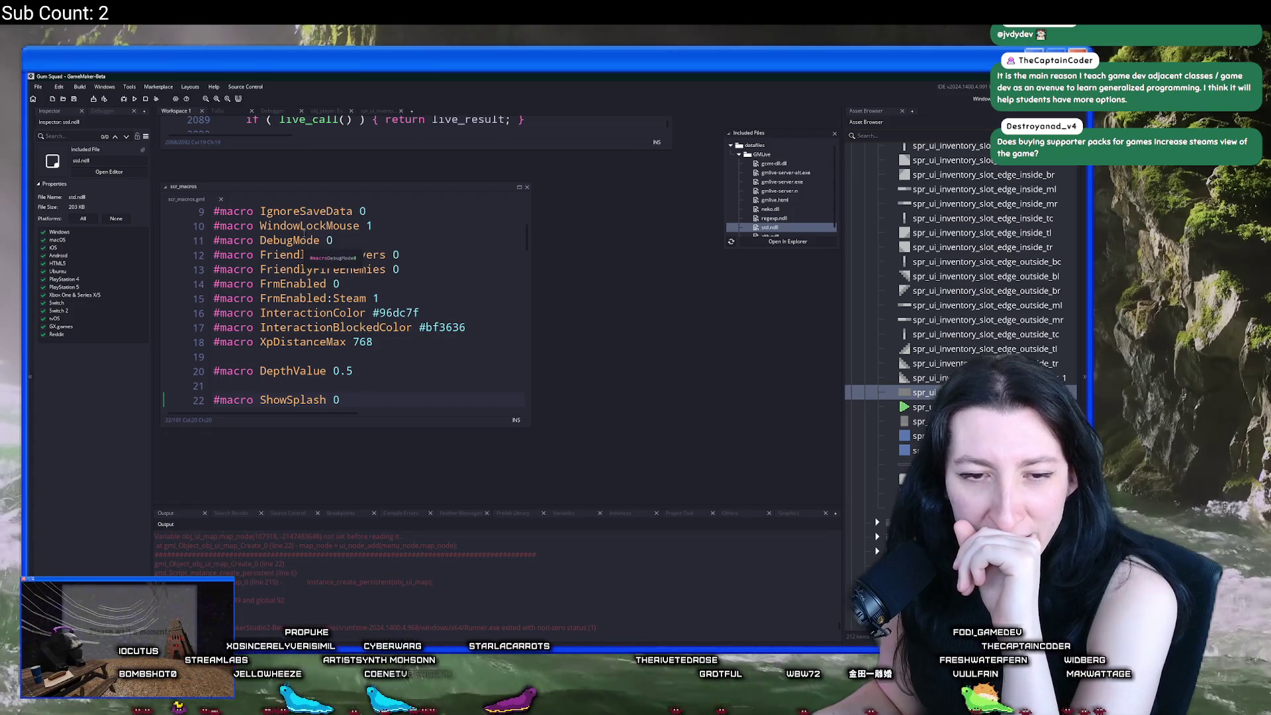
key("ctrl+w")
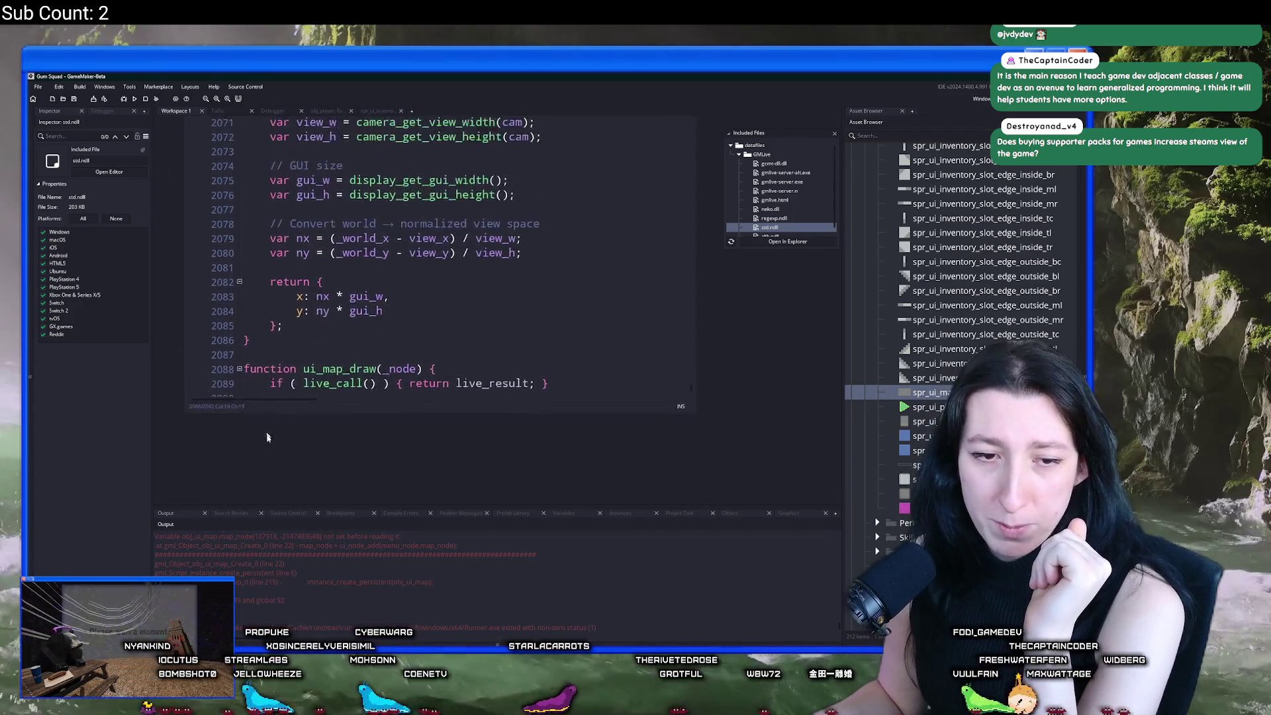
scroll(390, 298, "up", 5)
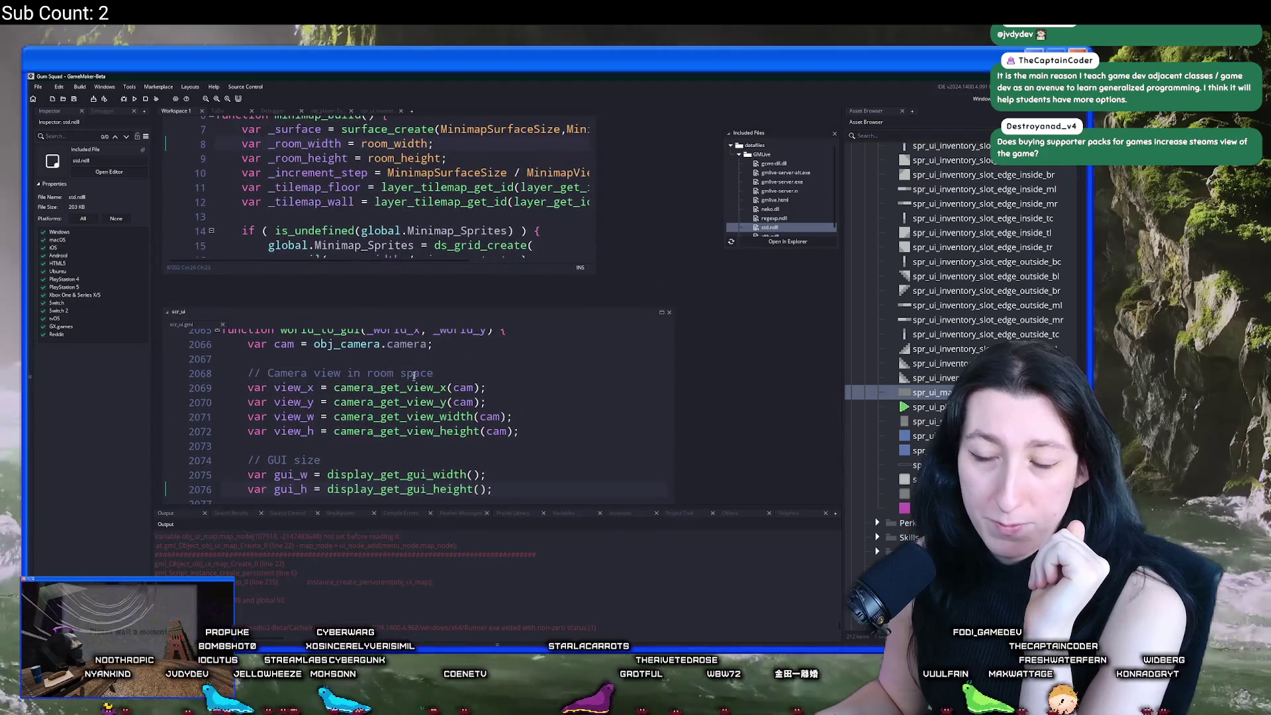
scroll(417, 334, "up", 10)
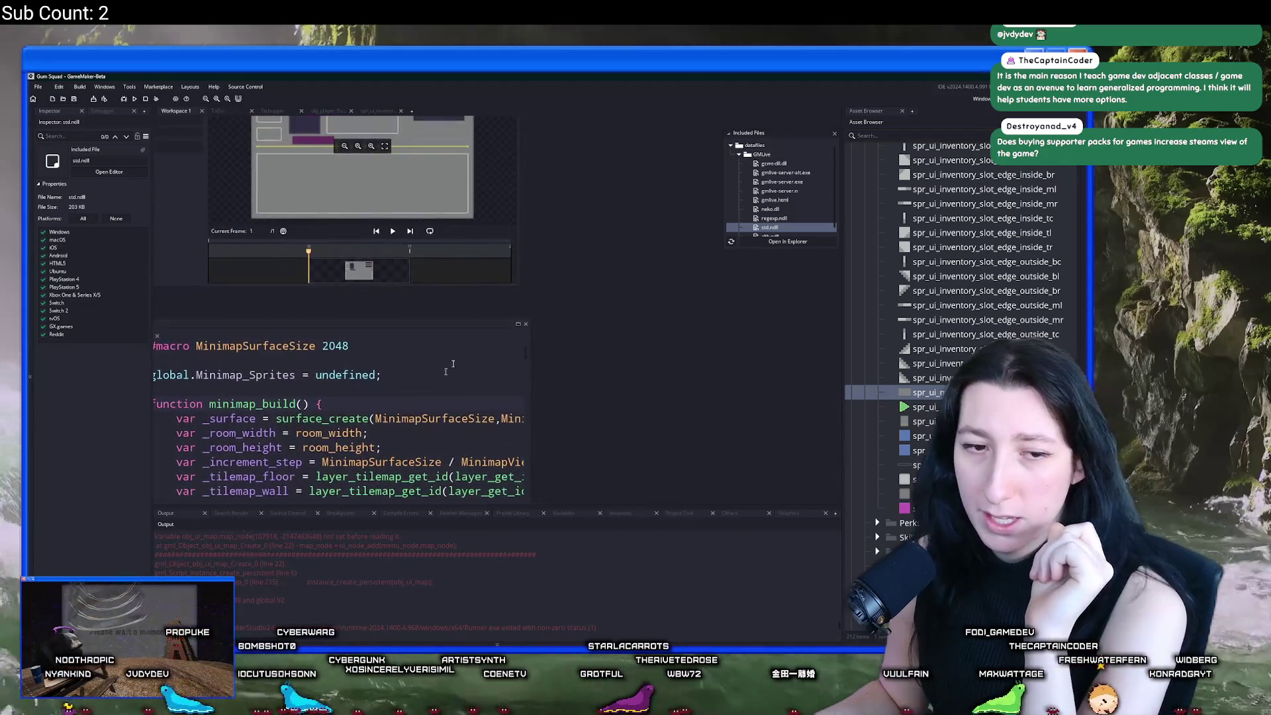
scroll(608, 256, "up", 6)
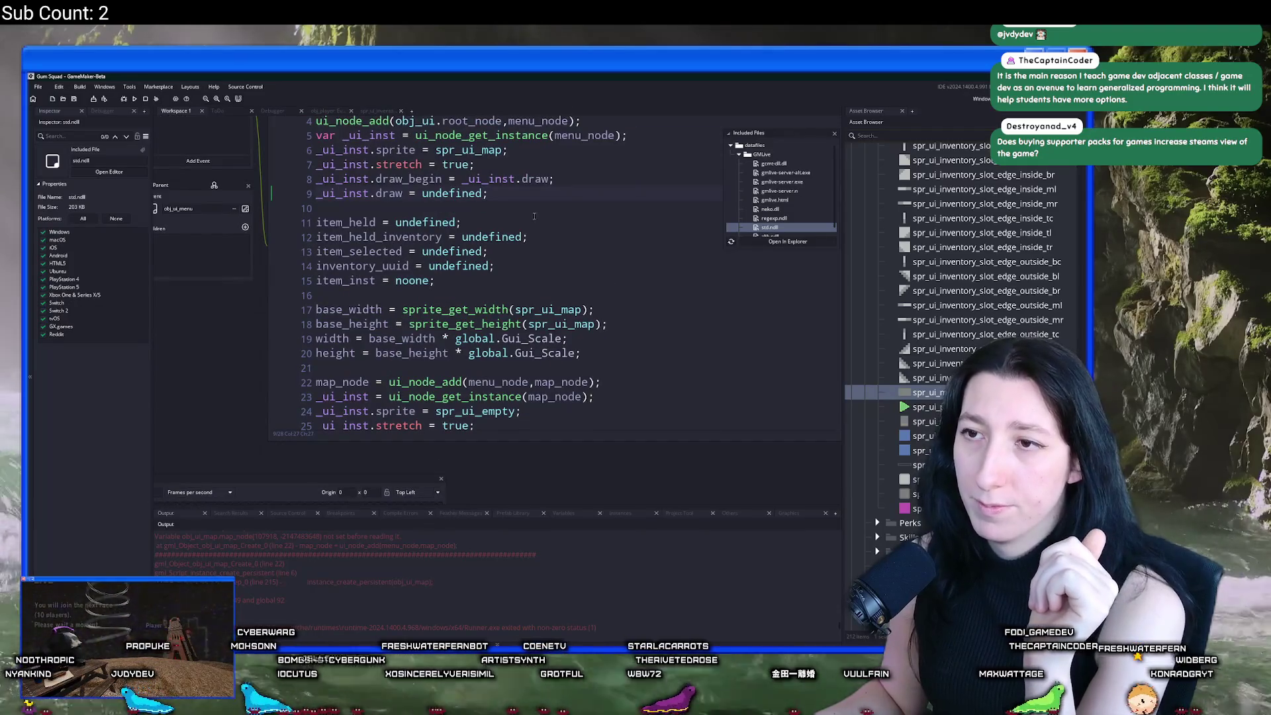
scroll(575, 175, "up", 3)
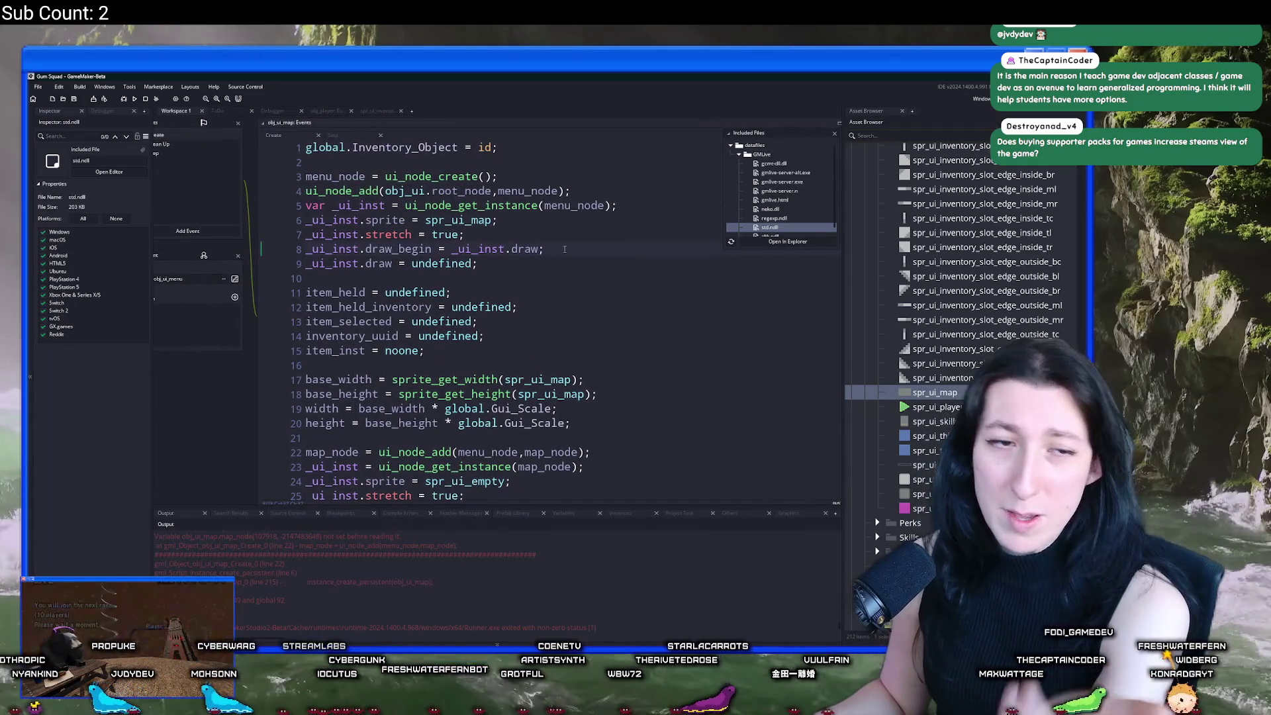
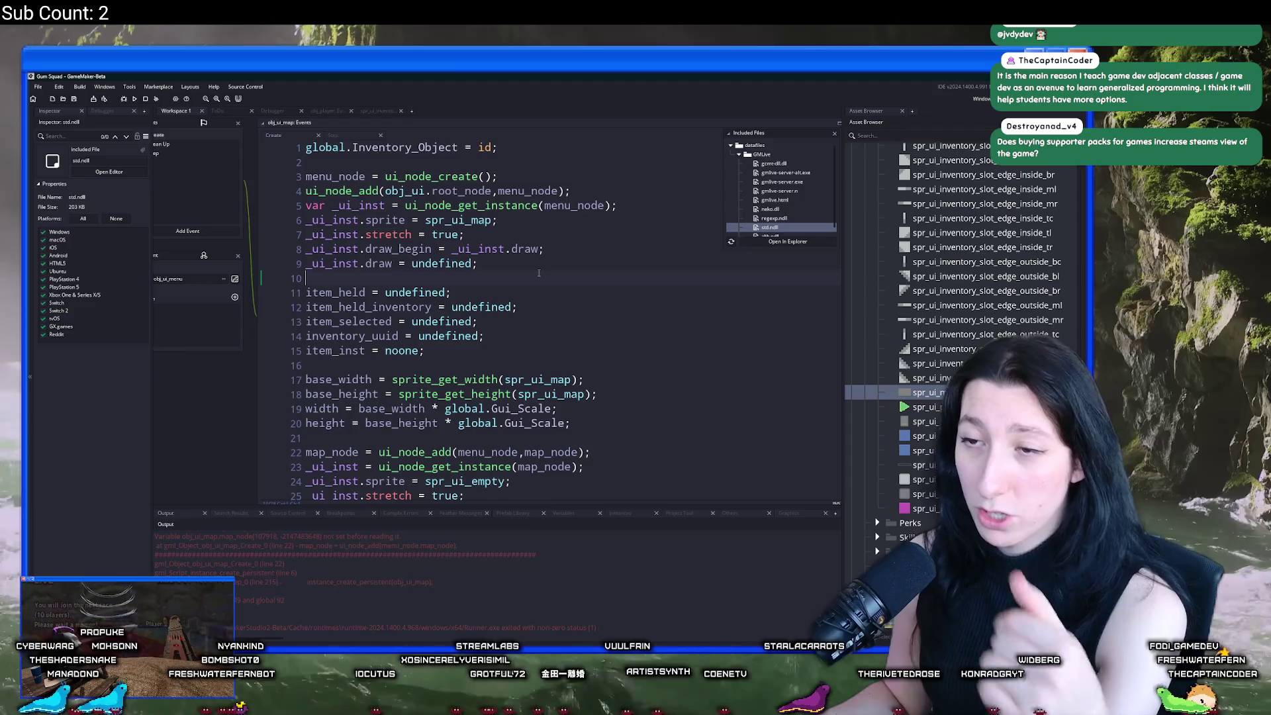
Step: Read obj_ui_map's Create code around the map_node and menu_node lines, then search assets for ui_inv
scroll(349, 569, "up", 2)
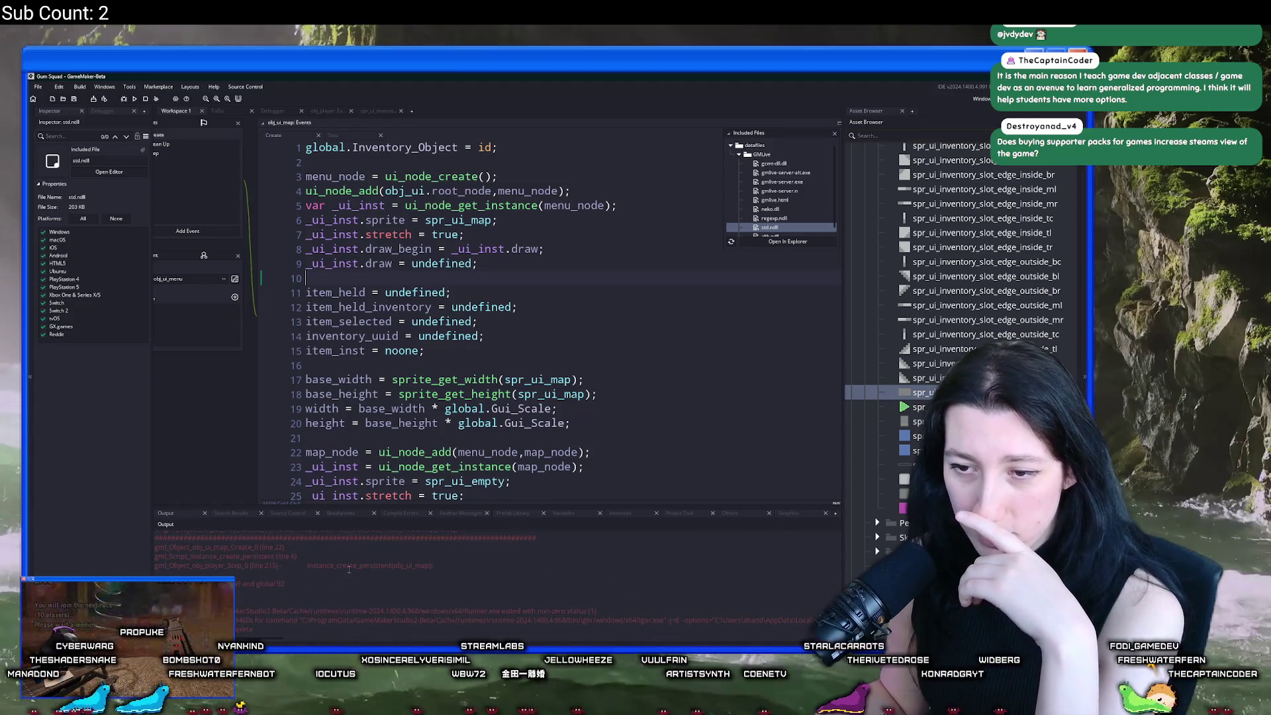
scroll(511, 345, "down", 2)
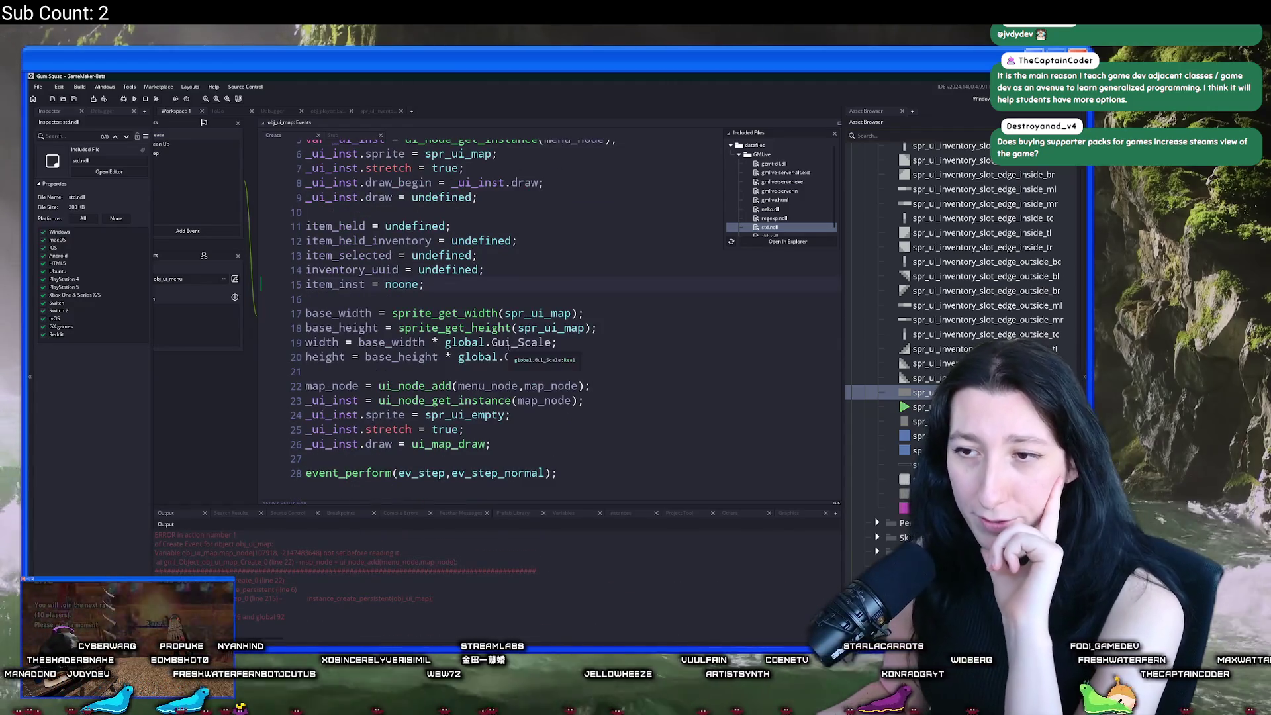
double_click(510, 383)
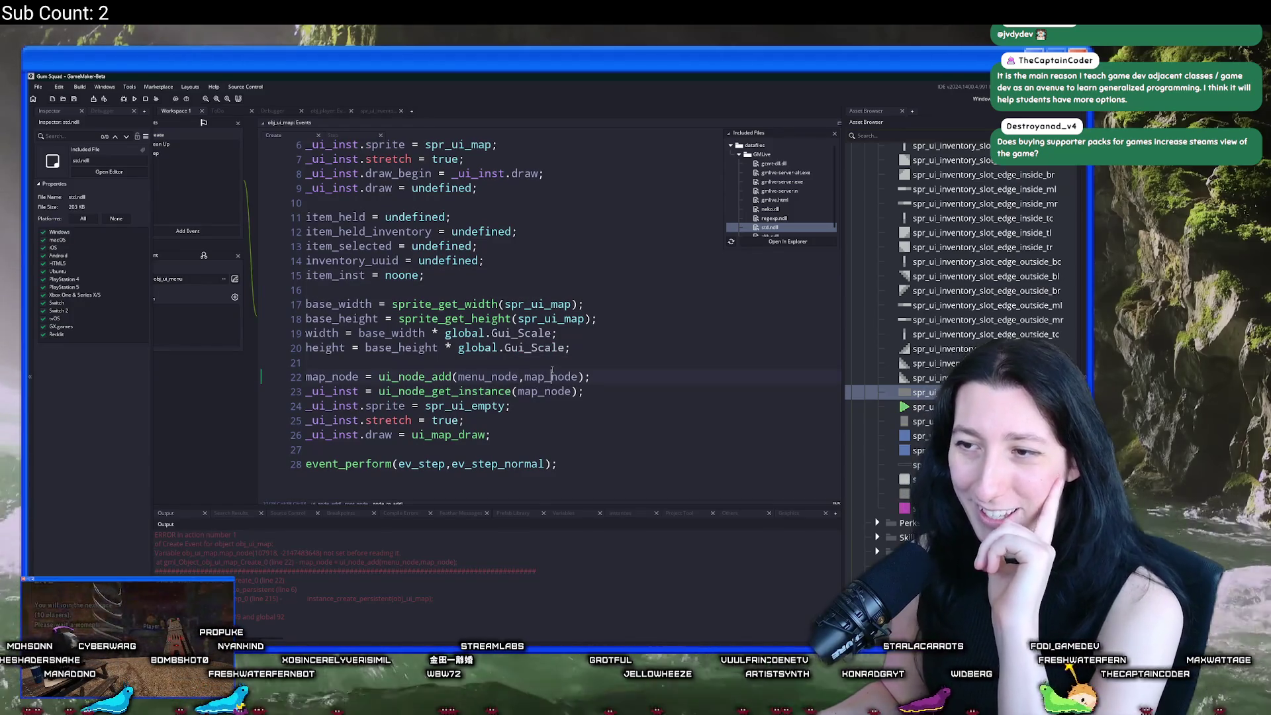
left_click(591, 376)
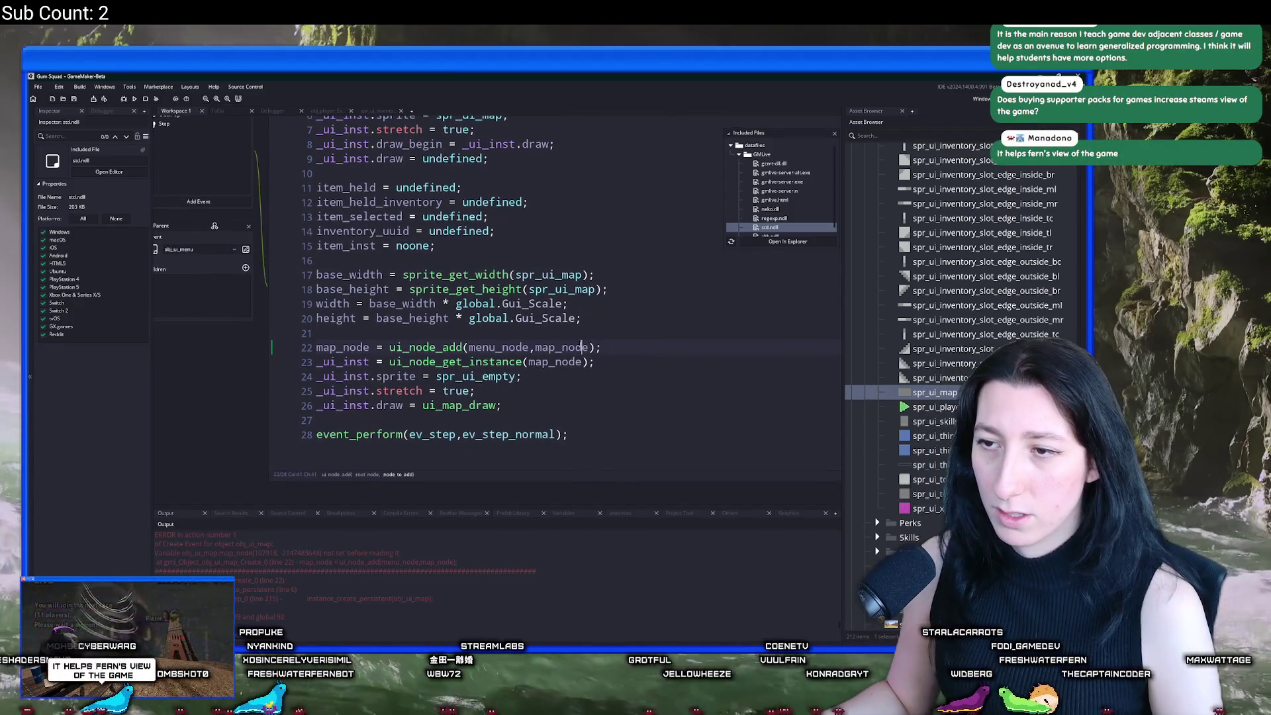
scroll(527, 221, "up", 2)
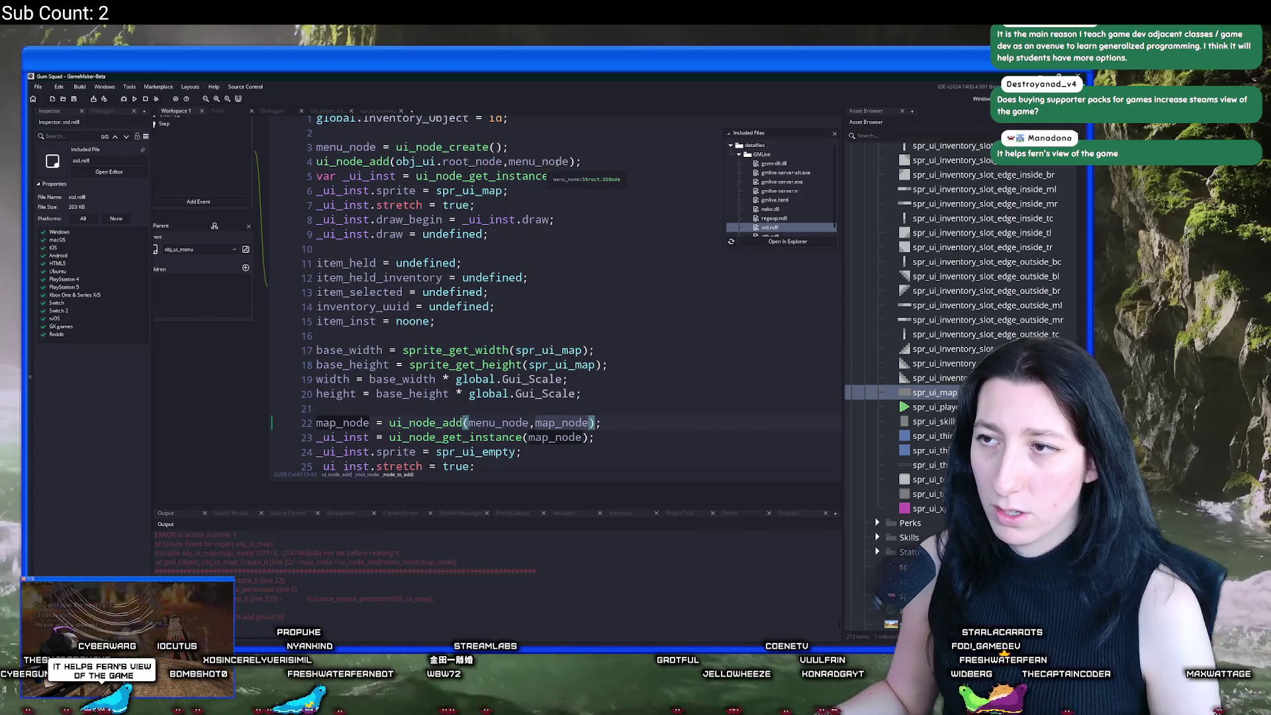
double_click(519, 161)
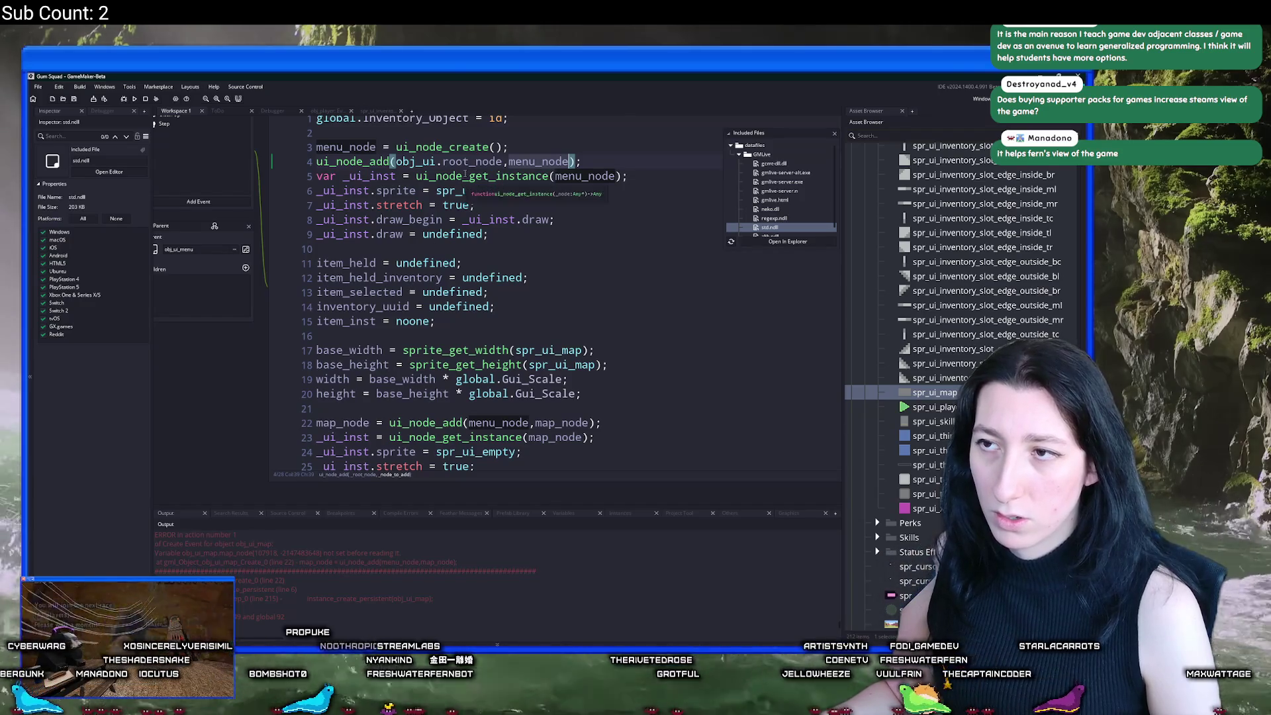
scroll(466, 407, "down", 2)
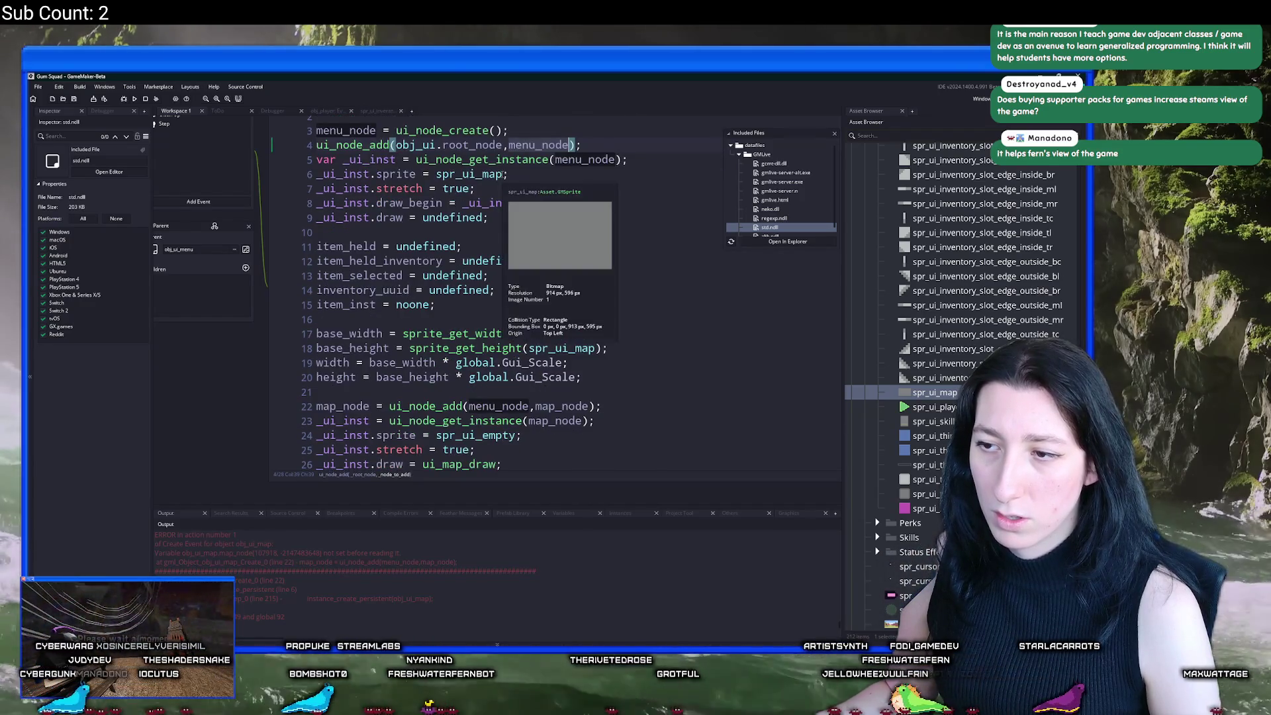
key("ctrl+t")
type("ui_inv")
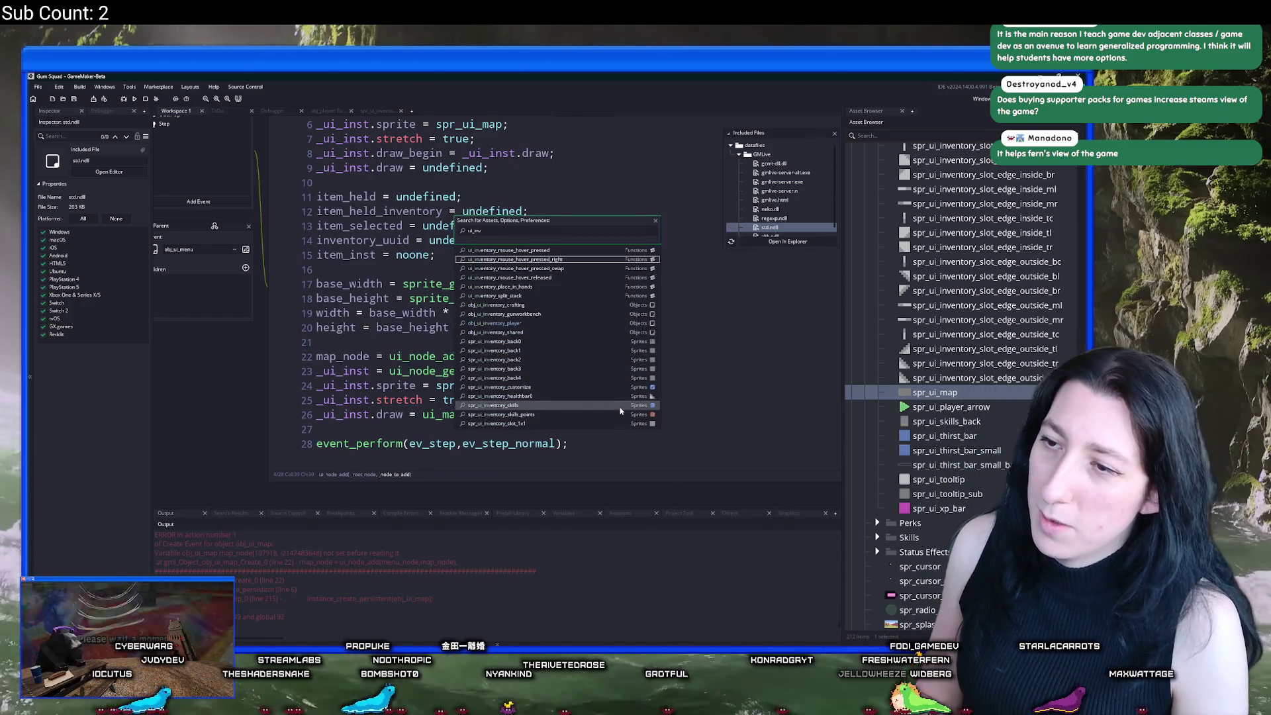
Step: Open obj_ui_inventory_player and scroll through its inventory slot code
left_click(556, 323)
scroll(554, 341, "down", 3)
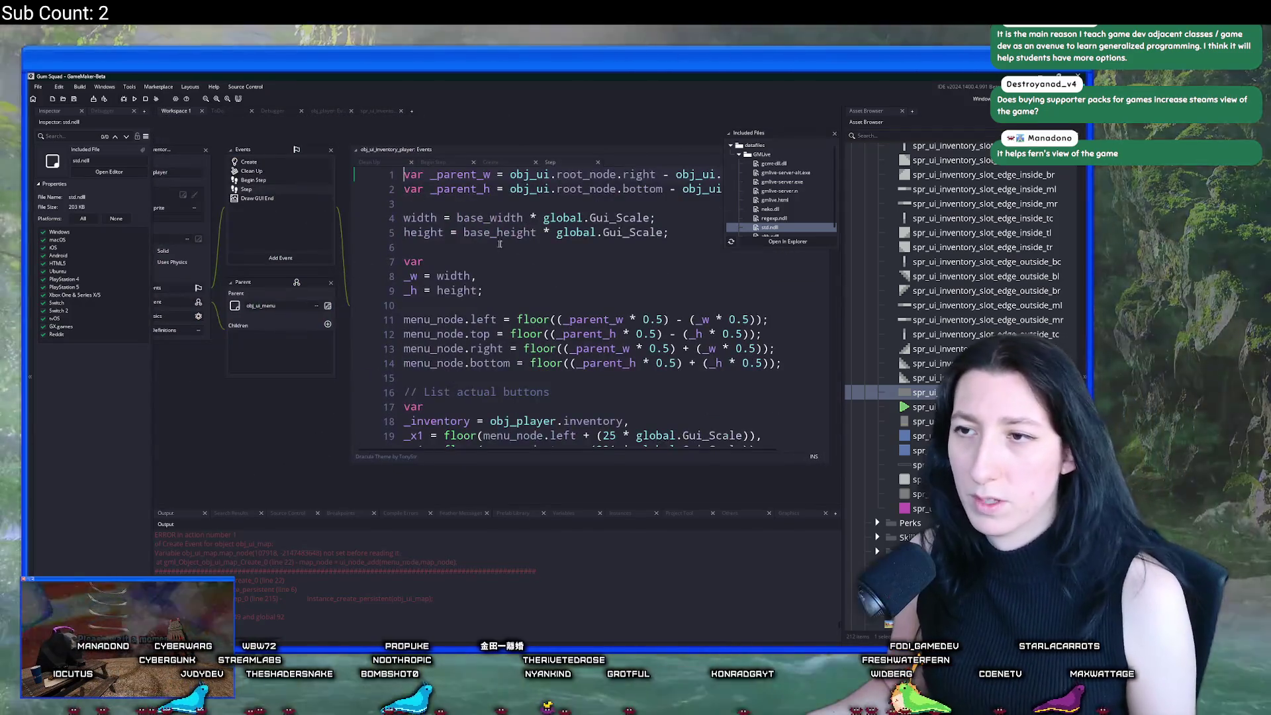
scroll(554, 341, "down", 15)
scroll(556, 296, "down", 10)
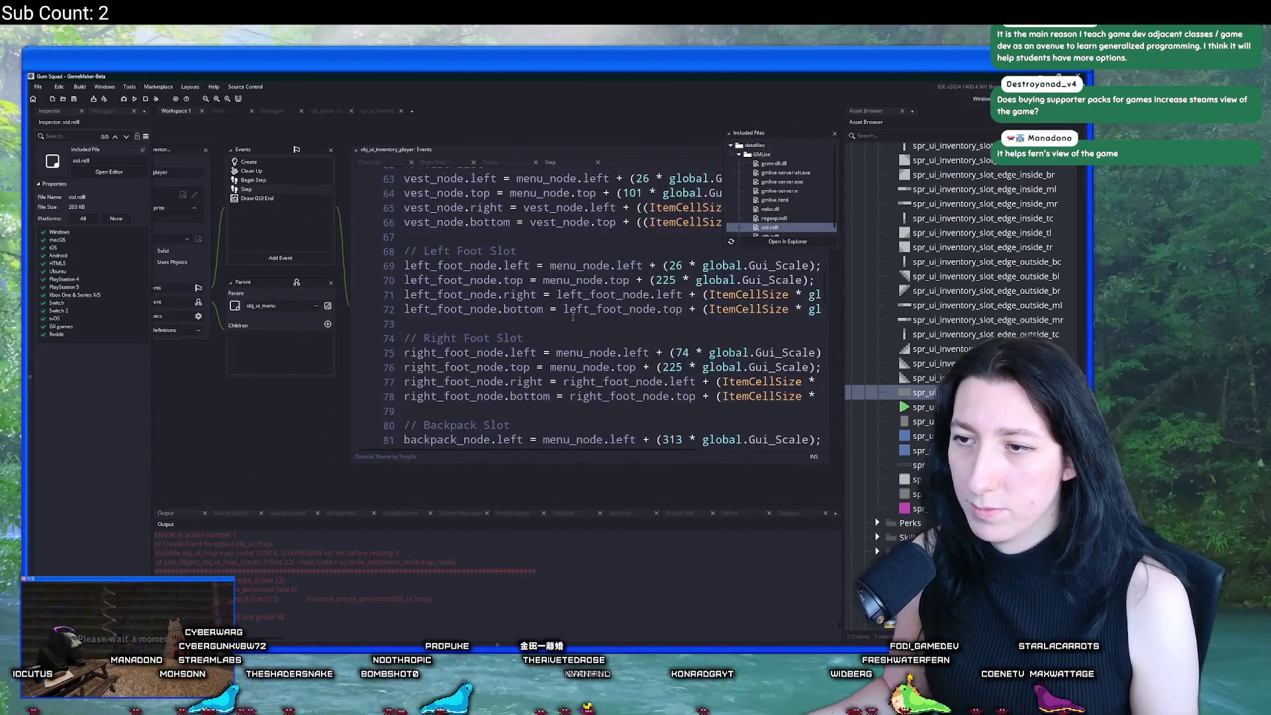
scroll(490, 286, "up", 20)
left_click(490, 286)
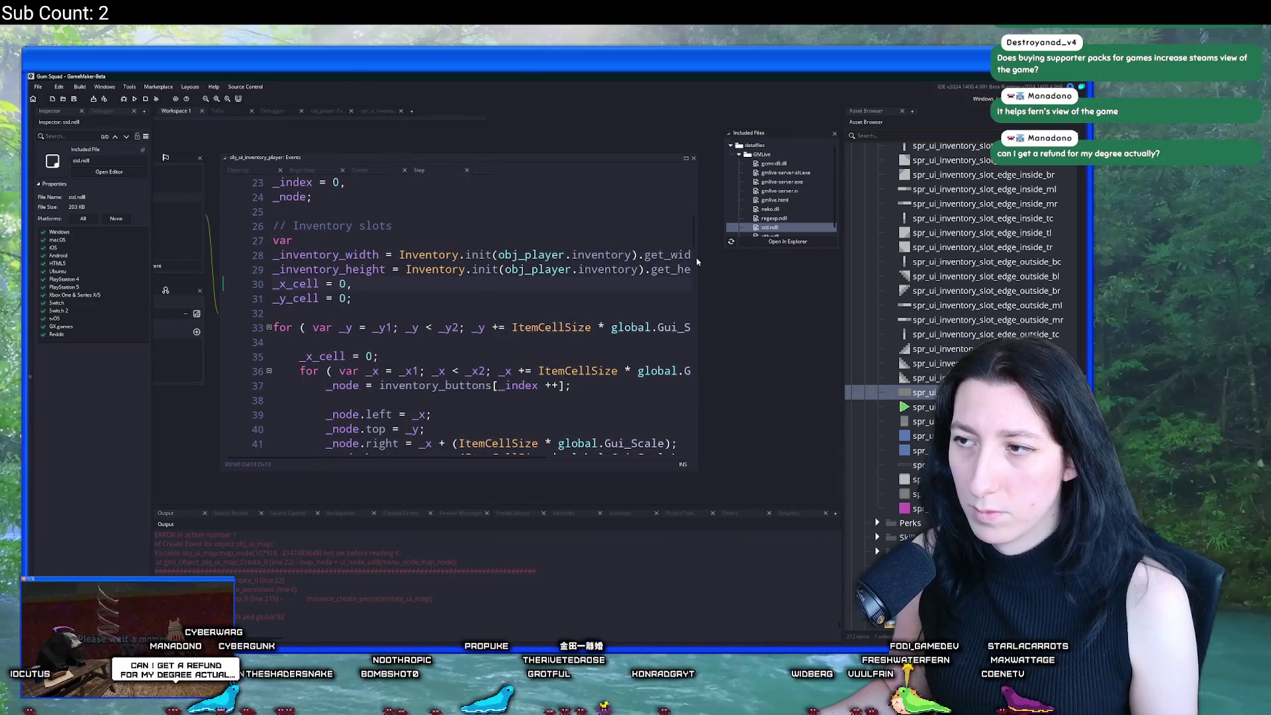
scroll(672, 334, "down", 20)
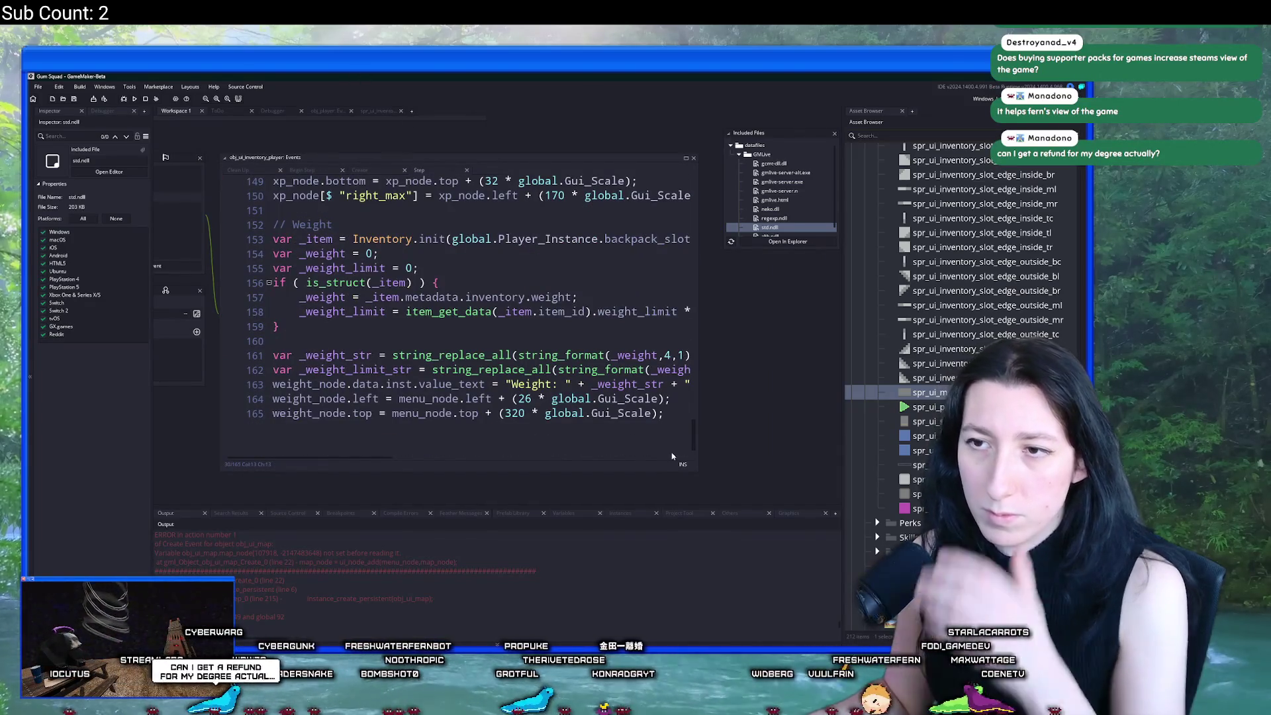
scroll(672, 456, "up", 1)
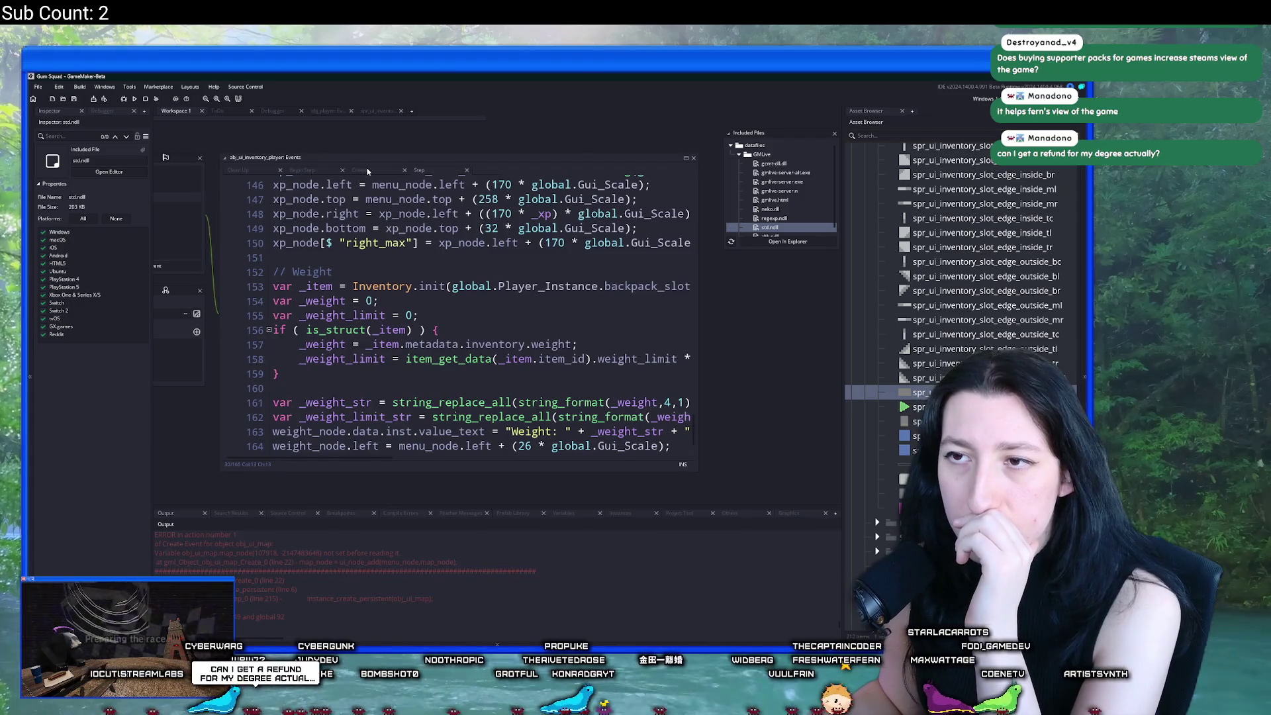
Step: Check how its Create event adds child nodes, open ui_node_create's definition, and return to obj_ui_map
left_click(367, 171)
scroll(553, 322, "down", 13)
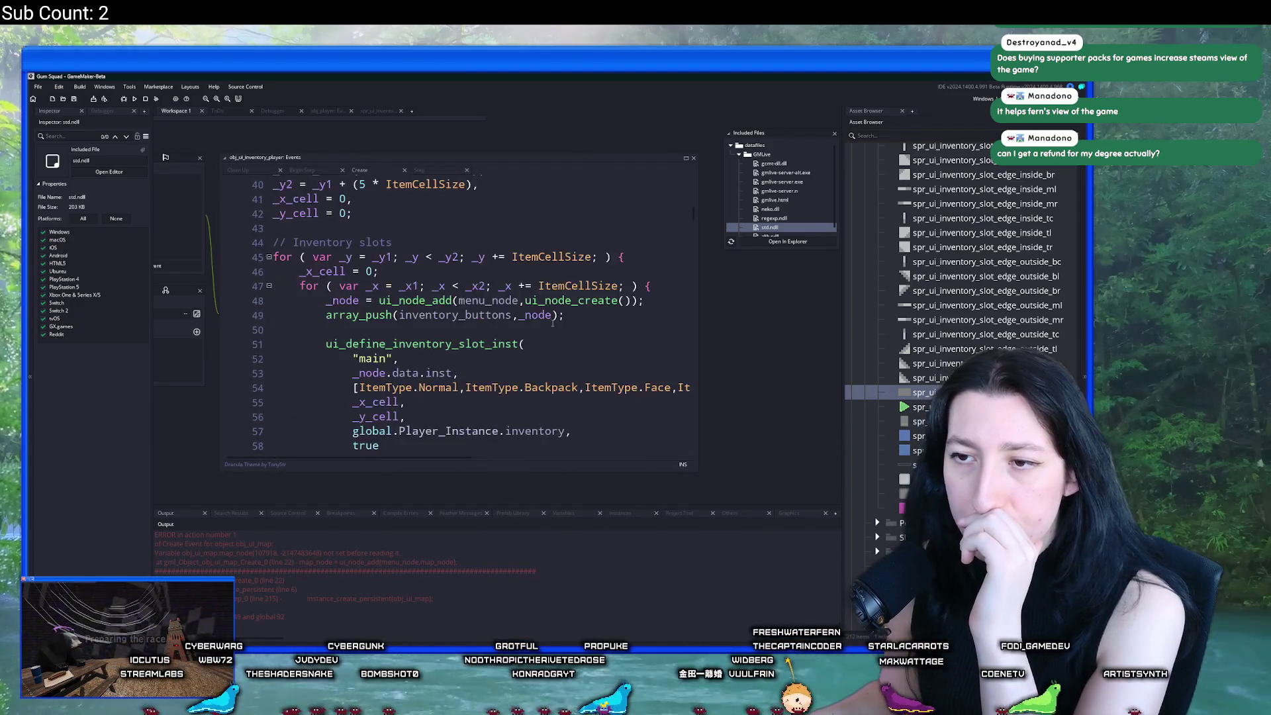
scroll(552, 322, "down", 7)
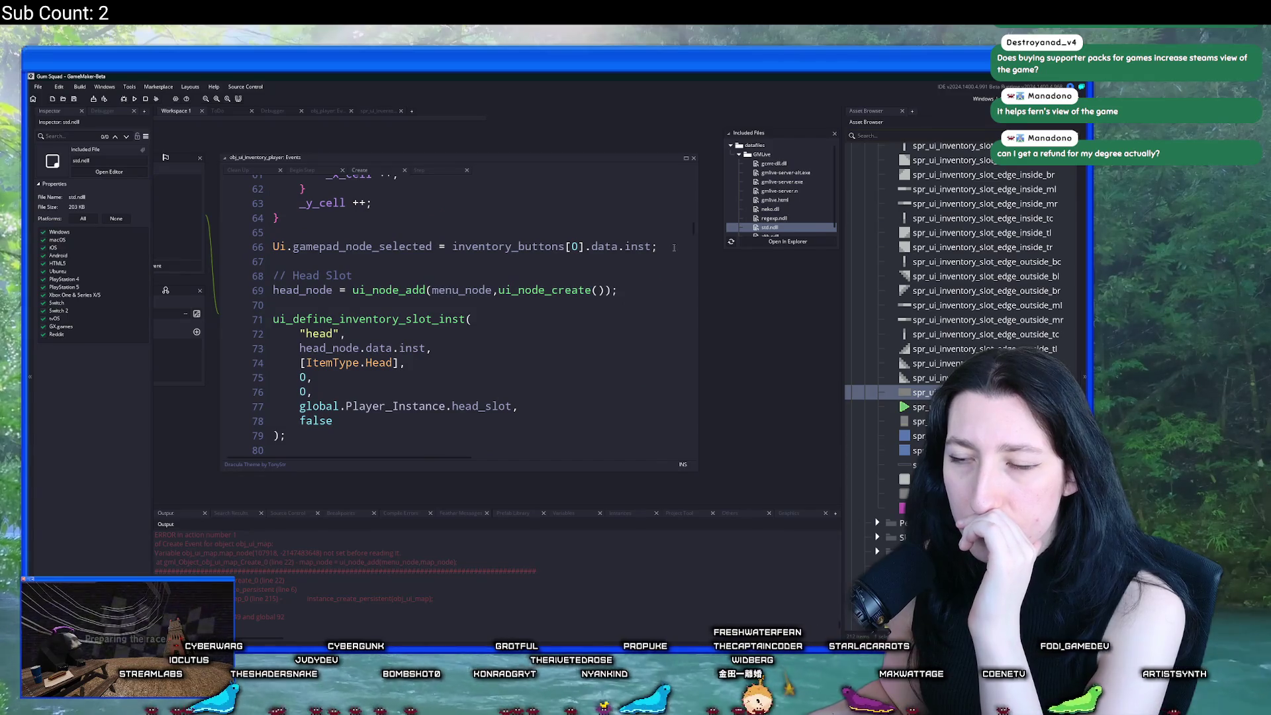
left_click_drag(694, 235, 686, 427)
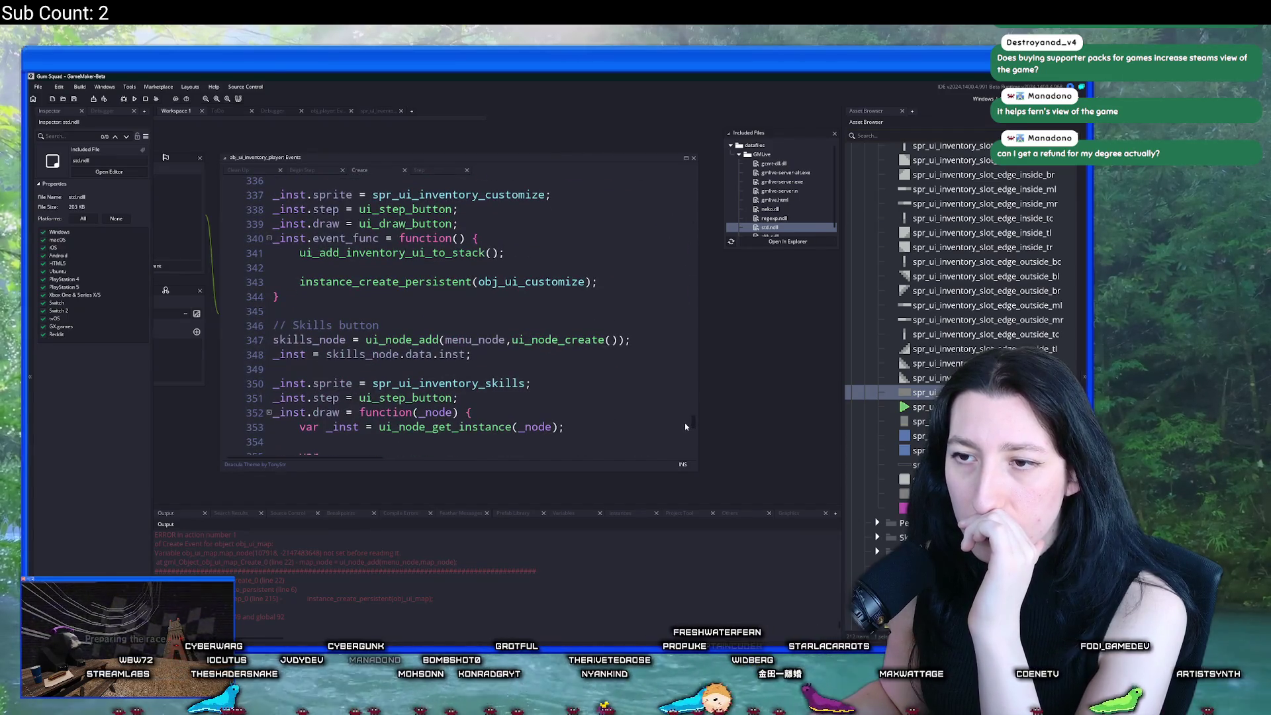
left_click(611, 339)
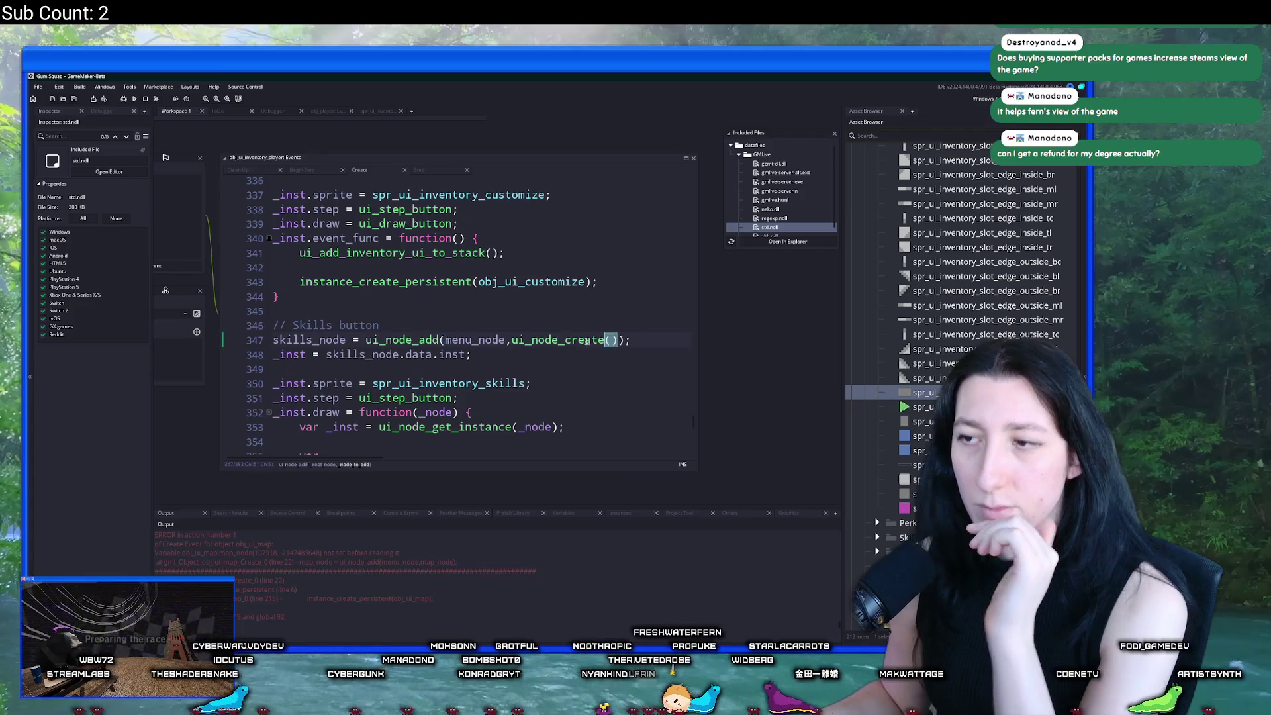
left_click(513, 340)
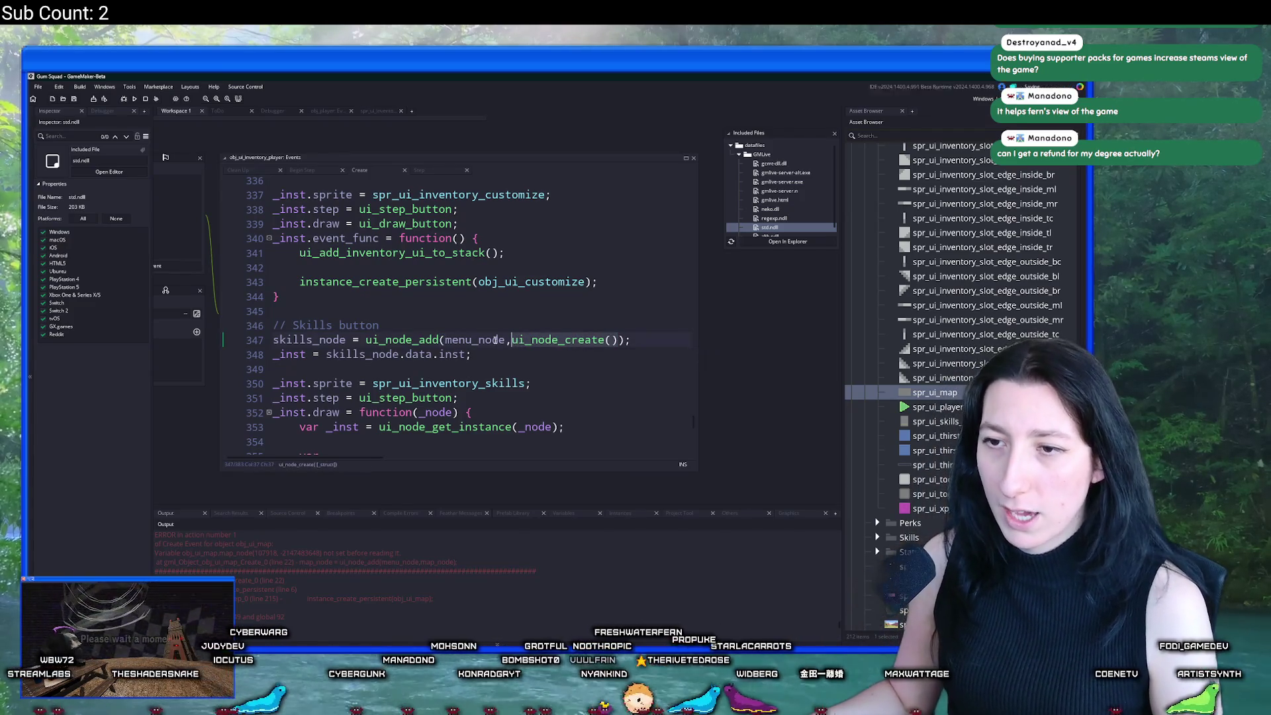
key("F12")
key("ctrl+Tab")
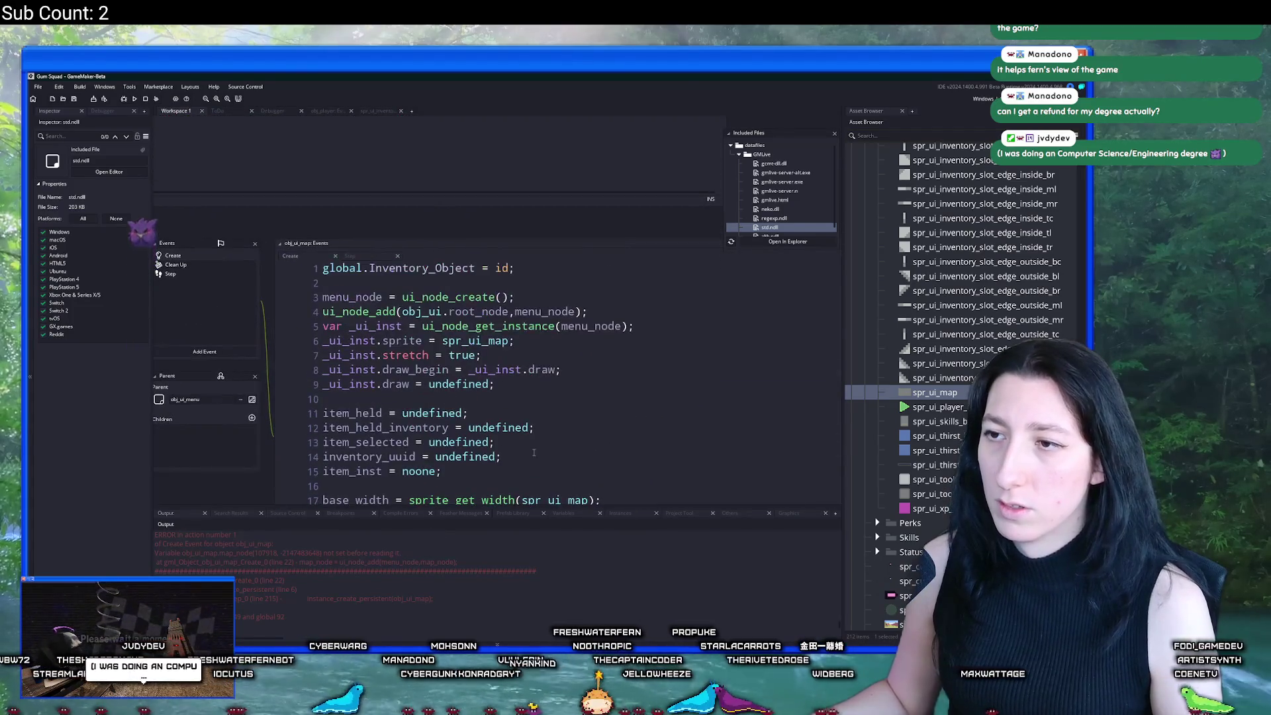
Step: Replace map_node on line 22 with ui_node_create() and run the game with F5
left_click(585, 380)
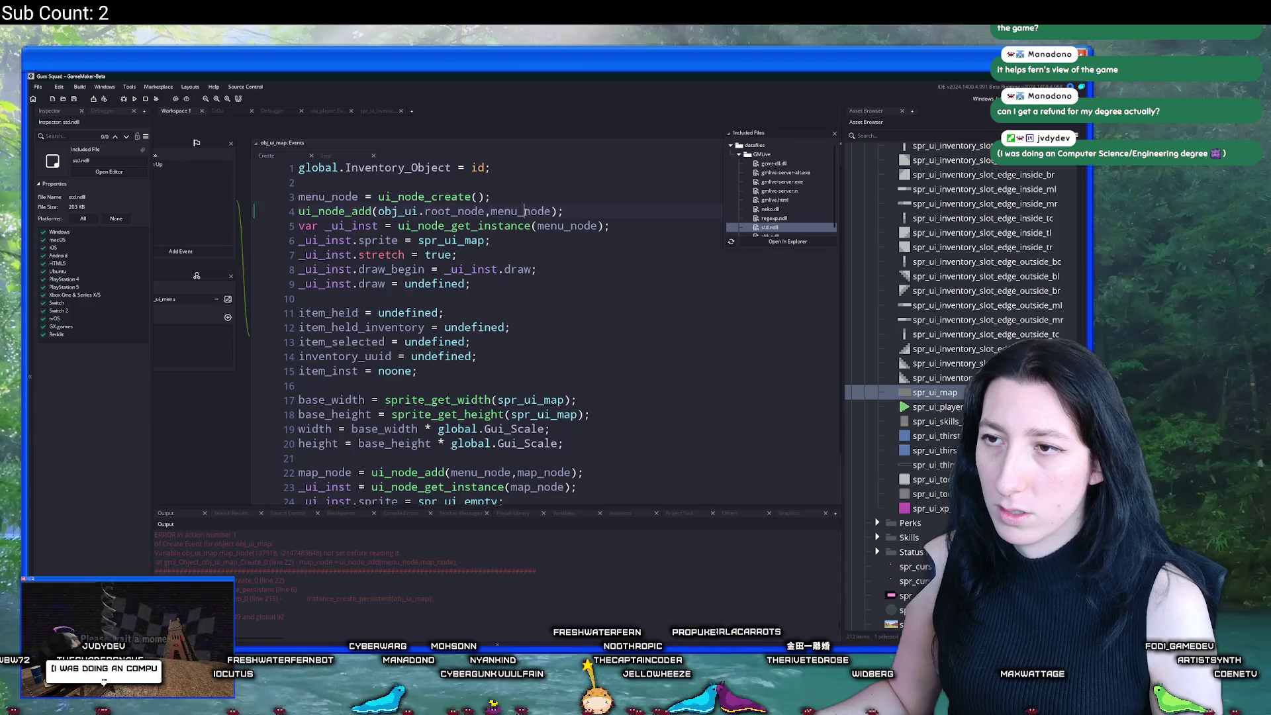
scroll(544, 395, "down", 2)
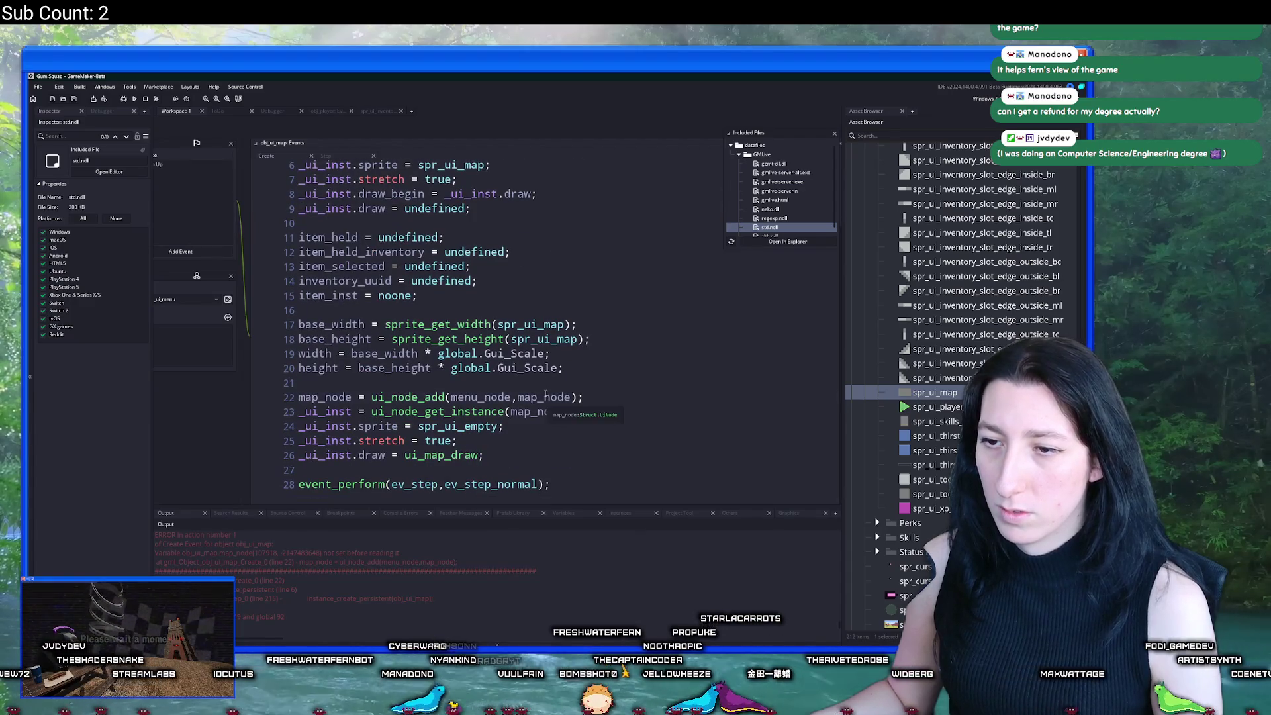
double_click(544, 396)
type("ui_node_create()")
key("F5")
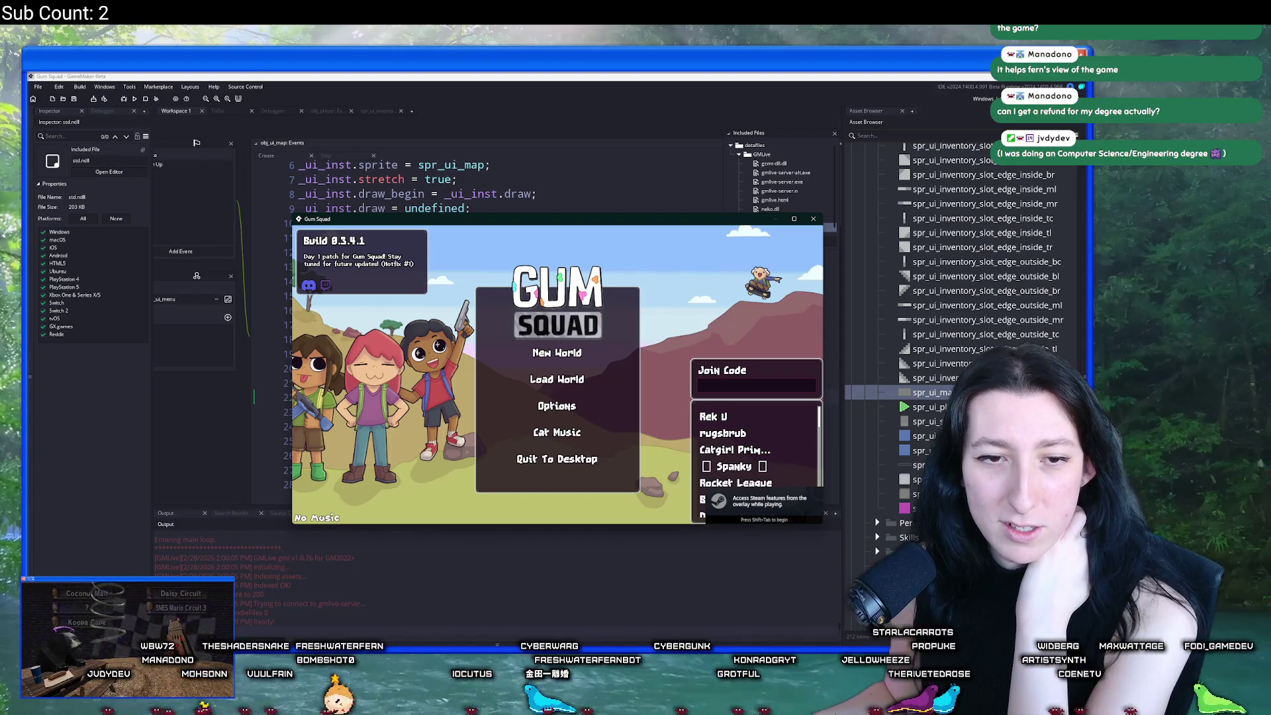
Step: Create a new world lobby, maximize the game, and toggle the map overlay to find a blank grey panel
left_click(601, 360)
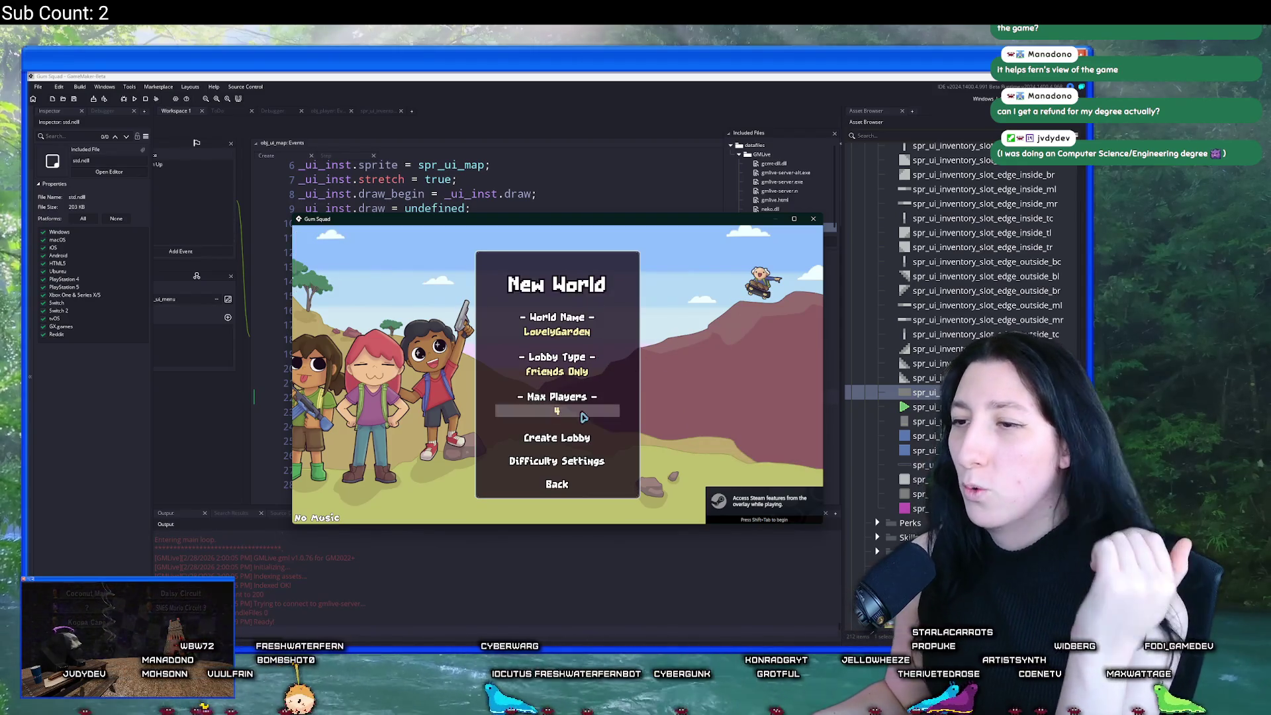
left_click(557, 439)
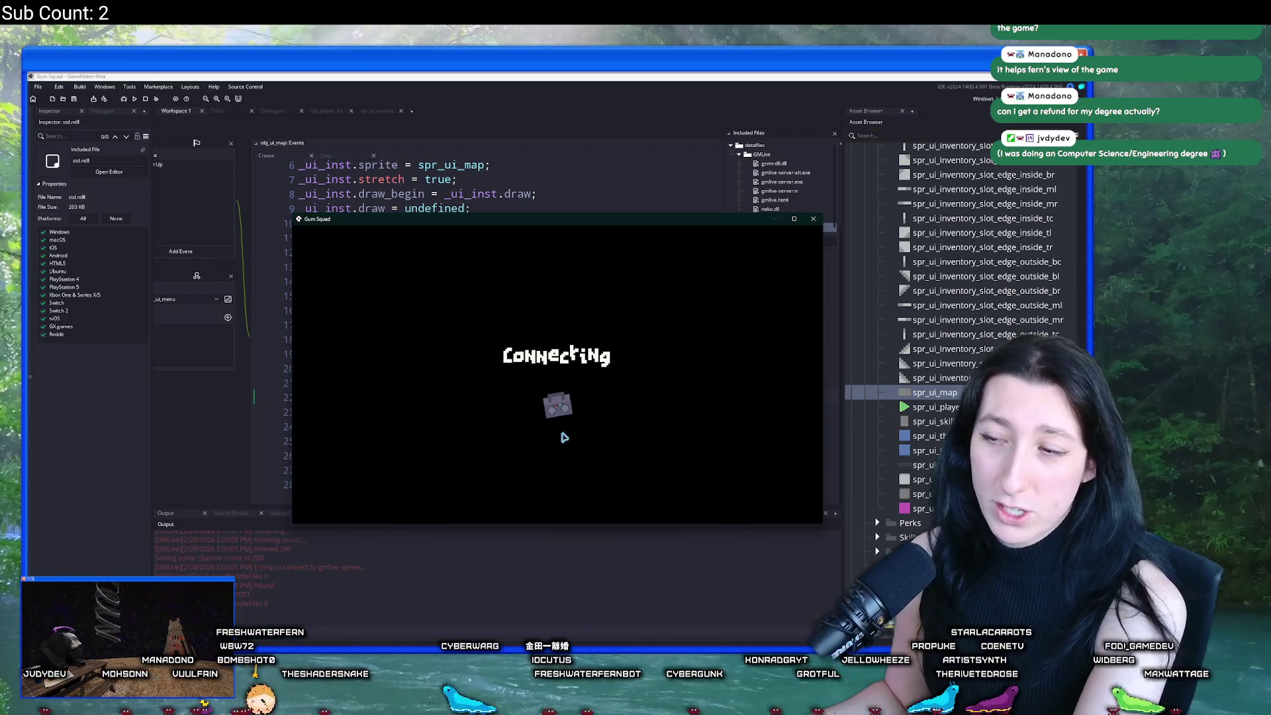
left_click_drag(598, 225, 613, 79)
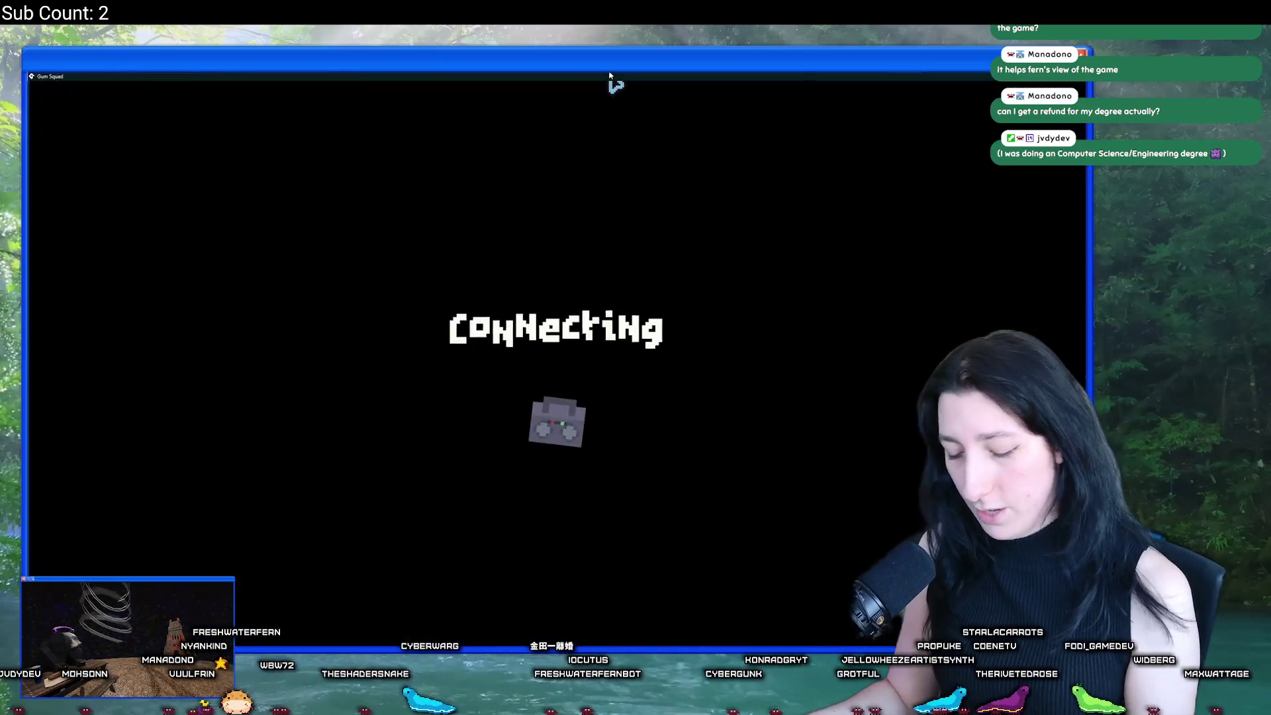
key("Escape")
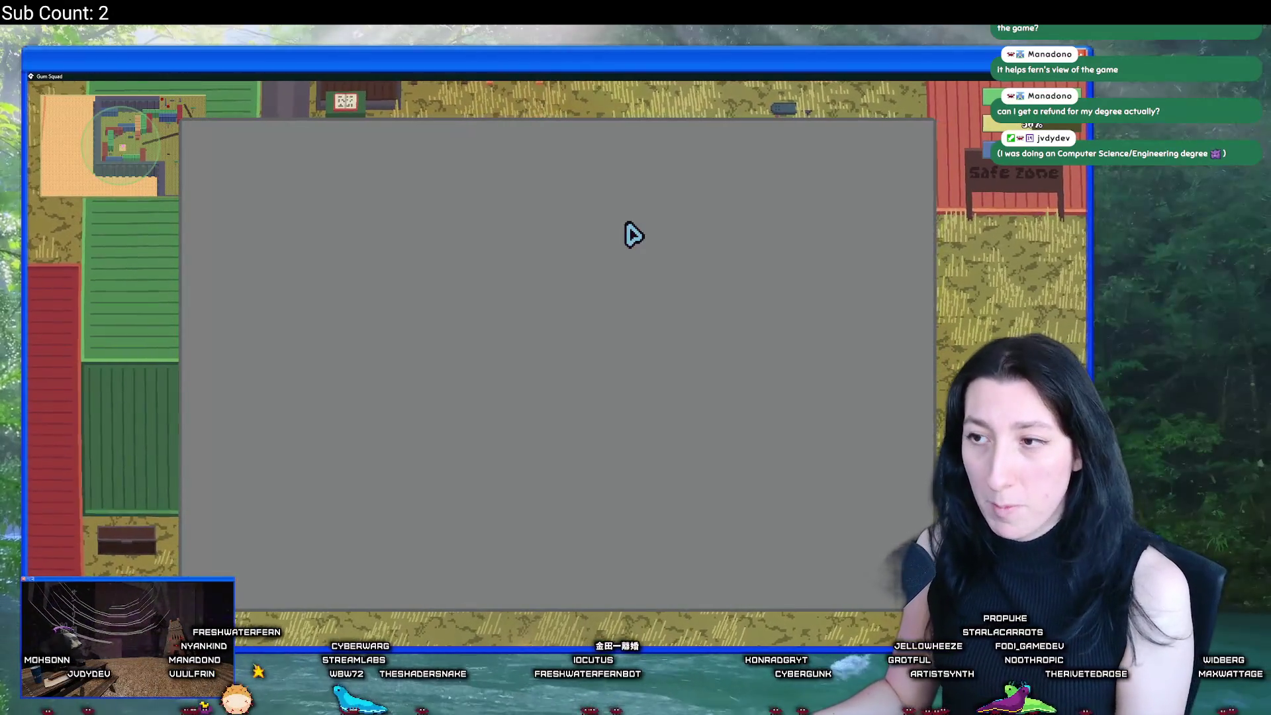
key("Escape")
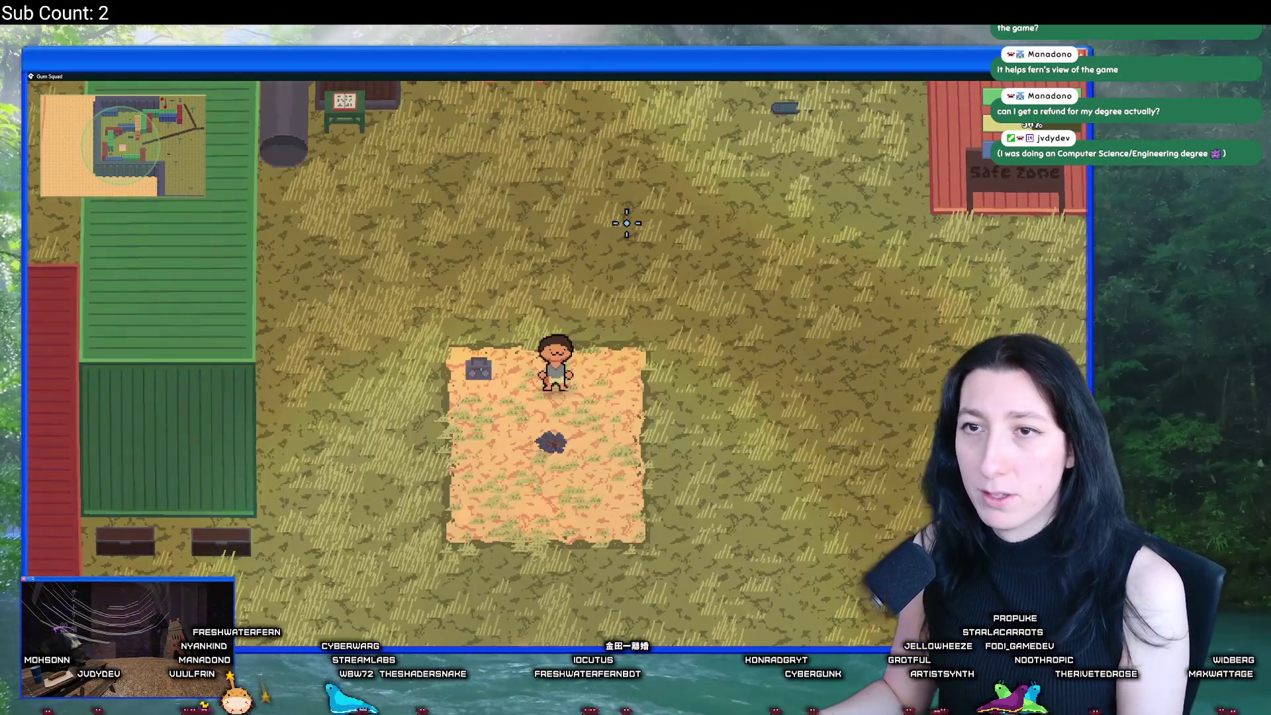
key("d")
key("Escape")
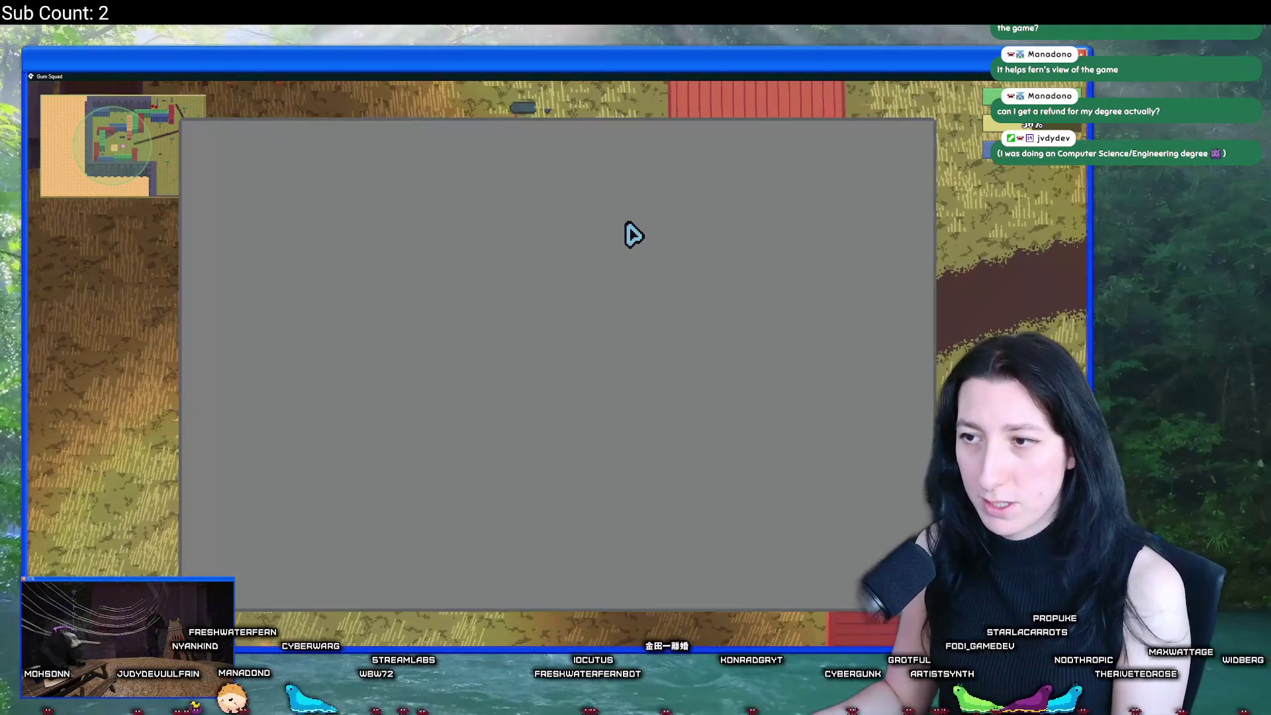
left_click(610, 164)
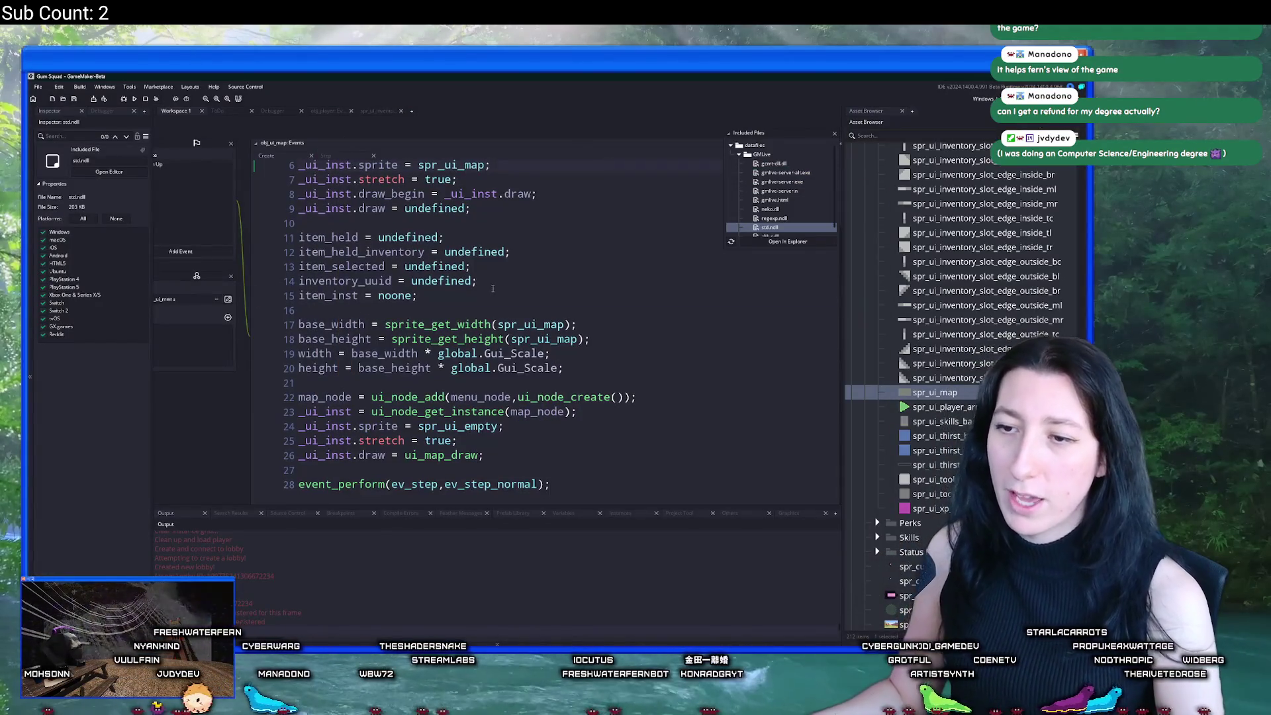
Step: Open the scr_ui script through the asset search
scroll(440, 193, "down", 5)
key("ctrl+t")
type("scr_ui")
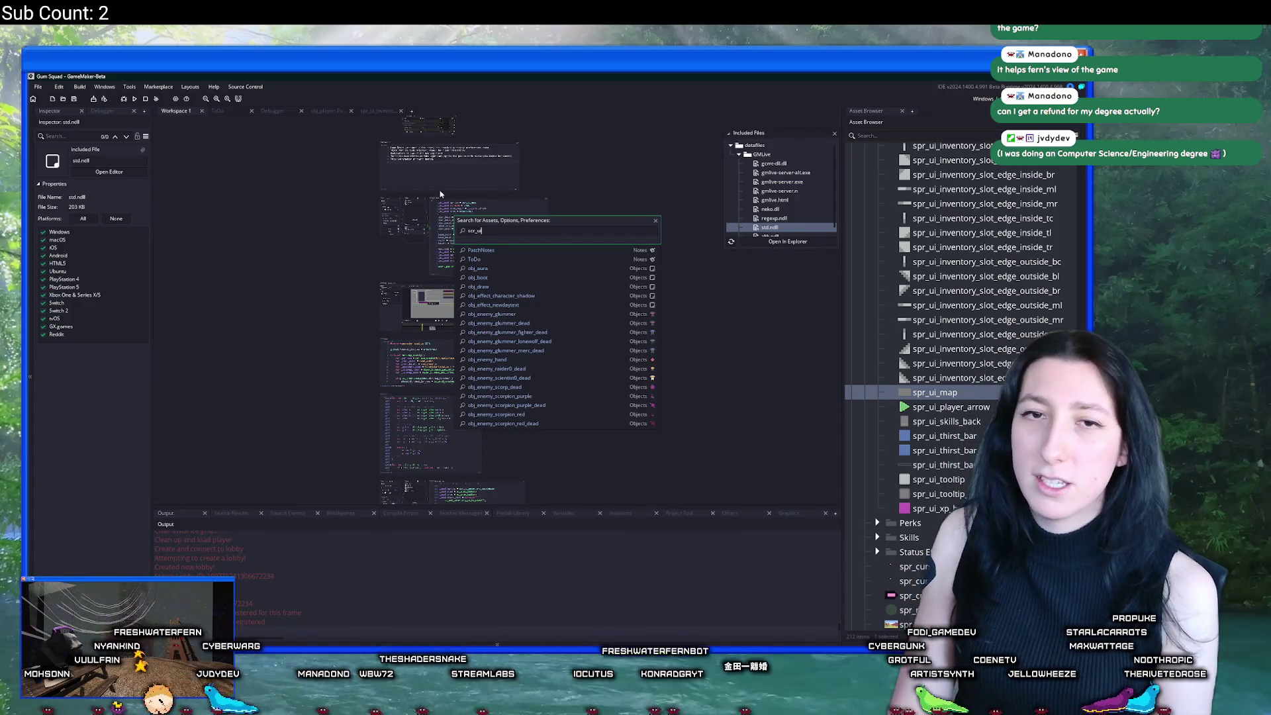
key("Return")
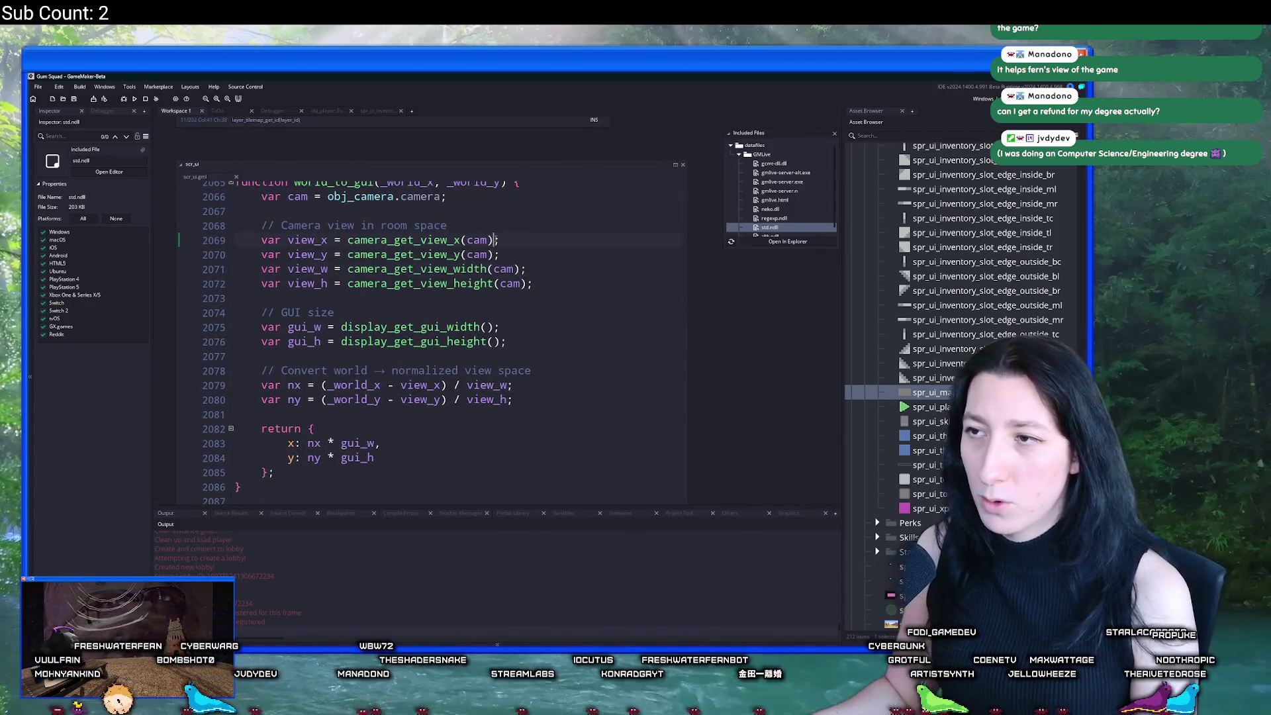
Step: Find the minimap code, then jump to the empty ui_map_draw at the script's end
key("ctrl+f")
type("mini")
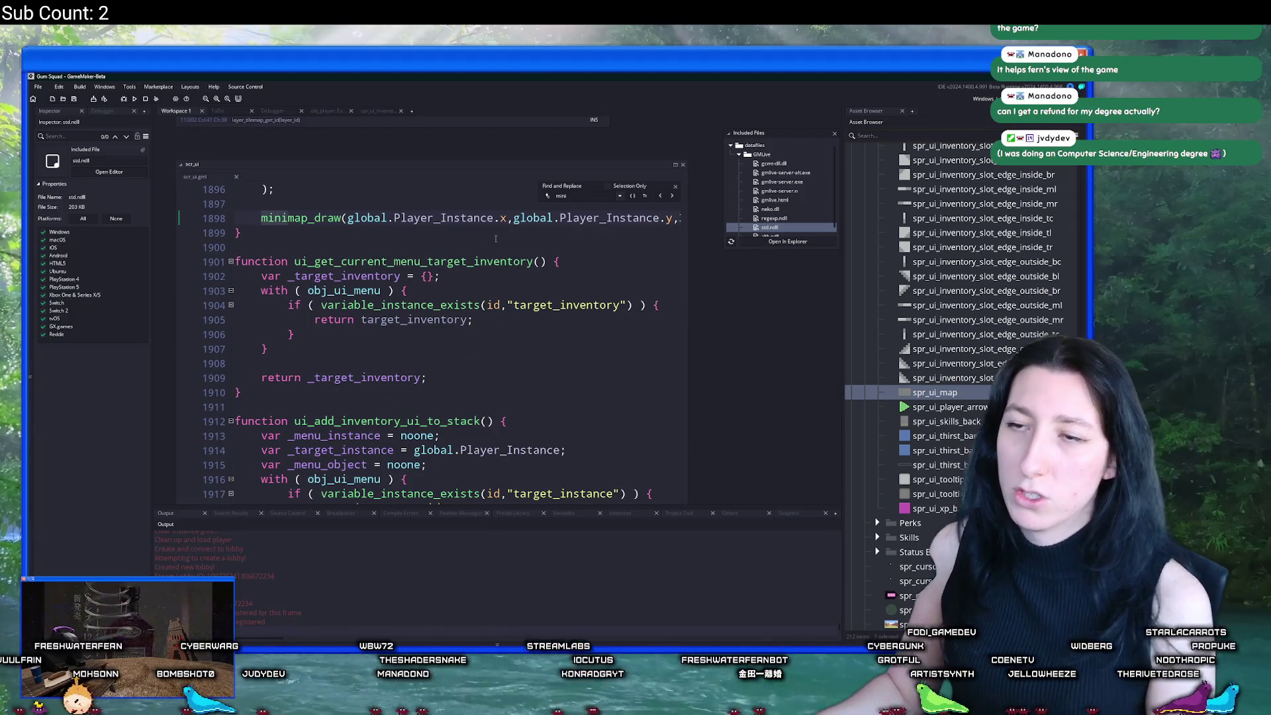
scroll(496, 239, "up", 4)
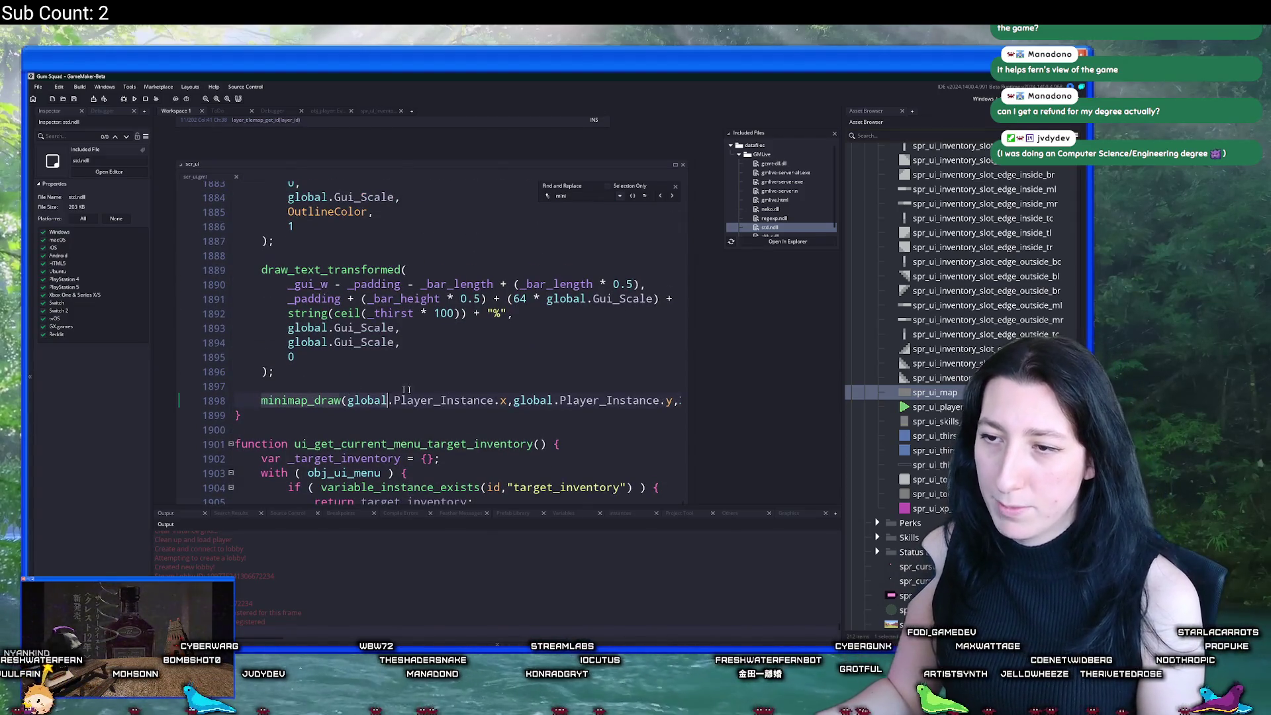
left_click(564, 417)
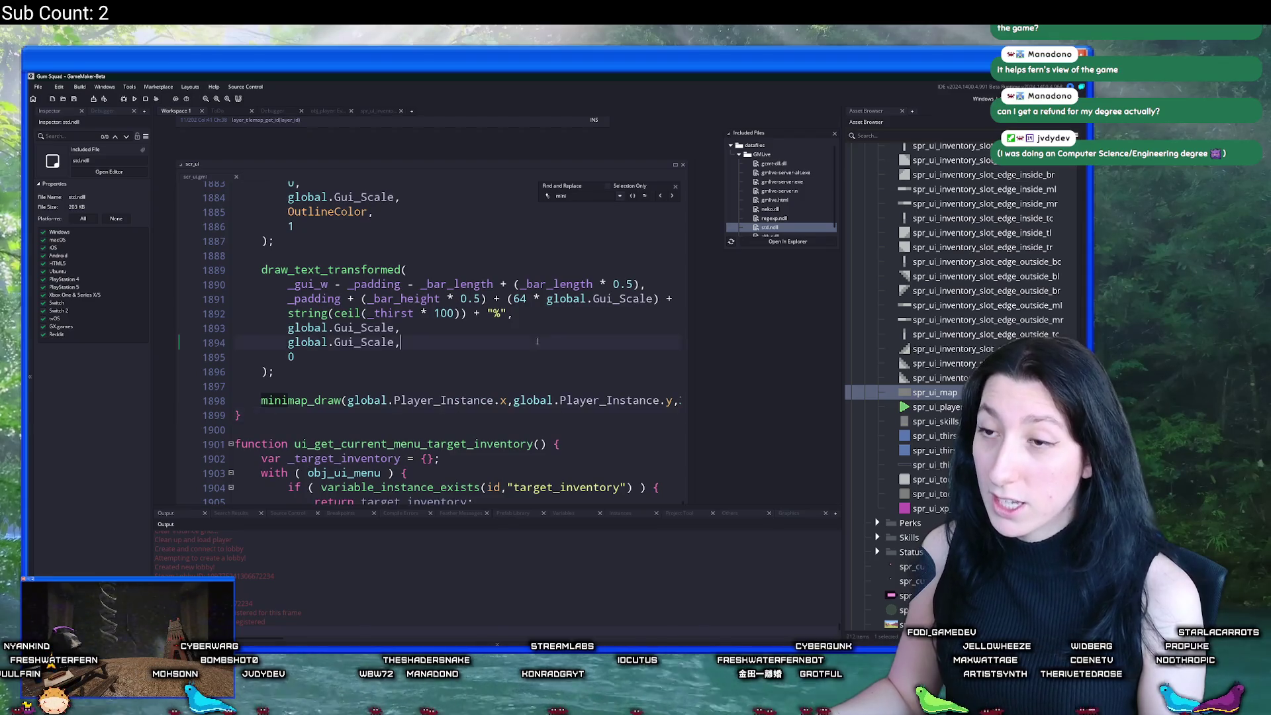
key("ctrl+shift+End")
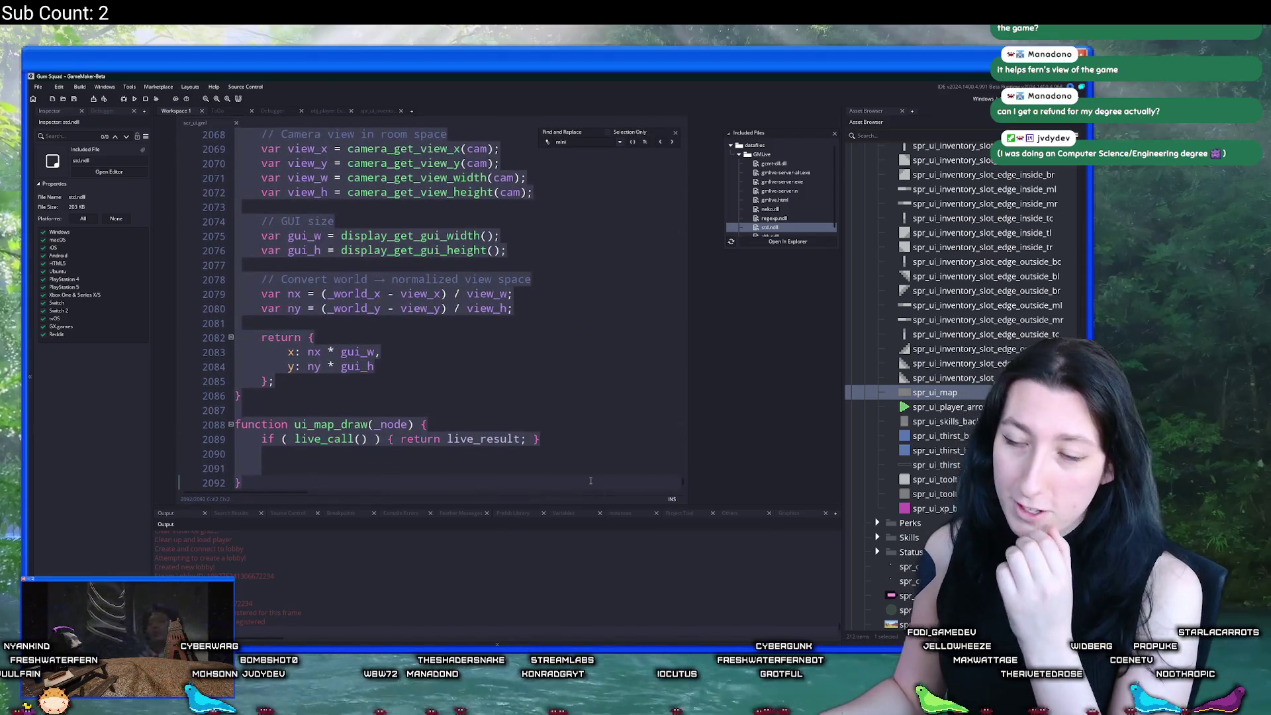
left_click(591, 480)
left_click(674, 136)
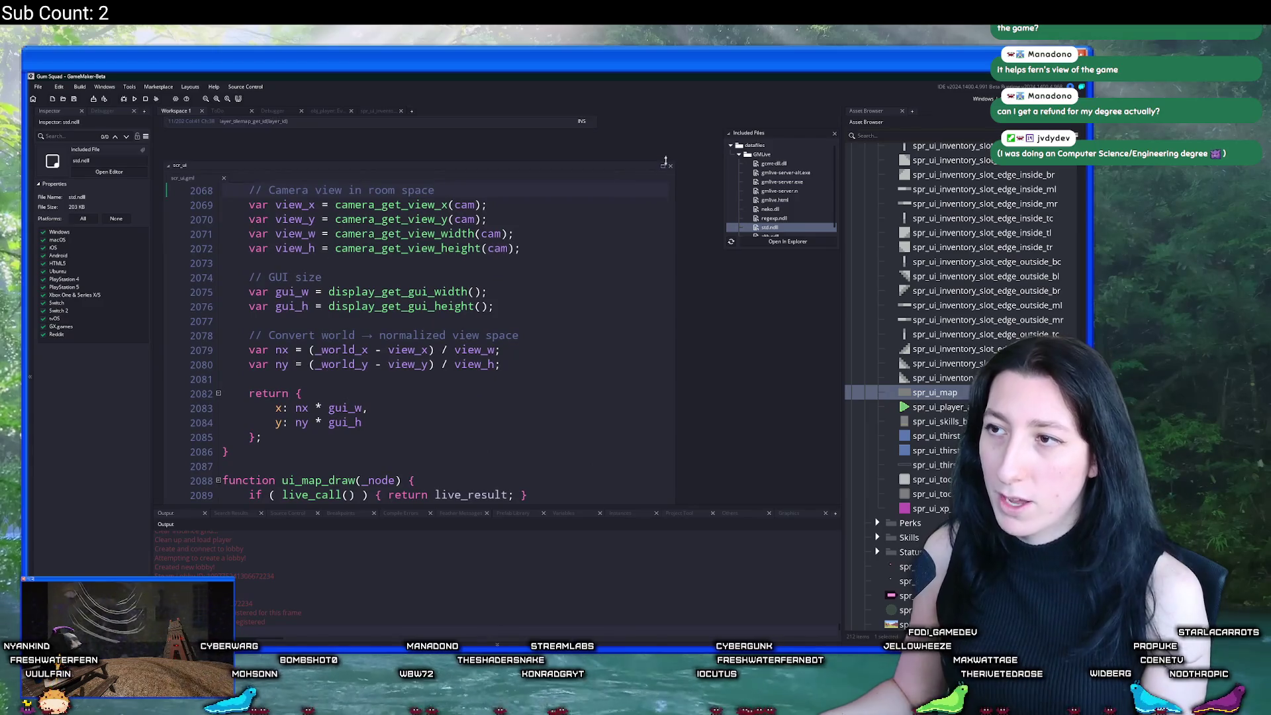
Step: Paste the minimap_draw call into ui_map_draw and replace the two 32 arguments with _node.left and _node.top
left_click(664, 165)
key("ctrl+v")
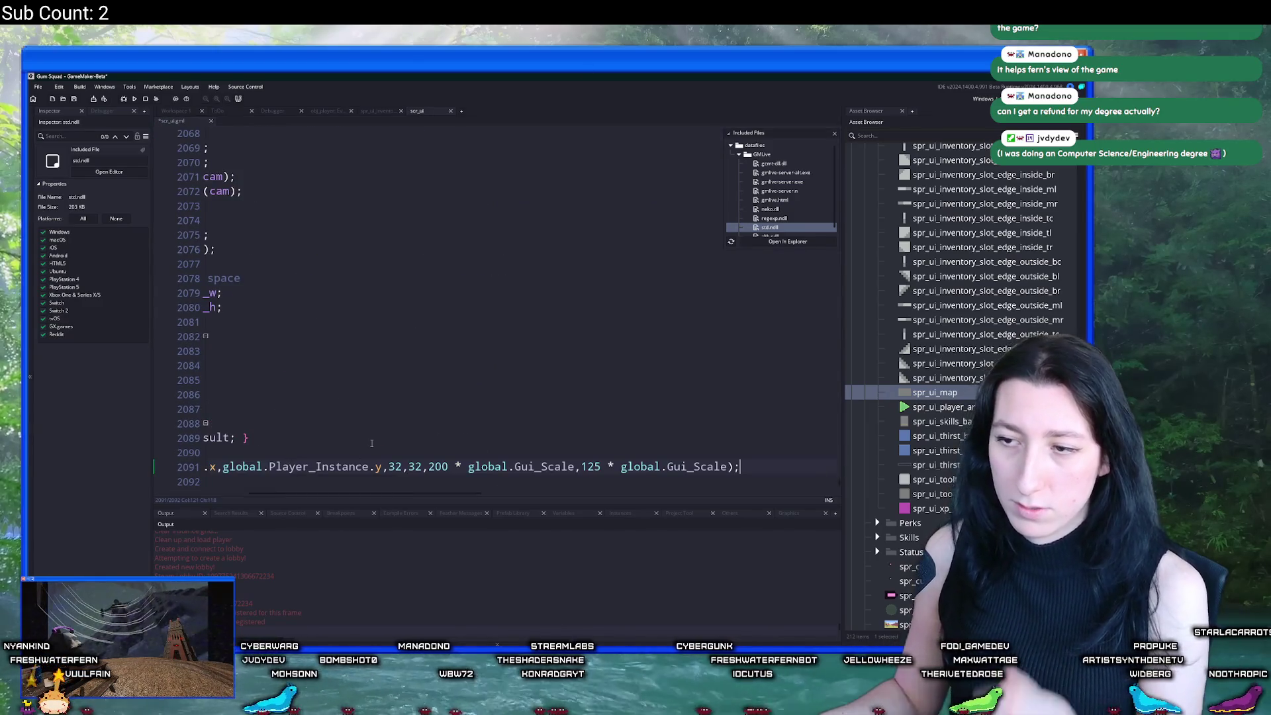
key("Up")
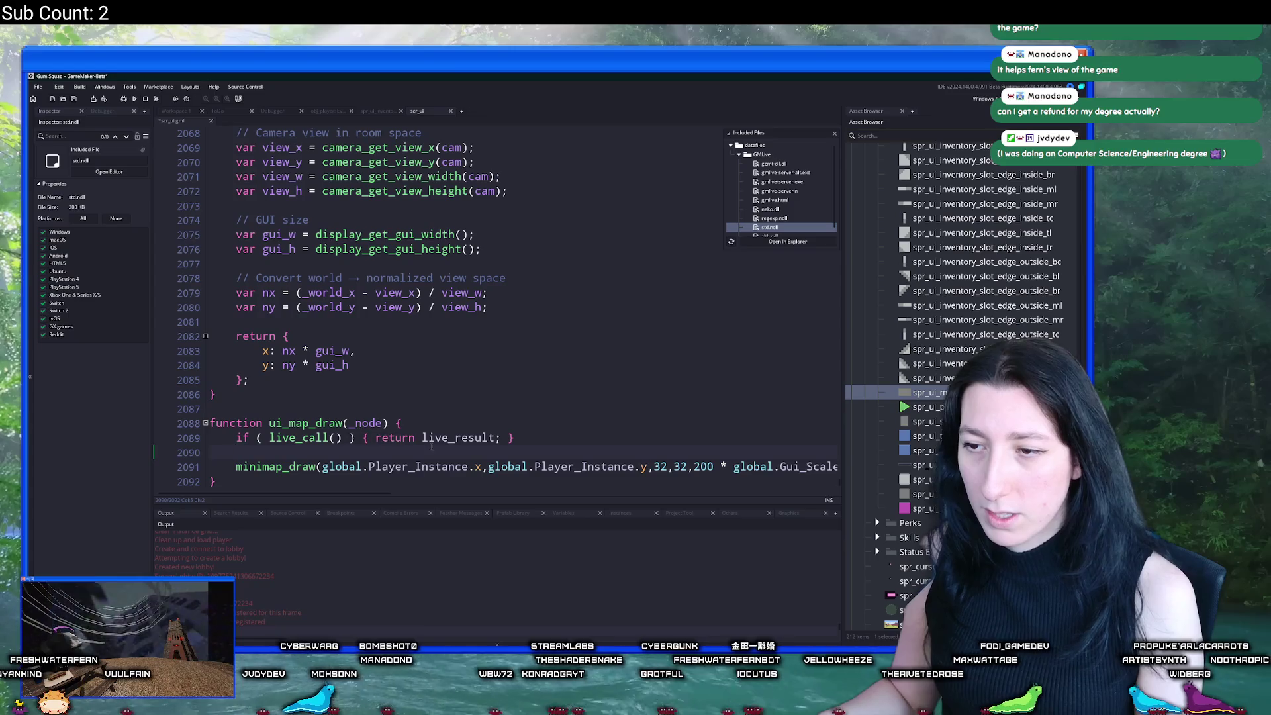
left_click(668, 467)
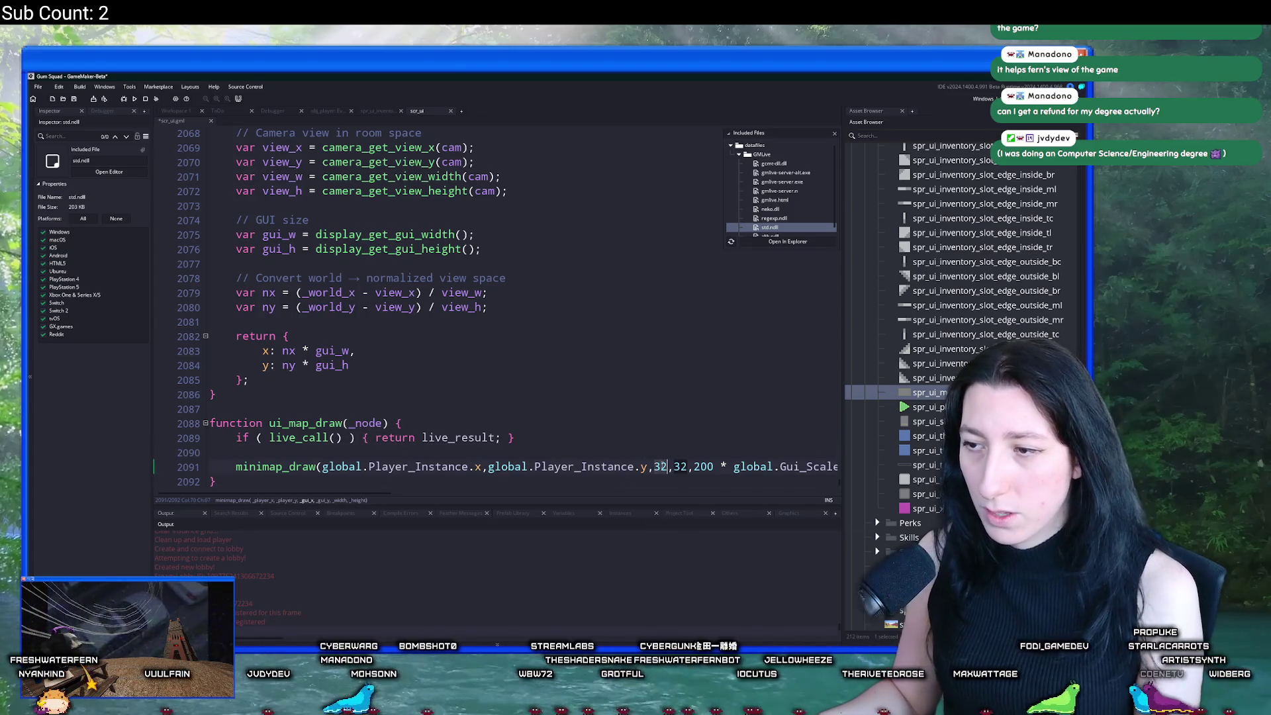
left_click(388, 423)
left_click(667, 467)
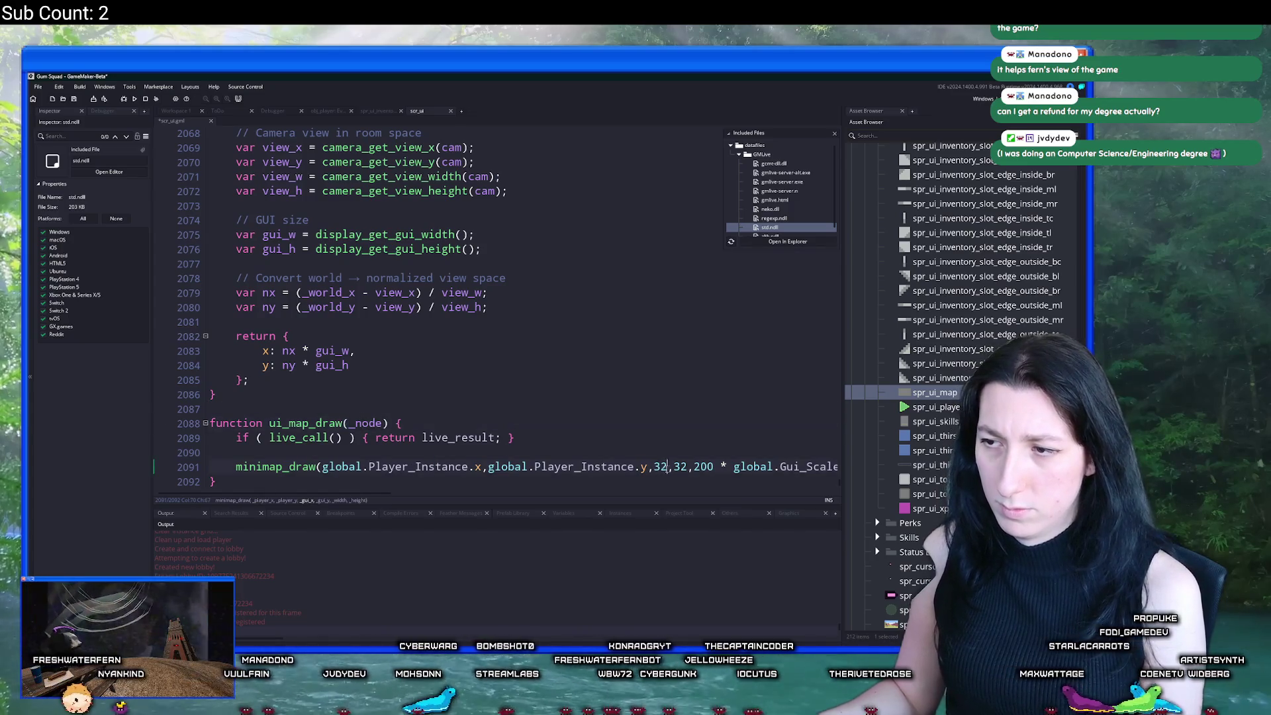
key("BackSpace")
key("BackSpace")
type("_node.left")
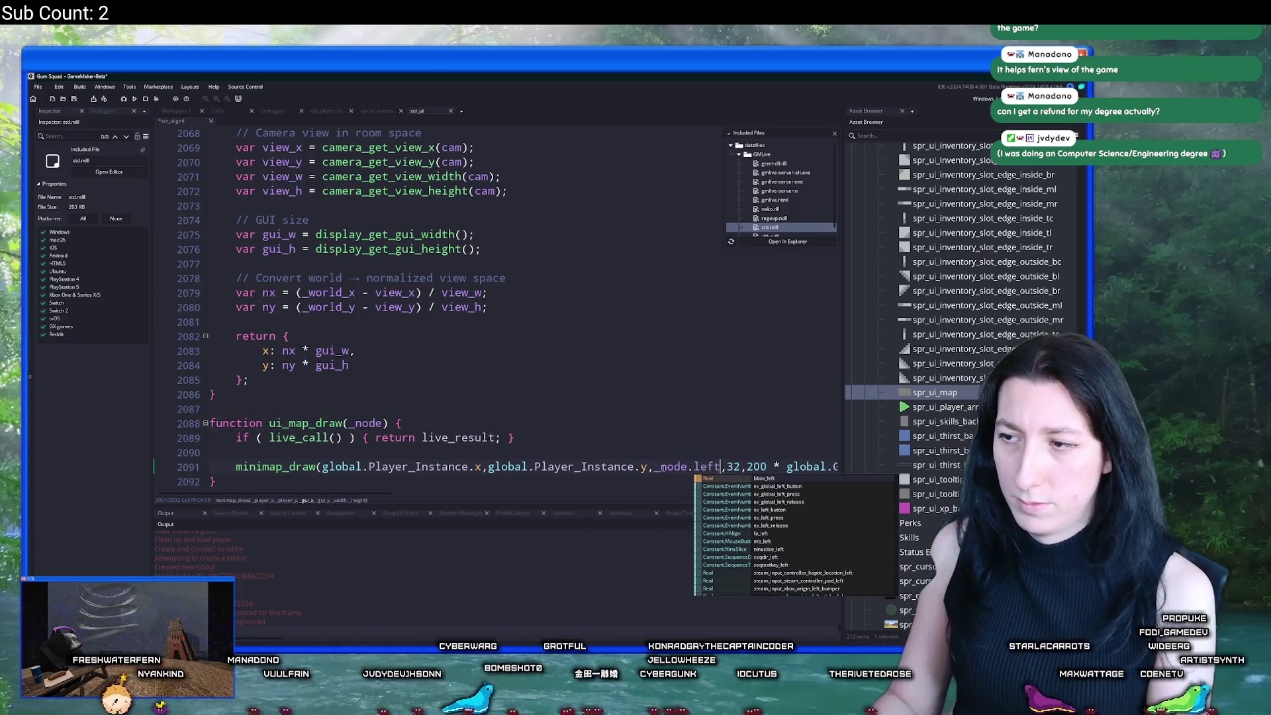
left_click_drag(654, 467, 719, 466)
key("ctrl+c")
double_click(733, 466)
key("ctrl+v")
key("BackSpace")
key("BackSpace")
key("BackSpace")
type("top")
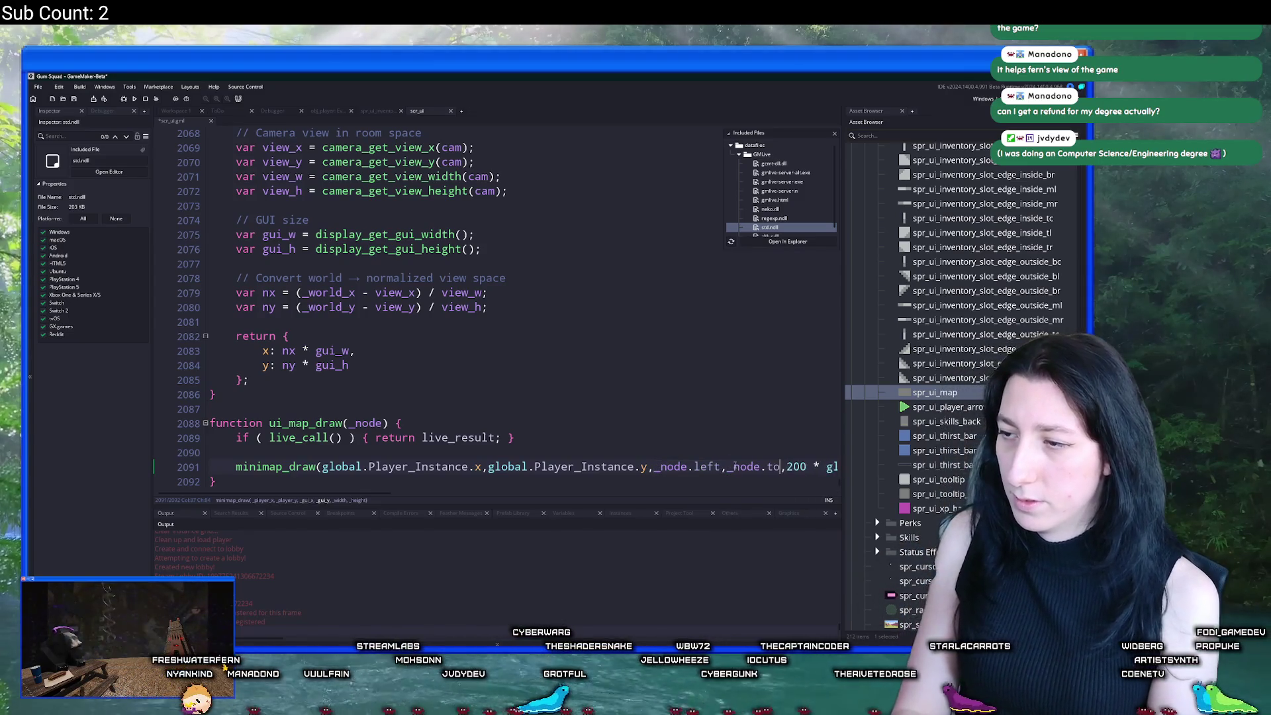
Step: Put each minimap_draw argument and the closing parenthesis on its own indented line
key("F12")
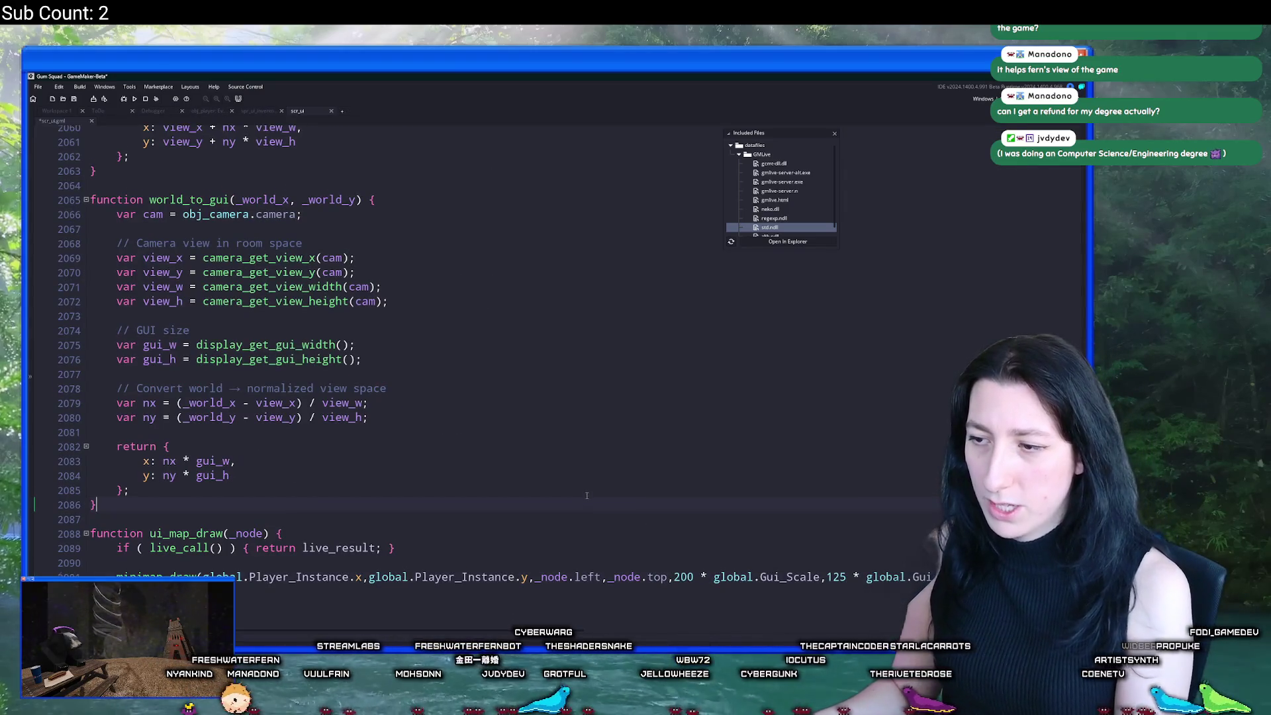
scroll(690, 382, "down", 5)
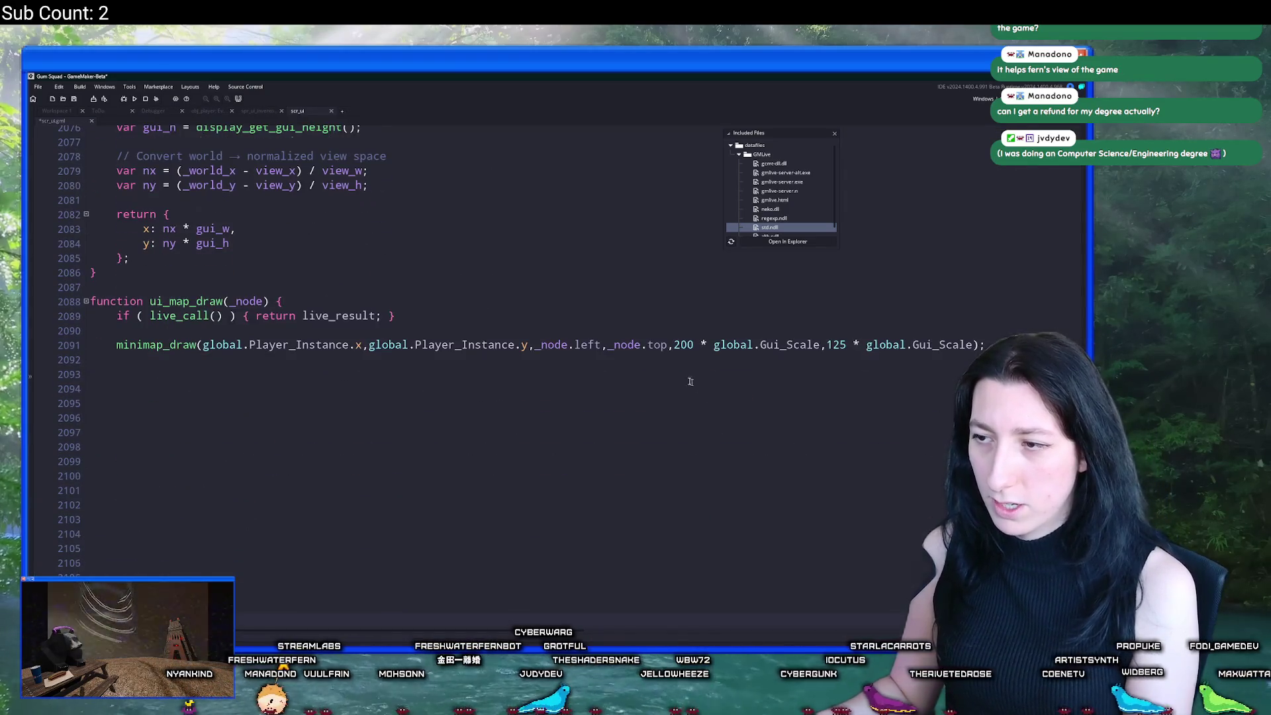
left_click(202, 344)
key("Return")
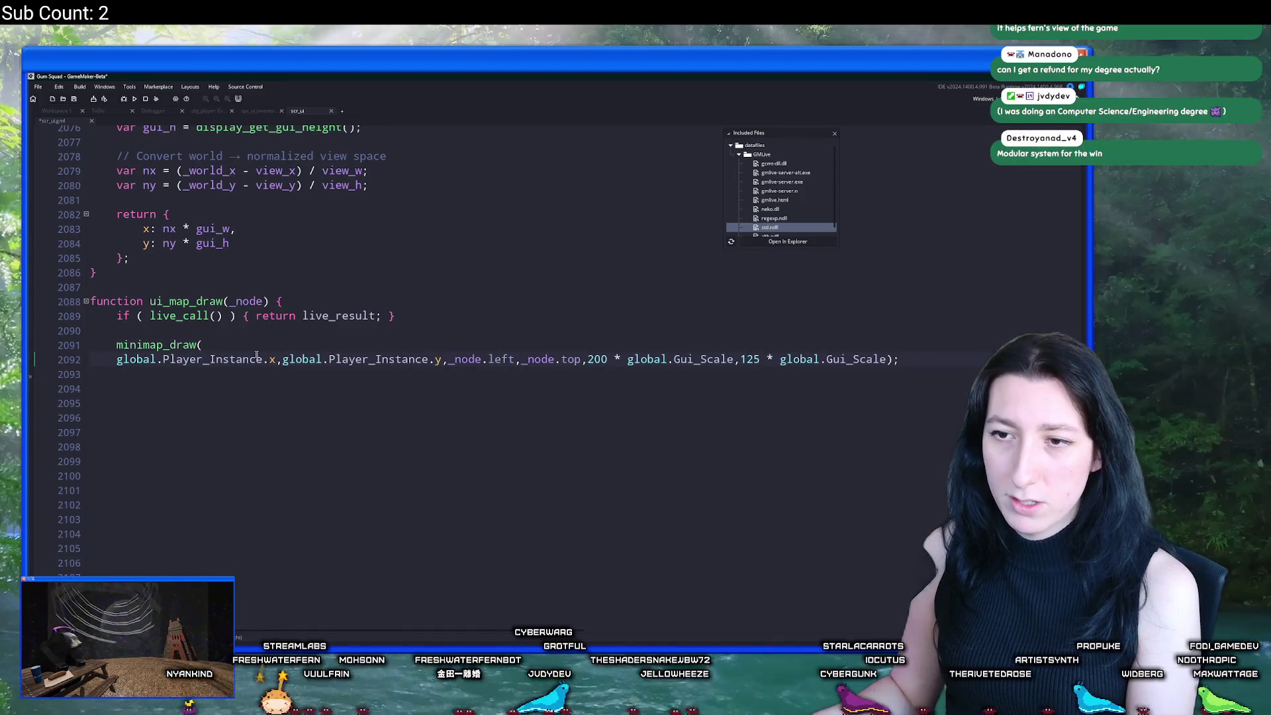
key("Return")
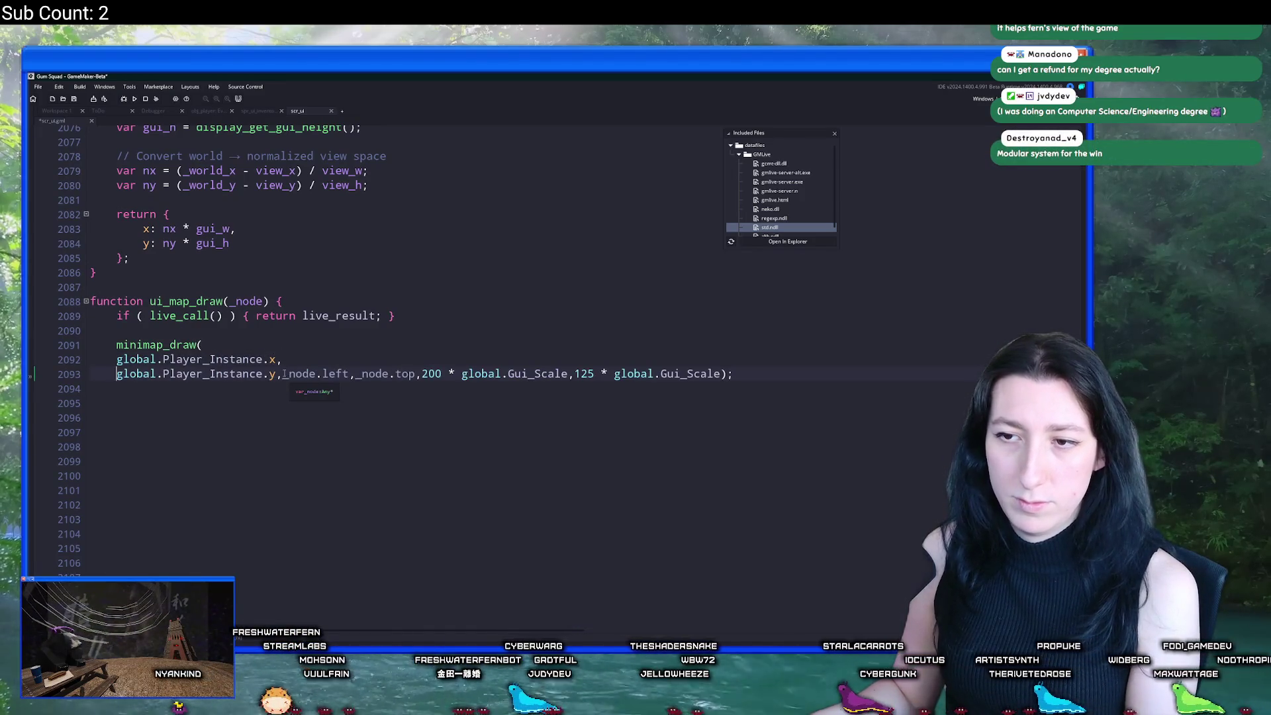
left_click(283, 375)
key("Return")
left_click(193, 390)
key("Return")
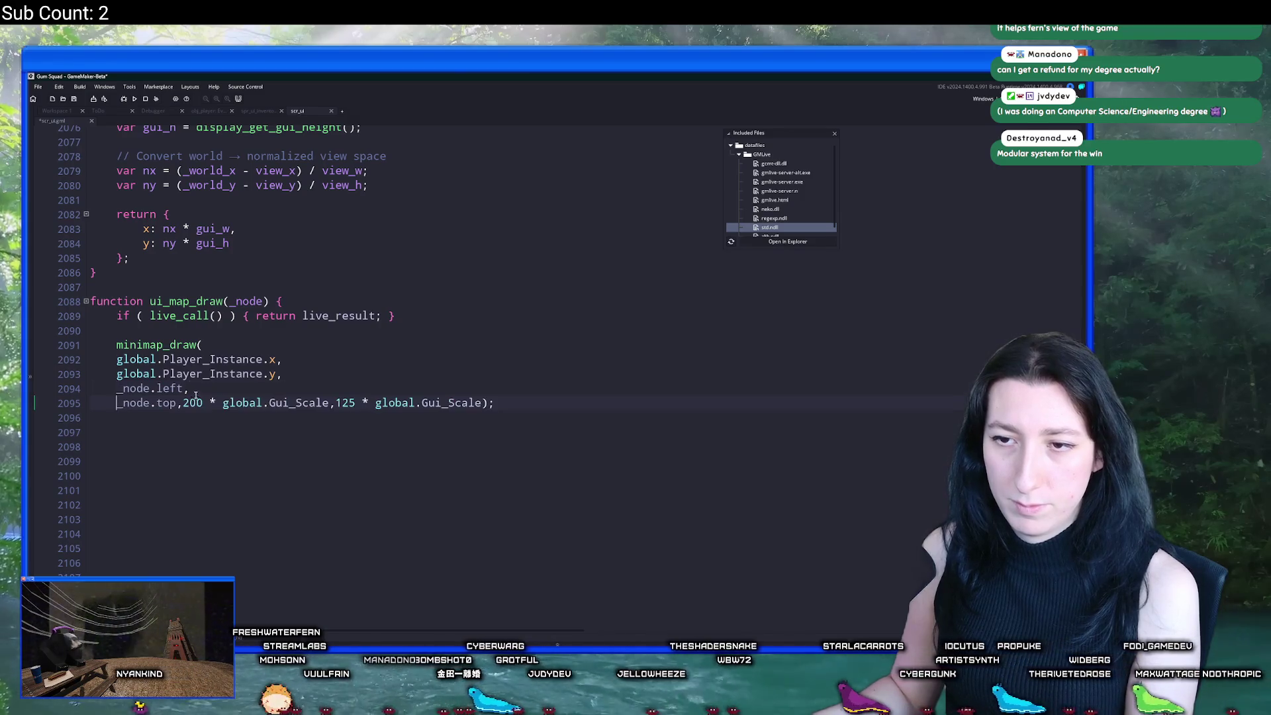
left_click(183, 404)
key("Return")
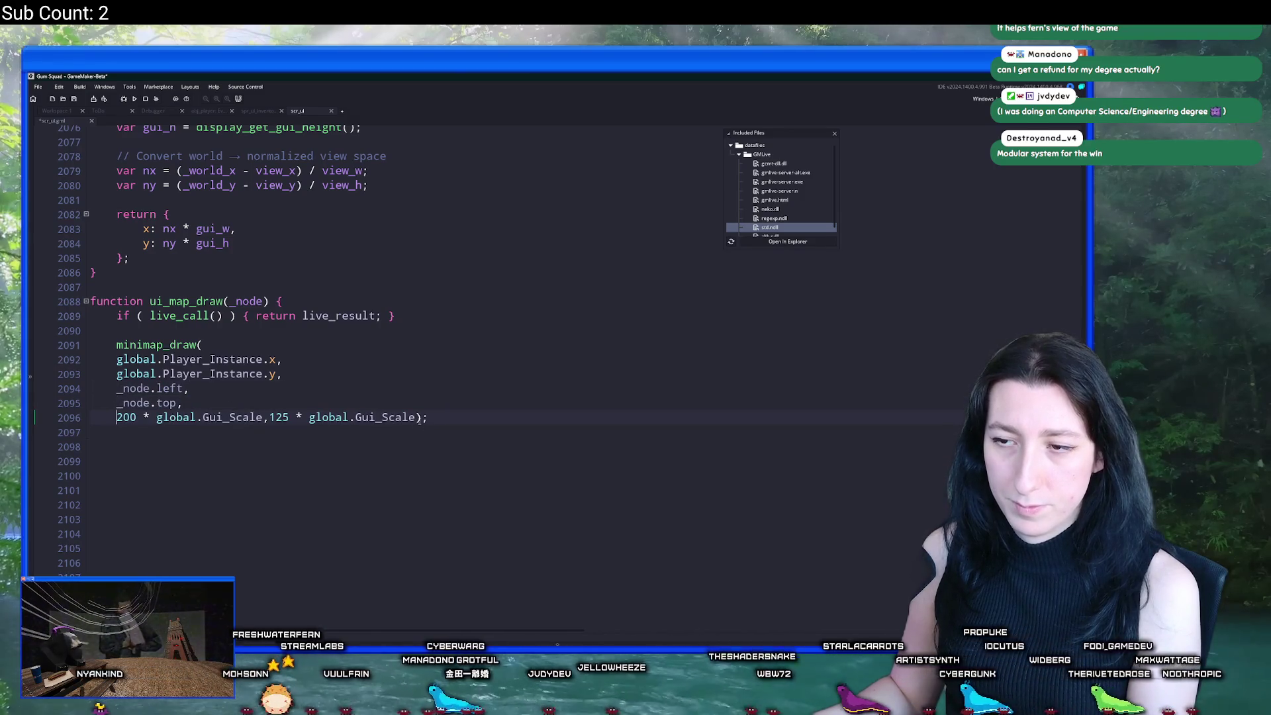
left_click(421, 417)
key("Return")
left_click(268, 417)
key("Return")
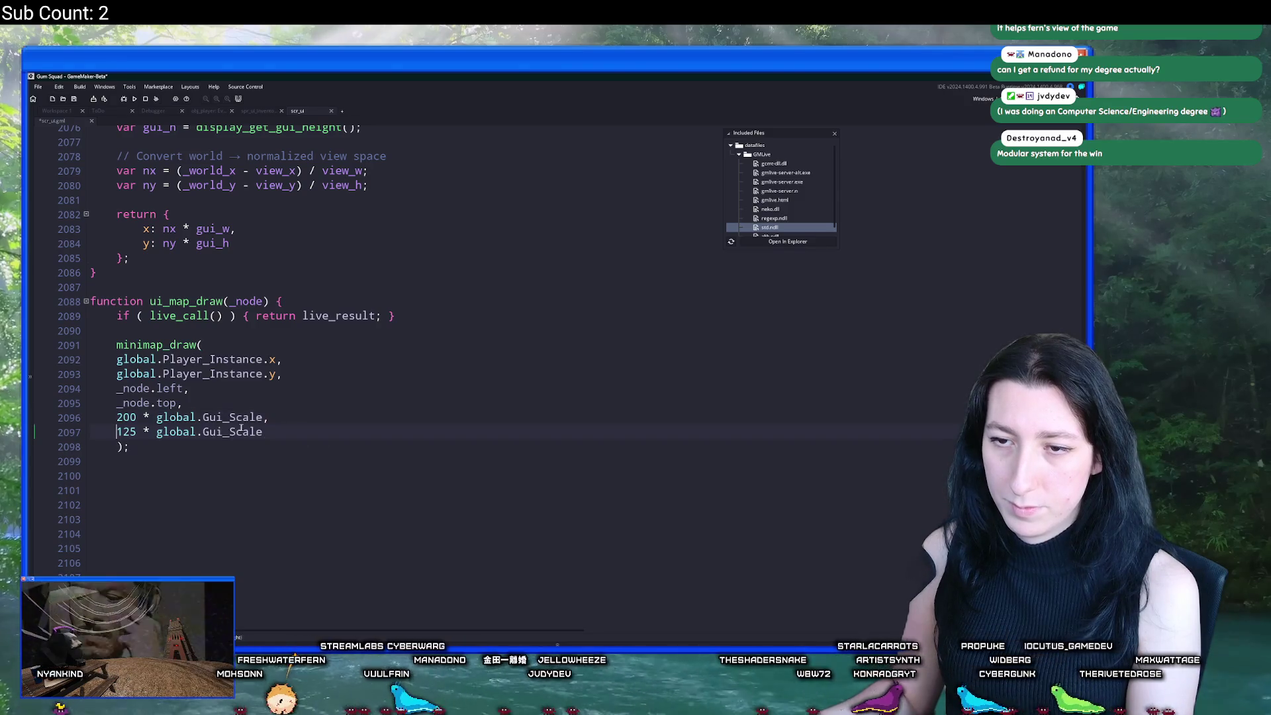
left_click_drag(242, 432, 92, 389)
key("Tab")
left_click(203, 345)
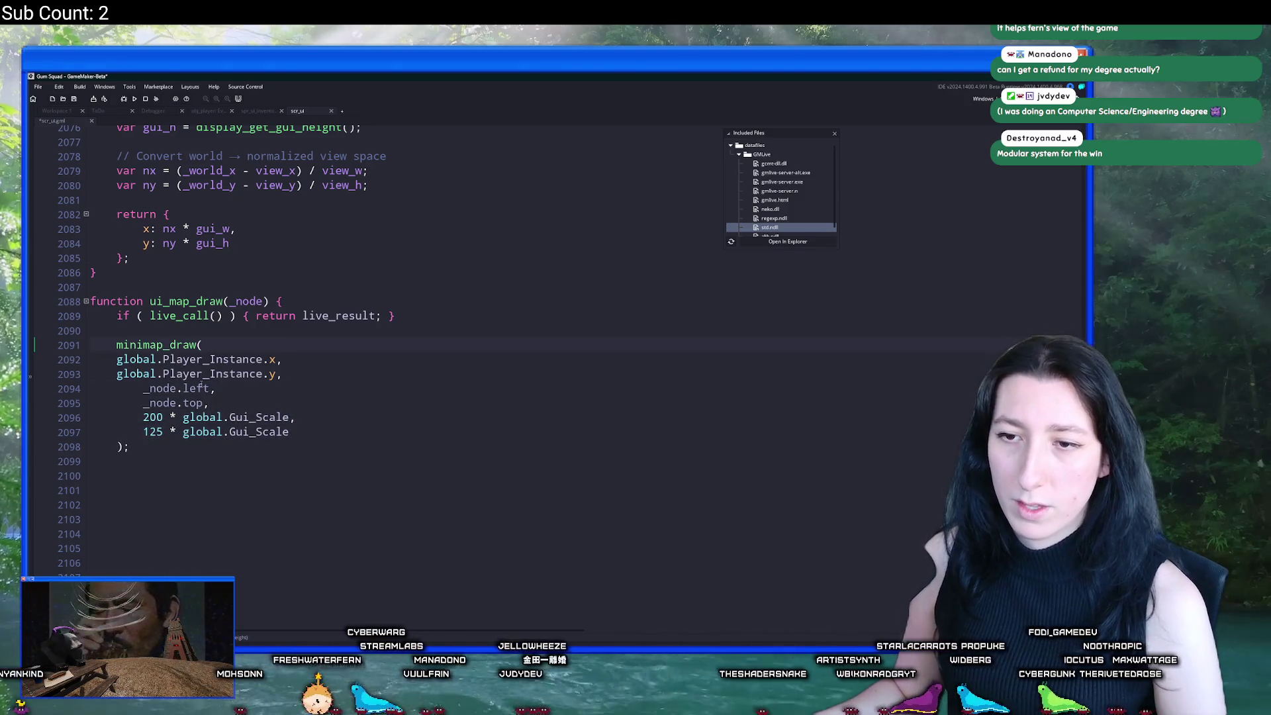
Step: Pass _node to live_call and set width to _node.right - _node.left, height to _node.bottom - _node.top
left_click_drag(143, 417, 291, 420)
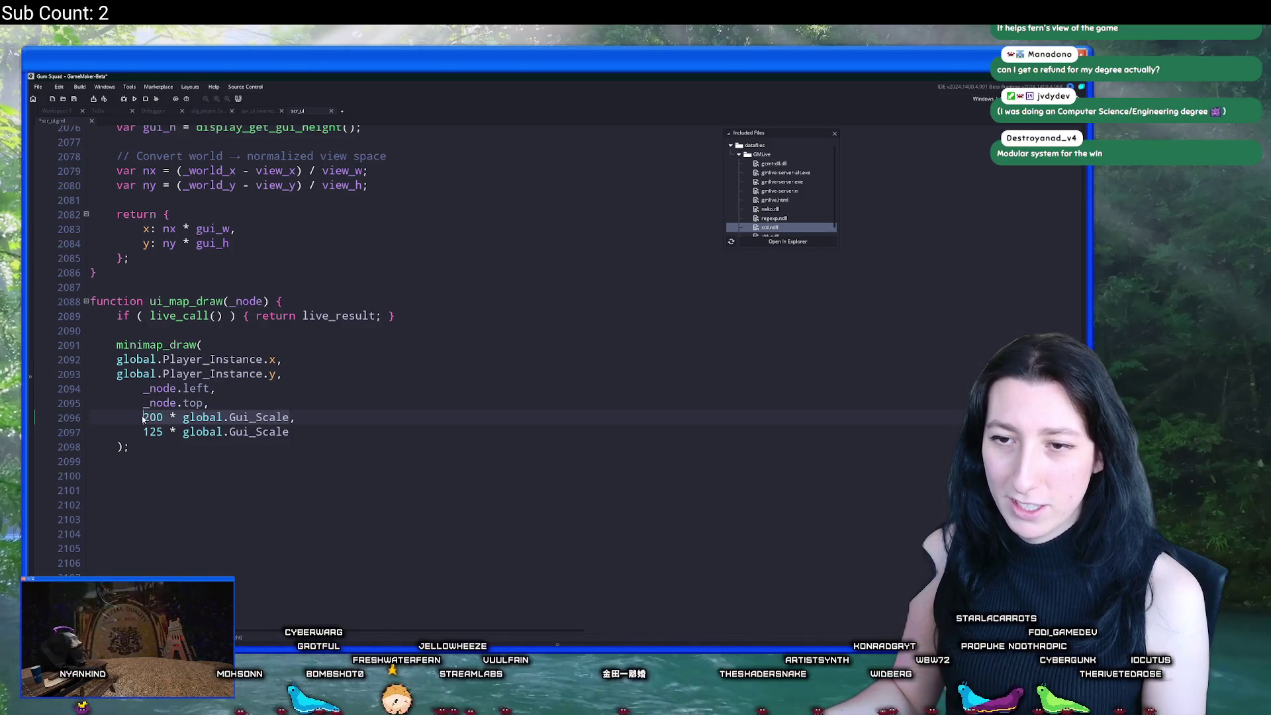
key("ctrl+v")
left_click(216, 316)
type("_node")
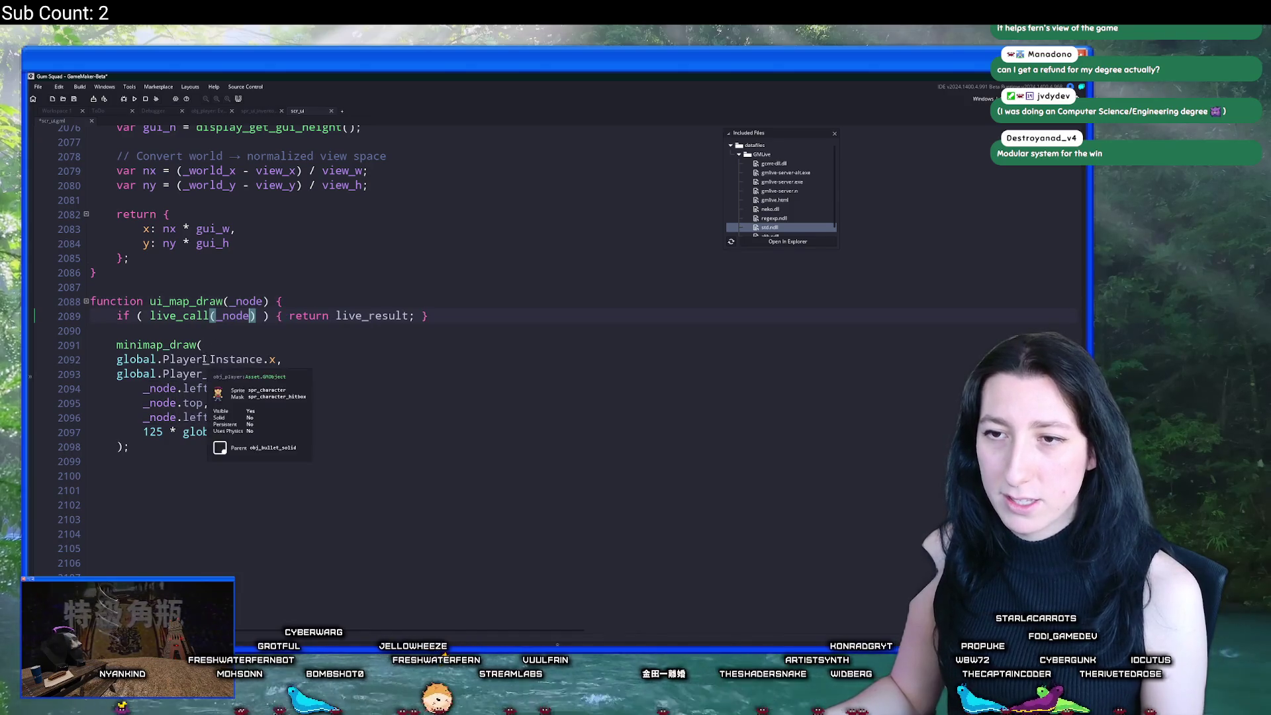
double_click(195, 417)
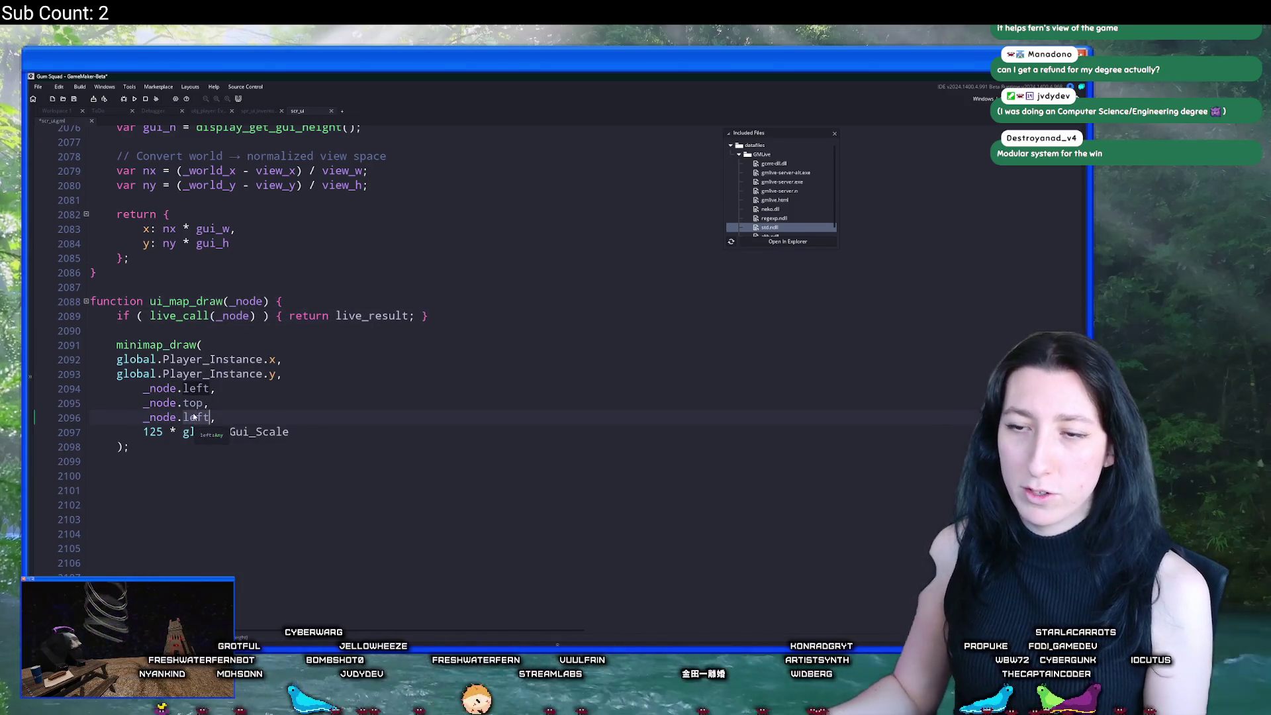
type("right - ")
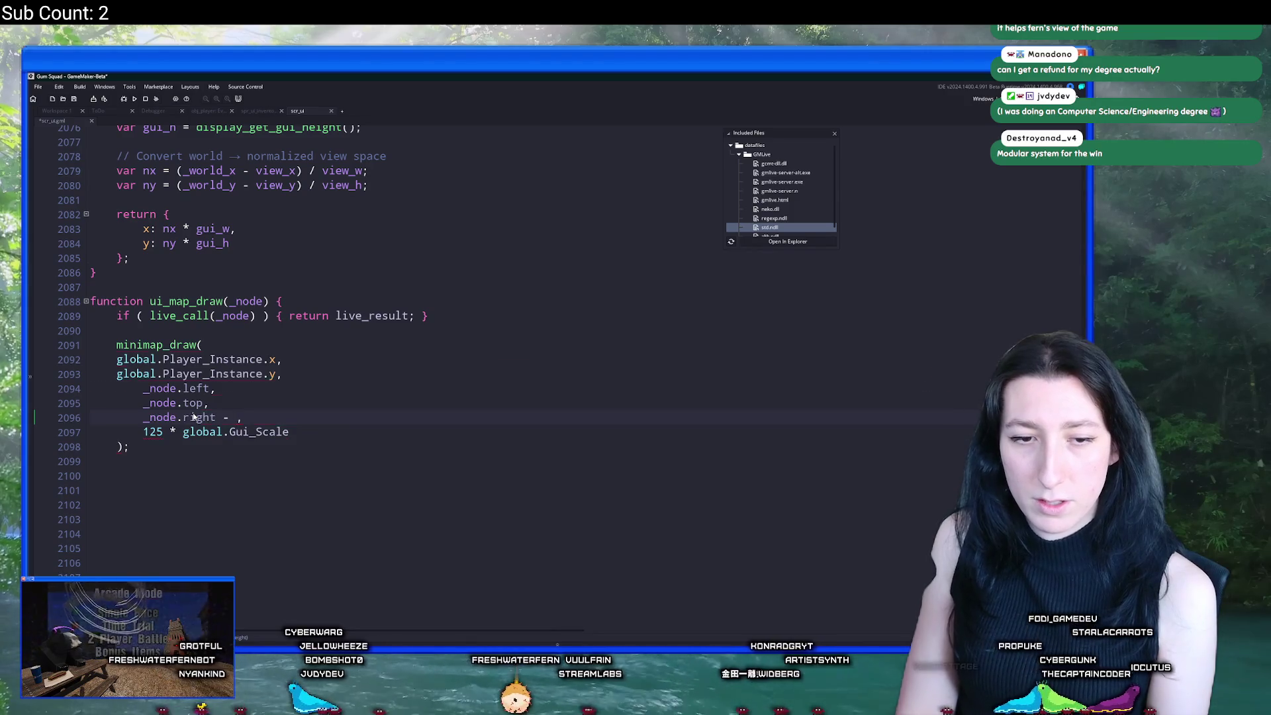
type("_node.left,")
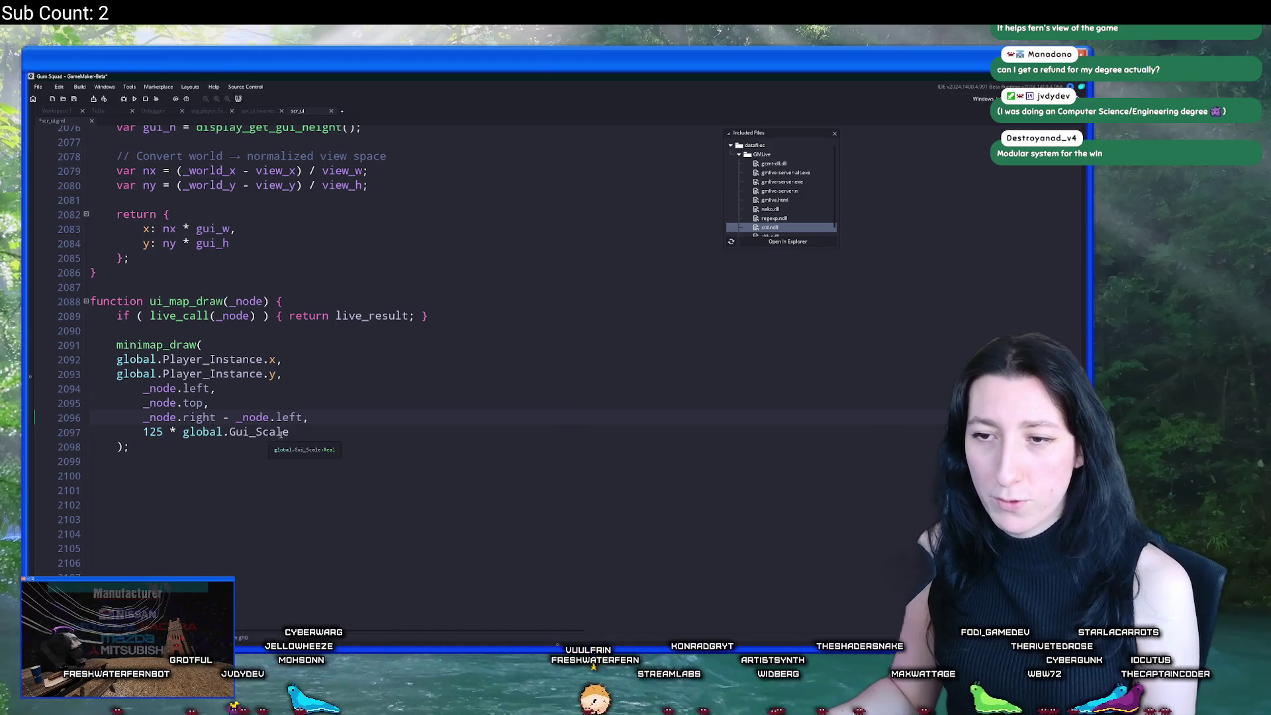
left_click(141, 431)
key("shift+End")
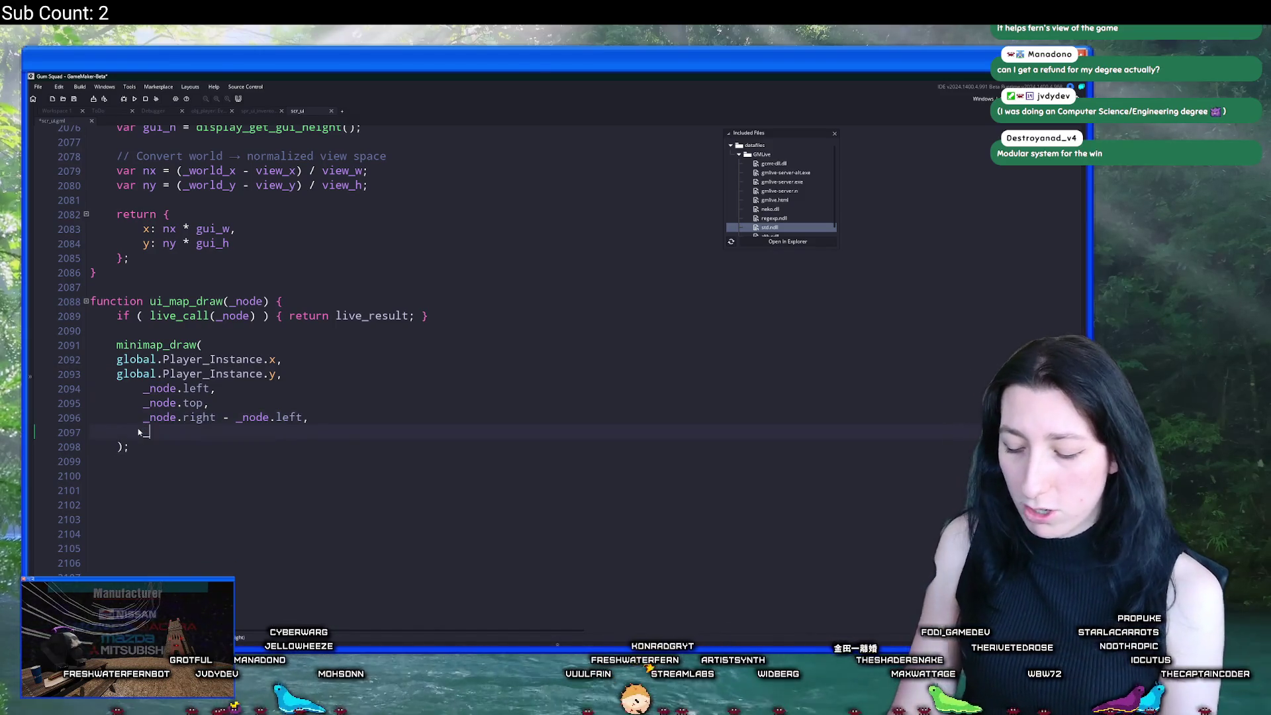
type("_node.bot")
type("tom - _node.top")
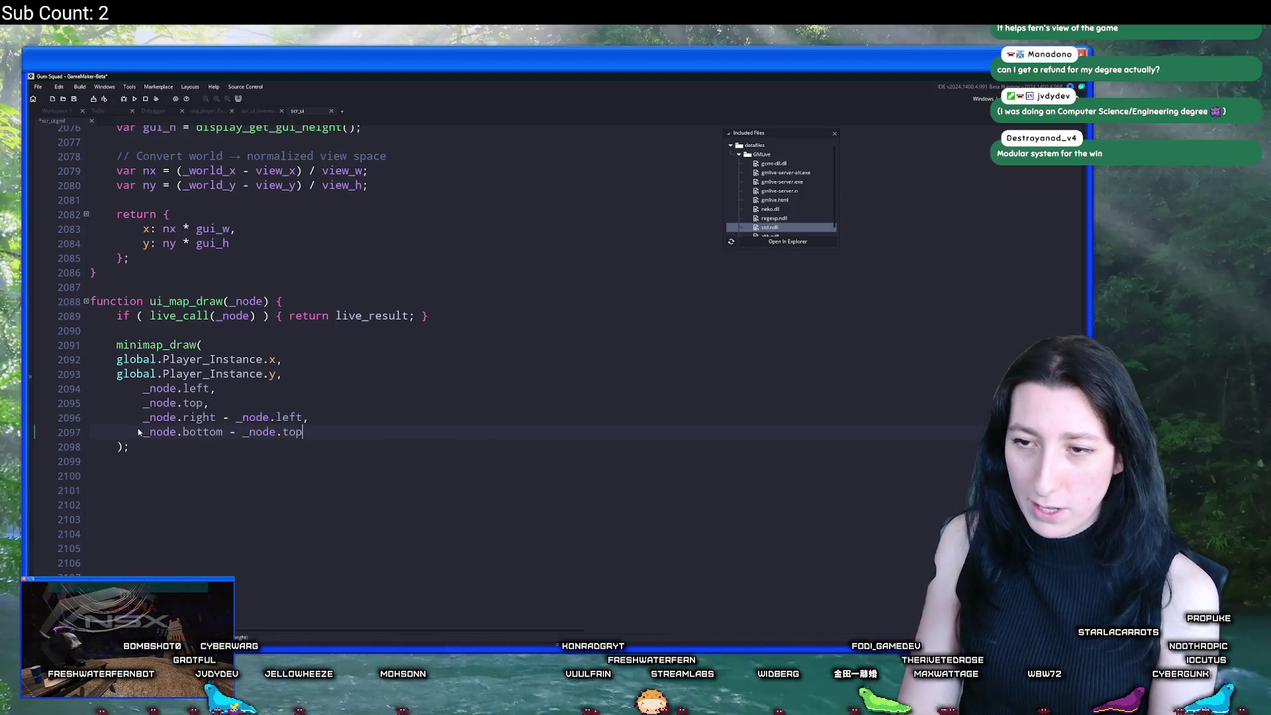
Step: Indent the x and y argument lines and rebuild the game with F5
key("F5")
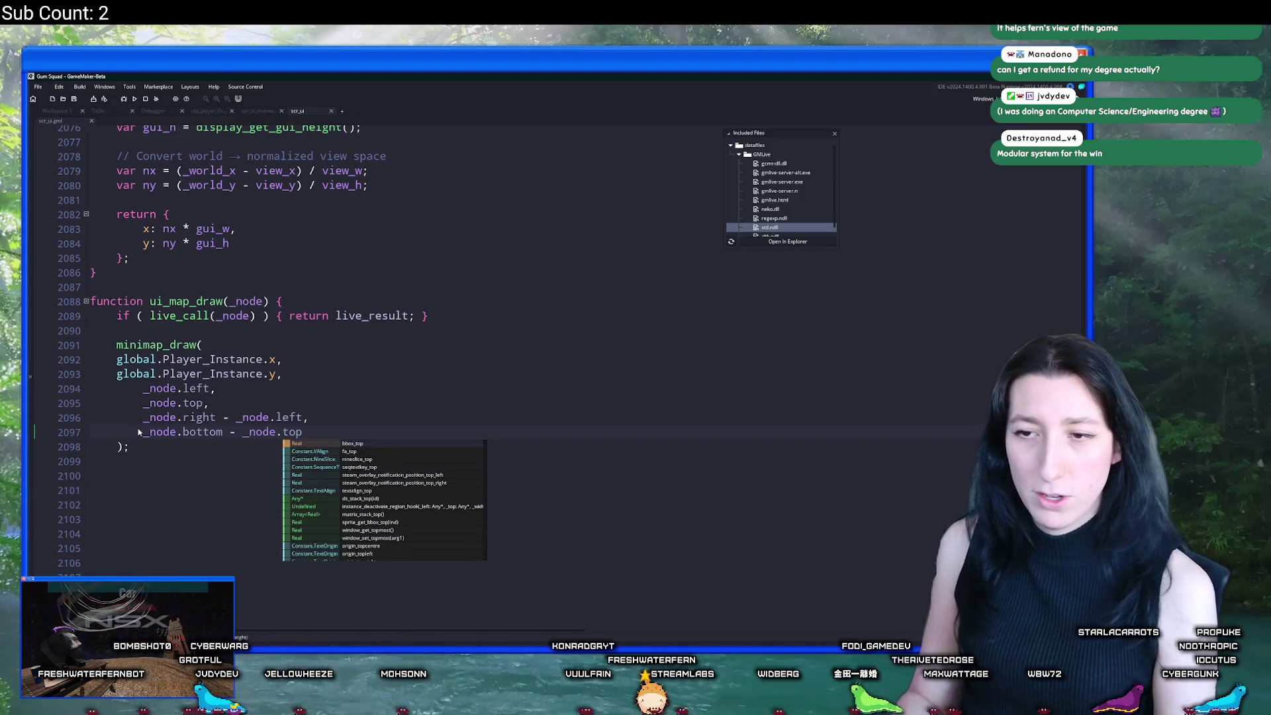
key("Return")
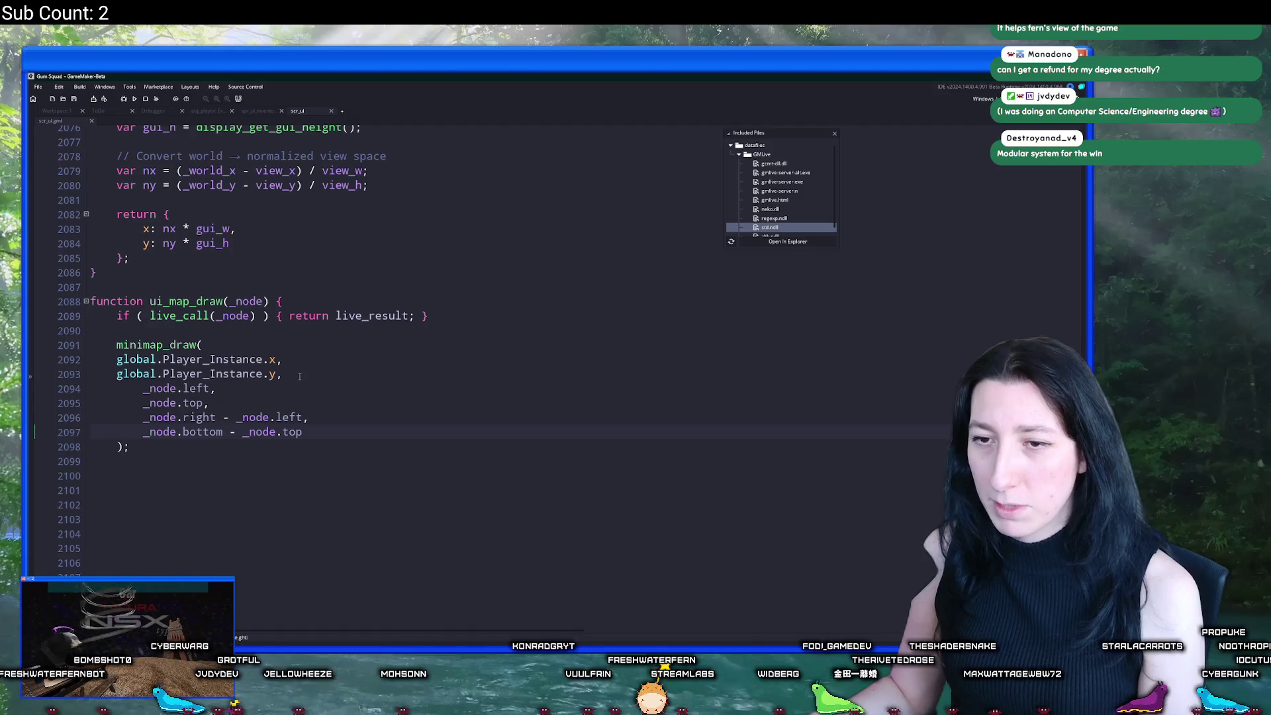
key("shift+Up")
key("Tab")
key("Right")
key("F5")
key("Return")
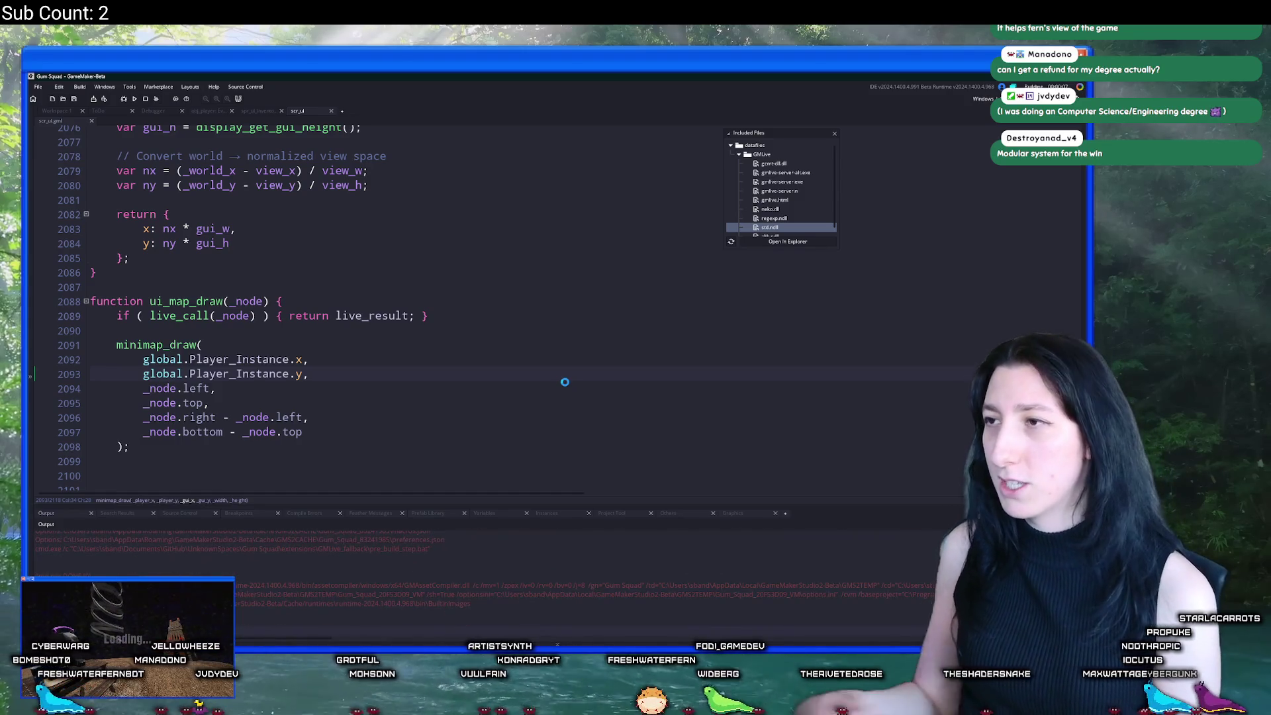
Step: Create a new world lobby, maximize the game, and open the map with M to see the world map
left_click(834, 133)
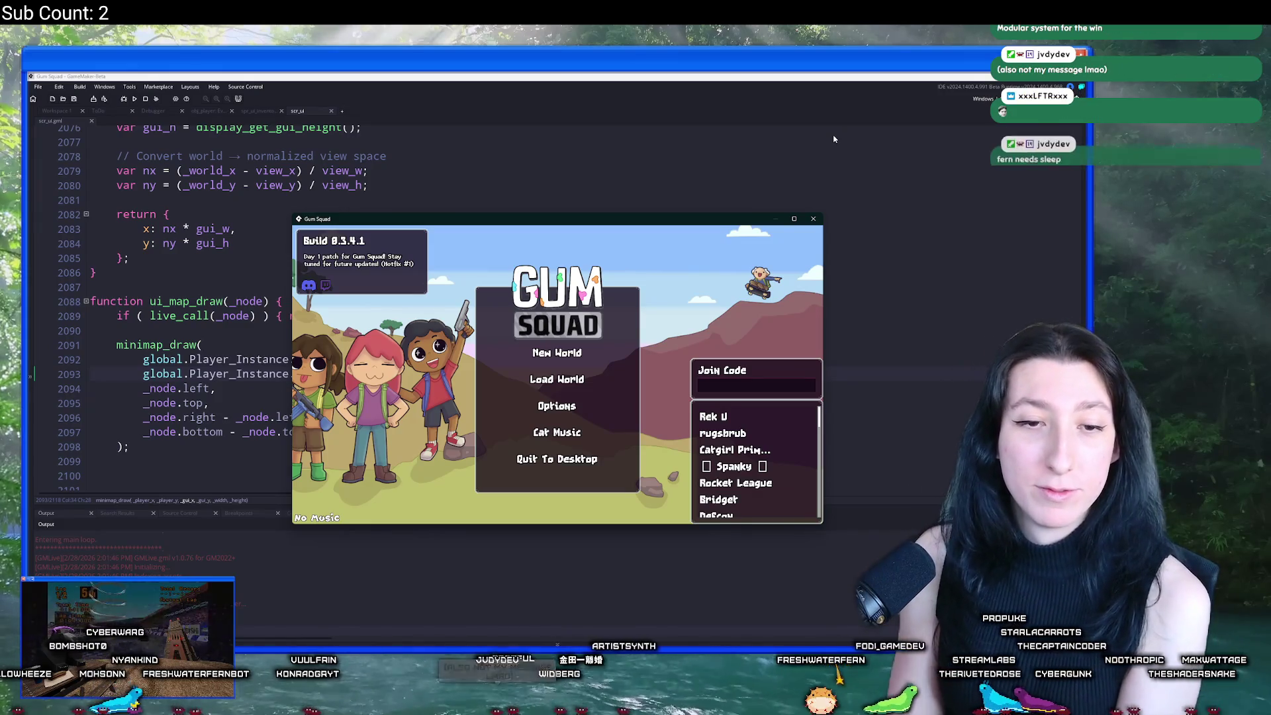
left_click(592, 354)
left_click(588, 414)
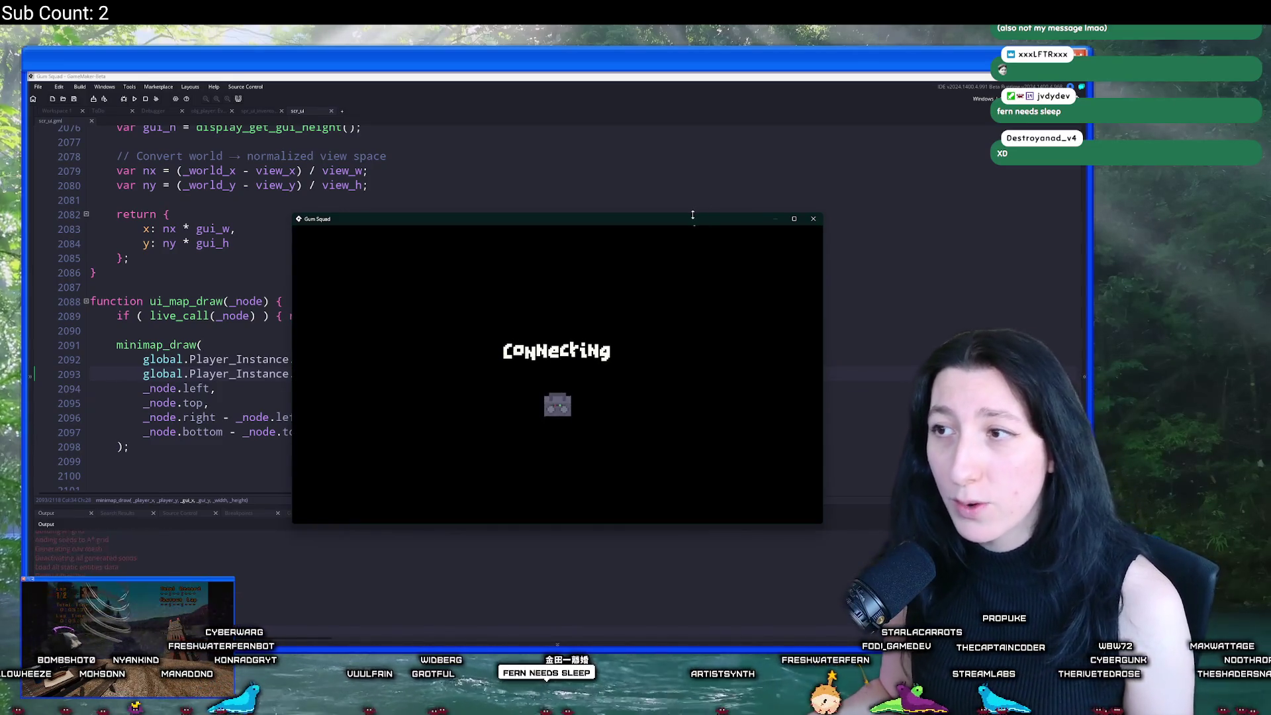
left_click_drag(706, 219, 704, 74)
key("m")
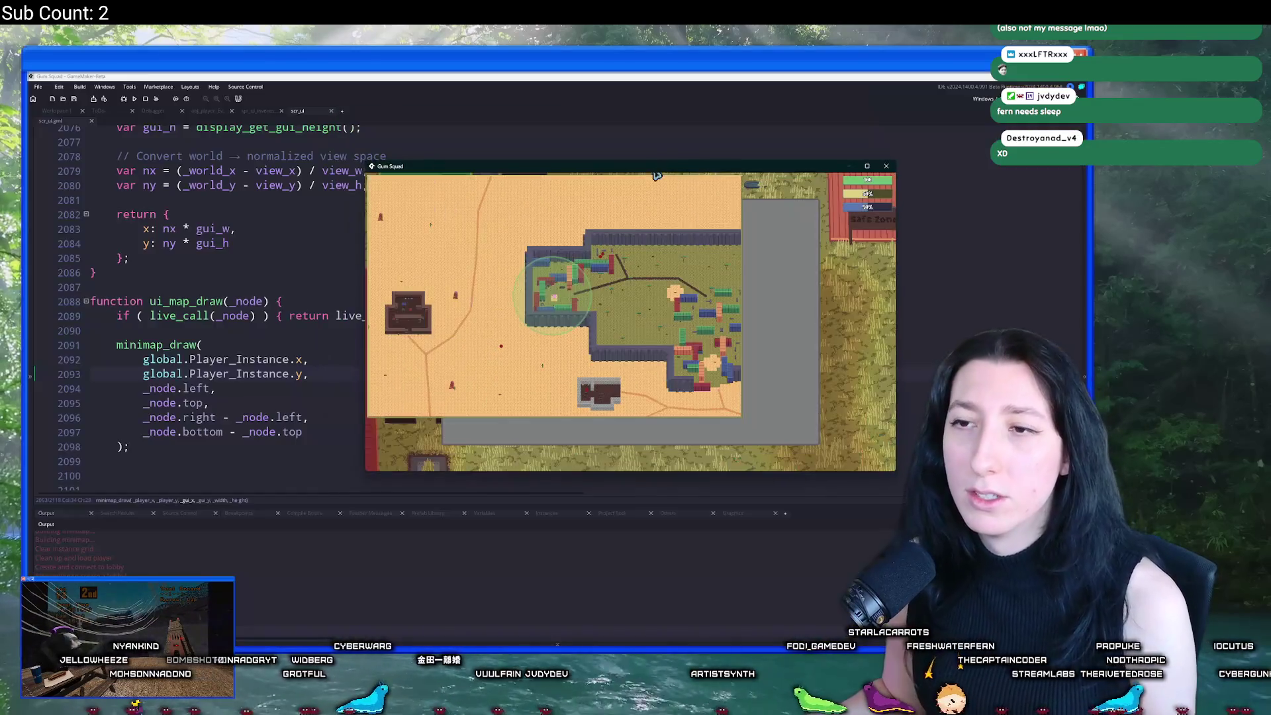
left_click(213, 383)
left_click(204, 388)
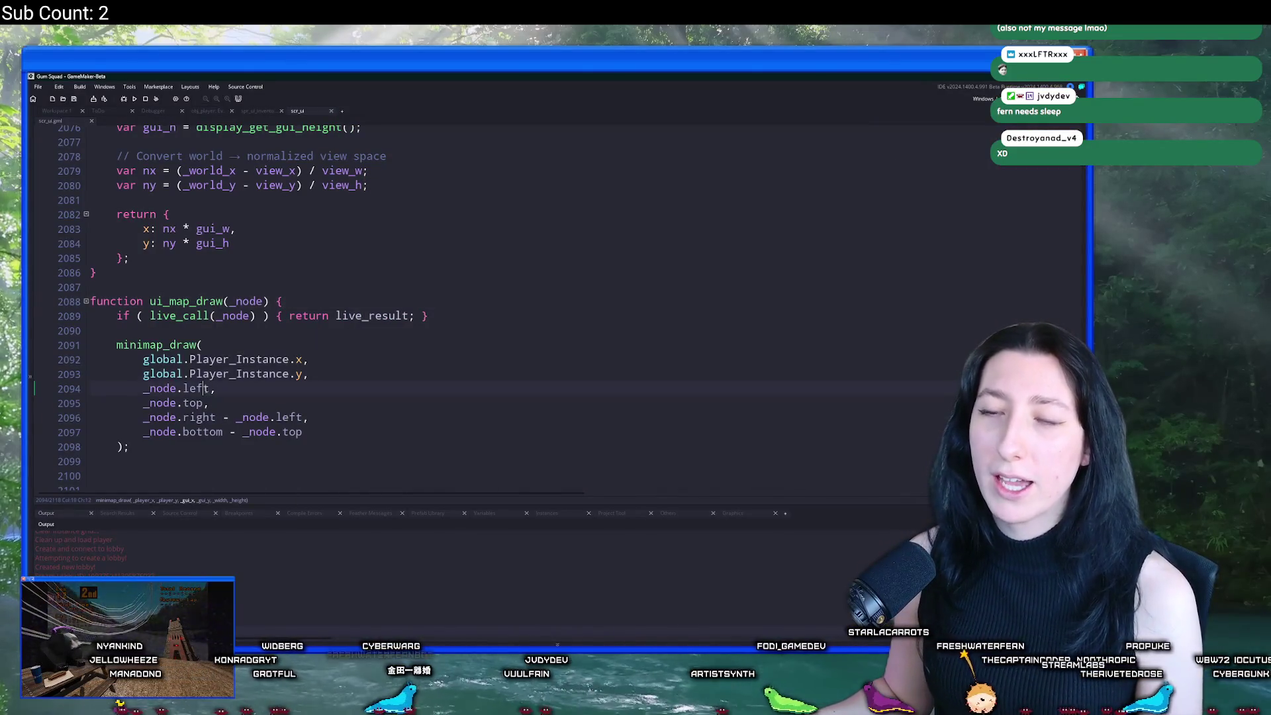
left_click(184, 389)
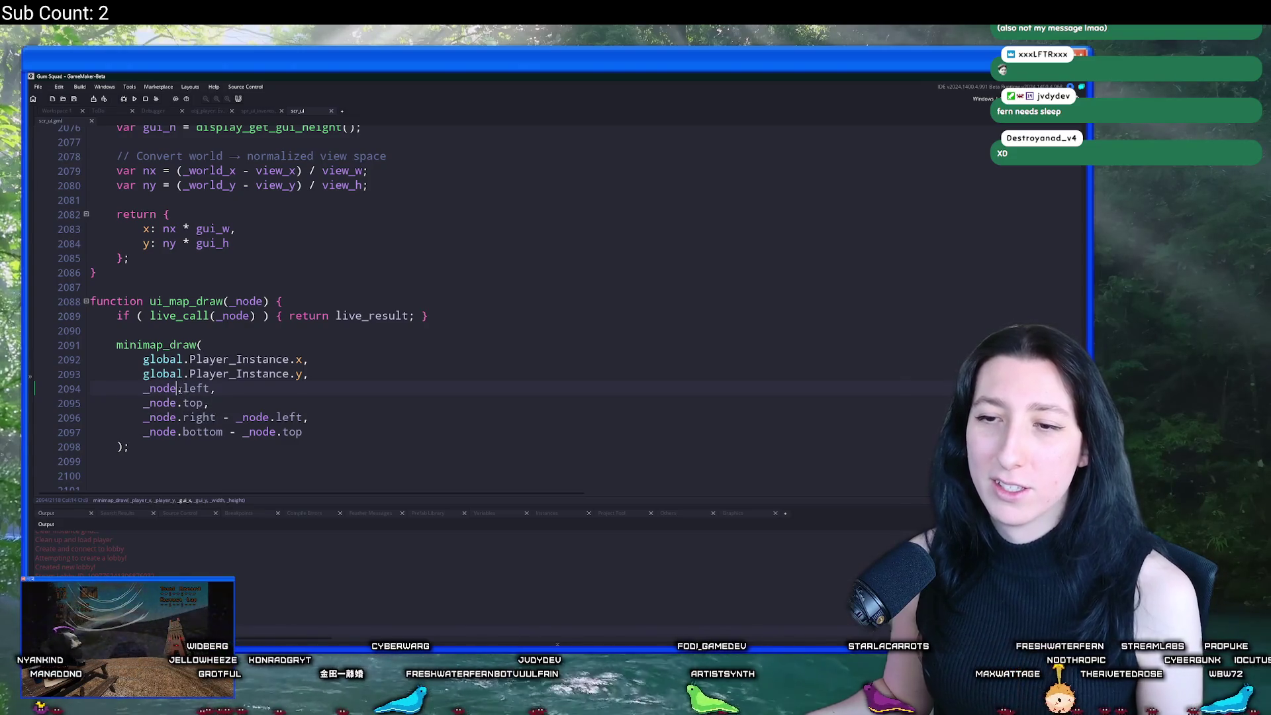
type(".parent_node")
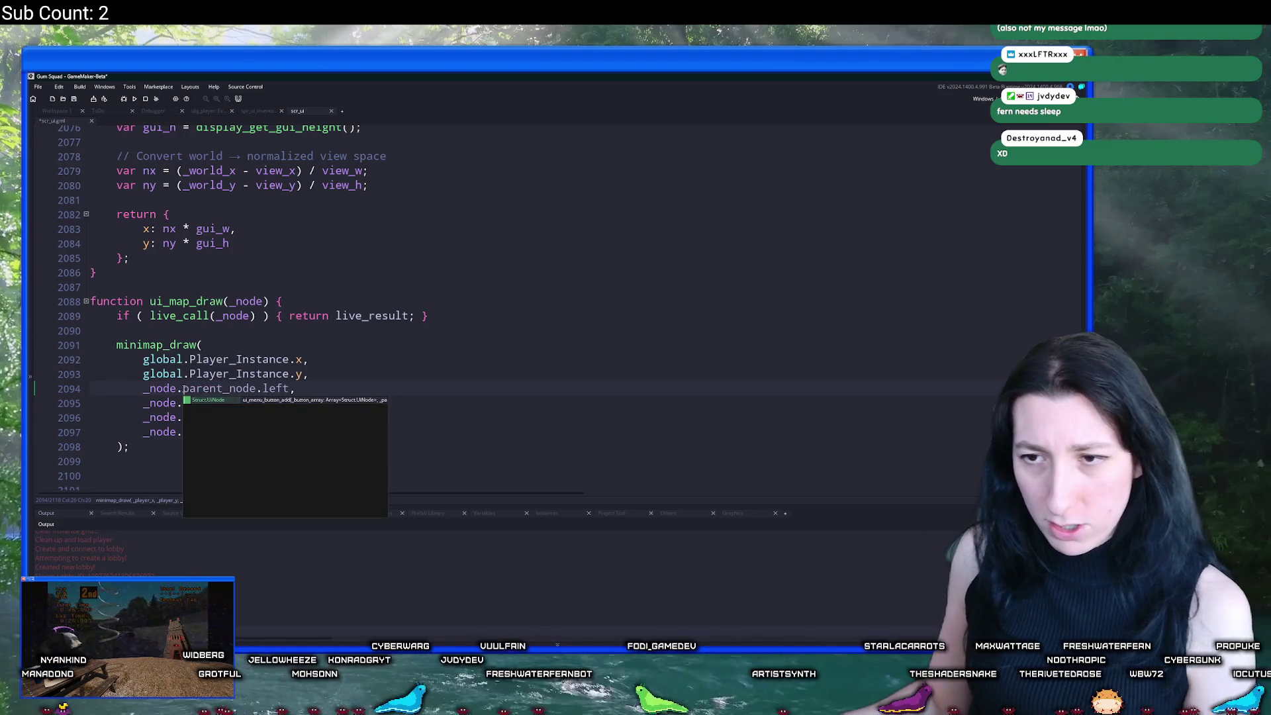
left_click(286, 388)
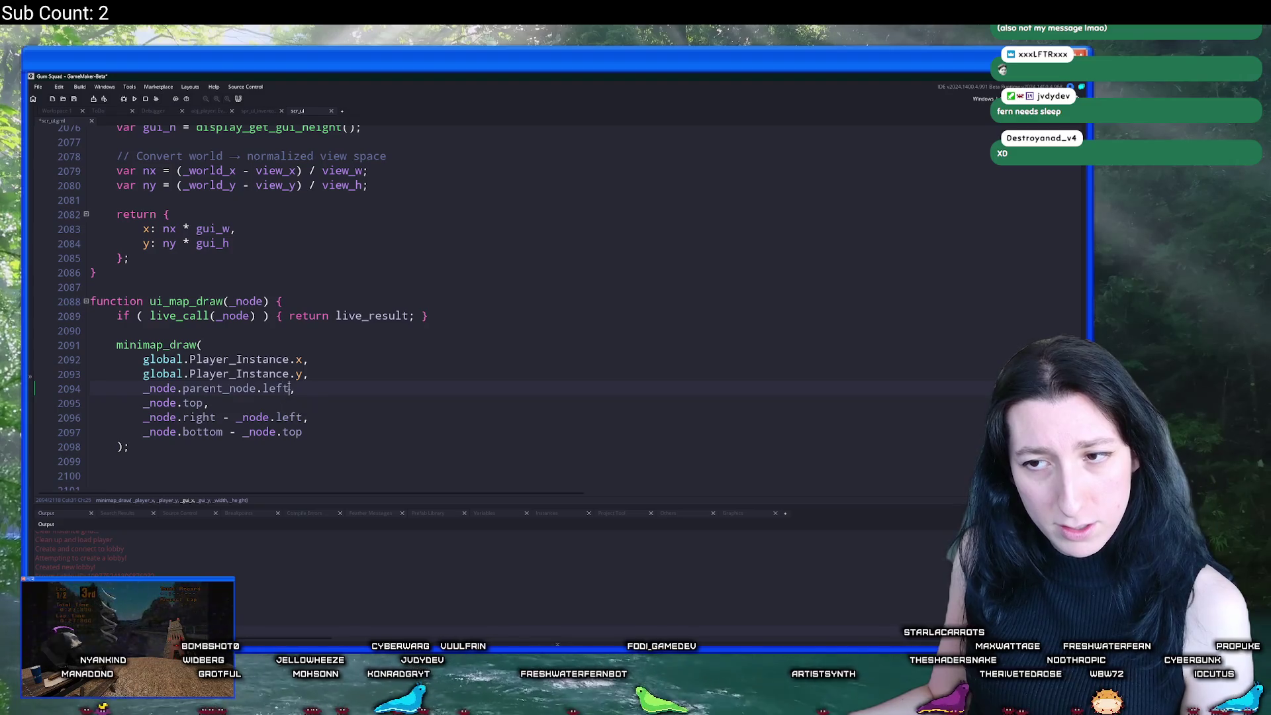
key("ctrl+s")
key("alt+Tab")
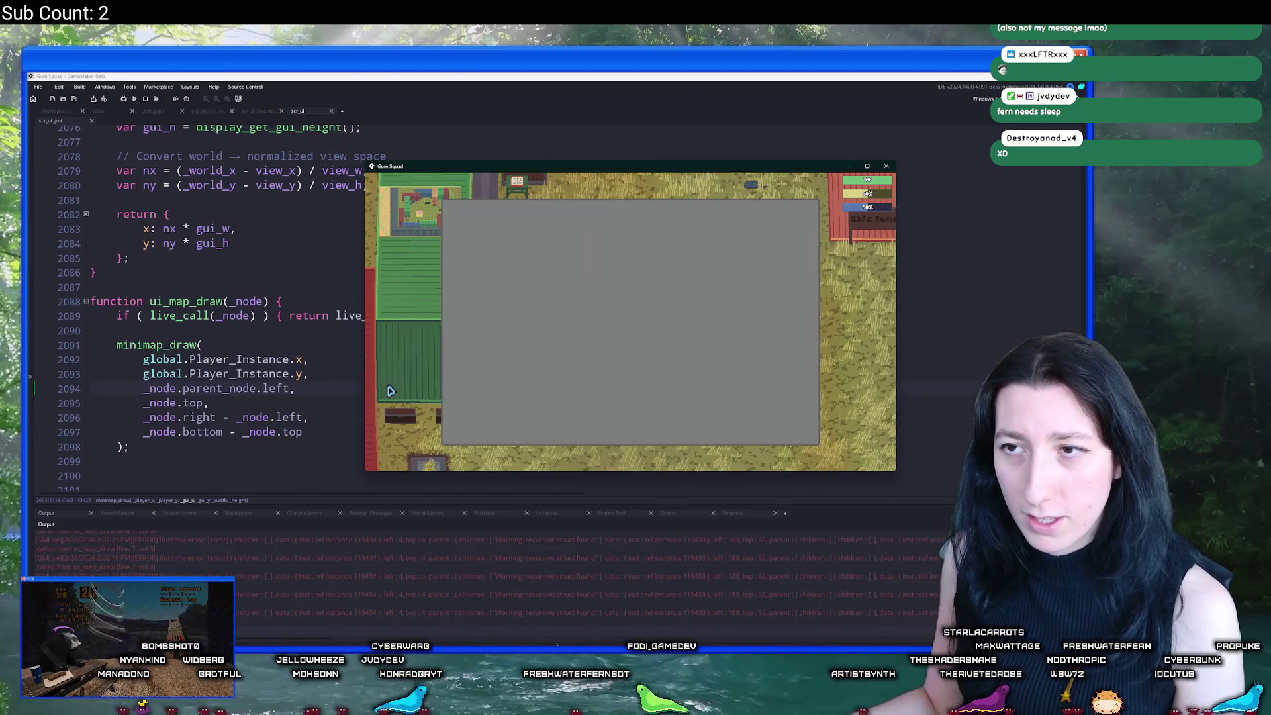
key("alt+Tab")
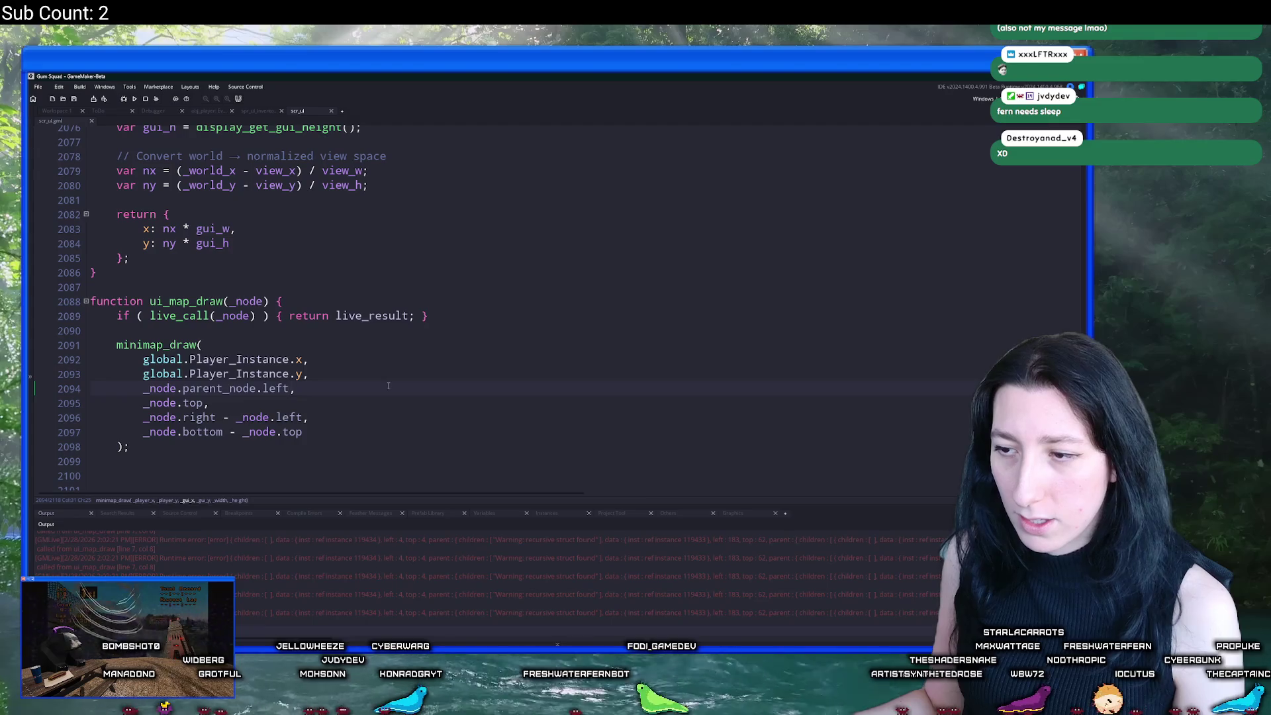
key("ctrl+z")
key("ctrl+z")
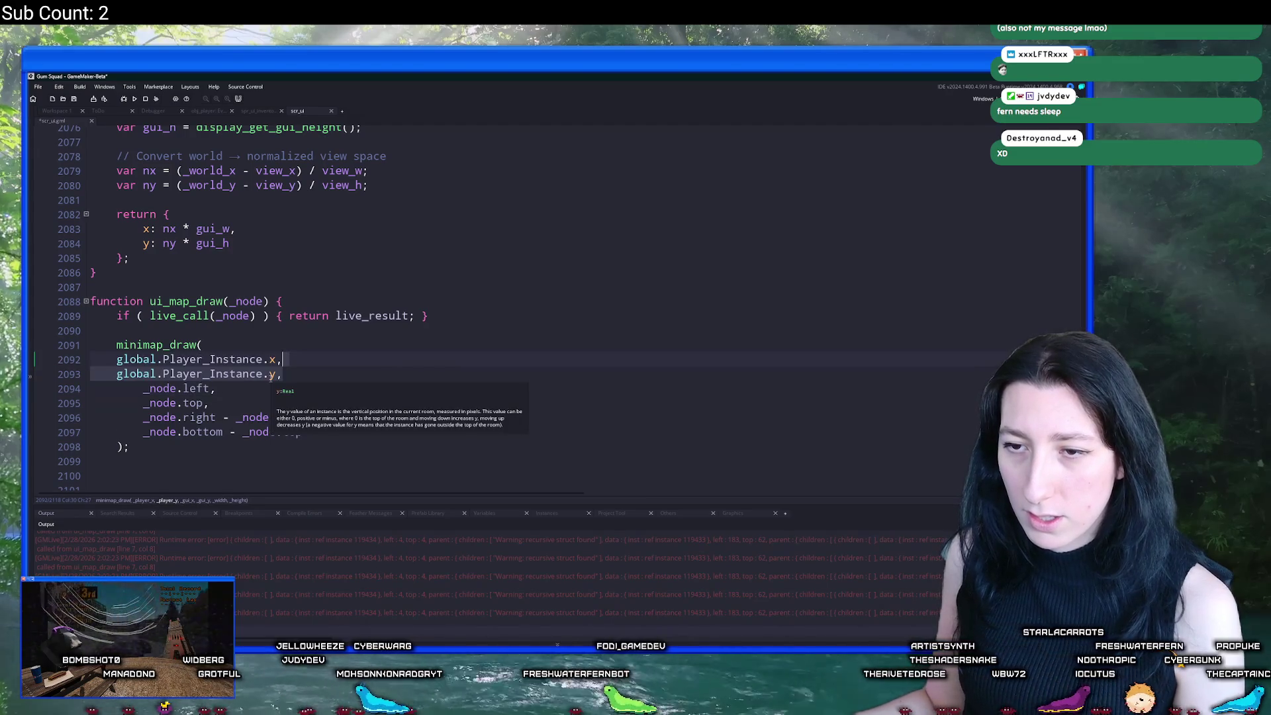
key("ctrl+t")
key("Escape")
key("Tab")
left_click(319, 390)
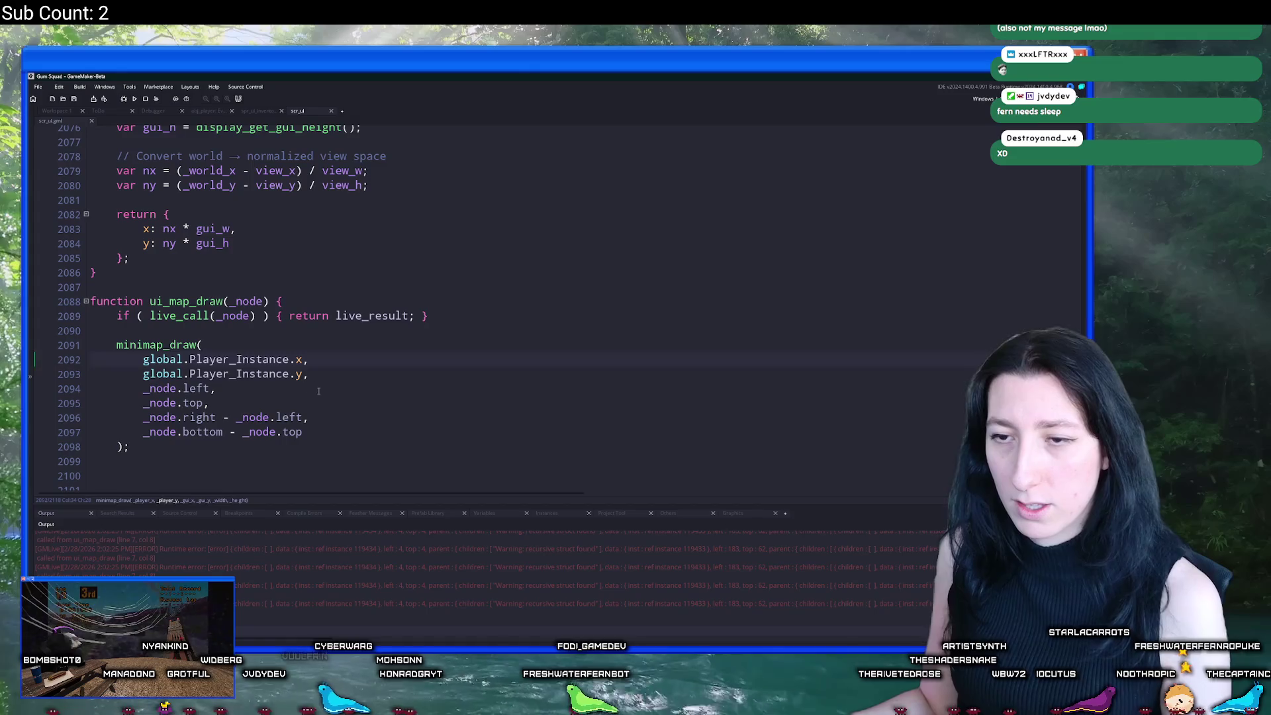
key("ctrl+f")
type("e")
key("Return")
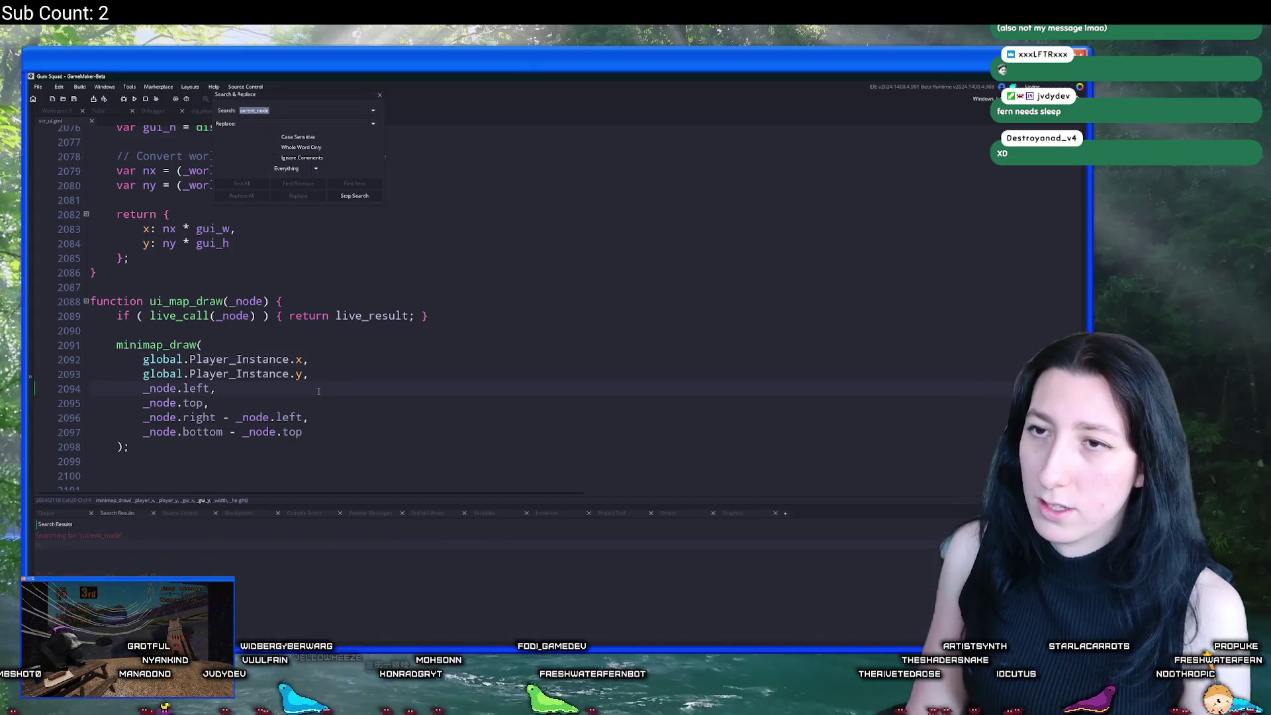
double_click(193, 567)
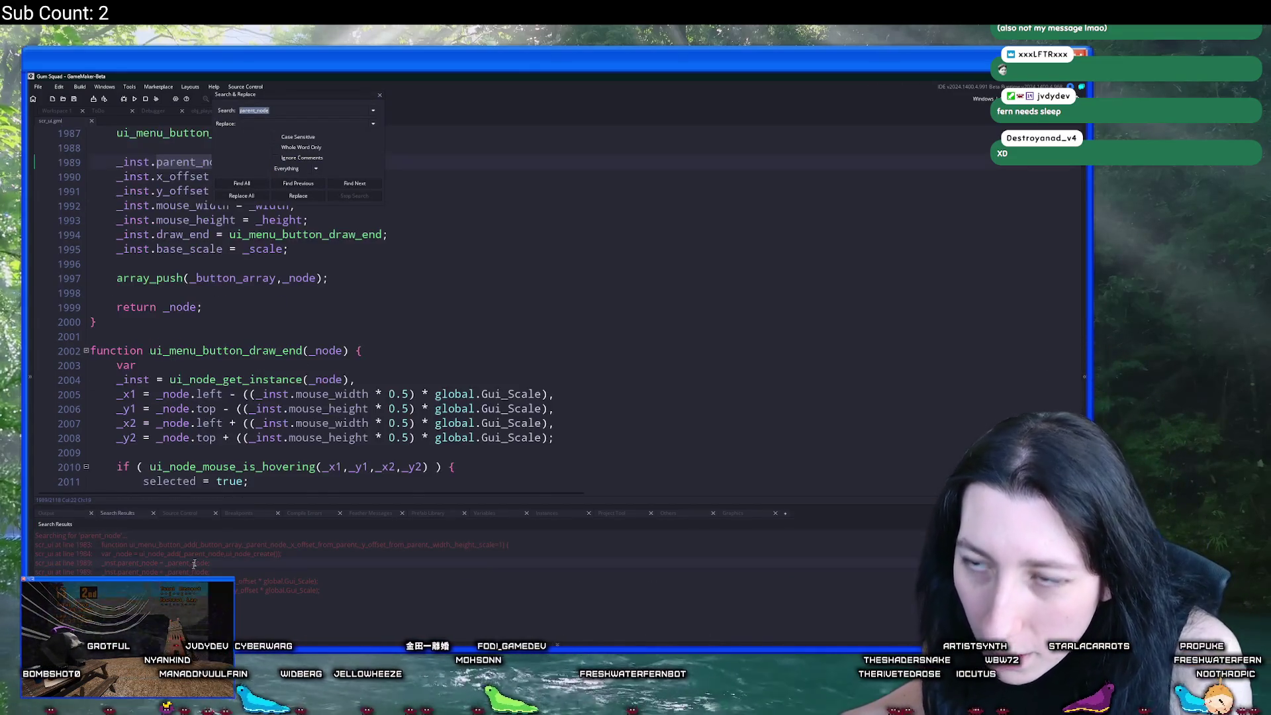
scroll(336, 354, "up", 3)
scroll(336, 354, "down", 1)
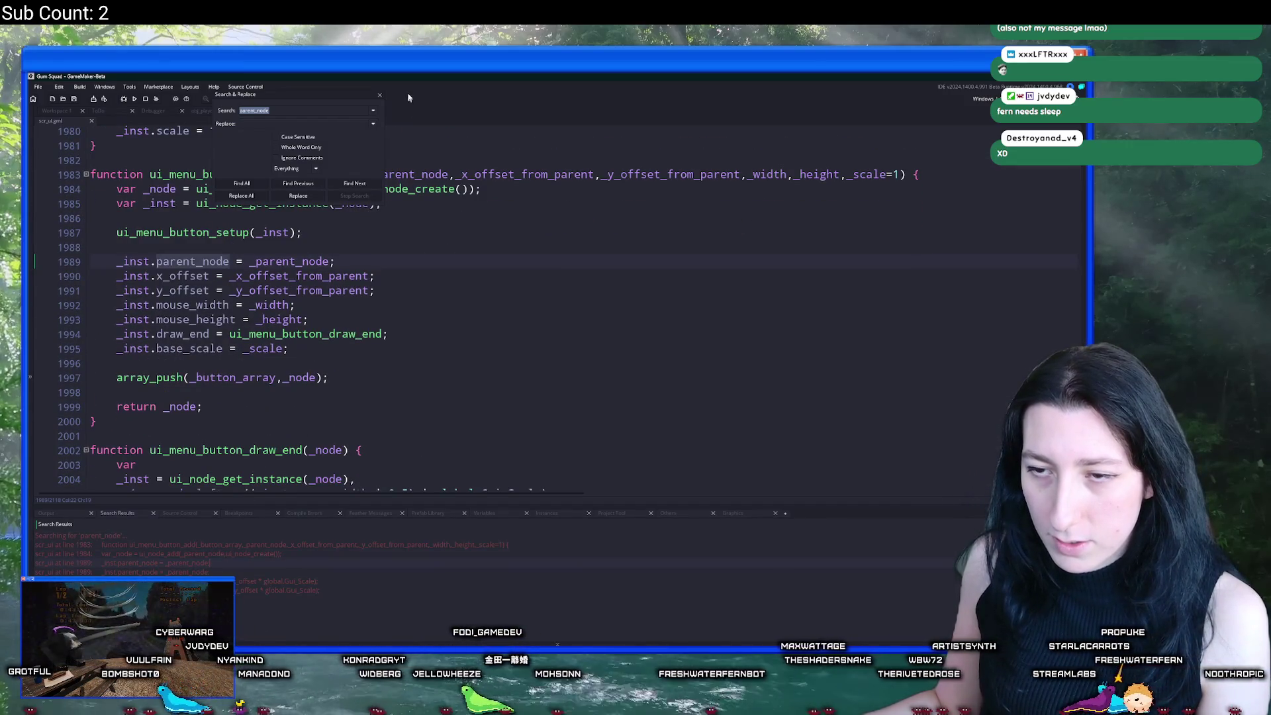
left_click(382, 95)
left_click(424, 175)
key("ctrl+t")
type("i_node_")
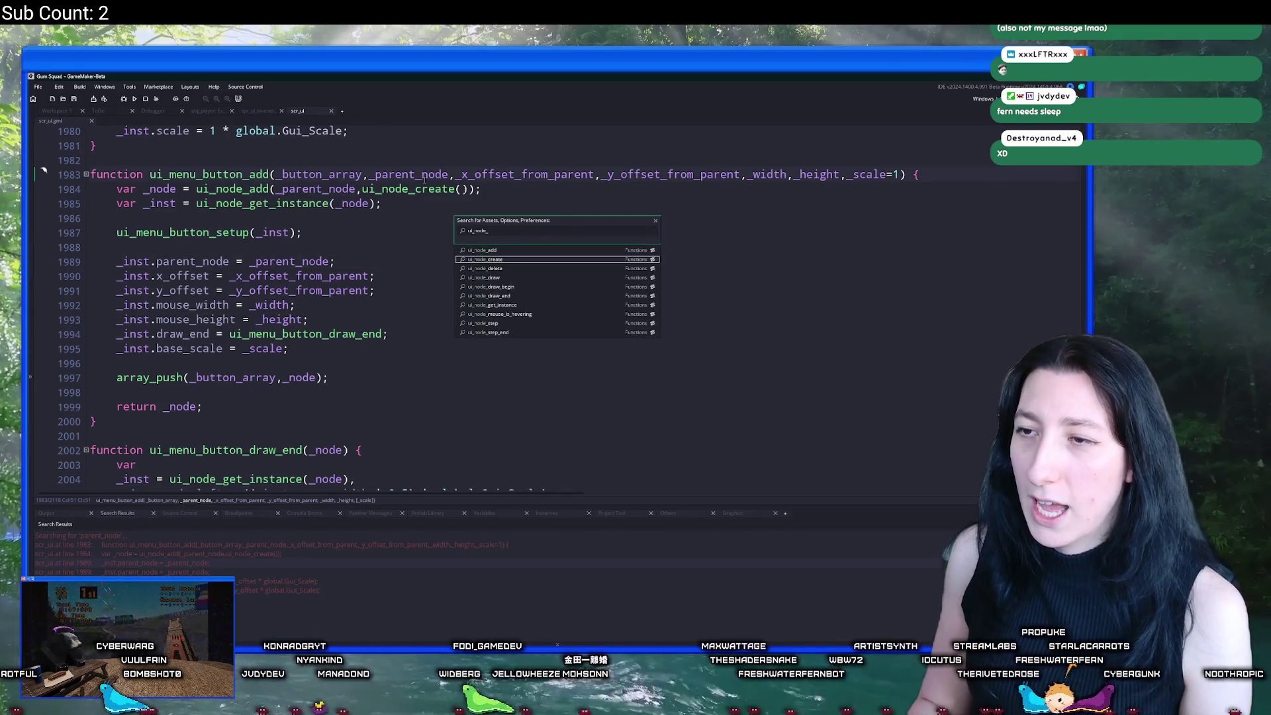
key("Return")
left_click(243, 190)
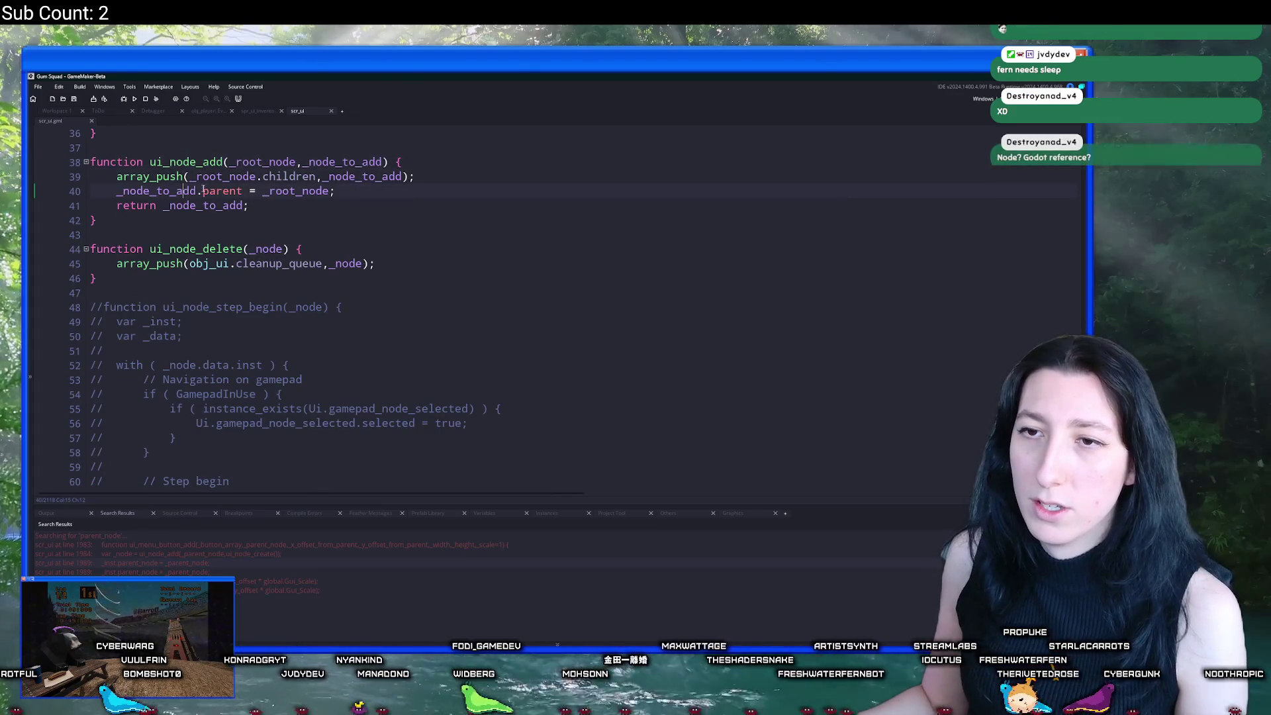
key("alt+Left")
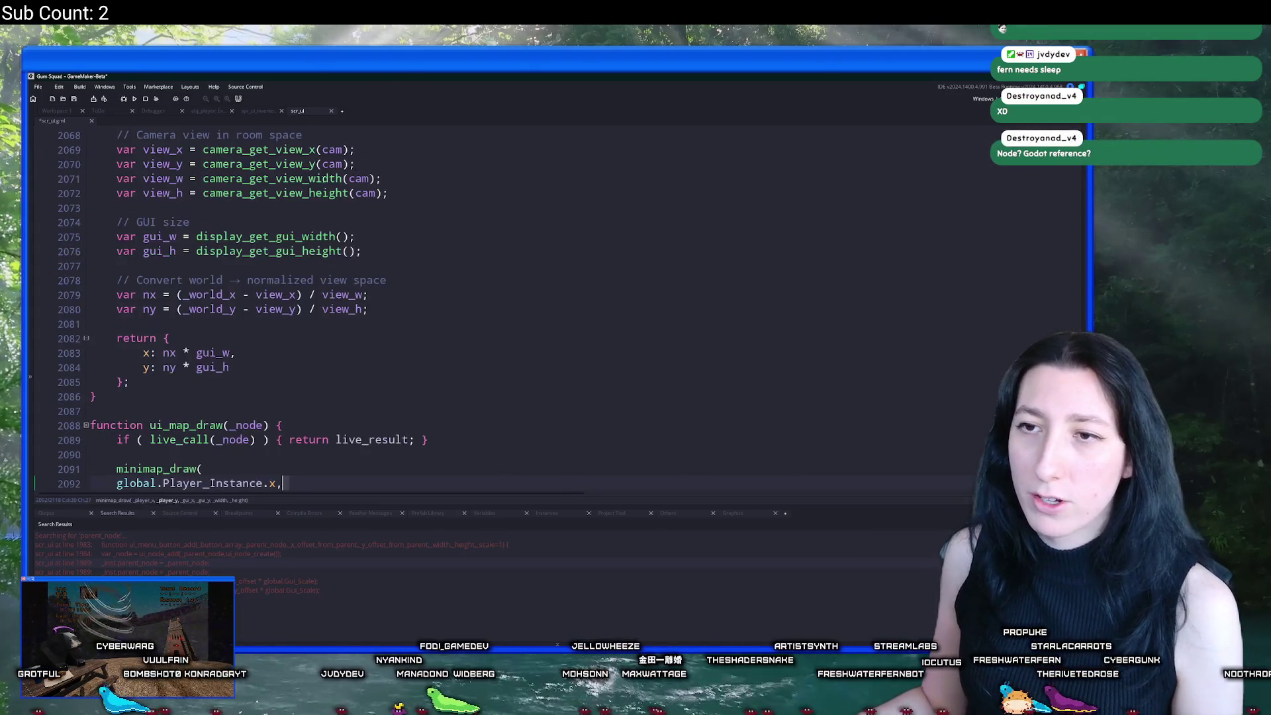
left_click(164, 313)
key("ctrl+z")
key("ctrl+y")
key("ctrl+z")
key("ctrl+y")
type(".parent")
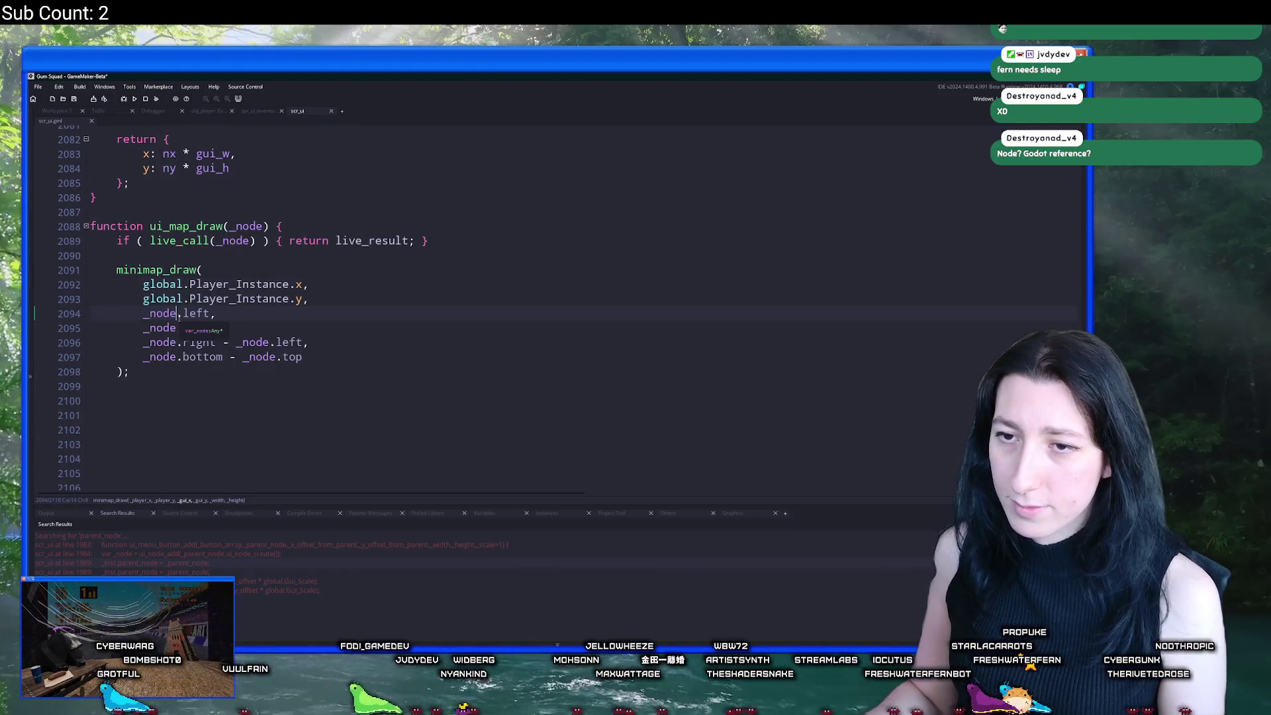
Step: Change line 2094's x position to _node.parent.left + _node.left and save
key("alt+Tab")
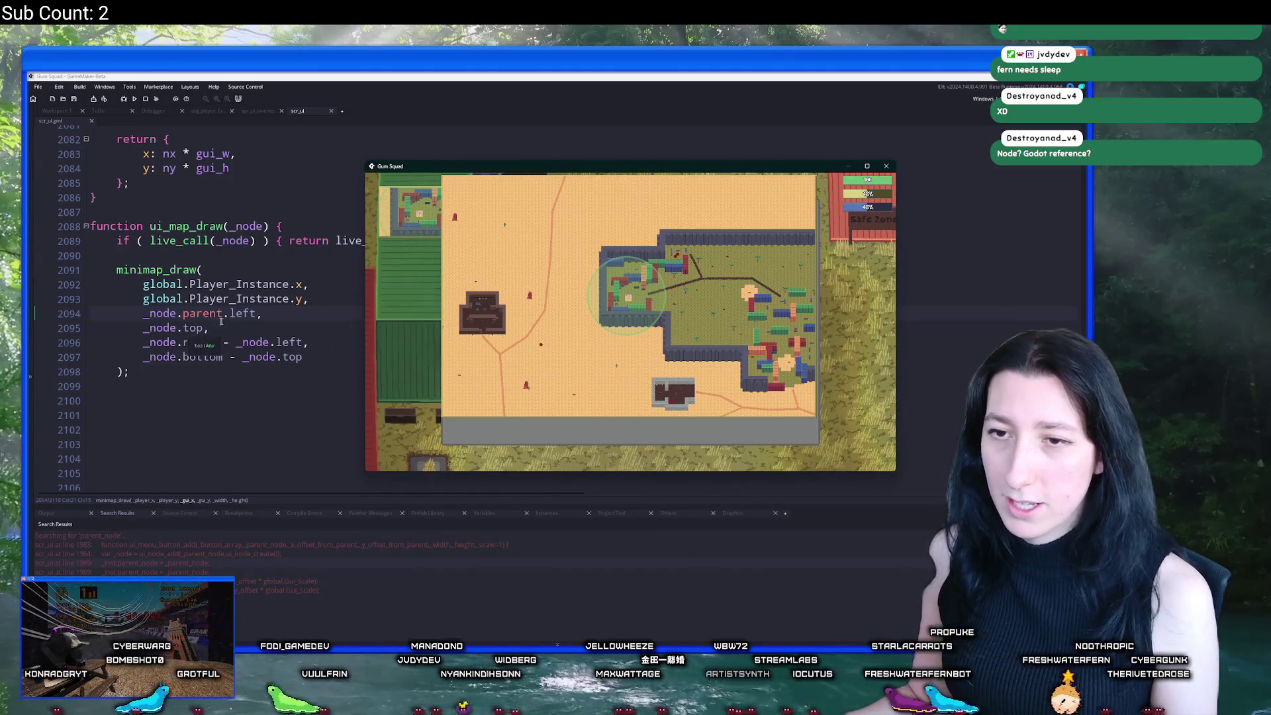
key("alt+Tab")
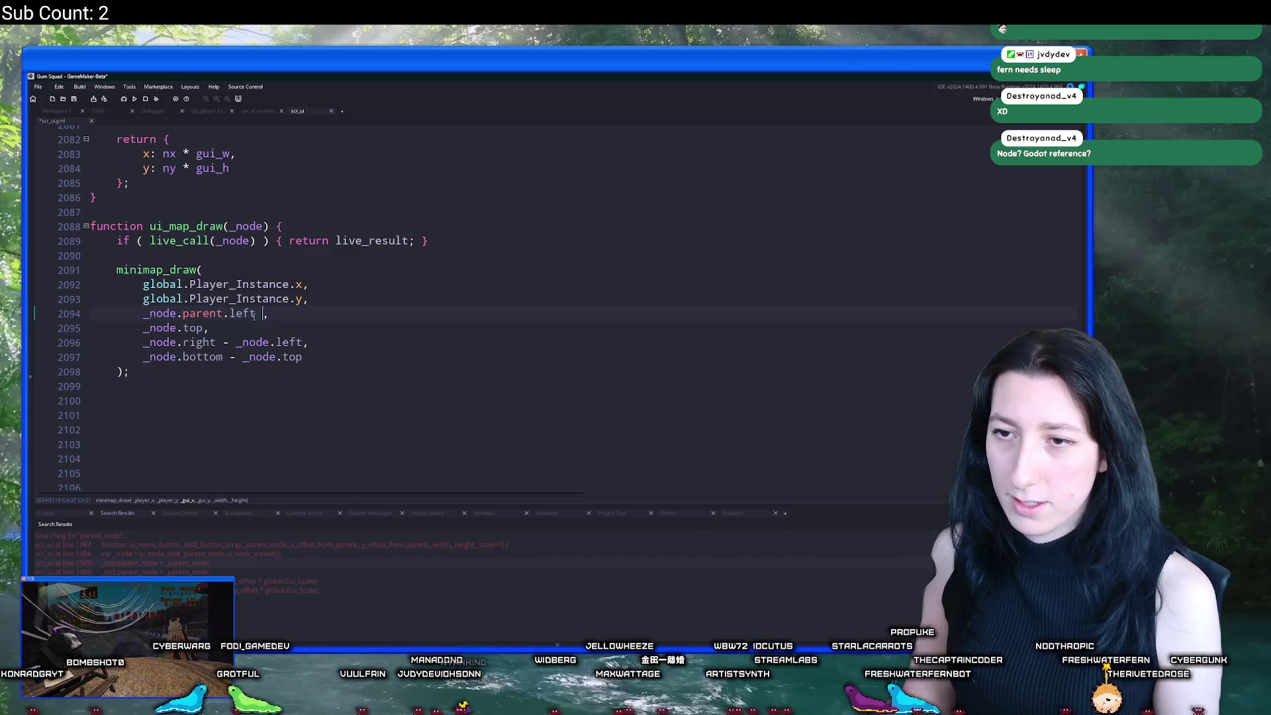
type("+ _node.lef")
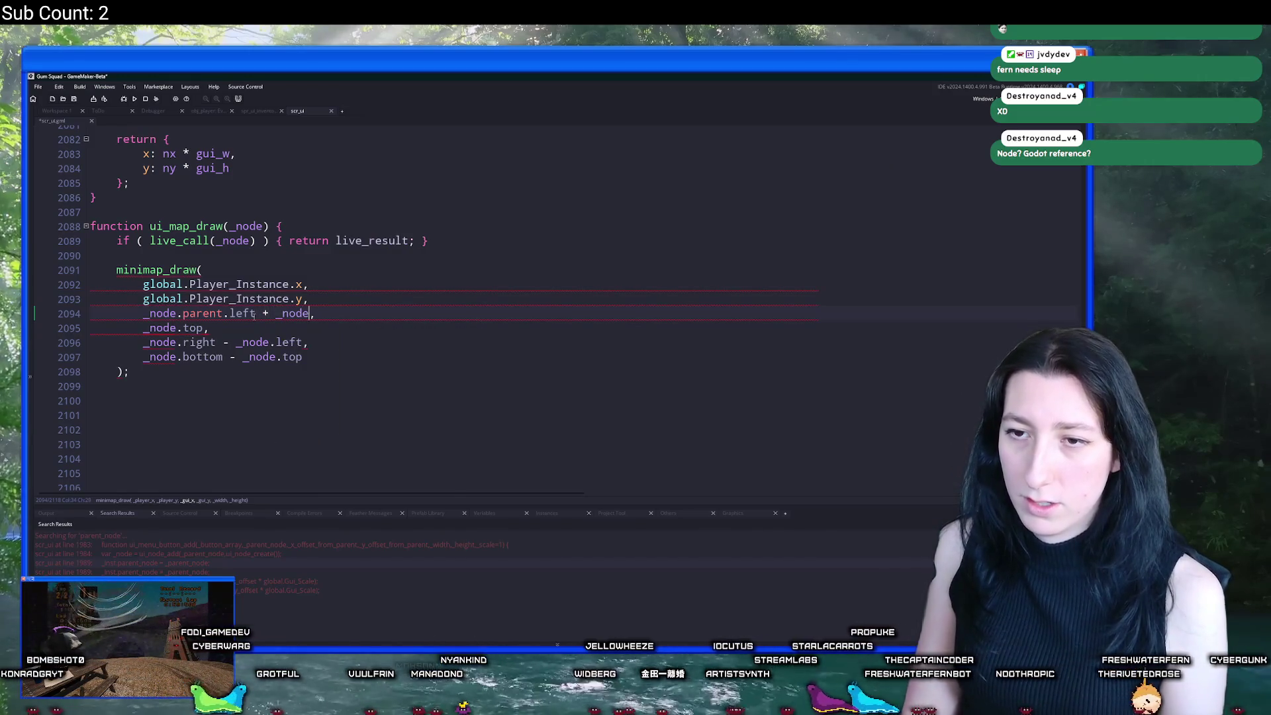
type("t")
key("ctrl+s")
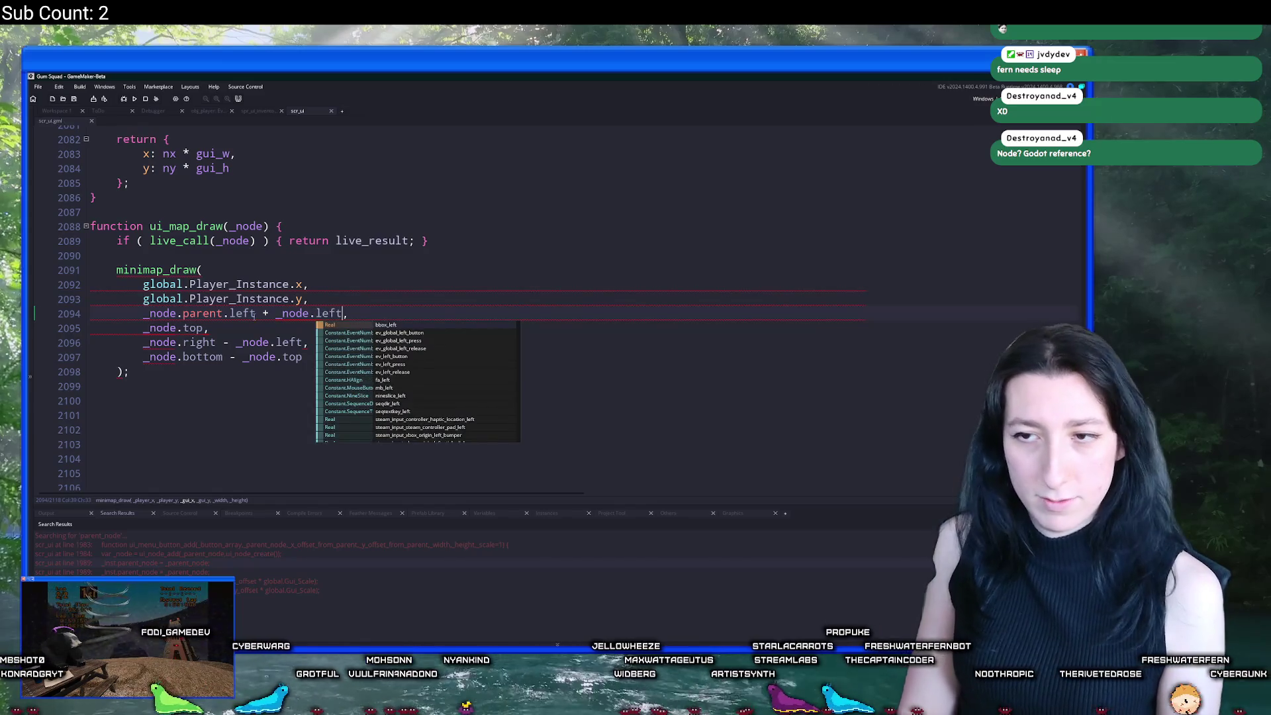
key("alt+Tab")
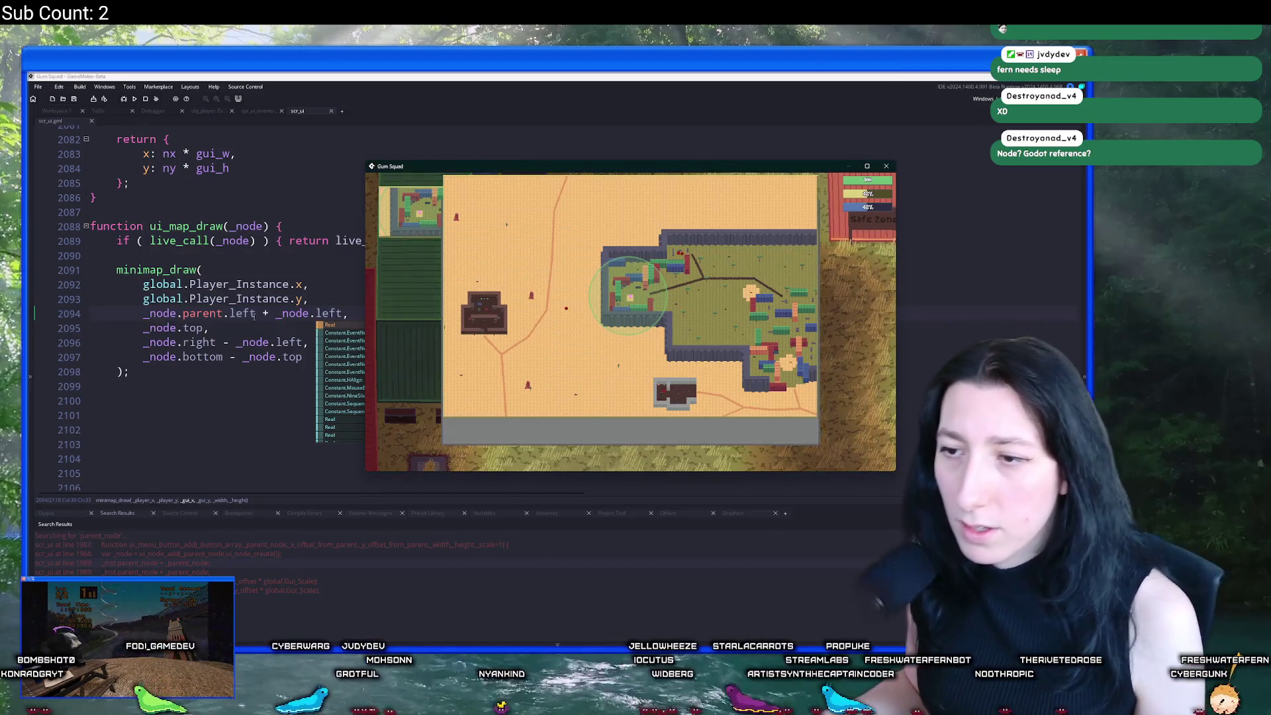
left_click(345, 313)
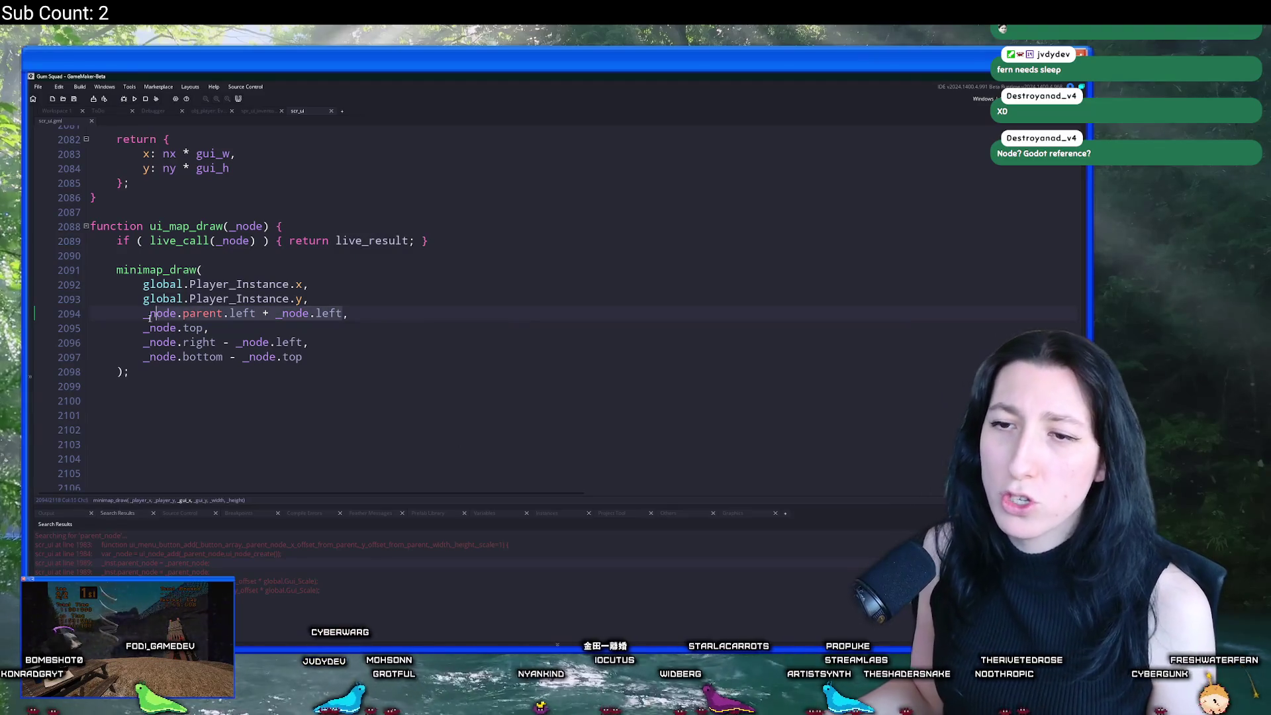
Step: Make line 2095 _node.parent.top + _node.top, save, and maximize the relaunched game
left_click(204, 327)
key("shift+Home")
type("_node.parent.left + _node.left,")
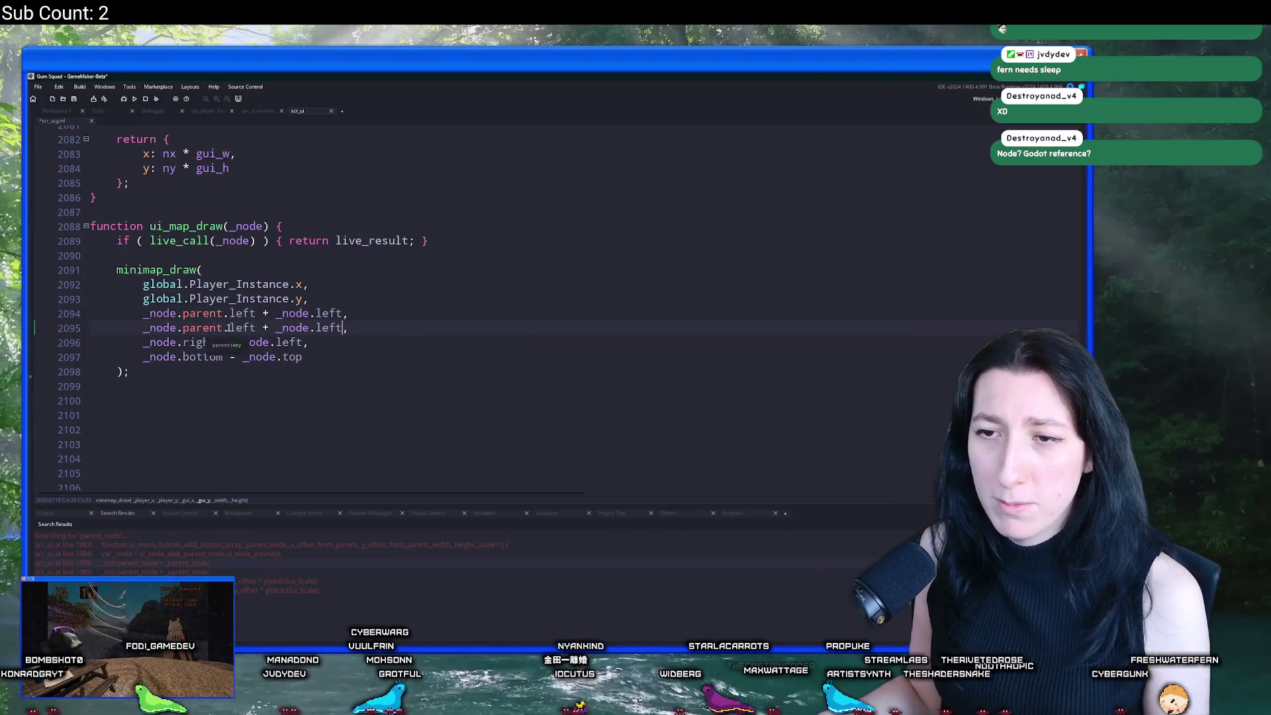
double_click(242, 328)
type("top")
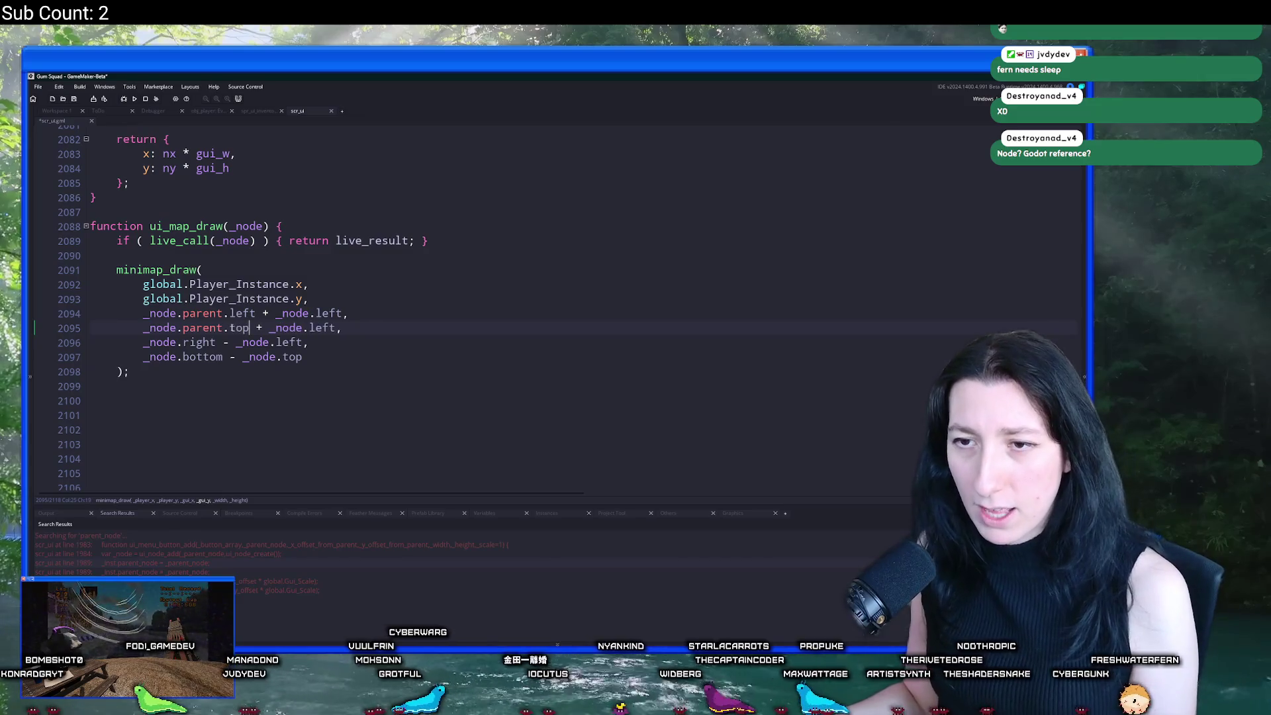
double_click(322, 328)
type("top")
key("ctrl+s")
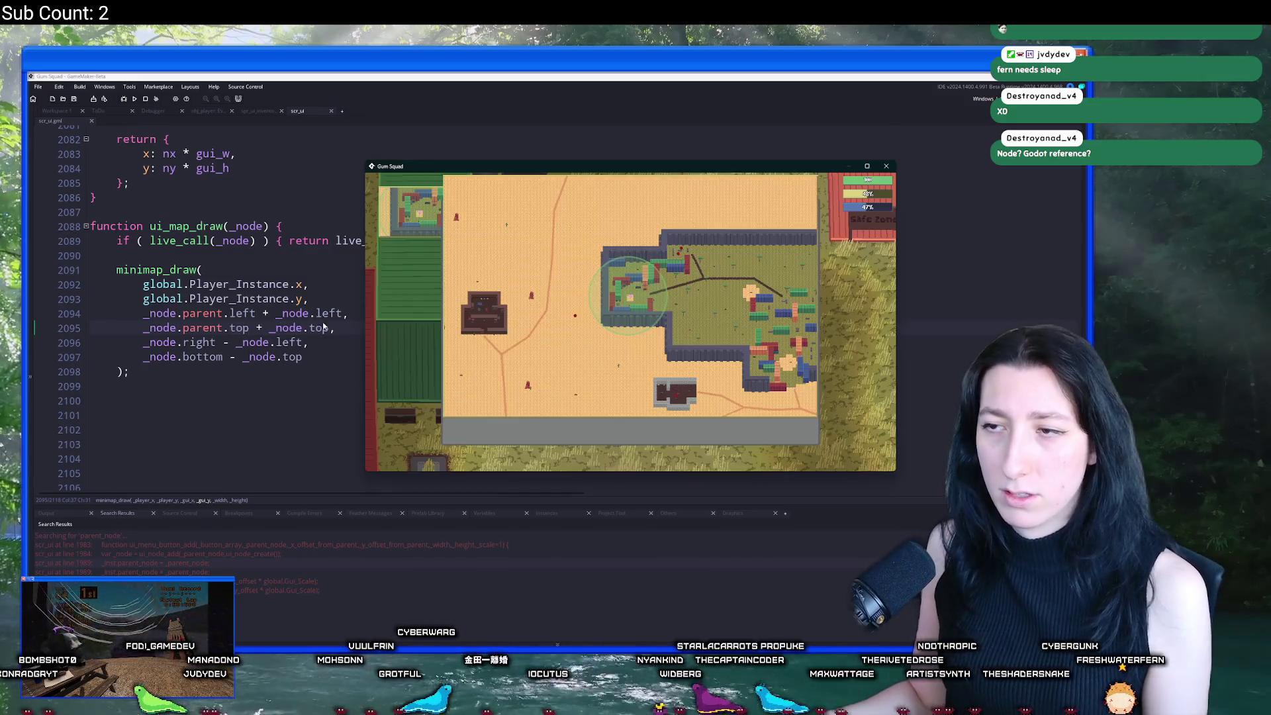
double_click(682, 166)
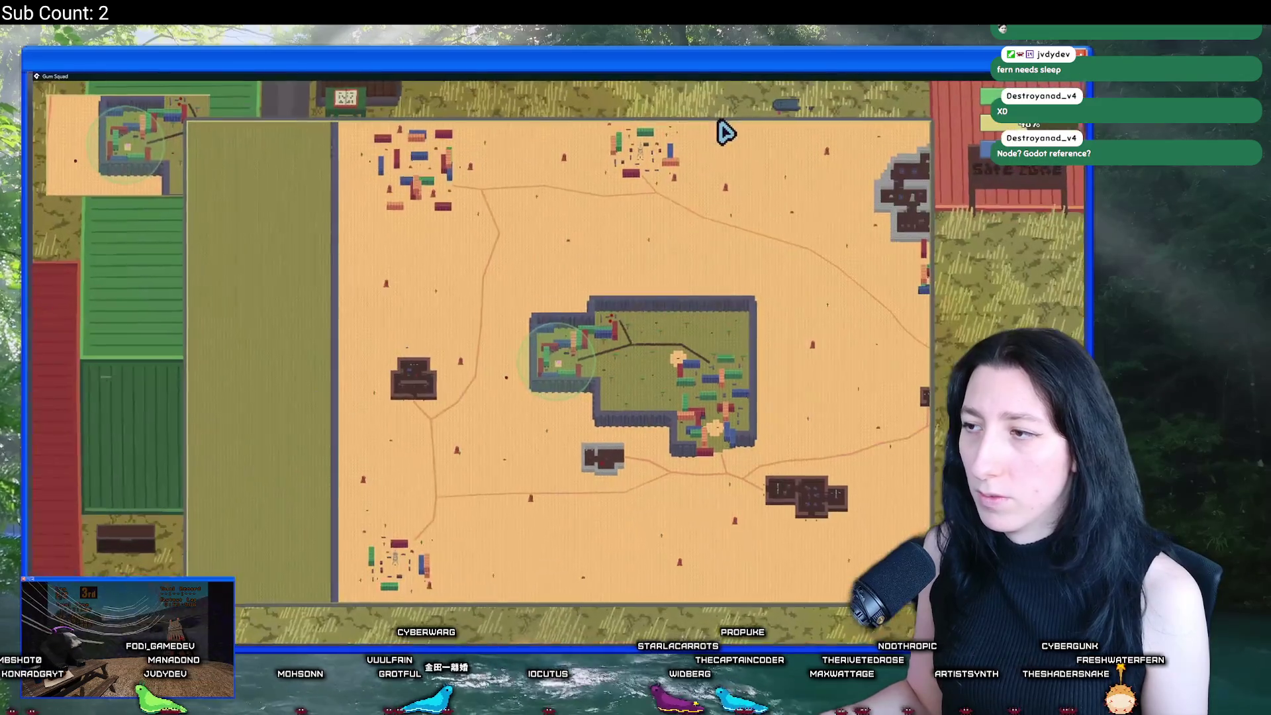
key("super+Down")
left_click_drag(702, 109, 660, 173)
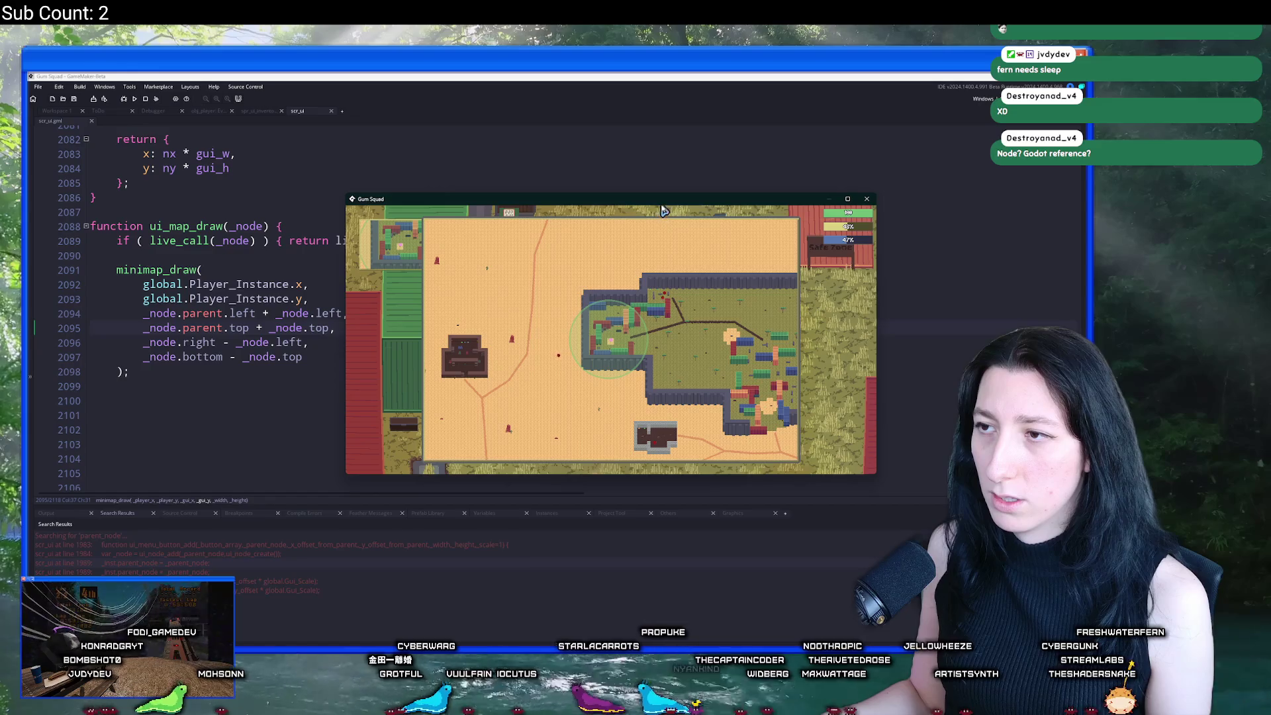
double_click(659, 174)
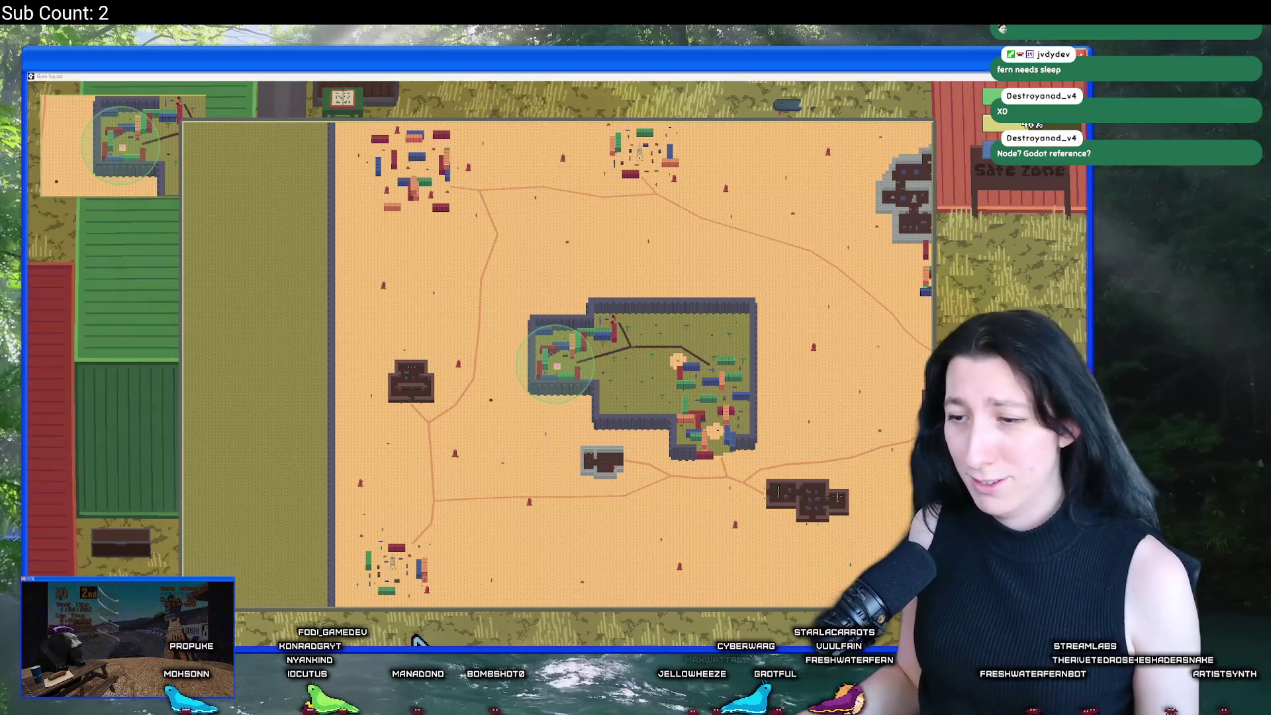
key("super+Tab")
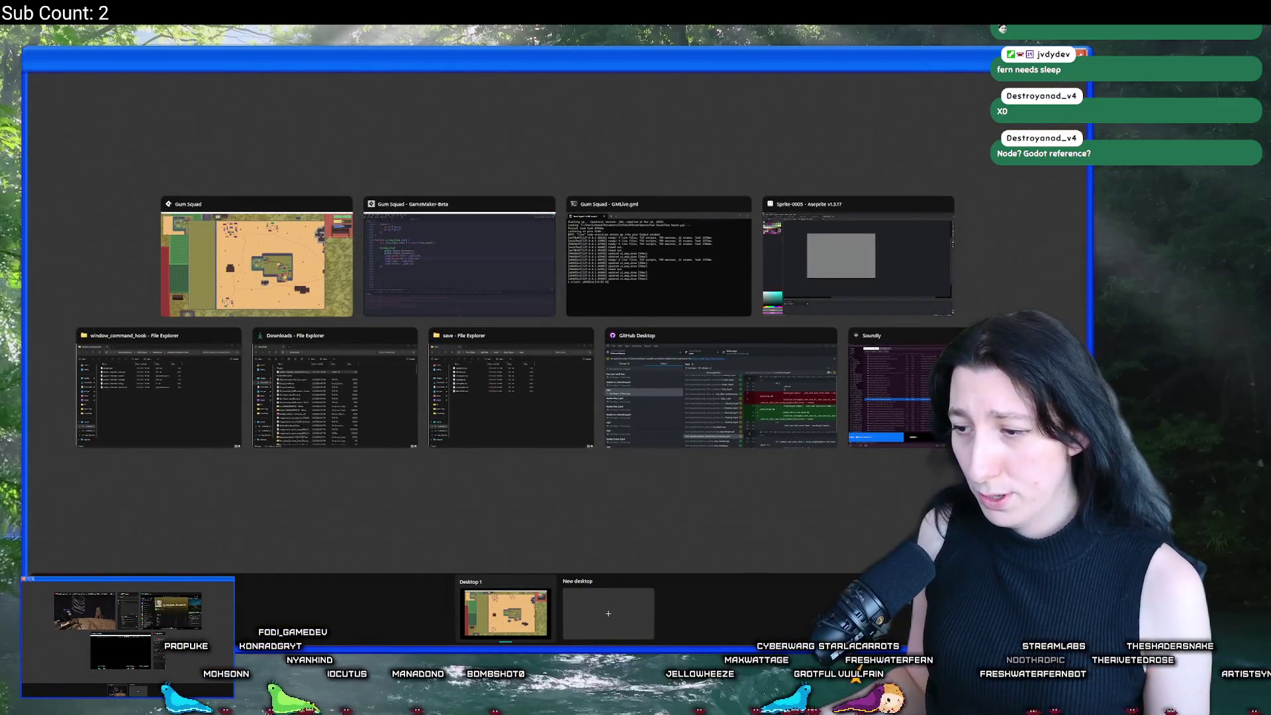
key("Escape")
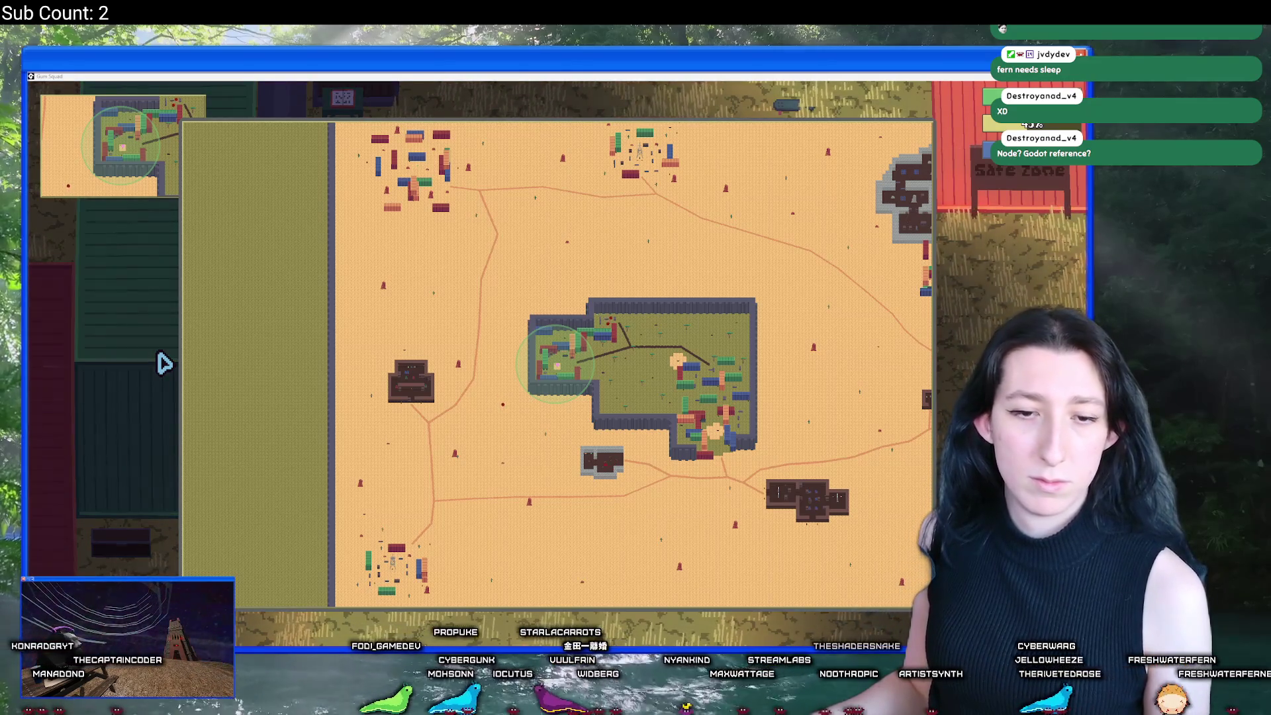
Step: Close the full map, walk the character right with D, and reopen the map with M
left_click(163, 362)
left_click(621, 374)
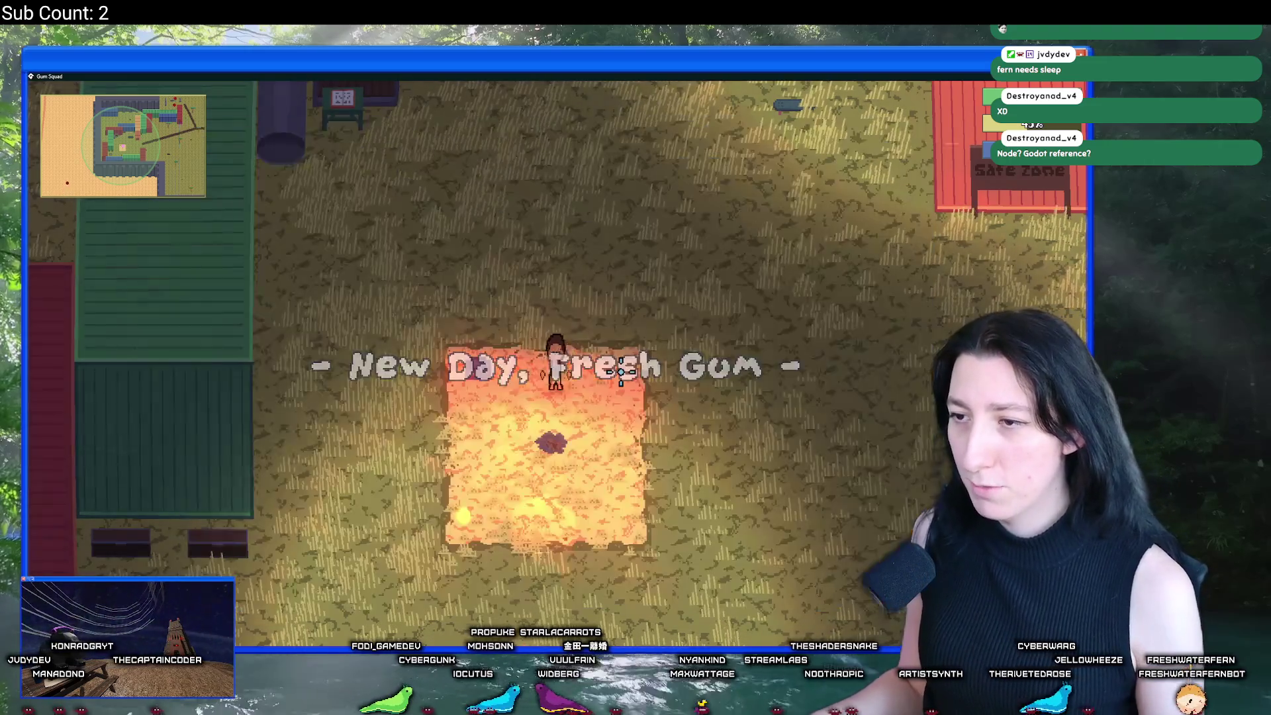
key("m")
key("m")
key("d")
key("m")
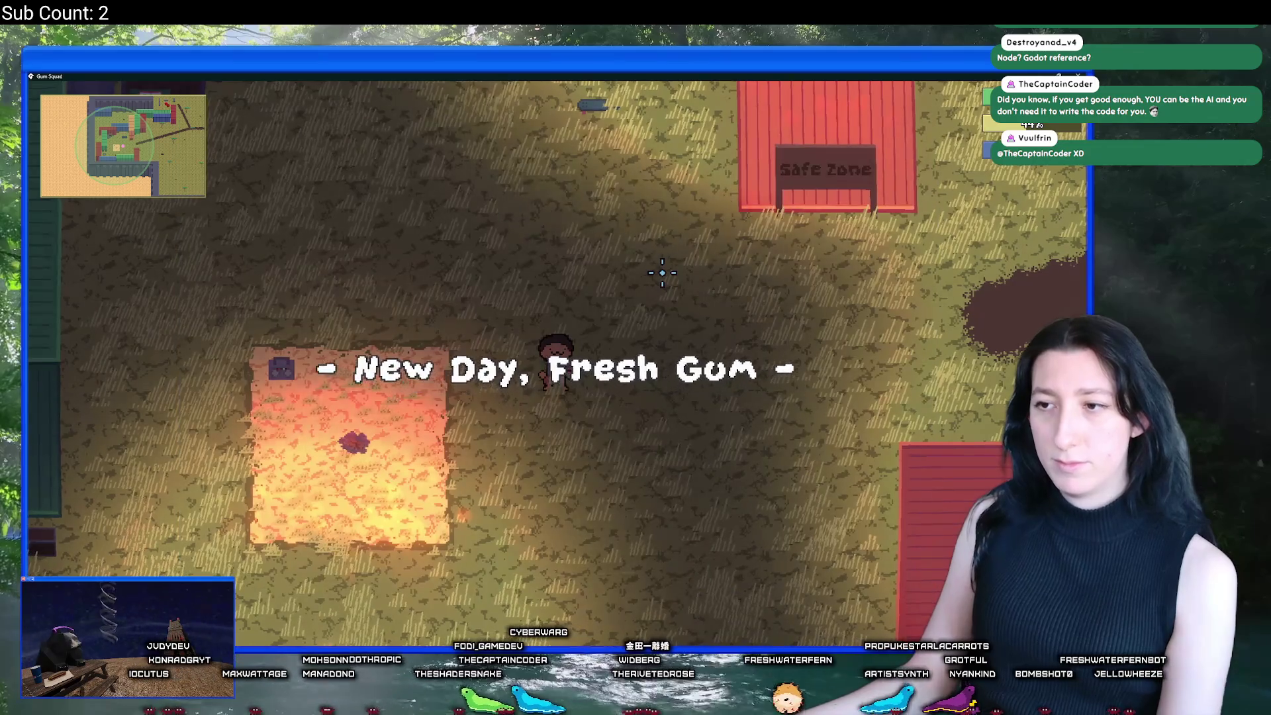
key("m")
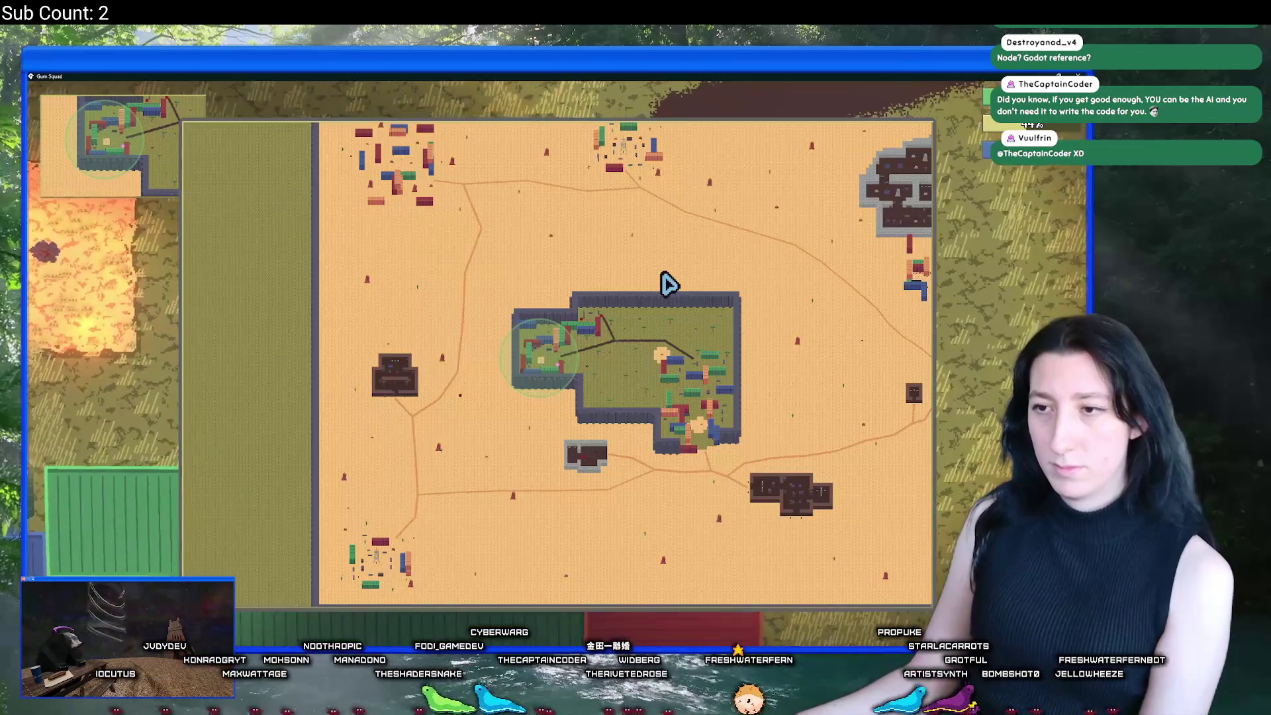
key("m")
key("m")
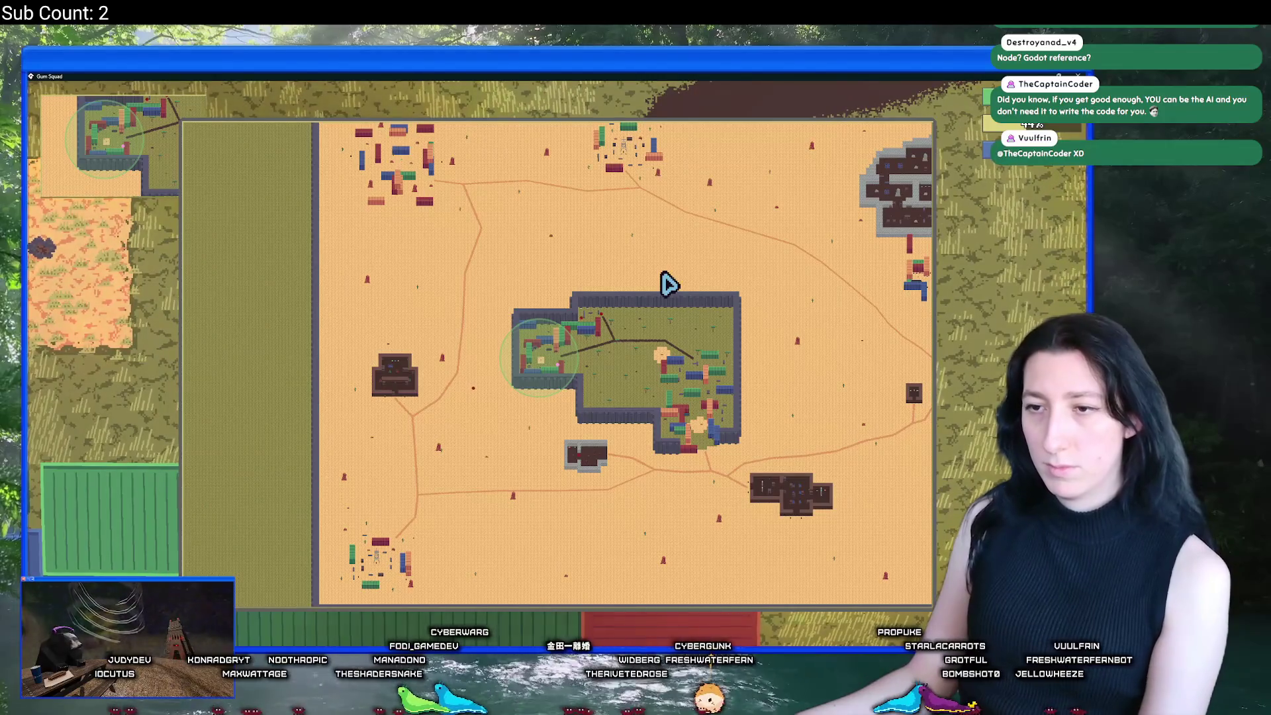
Step: Pause the game with Escape and switch back to the ui_map_draw code in GameMaker
key("Escape")
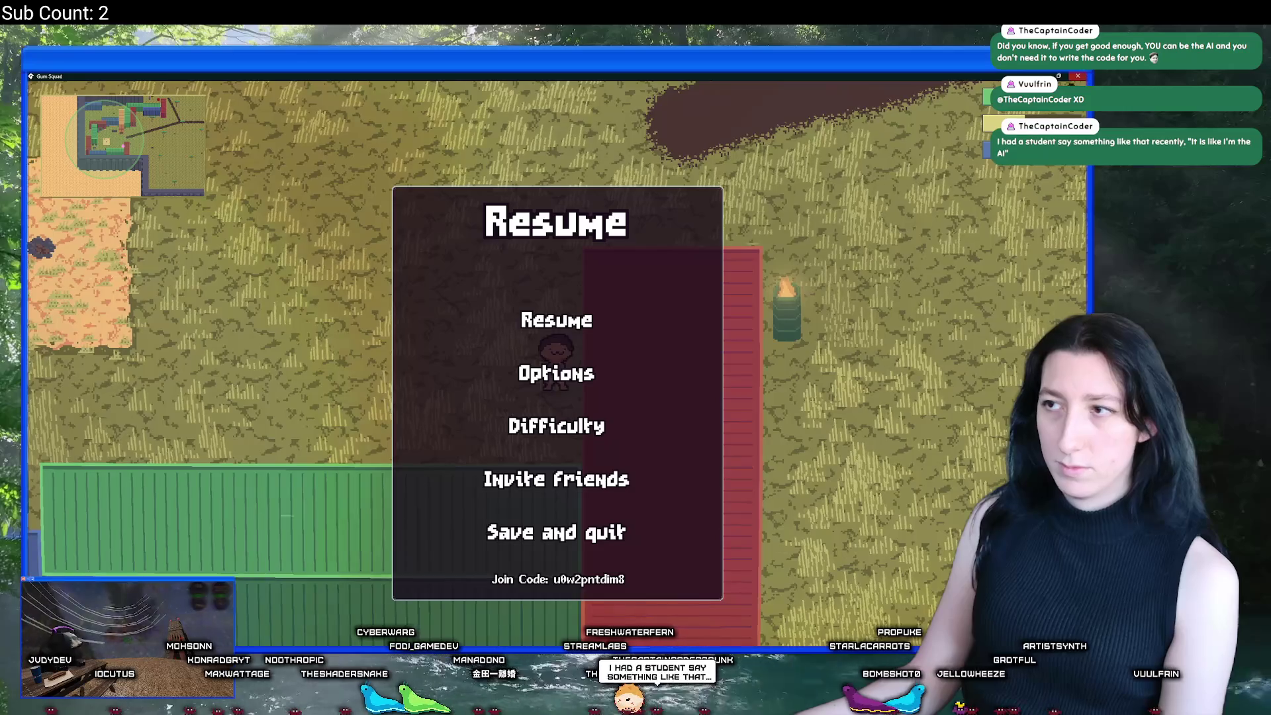
key("alt+Tab")
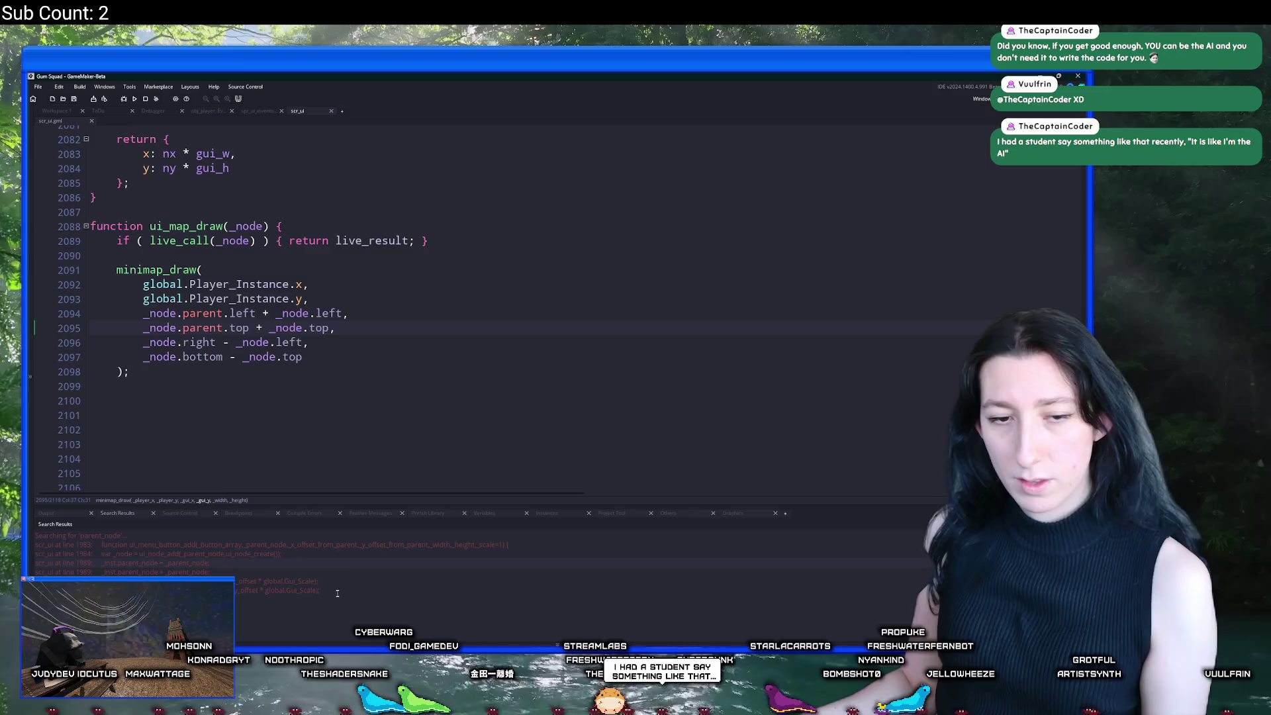
Step: Delete all seven .sav files from the game's save folder in Explorer
mouse_move(485, 646)
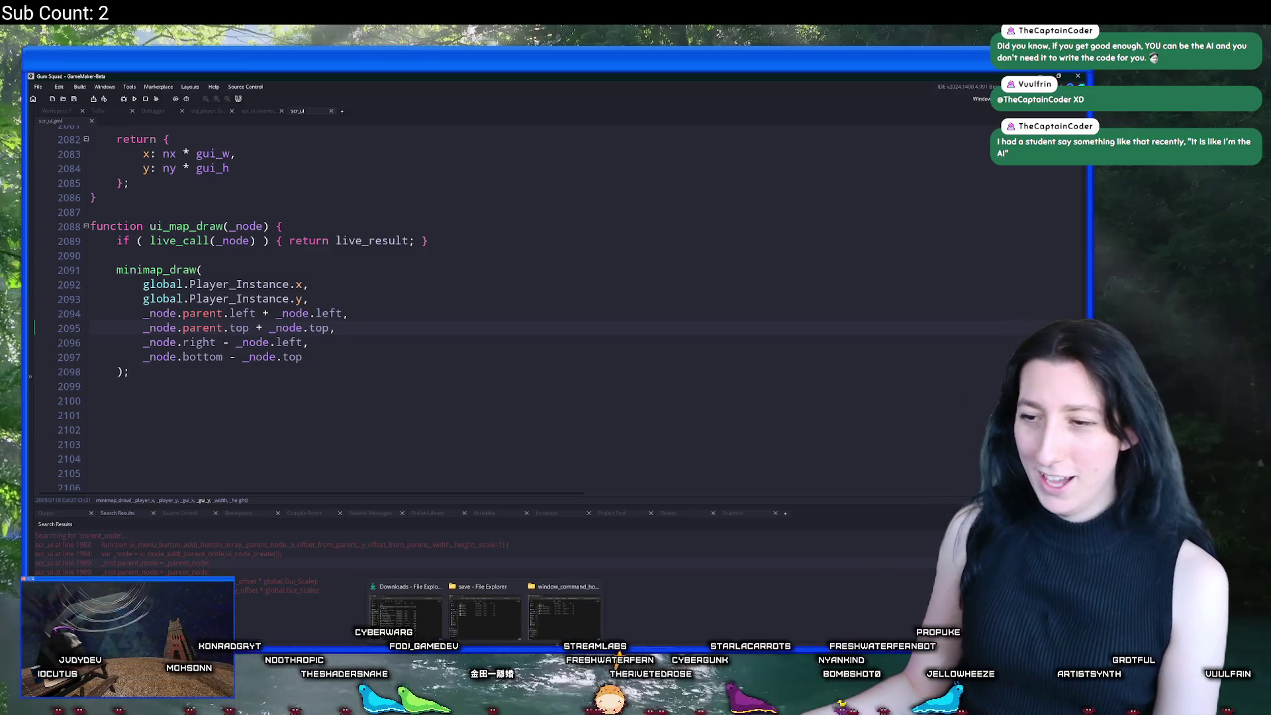
left_click(485, 616)
left_click_drag(595, 324, 529, 174)
key("Delete")
Step: Back in the code editor, jump to the minimap_draw definition in scr_minimap.gml
left_click(218, 198)
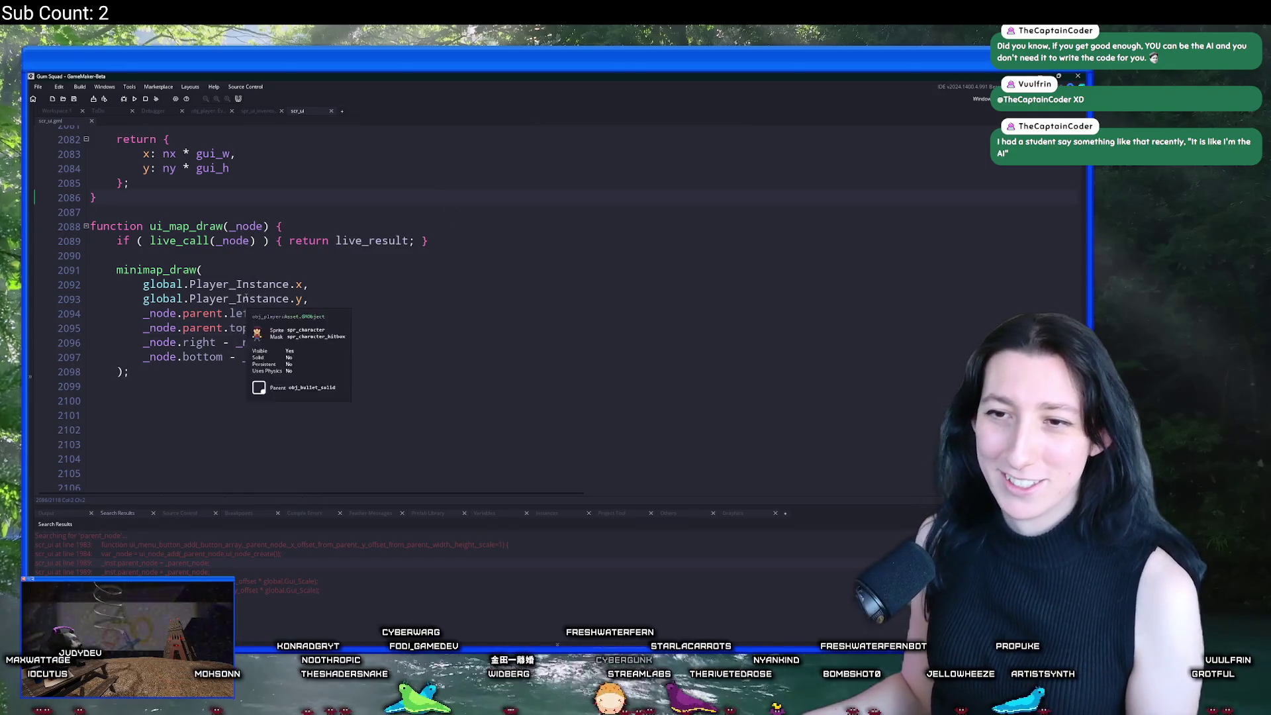
middle_click(159, 269)
scroll(201, 390, "down", 2)
scroll(202, 390, "down", 20)
scroll(159, 331, "down", 2)
scroll(166, 263, "up", 20)
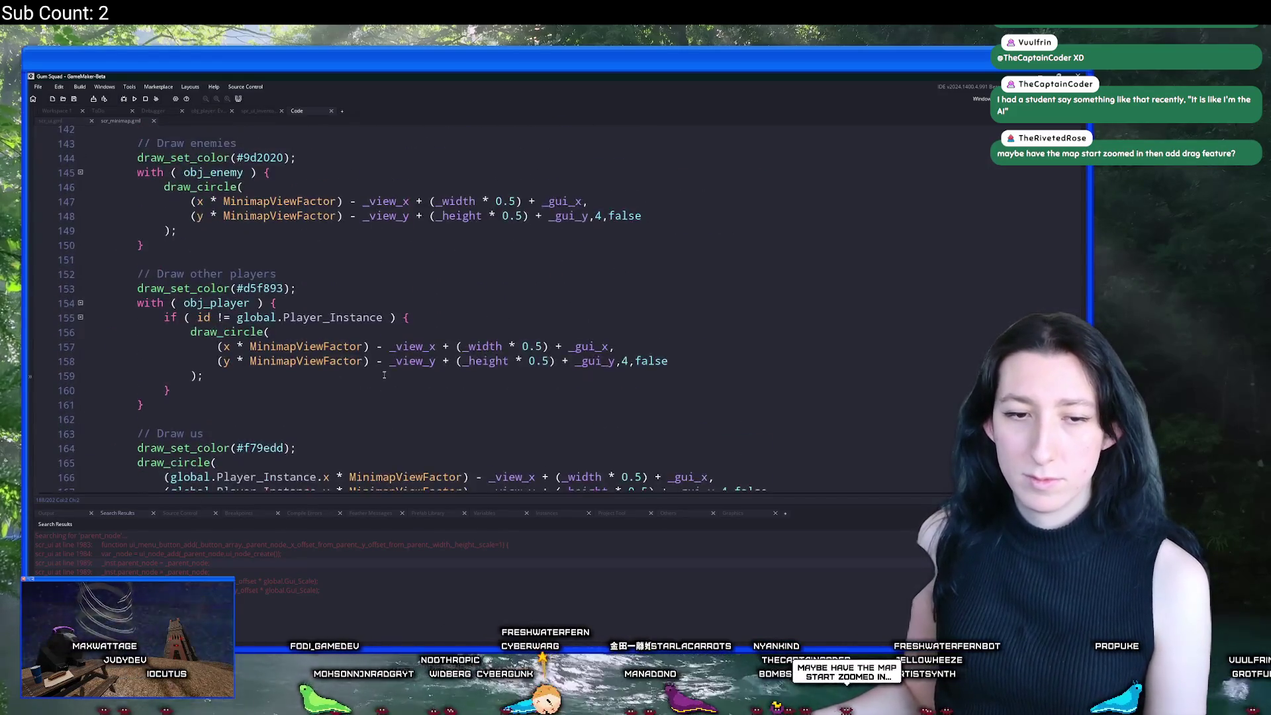
Step: Append ,_x_offset,_y_offset to minimap_draw's parameter list on line 94
scroll(383, 373, "up", 11)
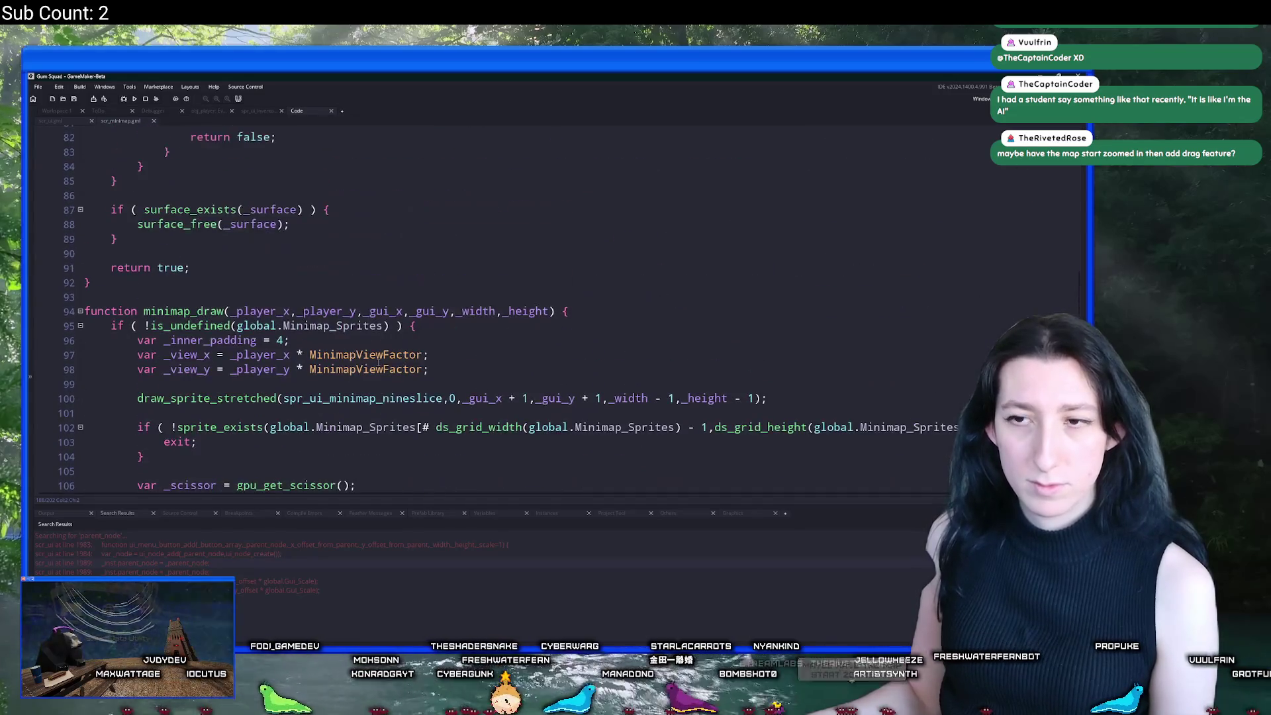
scroll(558, 235, "down", 2)
left_click(557, 231)
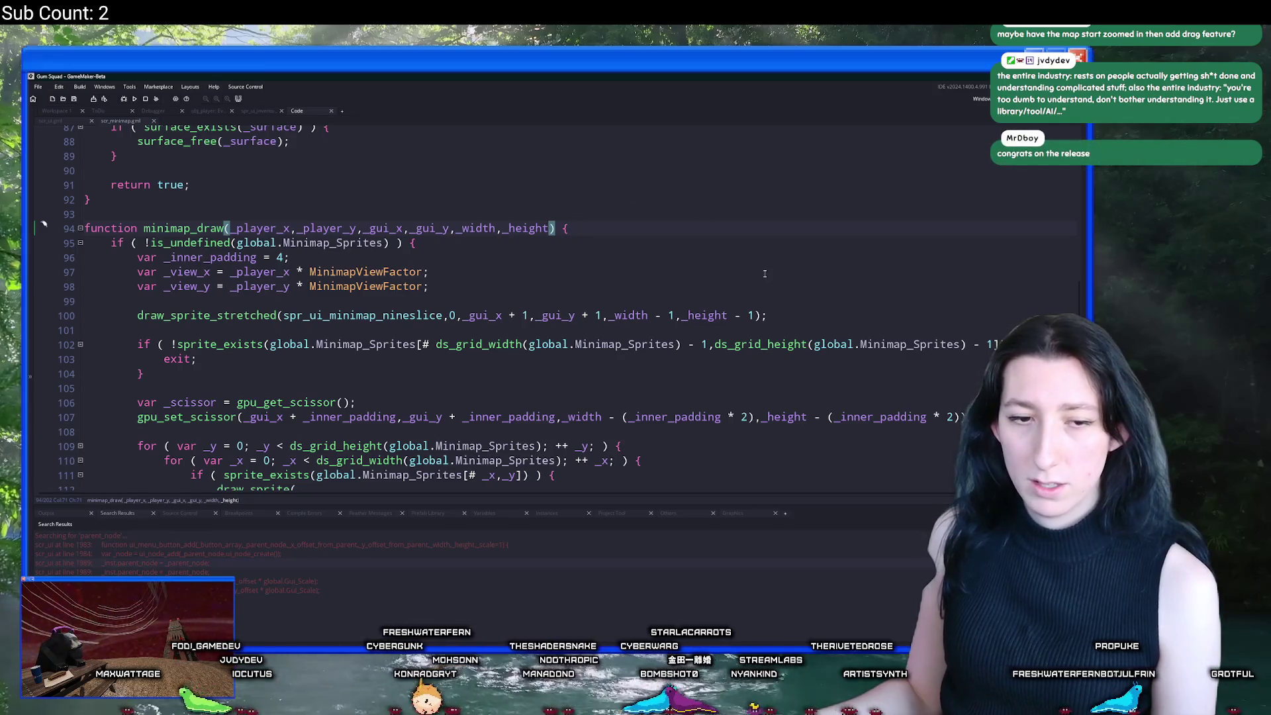
type(",_x_")
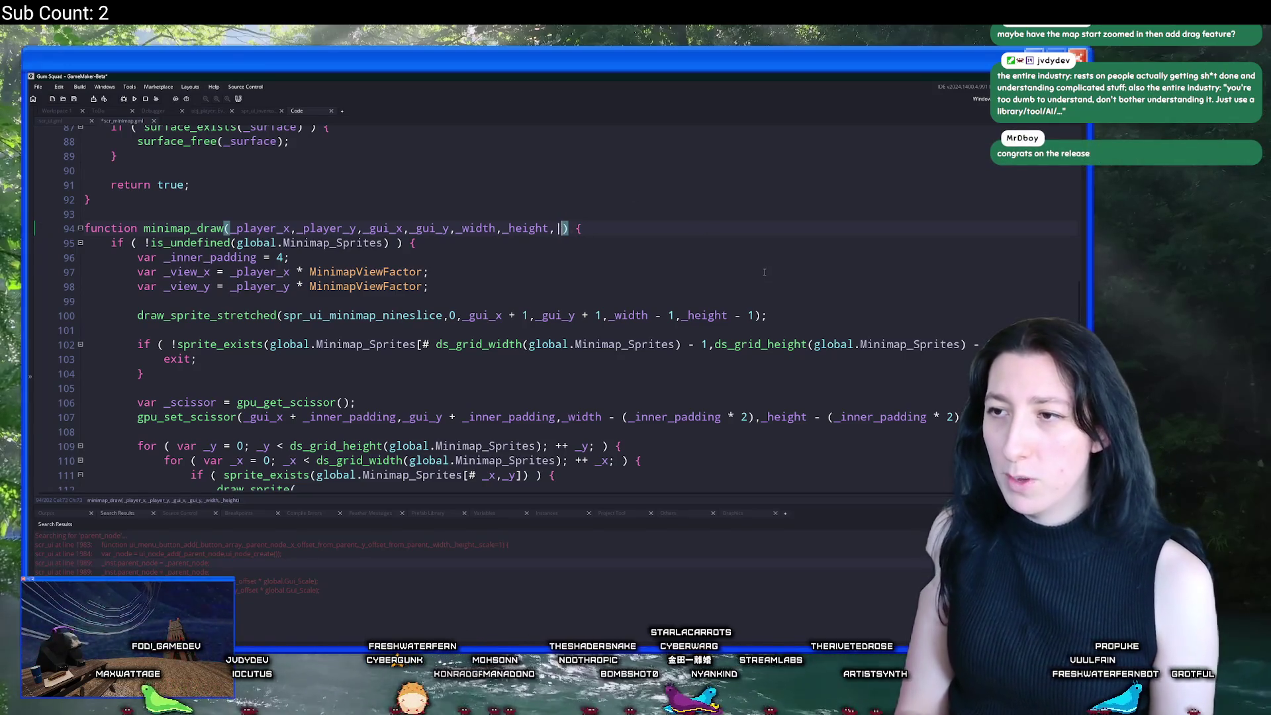
type("offset")
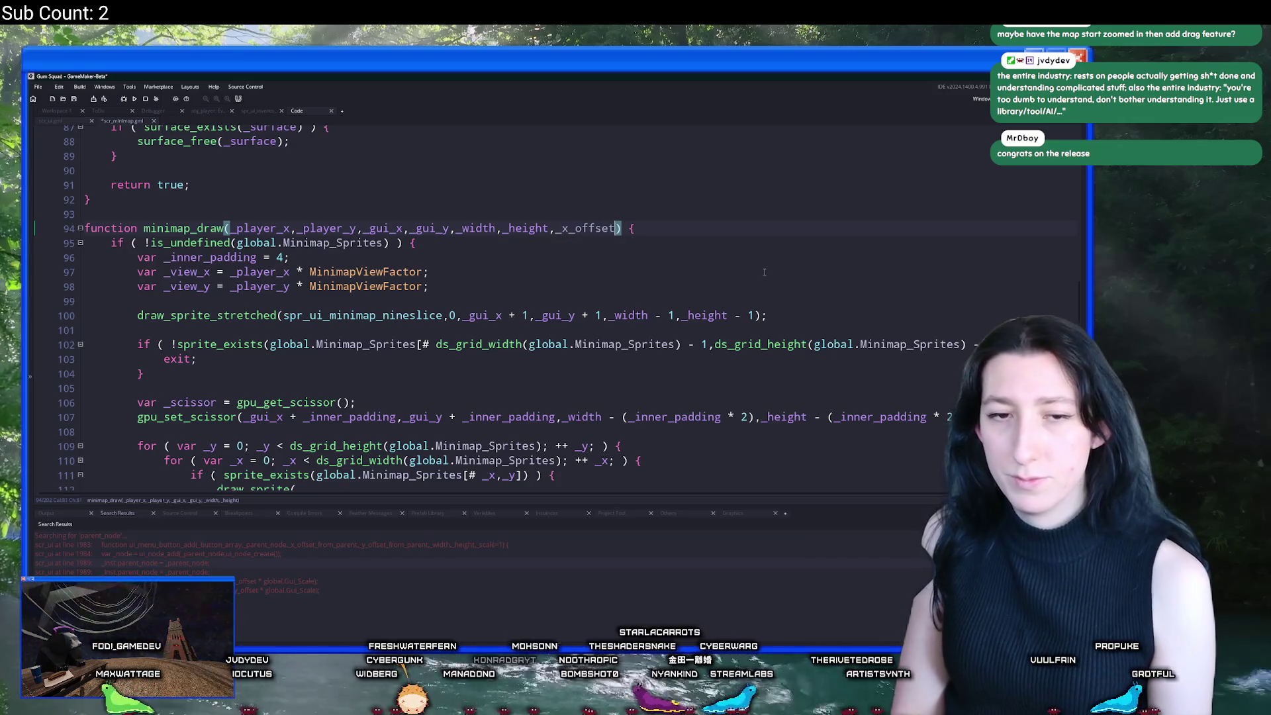
type(",_y_of")
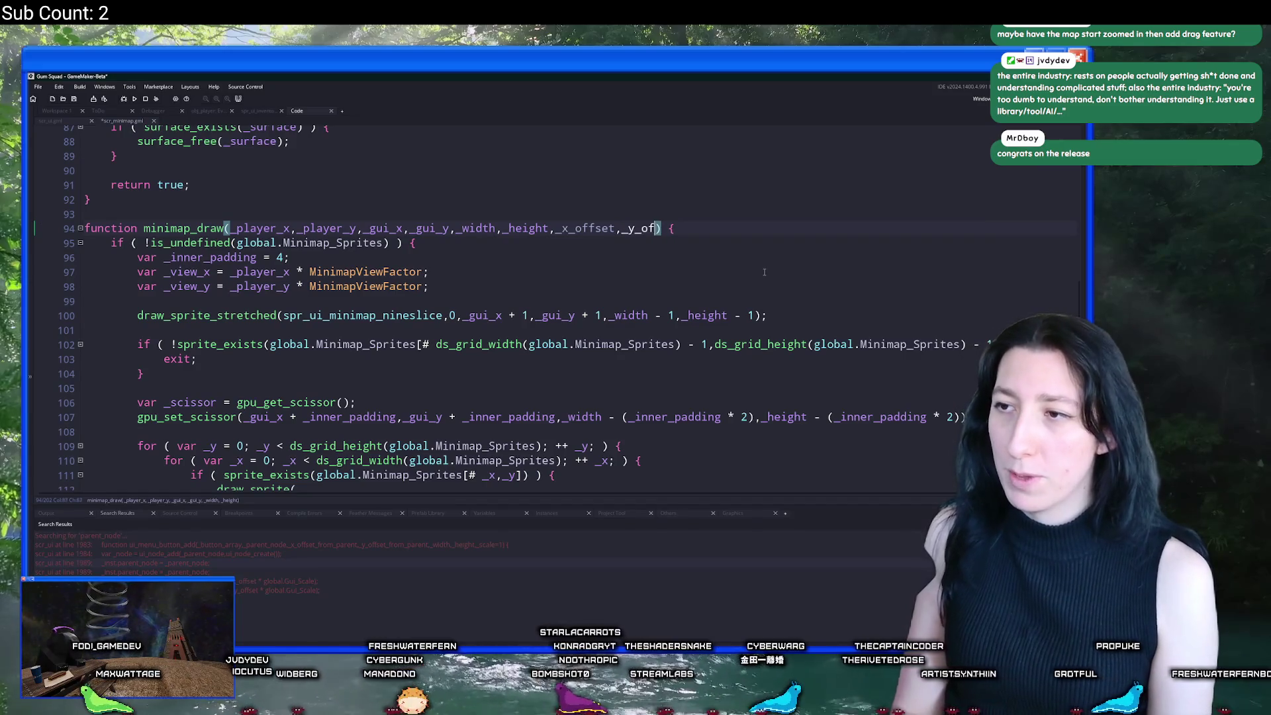
type("fset")
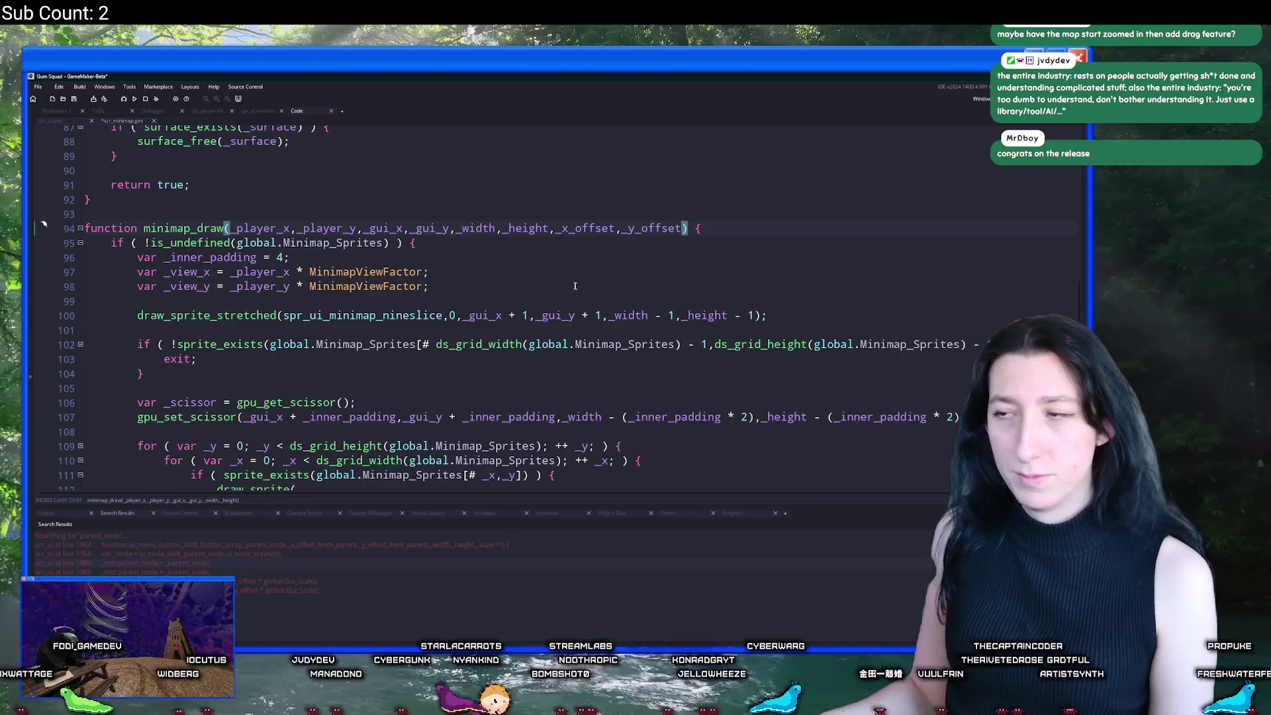
Step: Give the _x_offset and _y_offset parameters default values of =0
left_click(615, 227)
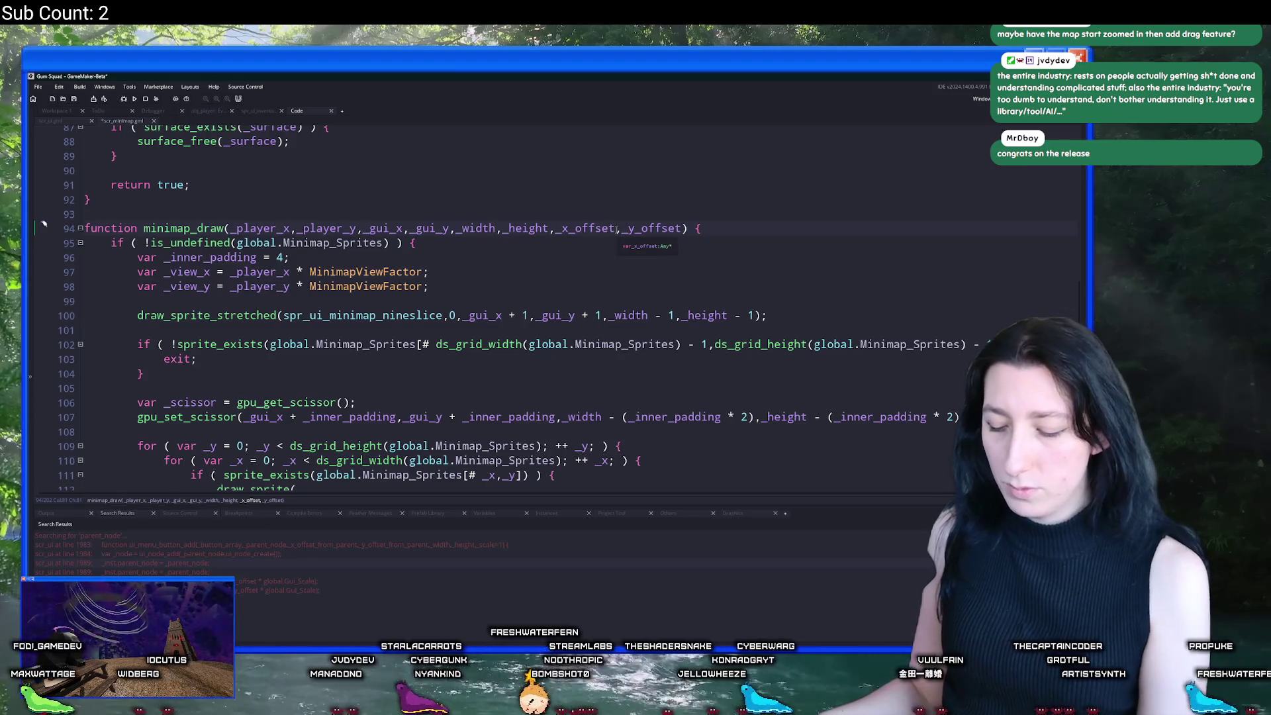
type("=0")
left_click(693, 228)
type("=0")
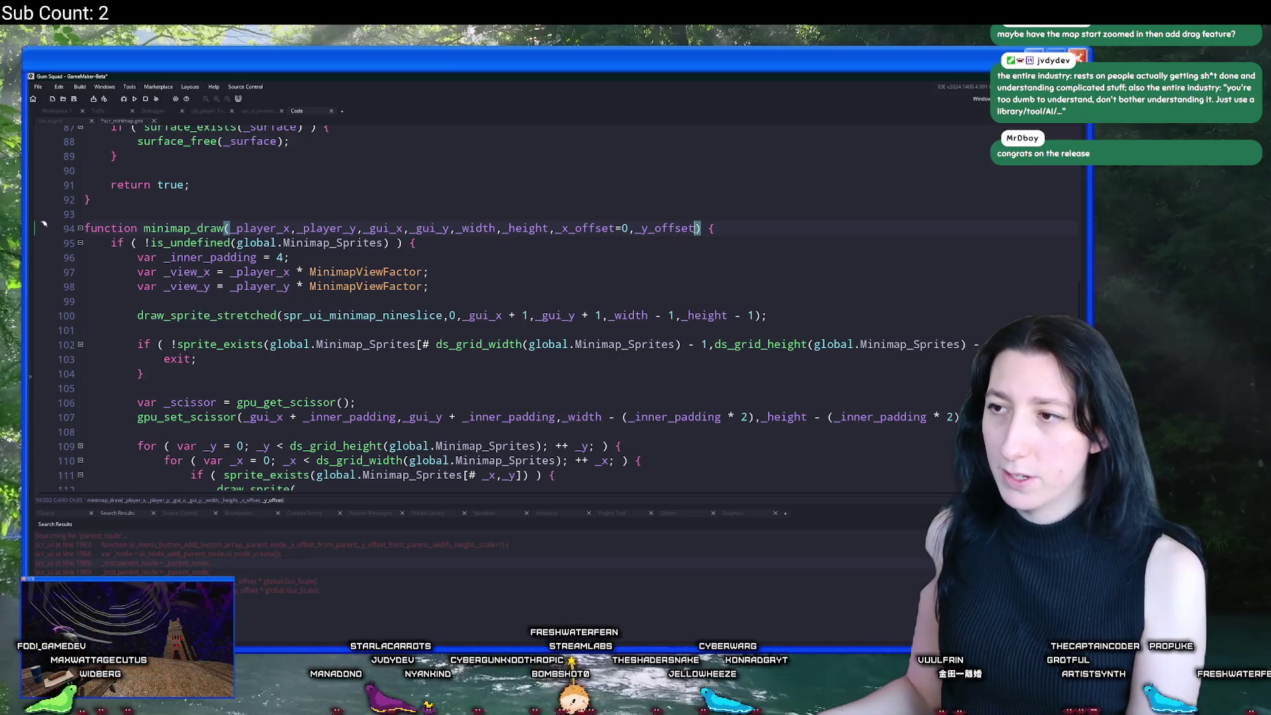
left_click(601, 228)
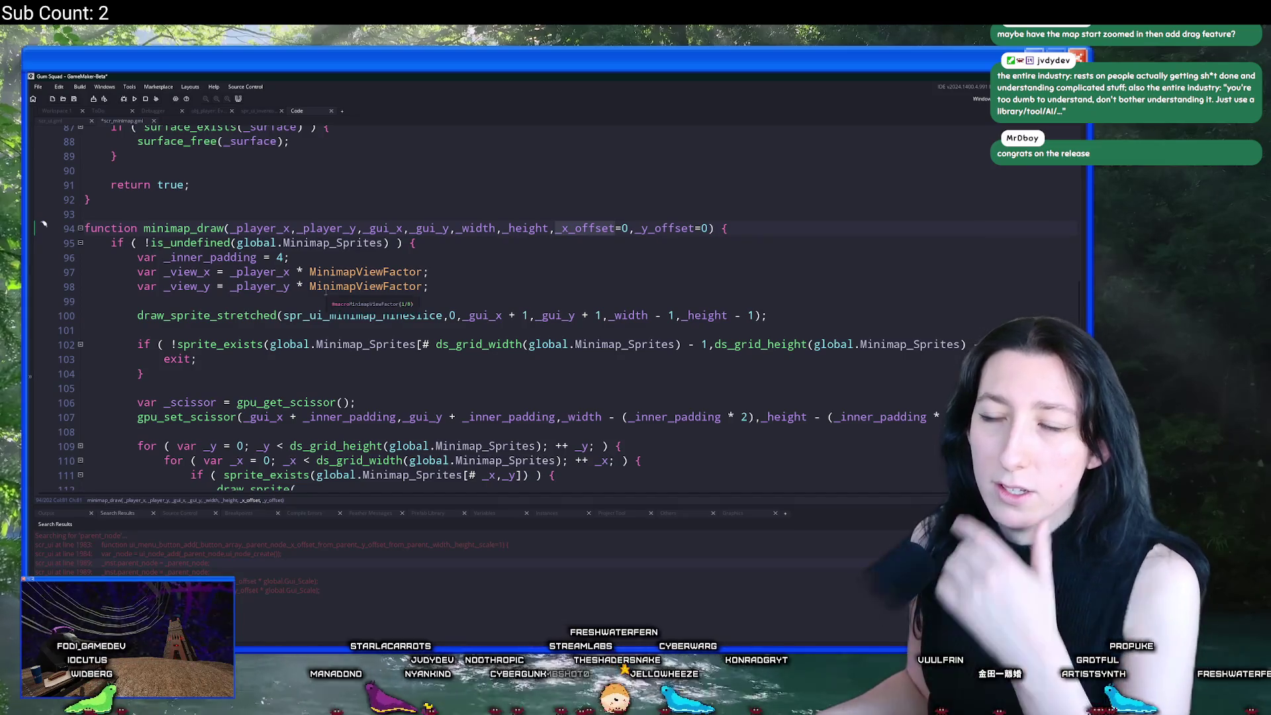
Step: Wrap the view lines 97-98 in parentheses, adding + _x_offset to _view_x and + _y_offset to _view_y
left_click(198, 271)
double_click(197, 271)
scroll(447, 371, "down", 3)
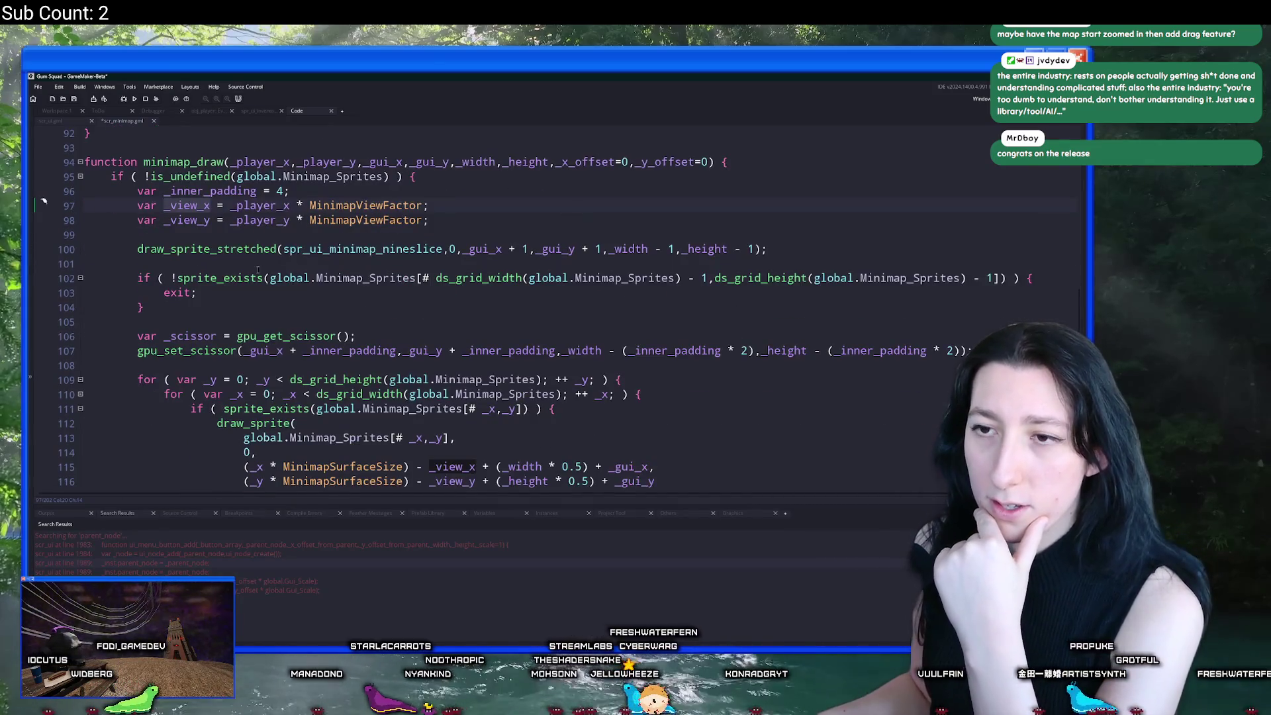
scroll(447, 371, "up", 3)
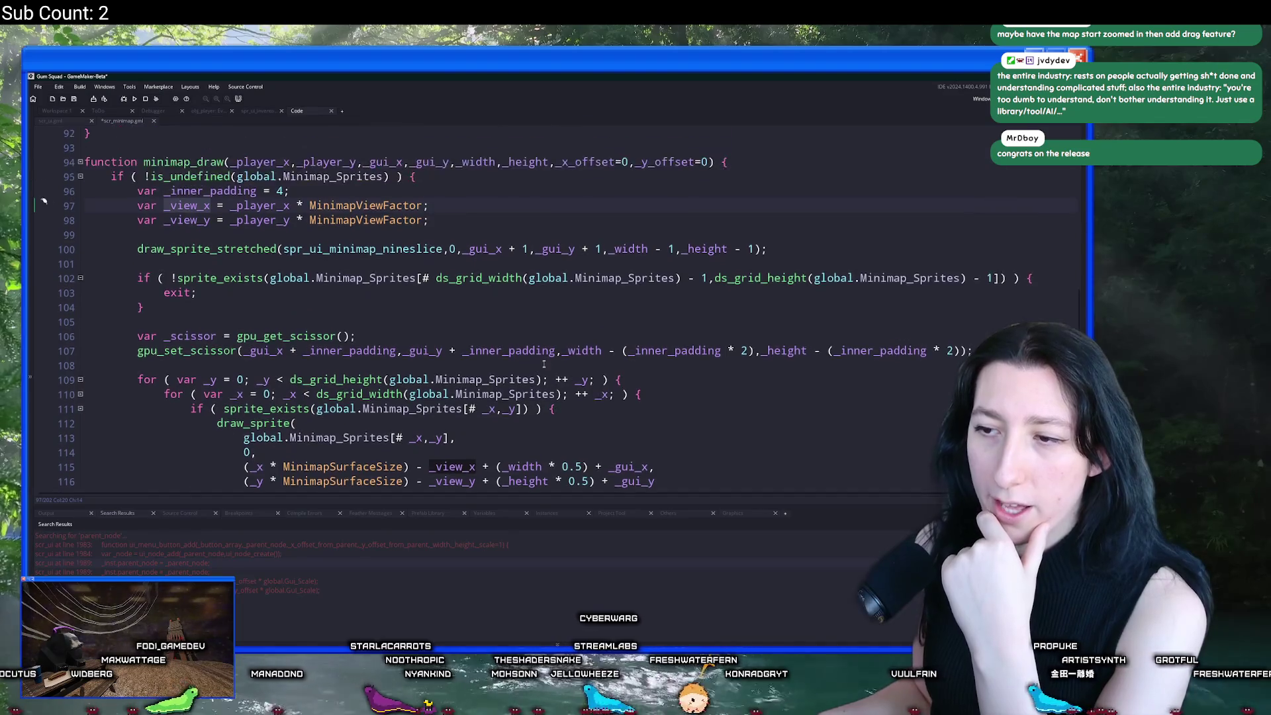
left_click(231, 271)
scroll(235, 260, "down", 1)
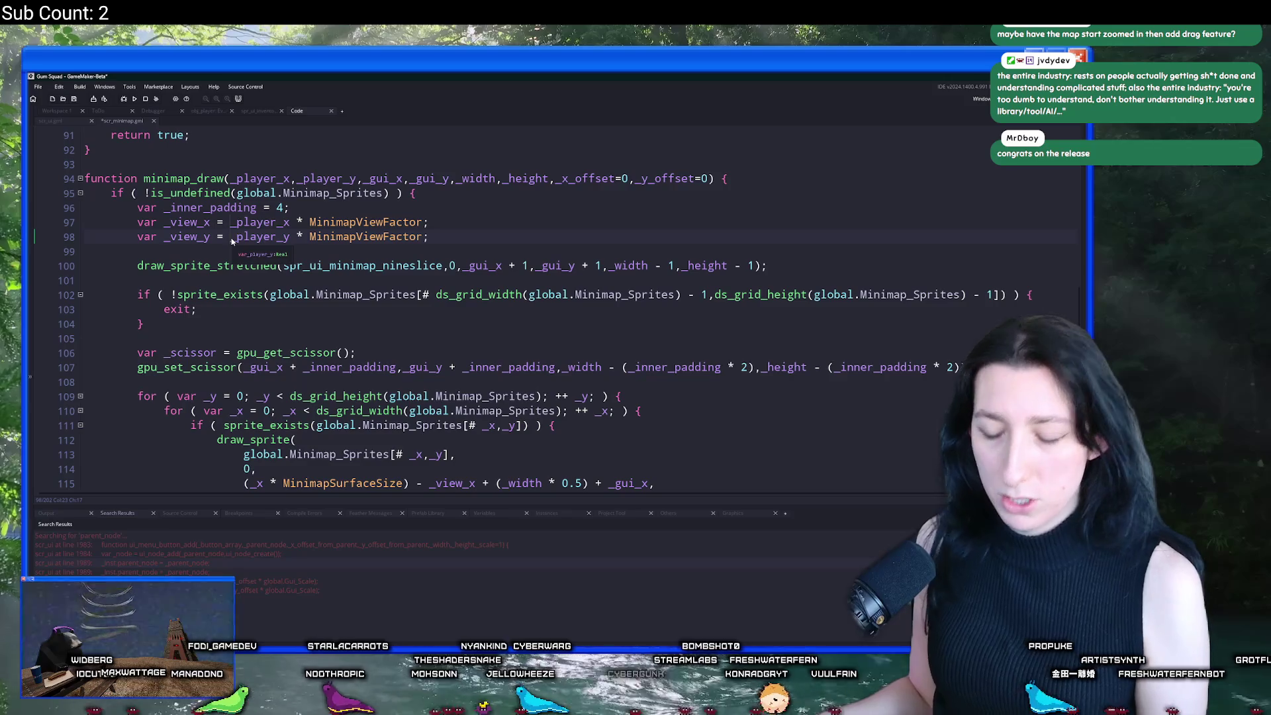
type("(")
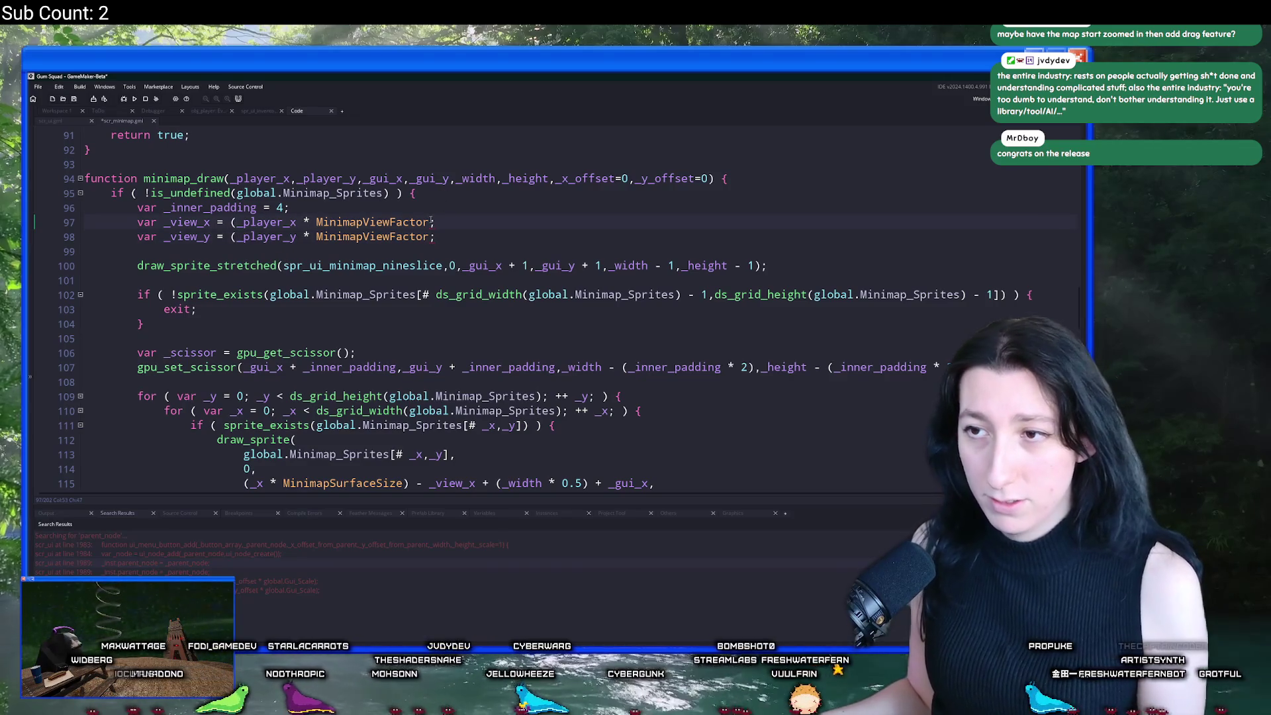
left_click(430, 237)
type(") + _x_offset")
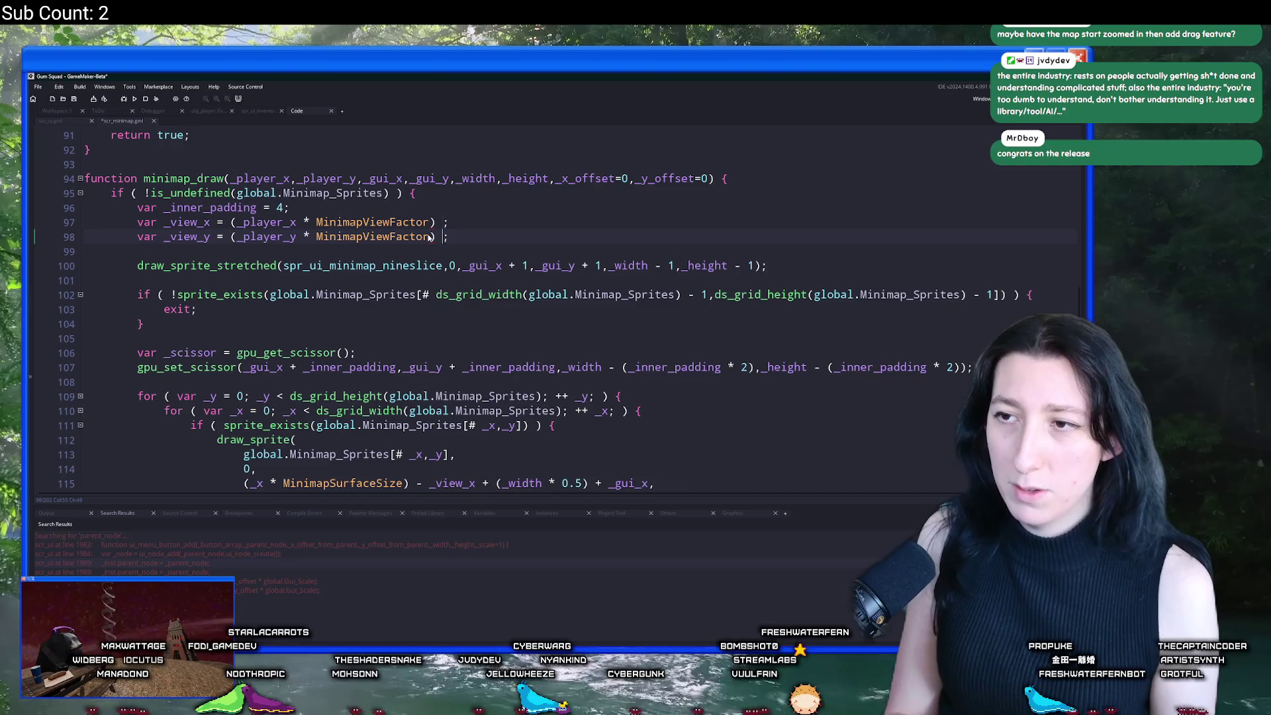
left_click(465, 237)
key("BackSpace")
type("y")
scroll(497, 226, "down", 2)
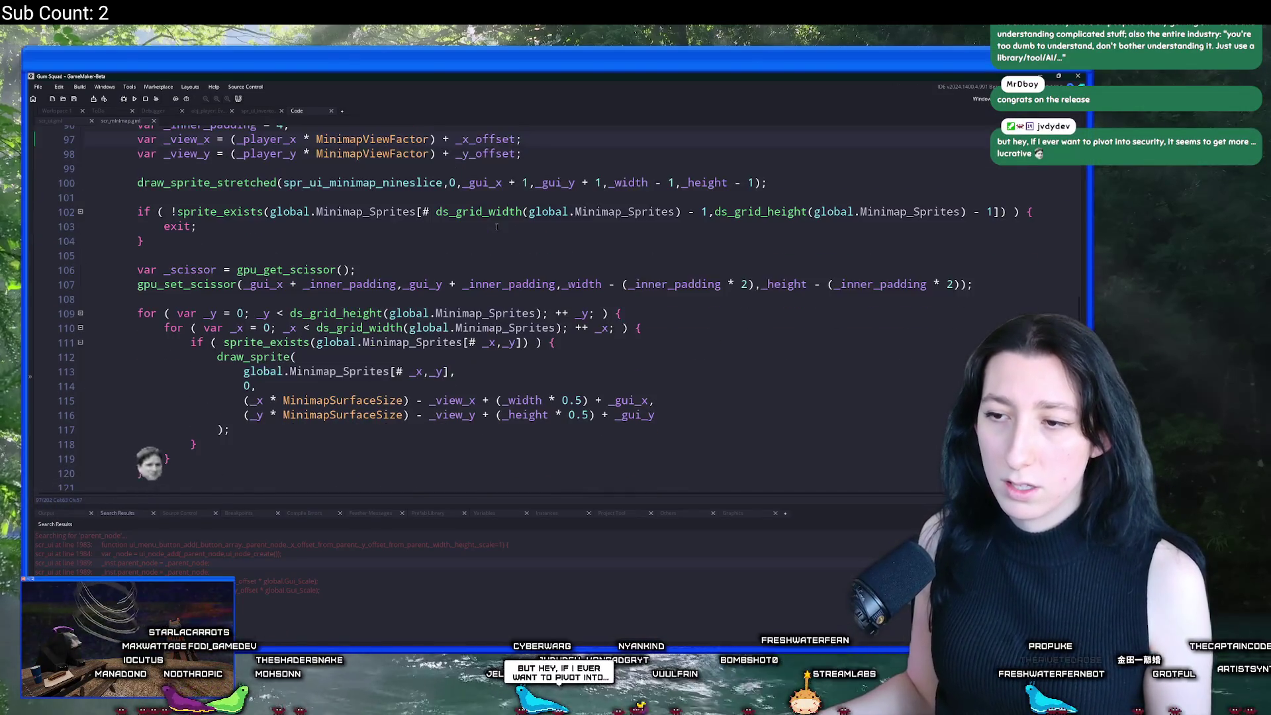
scroll(496, 226, "down", 3)
scroll(467, 333, "up", 4)
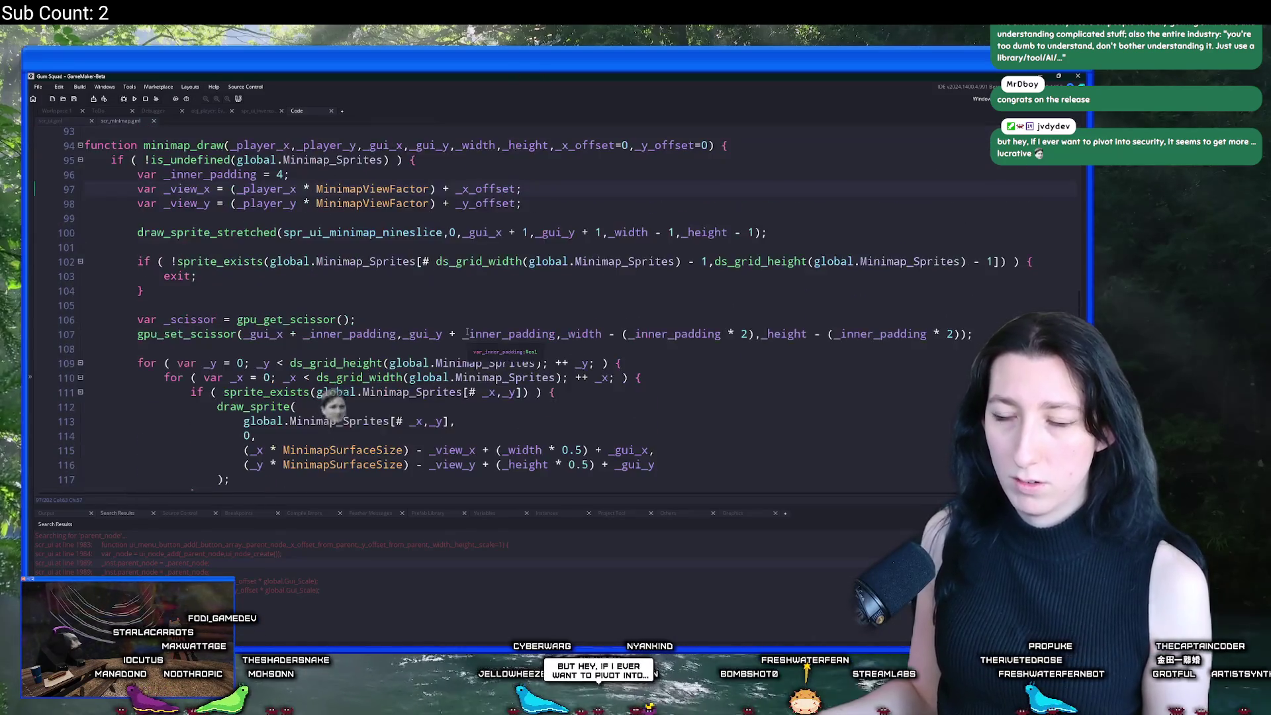
scroll(467, 333, "up", 2)
Step: Begin a clamp( around both view position expressions using multiple carets
double_click(186, 288)
left_click_drag(231, 289, 232, 304)
type("clamp")
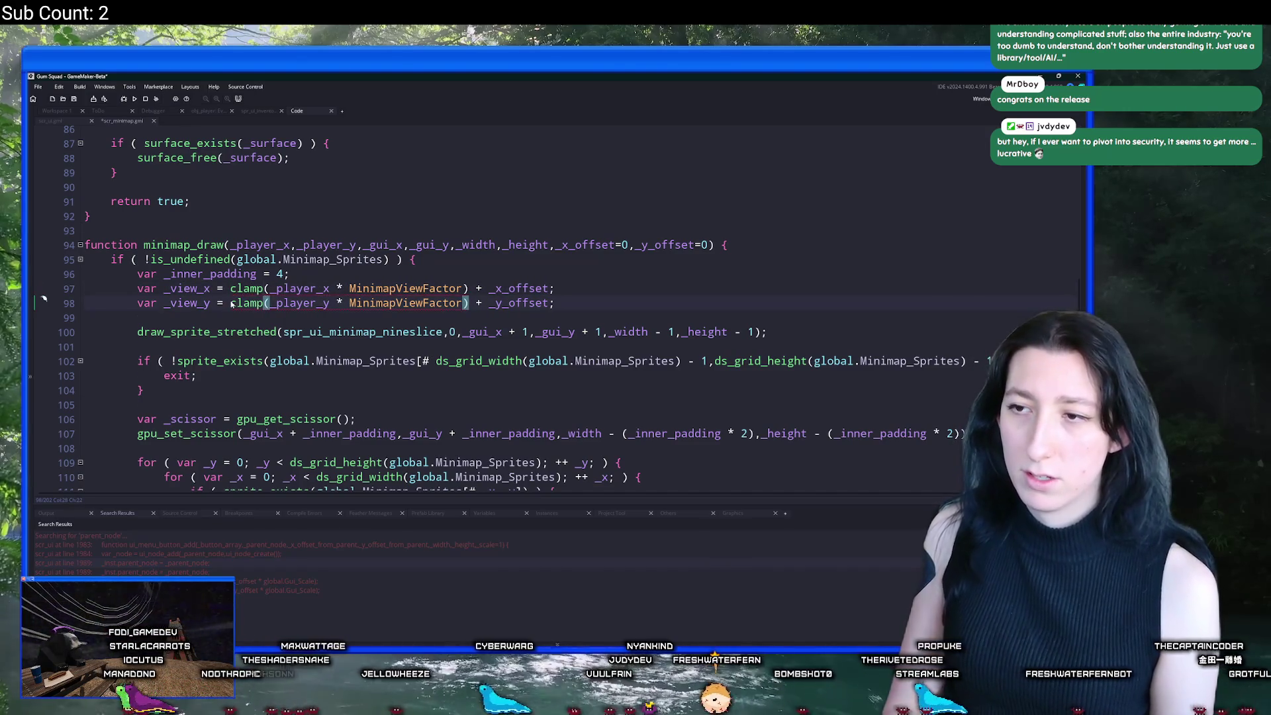
type("(")
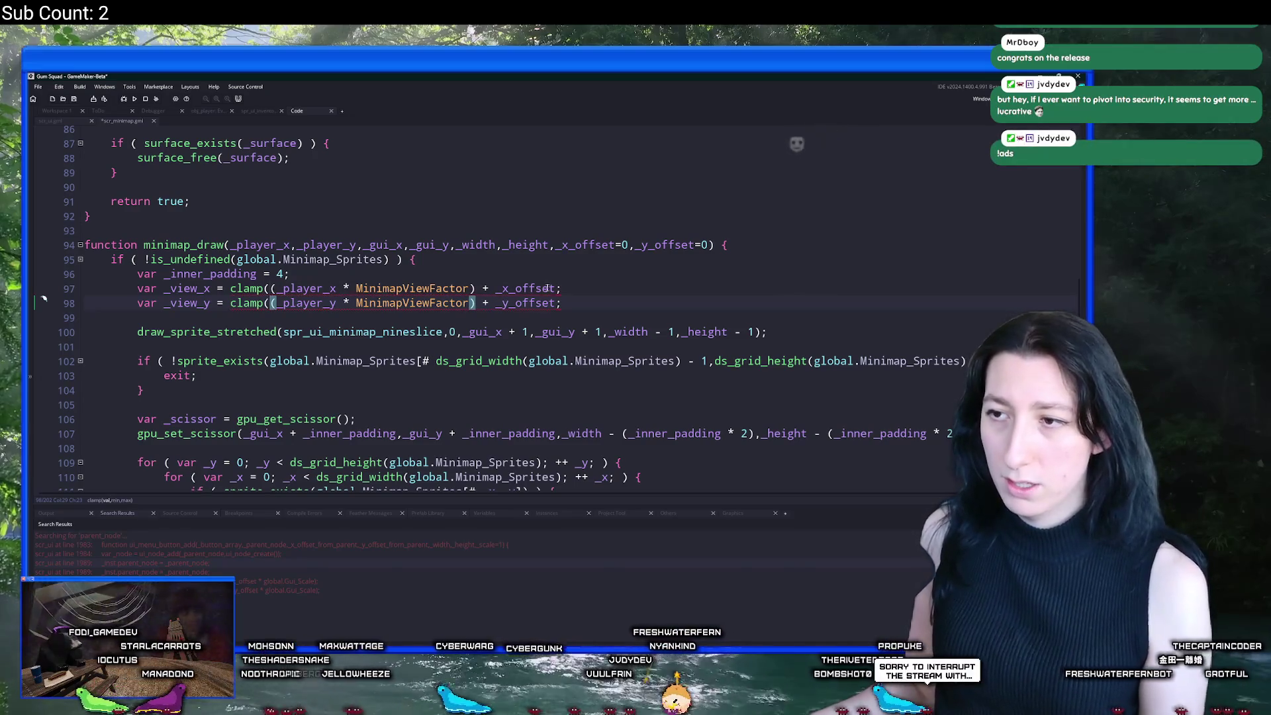
left_click(554, 302)
scroll(512, 423, "down", 3)
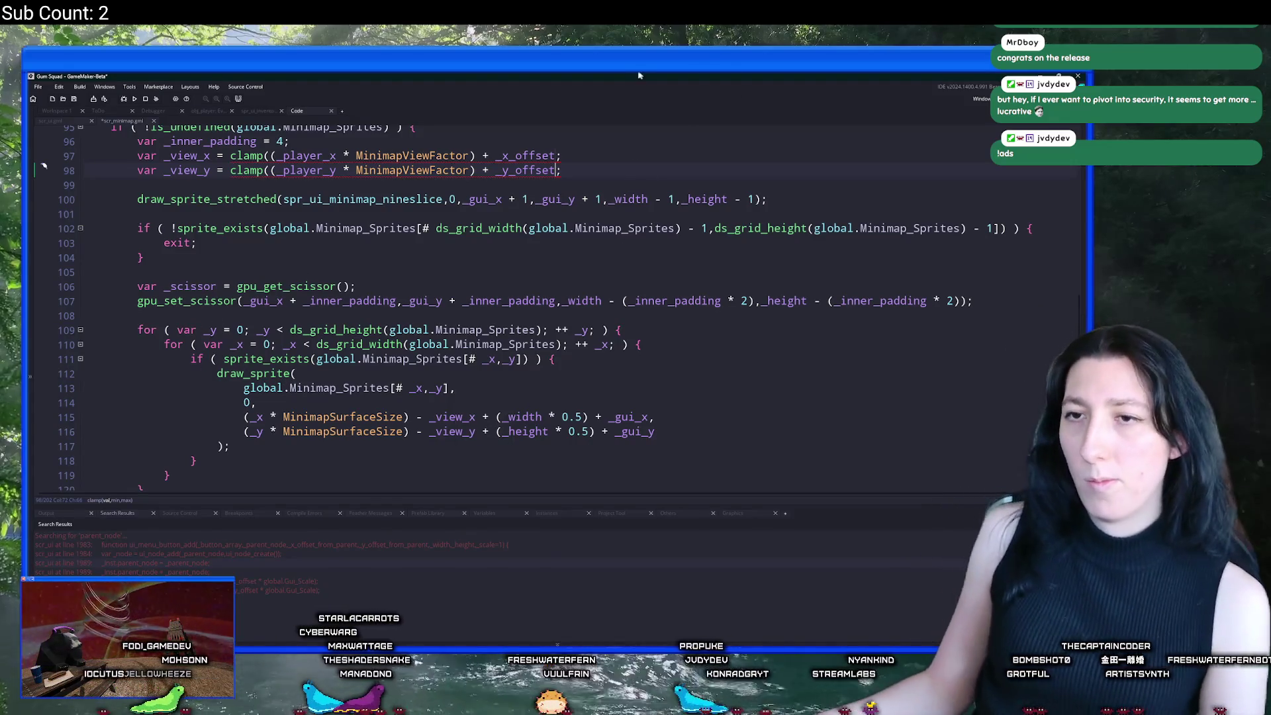
scroll(578, 194, "up", 1)
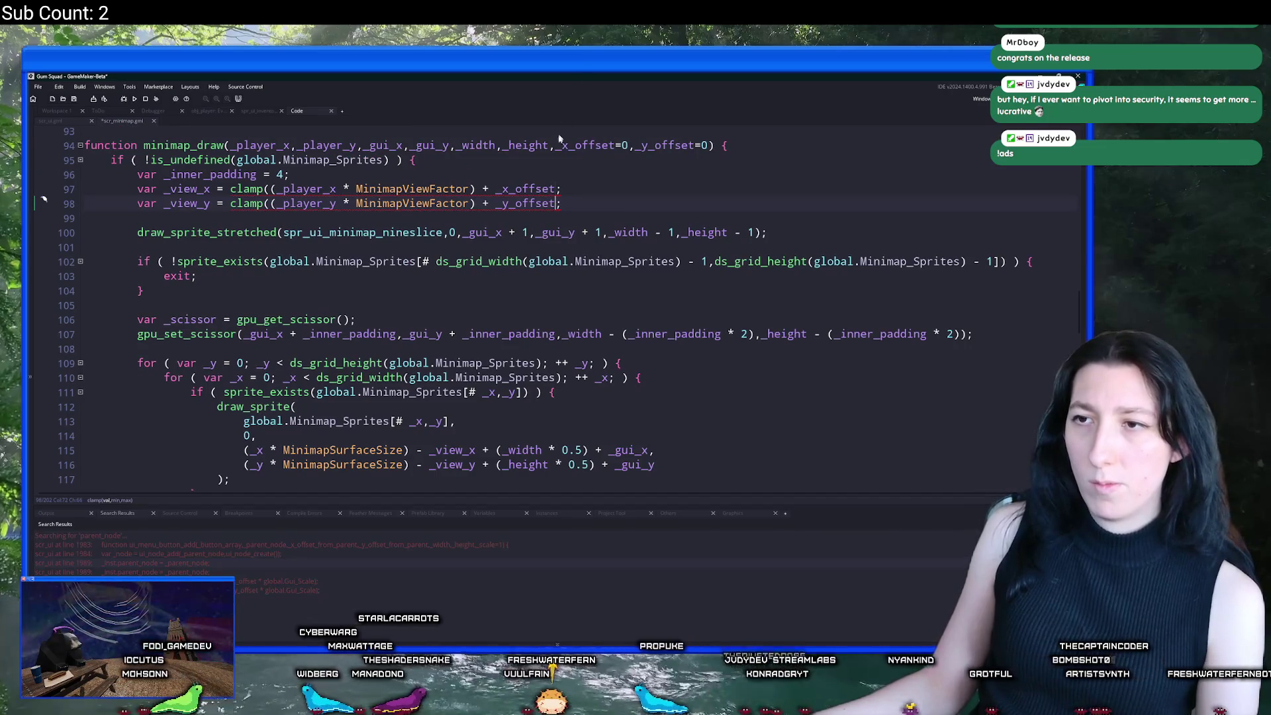
scroll(489, 276, "down", 3)
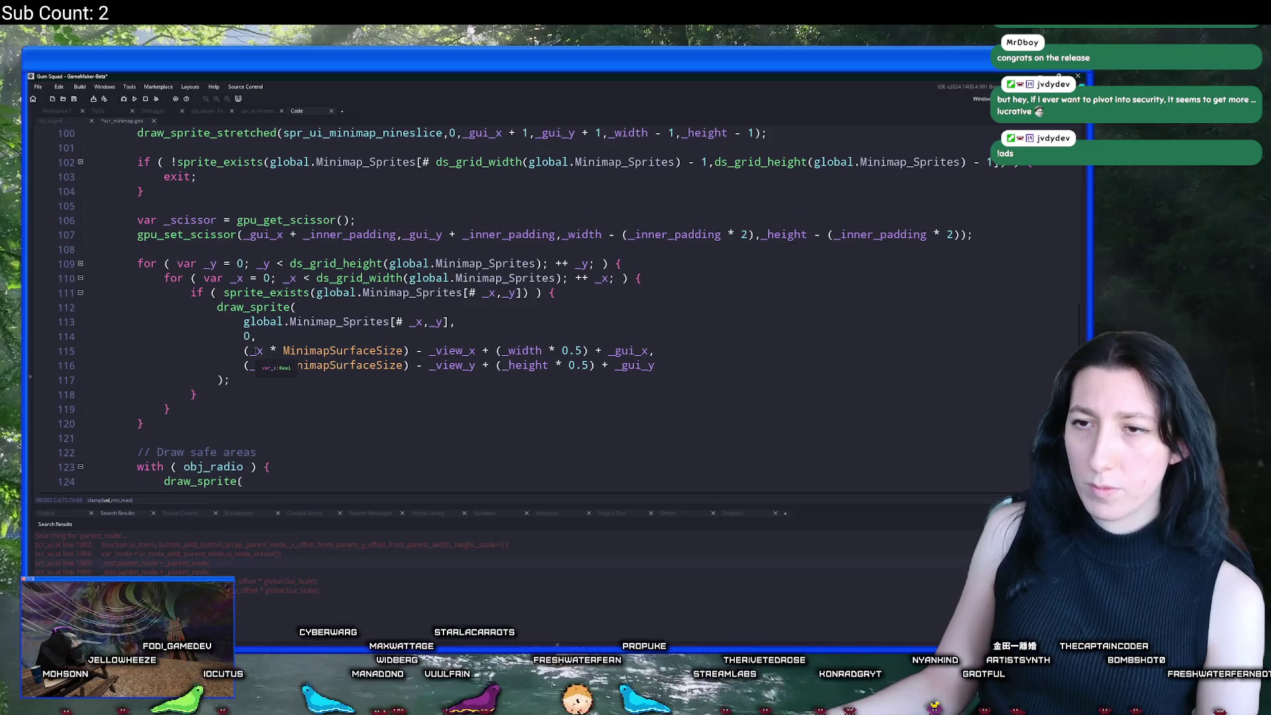
scroll(254, 351, "down", 5)
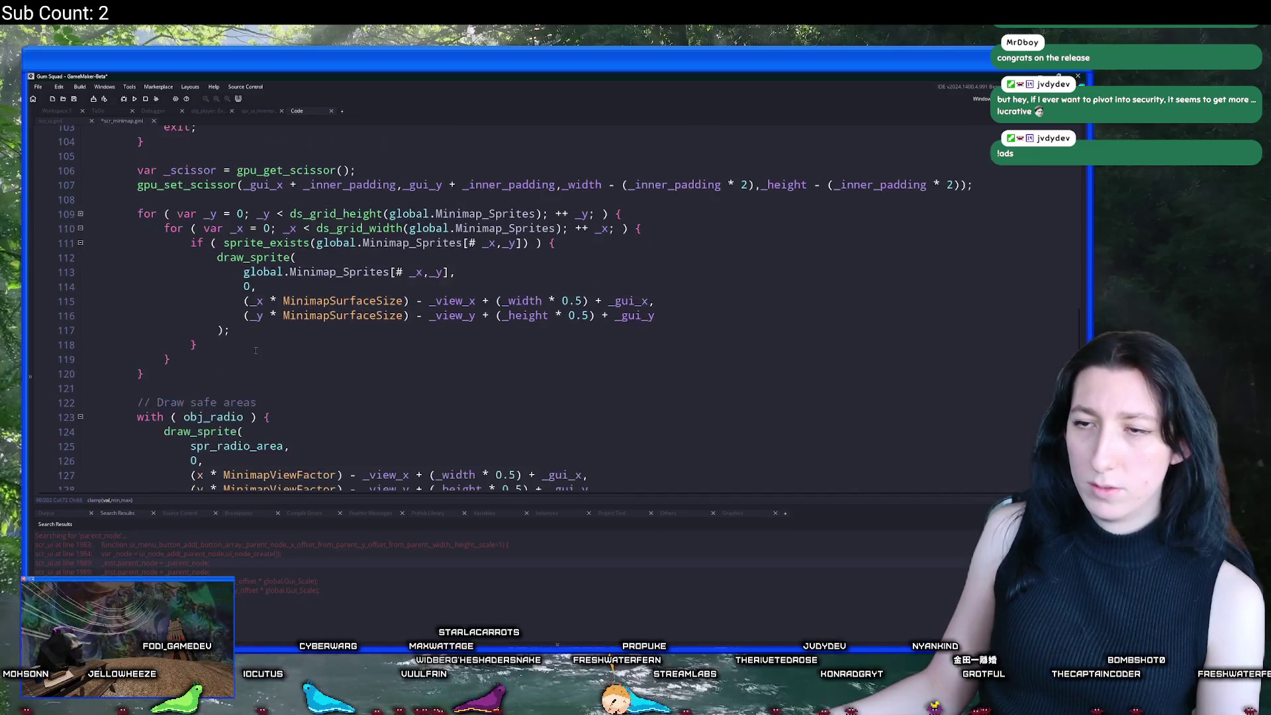
scroll(424, 284, "up", 10)
Step: Delete the unfinished clamp( from lines 97-98 and return to scr_ui.gml's ui_map_draw
left_click_drag(269, 271, 269, 286)
key("BackSpace")
key("BackSpace")
key("BackSpace")
key("BackSpace")
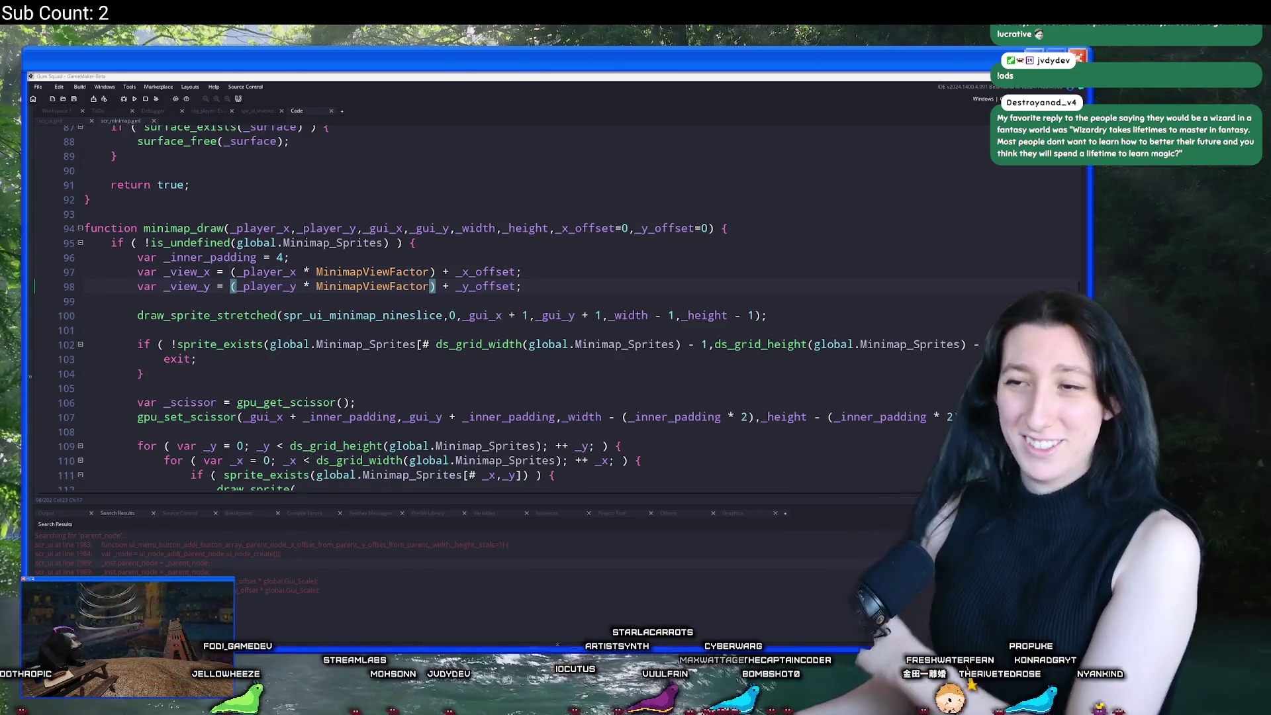
left_click(70, 119)
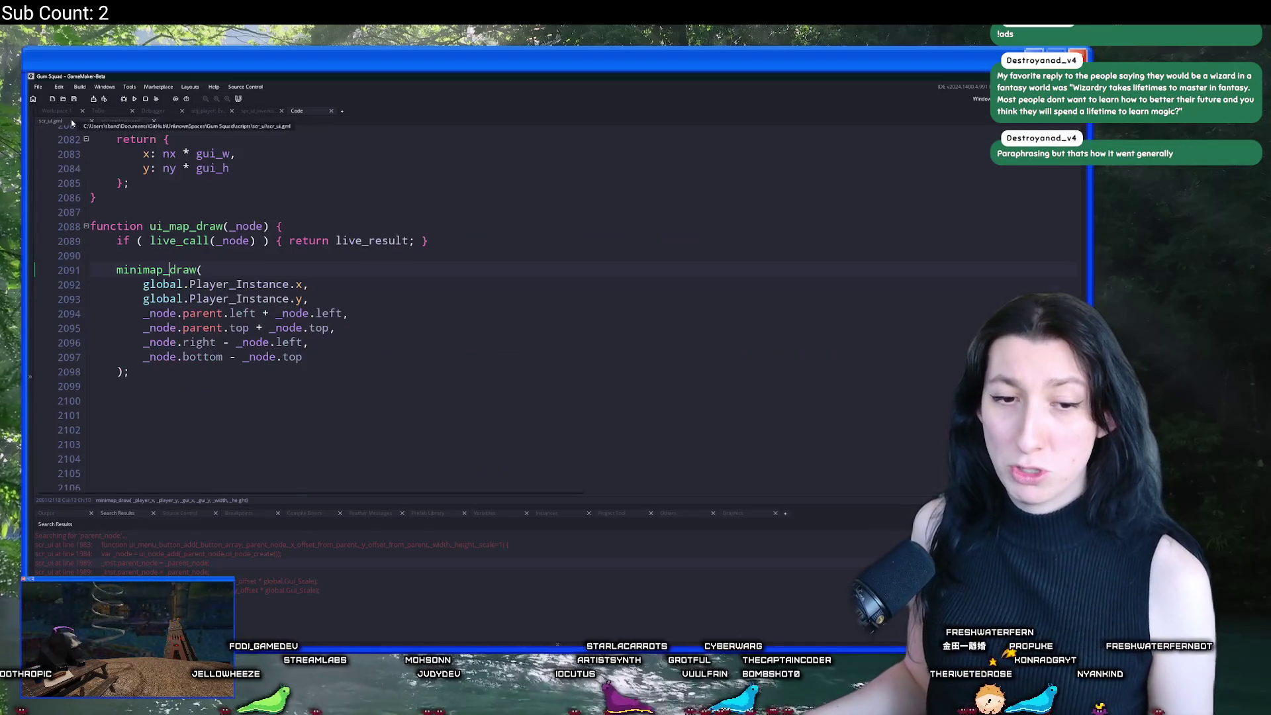
Step: Add _node.x_drag,_node.y_drag as the last arguments of the minimap_draw call
left_click(443, 296)
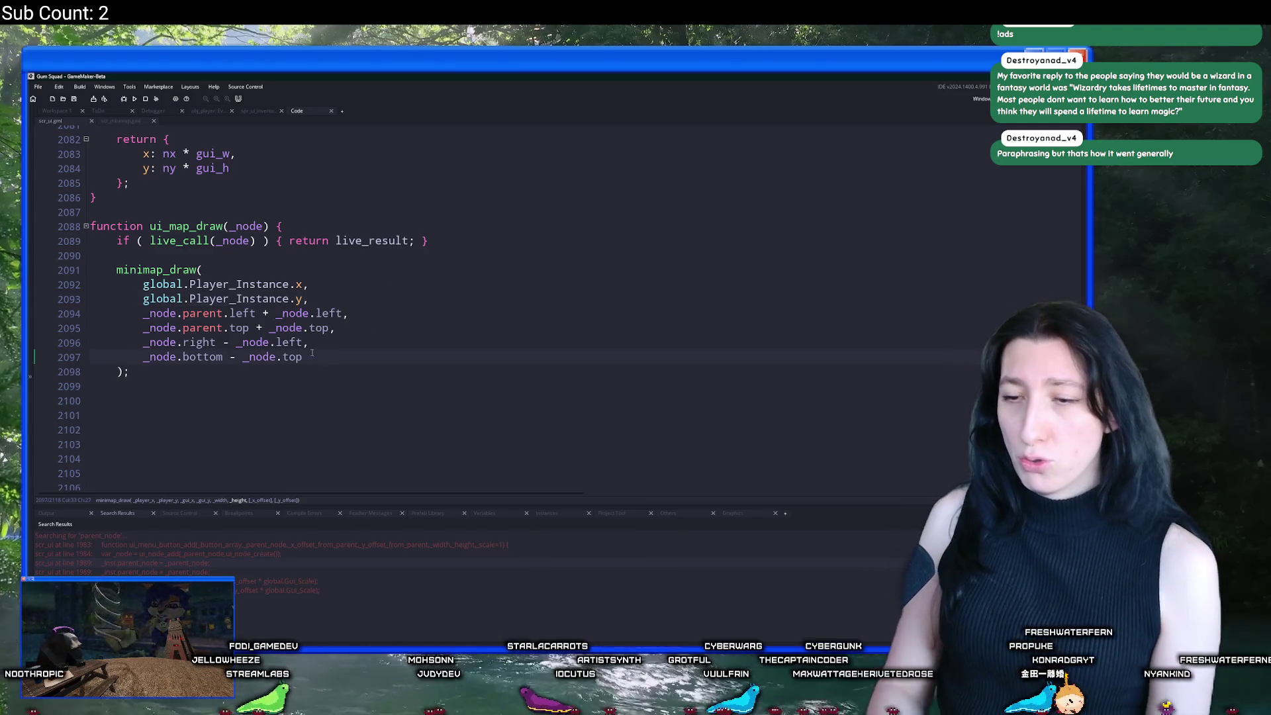
type(",")
key("Return")
type("k")
key("BackSpace")
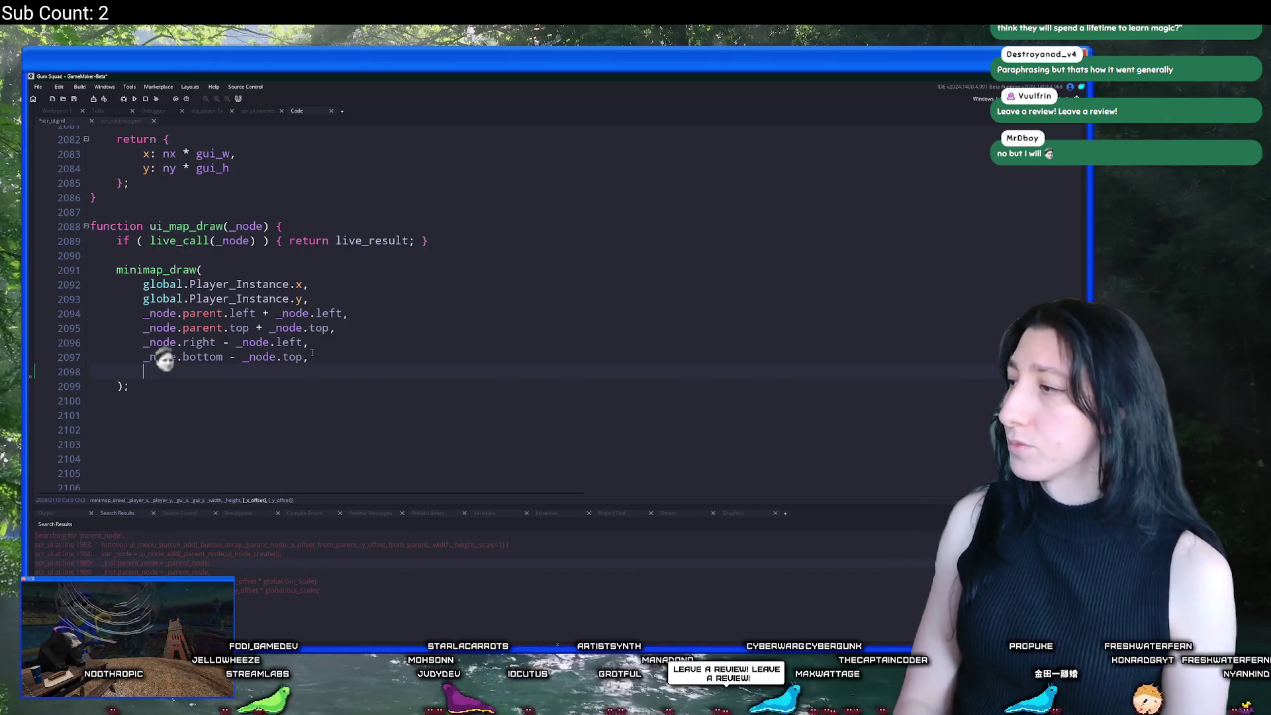
type("obj_ui_map")
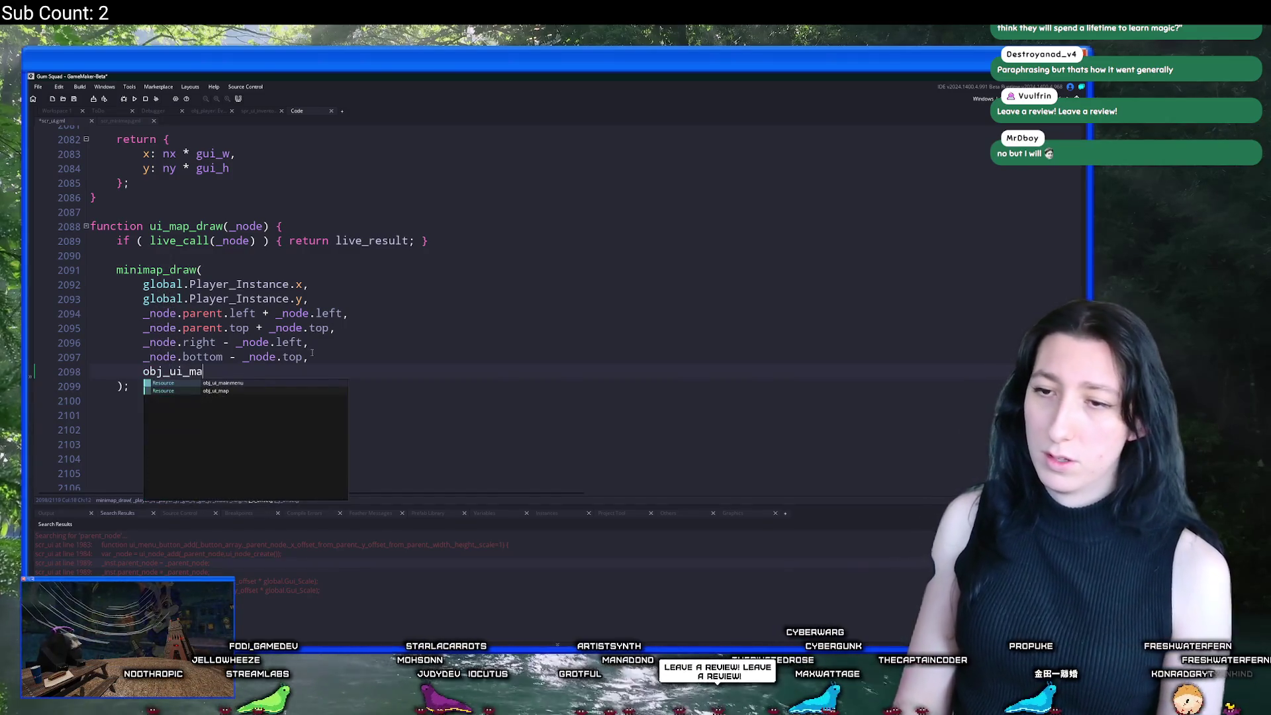
key("BackSpace")
key("BackSpace")
key("BackSpace")
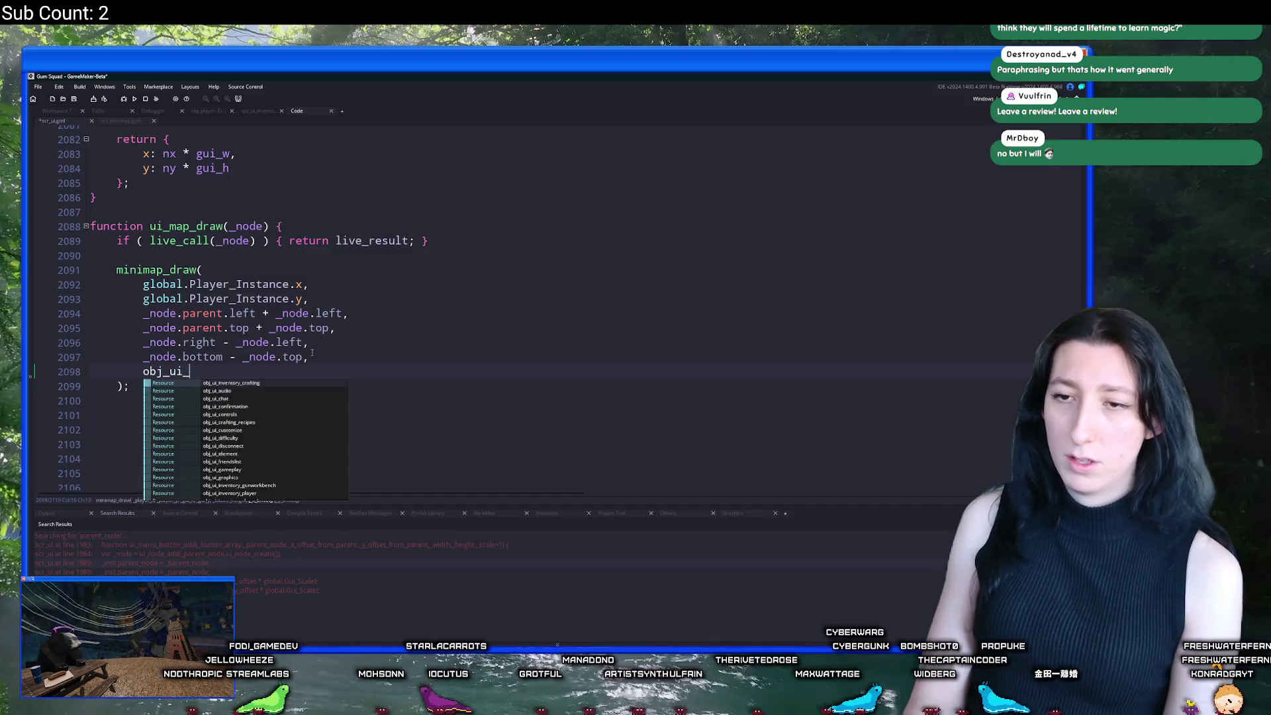
type("_node")
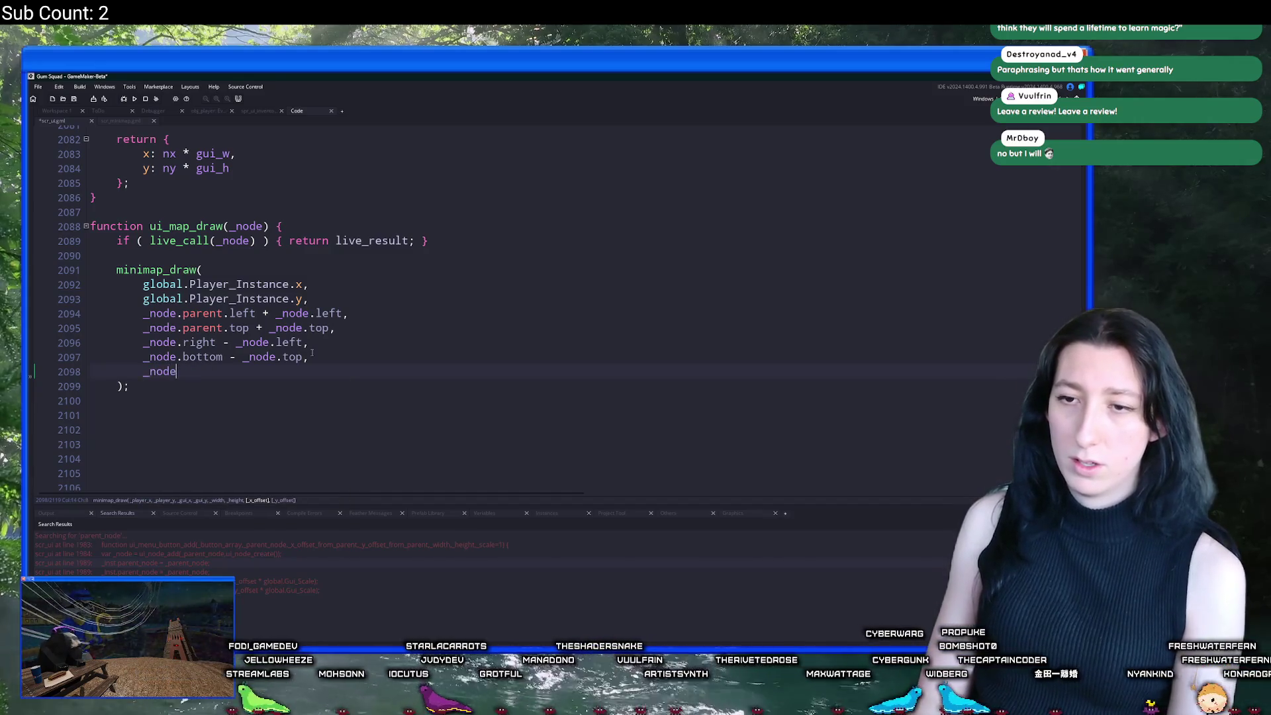
type(".x_d")
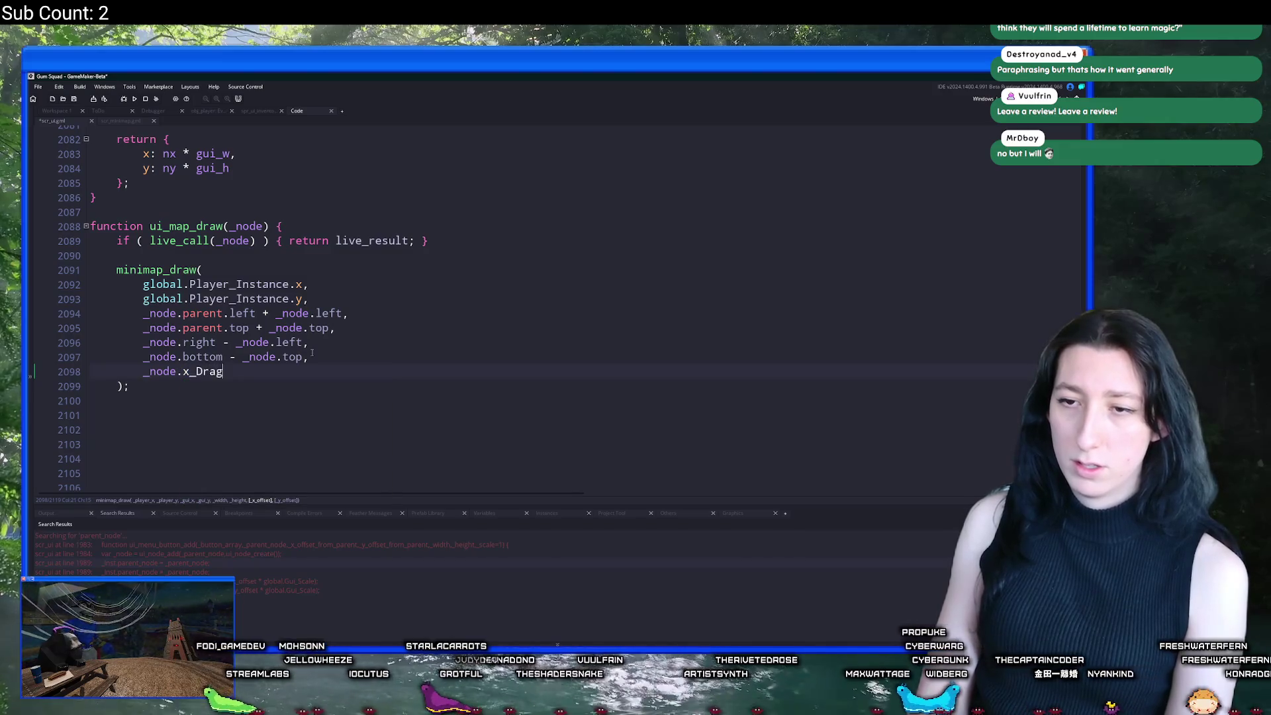
type("rag,")
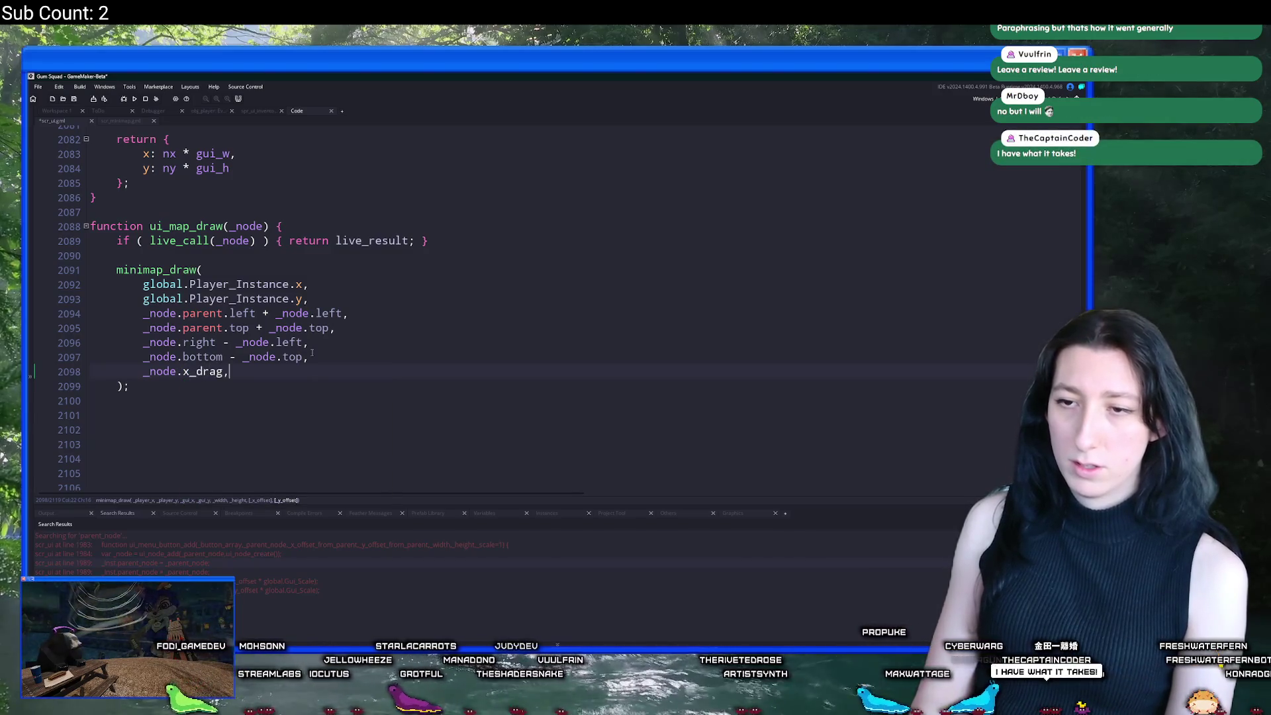
type("_node.y")
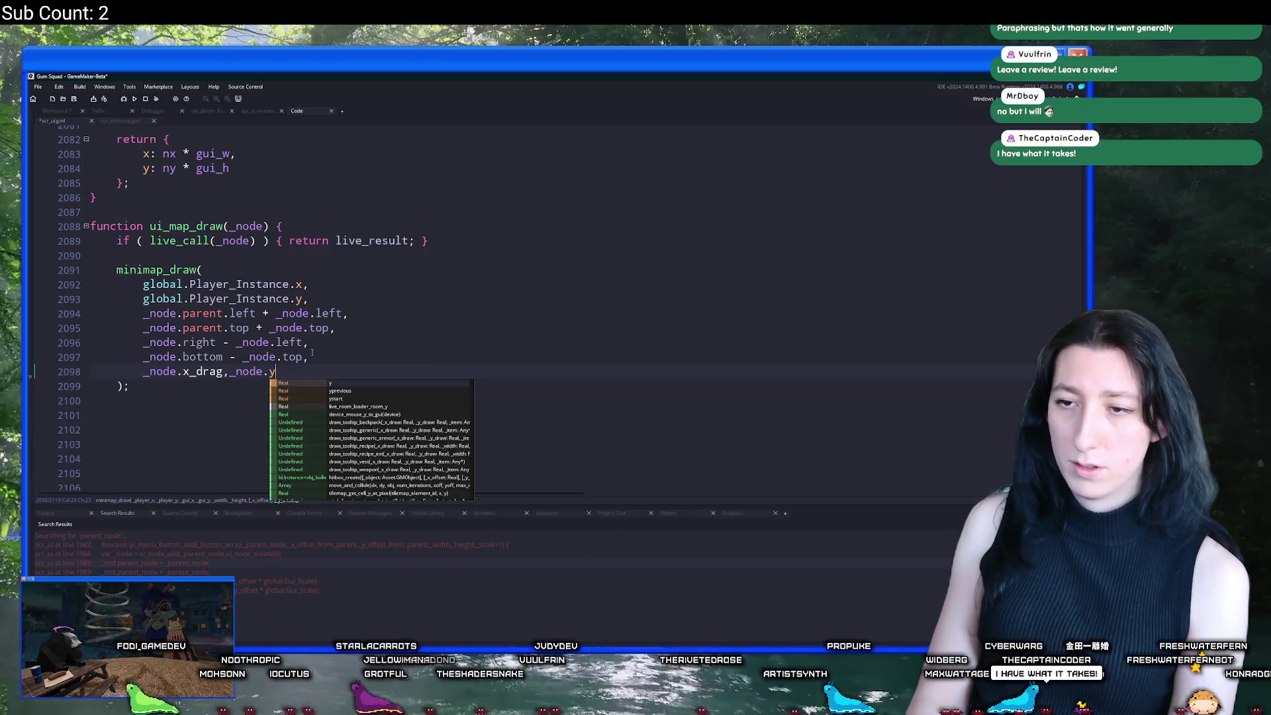
type("_drag")
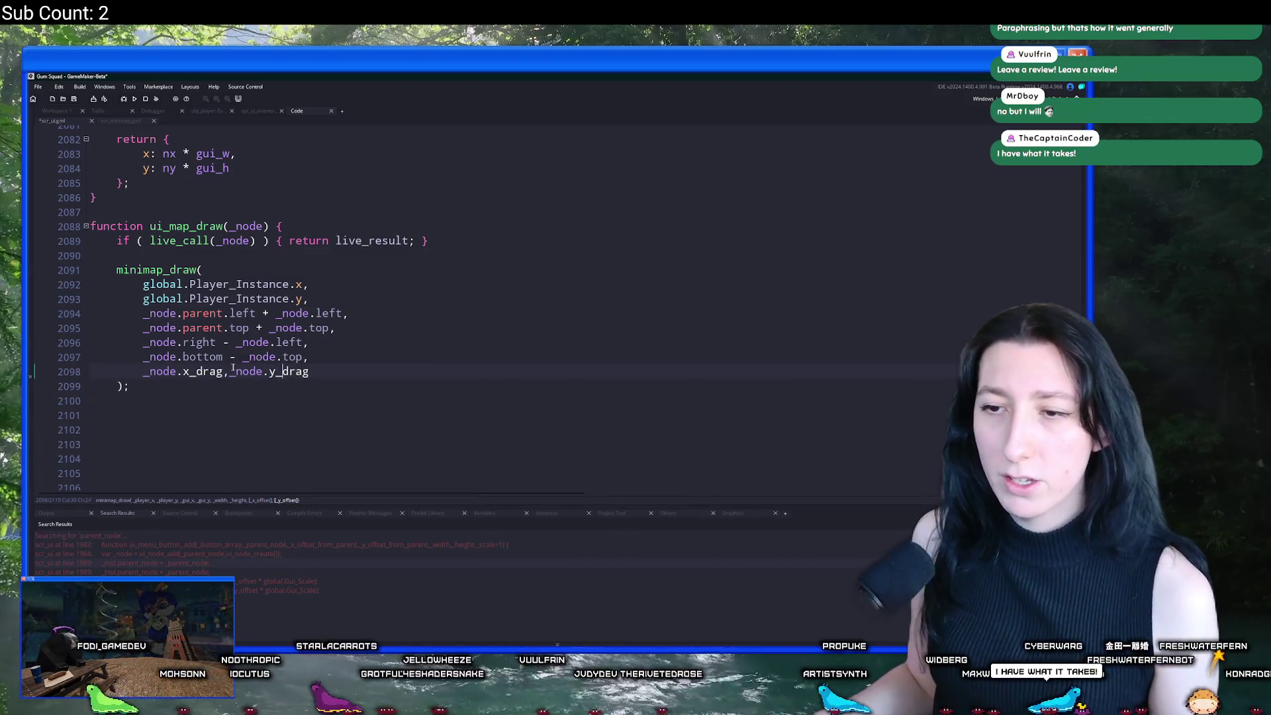
Step: Save the scr_ui.gml script with Ctrl+S
left_click(224, 371)
key("ctrl+s")
left_click(73, 111)
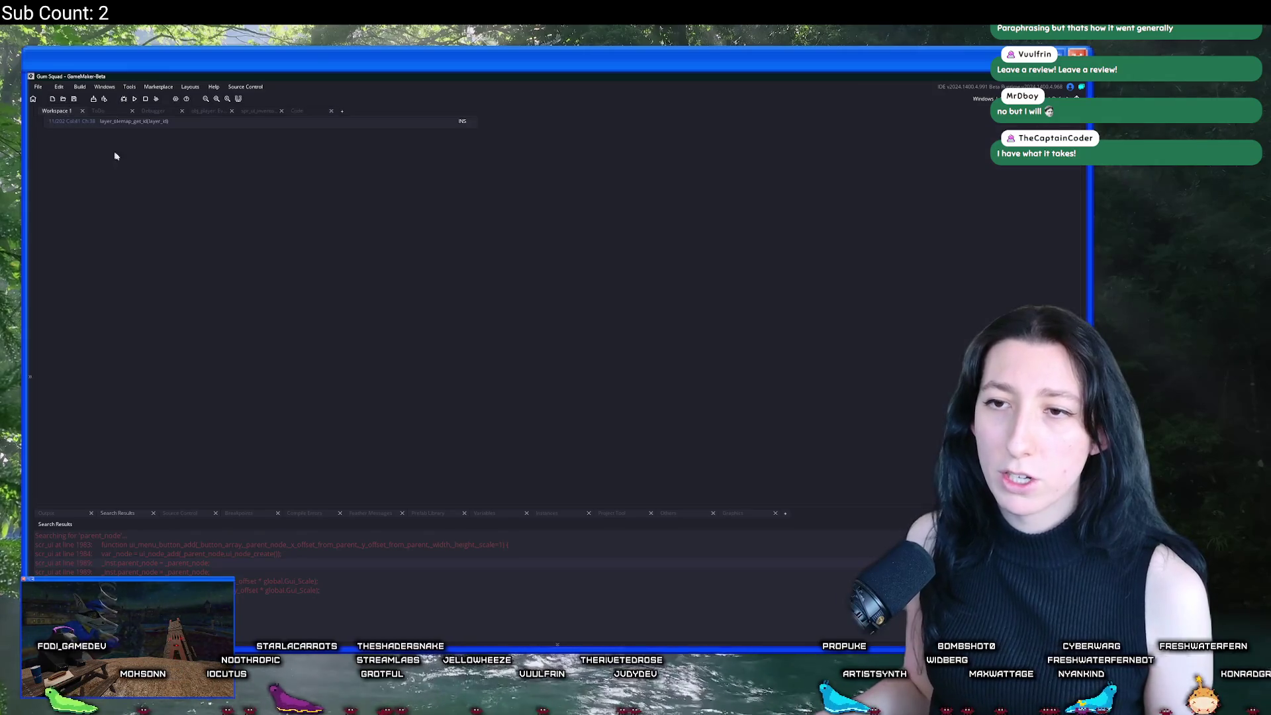
Step: Find obj_ui_map with Ctrl+T and open its Create event
key("ctrl+t")
type("obj_ui_ma")
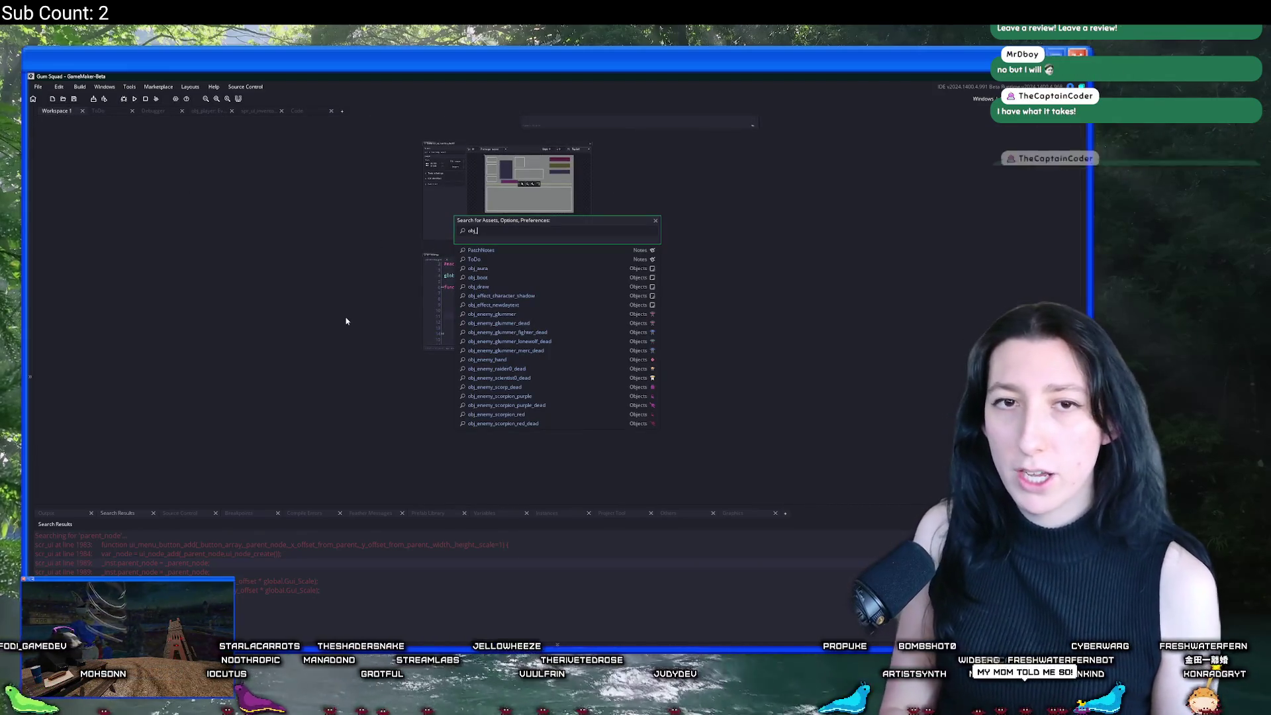
key("Down")
key("Return")
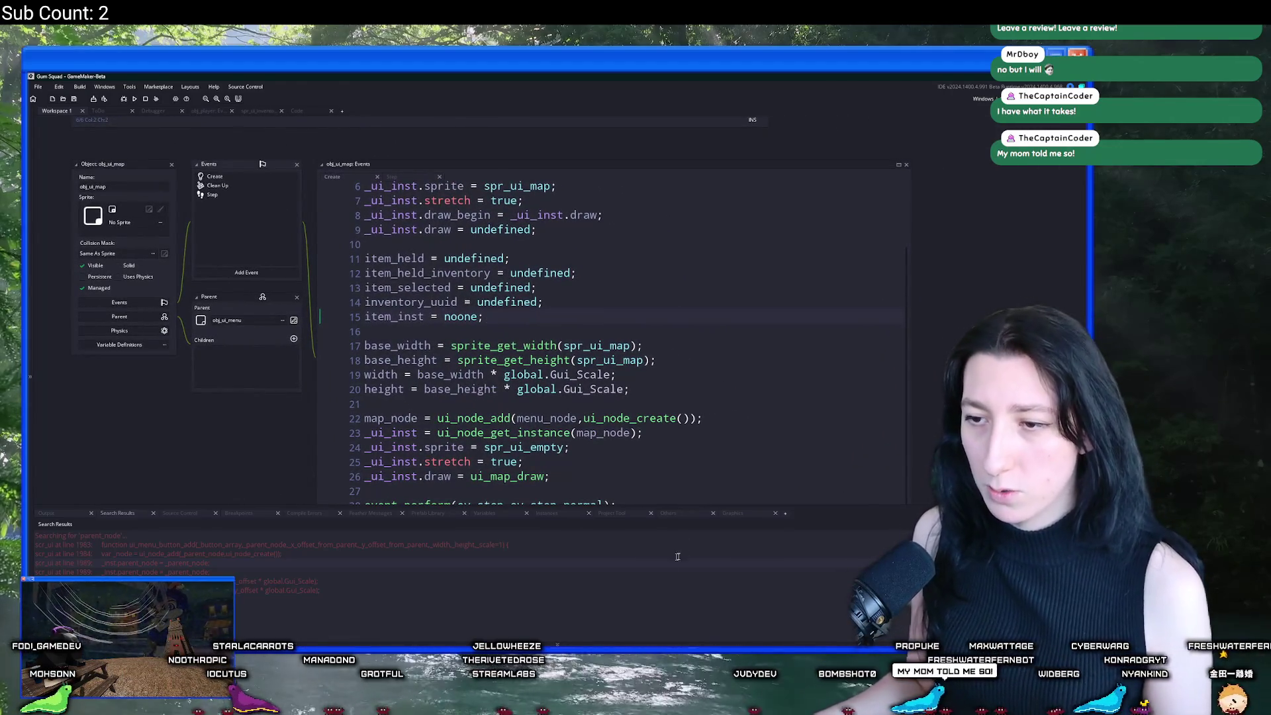
Step: Add map_node.x_drag and a duplicated map_node.y_drag line, both set to 0
key("Return")
type("map_node.x_drag = 0;")
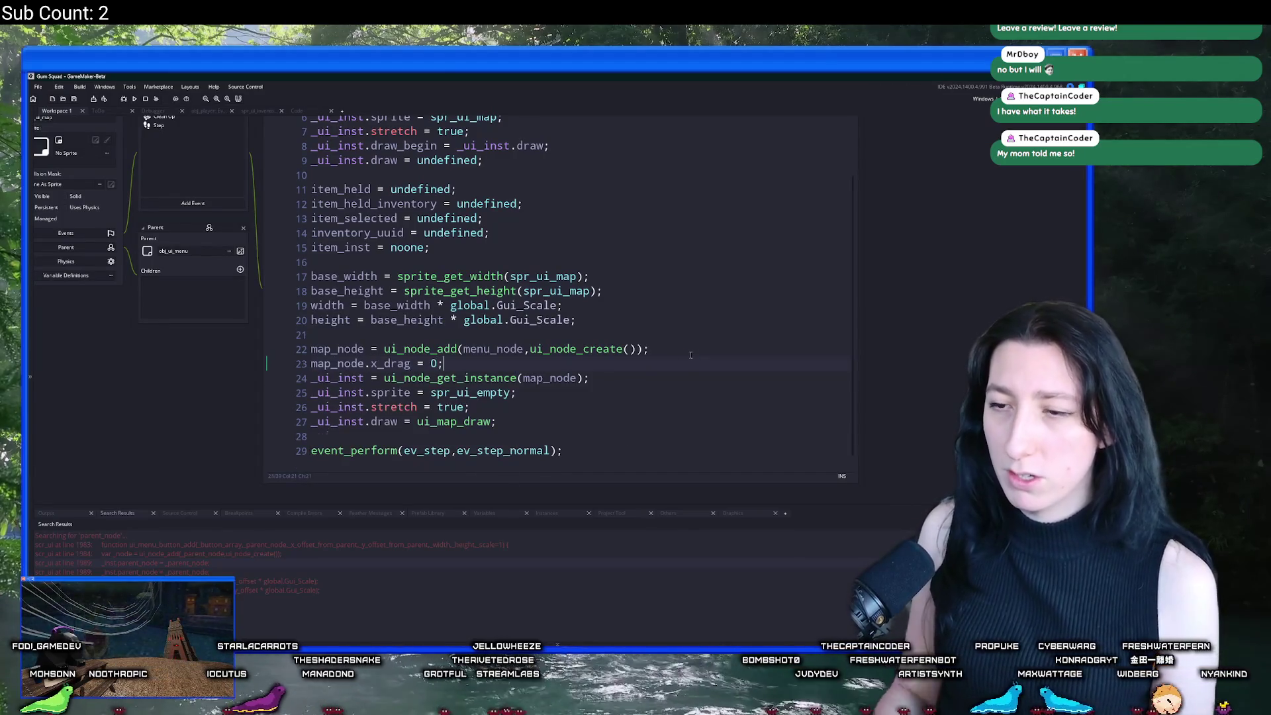
key("ctrl+d")
type("w")
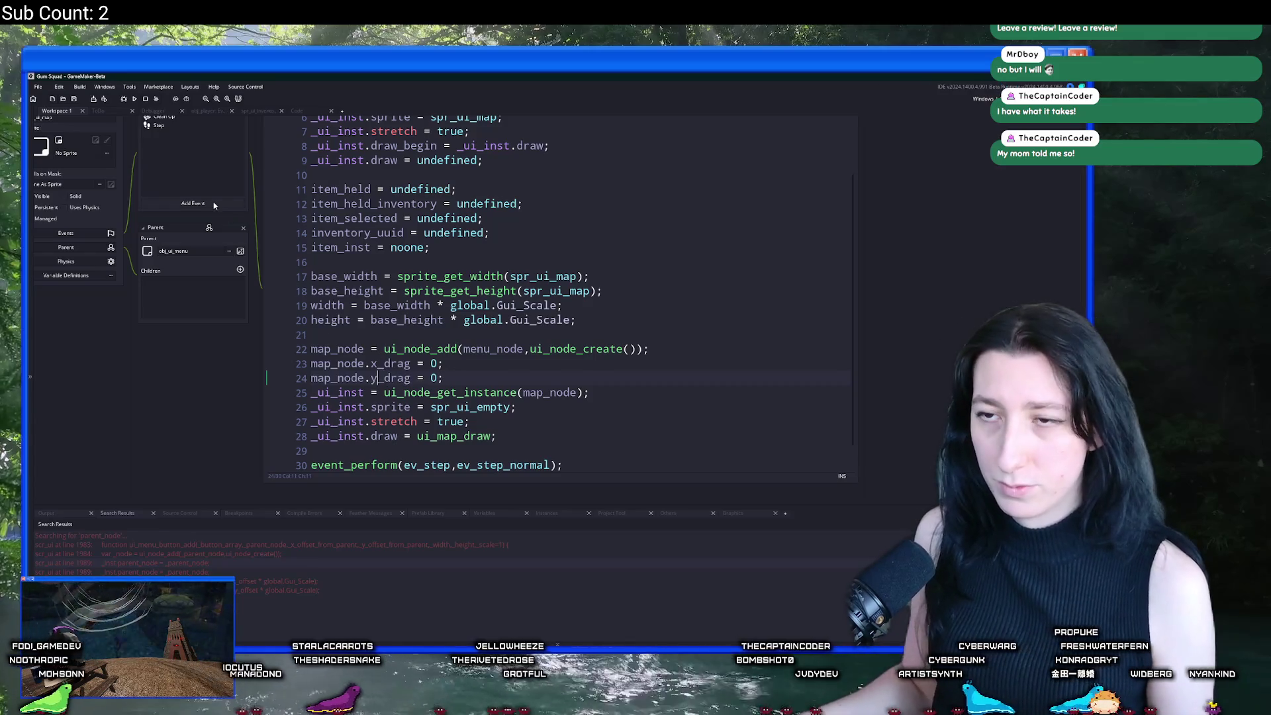
scroll(306, 324, "up", 3)
scroll(306, 324, "left", 2)
left_click(306, 111)
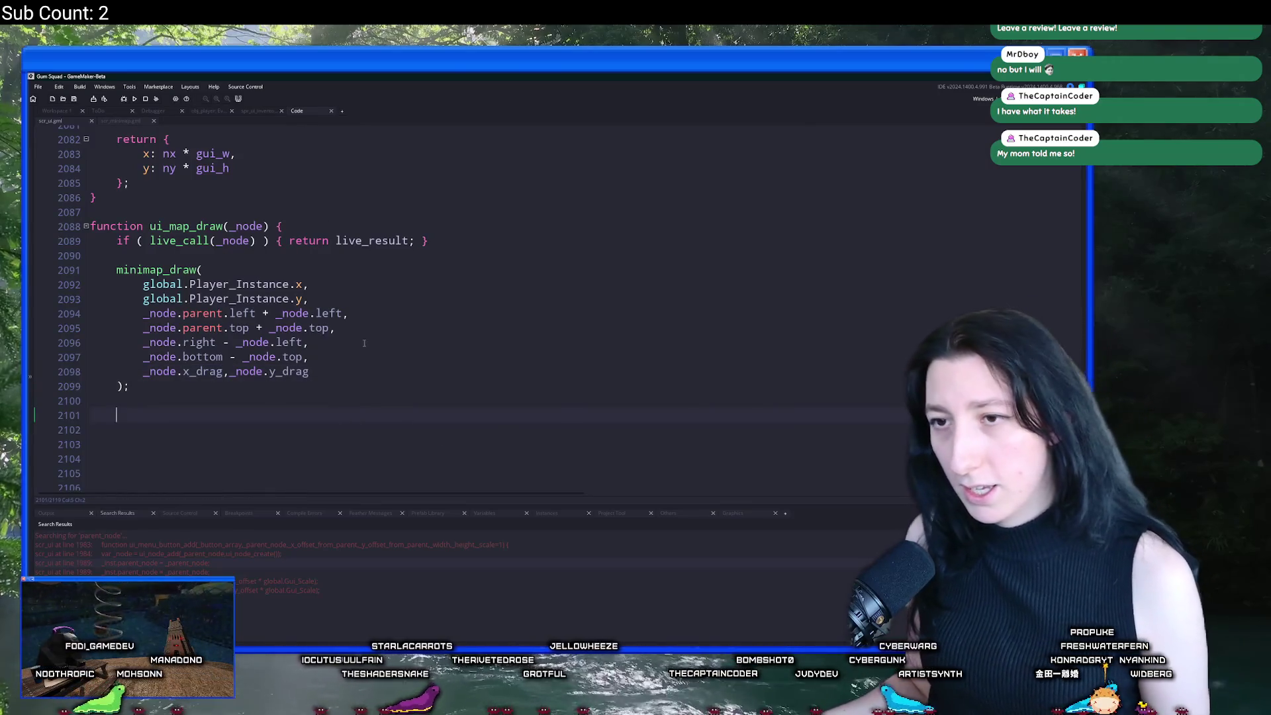
Step: Delete the surplus blank lines after the ui_map_draw function
left_click(308, 342)
scroll(295, 398, "down", 1)
scroll(295, 397, "down", 5)
scroll(199, 423, "up", 5)
scroll(174, 439, "down", 4)
scroll(173, 440, "down", 1)
left_click_drag(174, 439, 92, 186)
key("BackSpace")
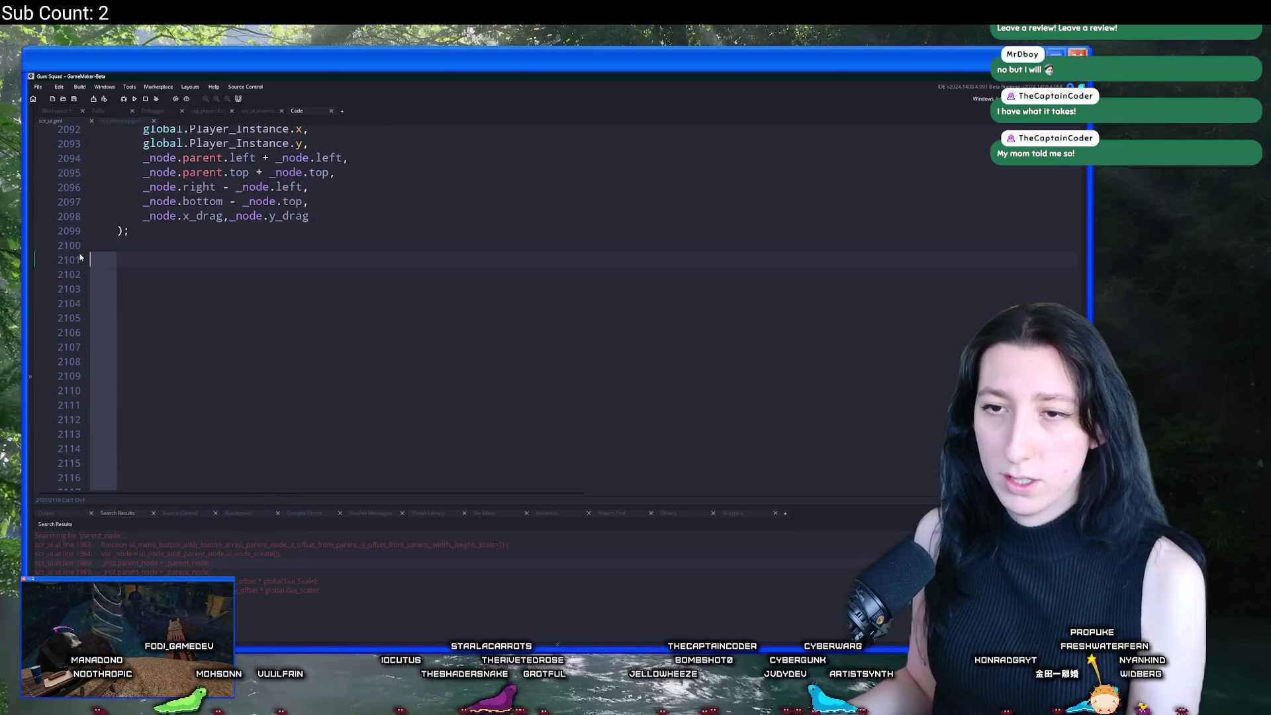
scroll(78, 250, "up", 4)
key("BackSpace")
Step: Above minimap_draw, add if ( INPUT.button_pressed[Buttons.LeftClick] ) to check for a left-click press
left_click(485, 285)
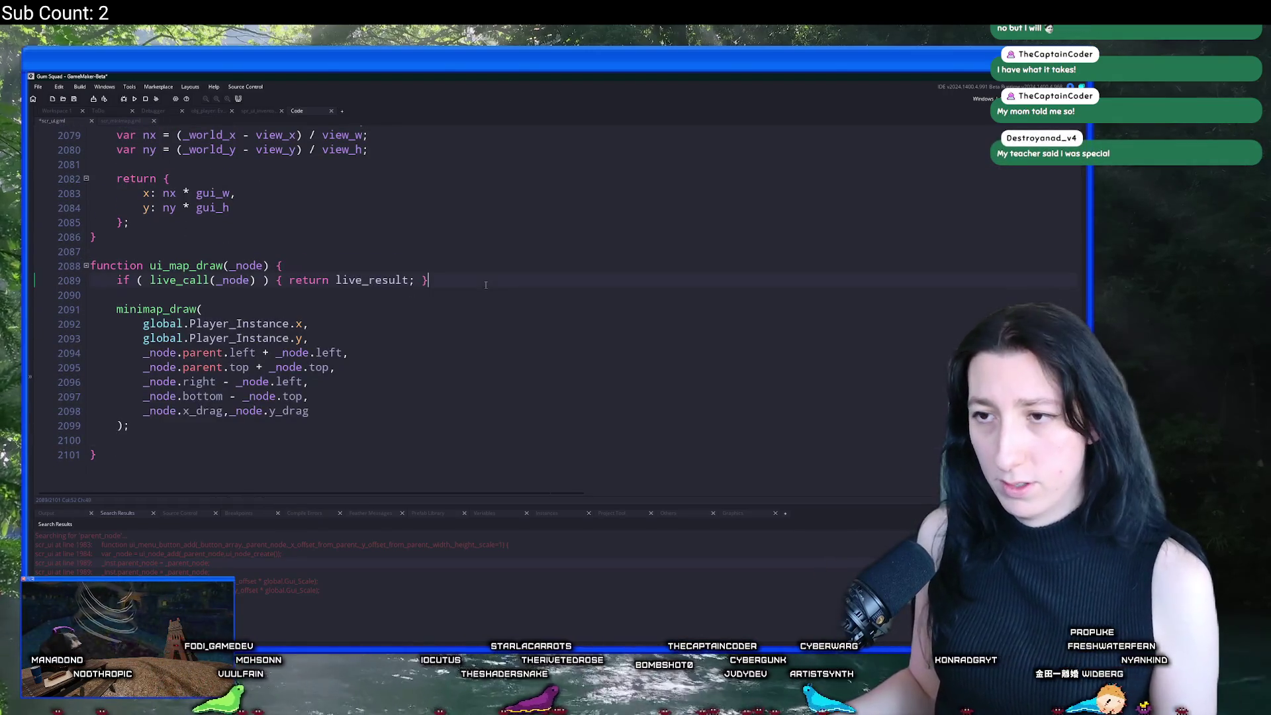
key("Return")
key("Return")
type("if ( kd")
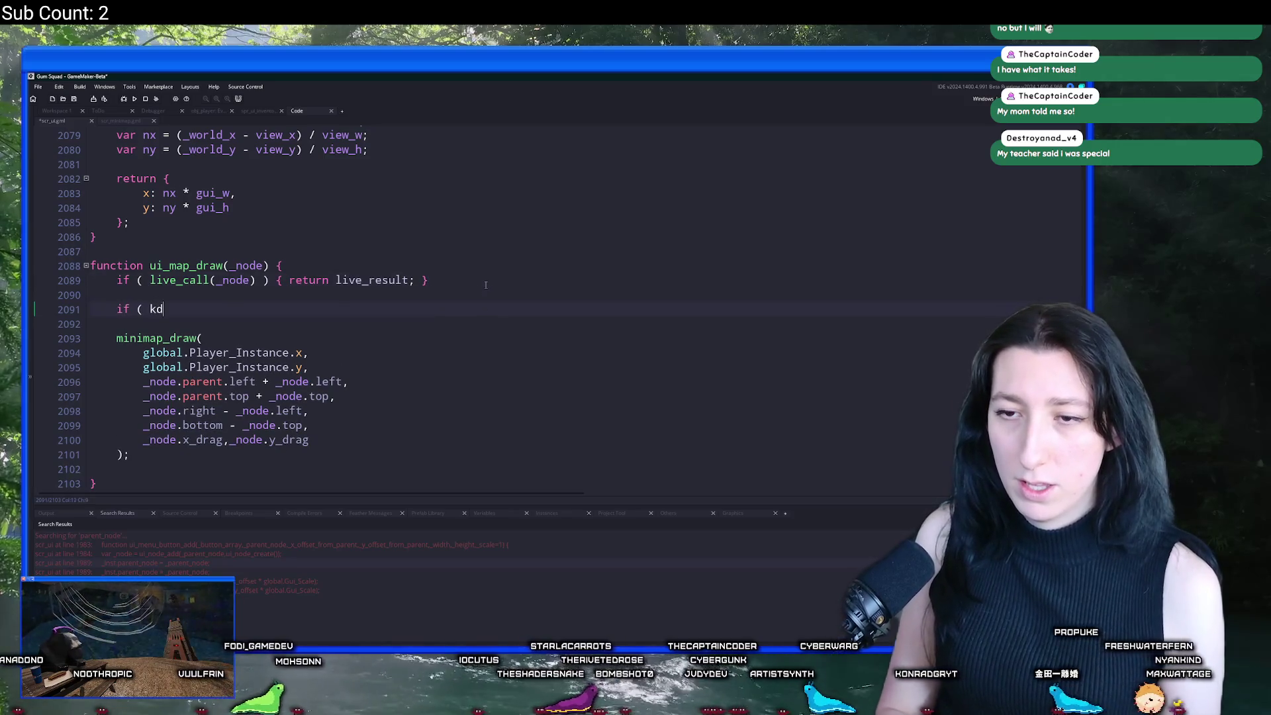
type("IN")
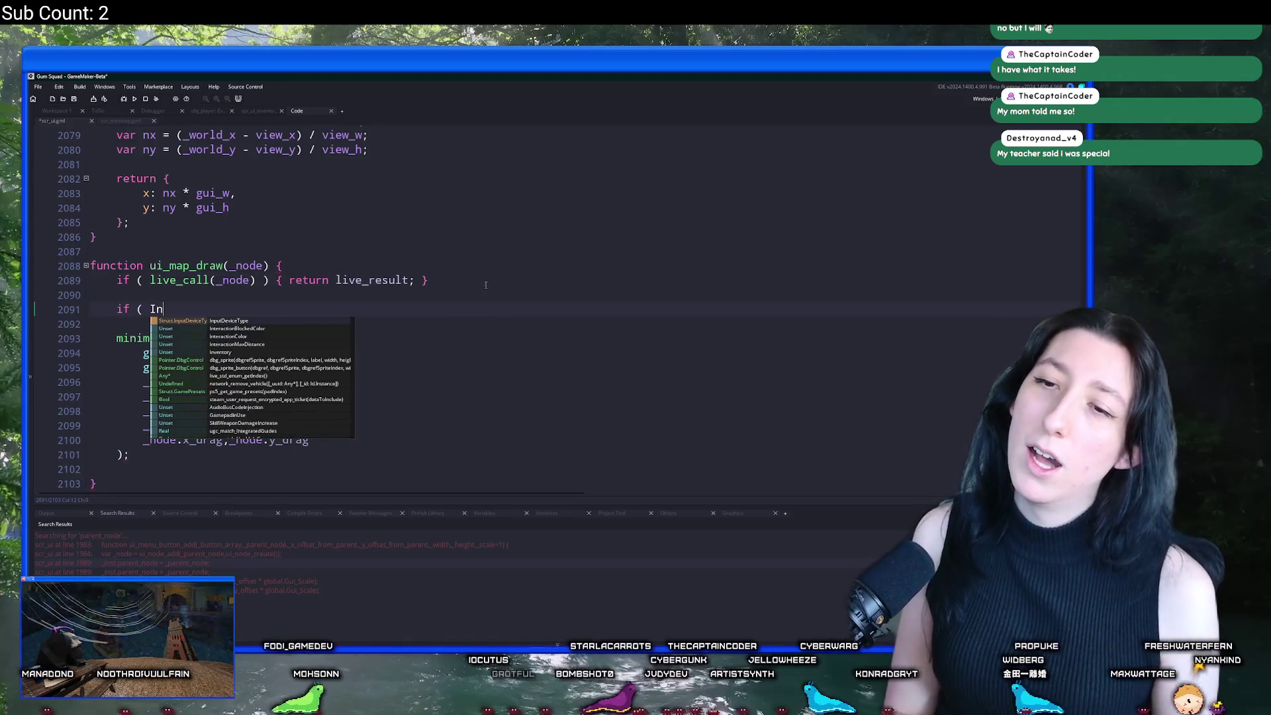
type("PUT.")
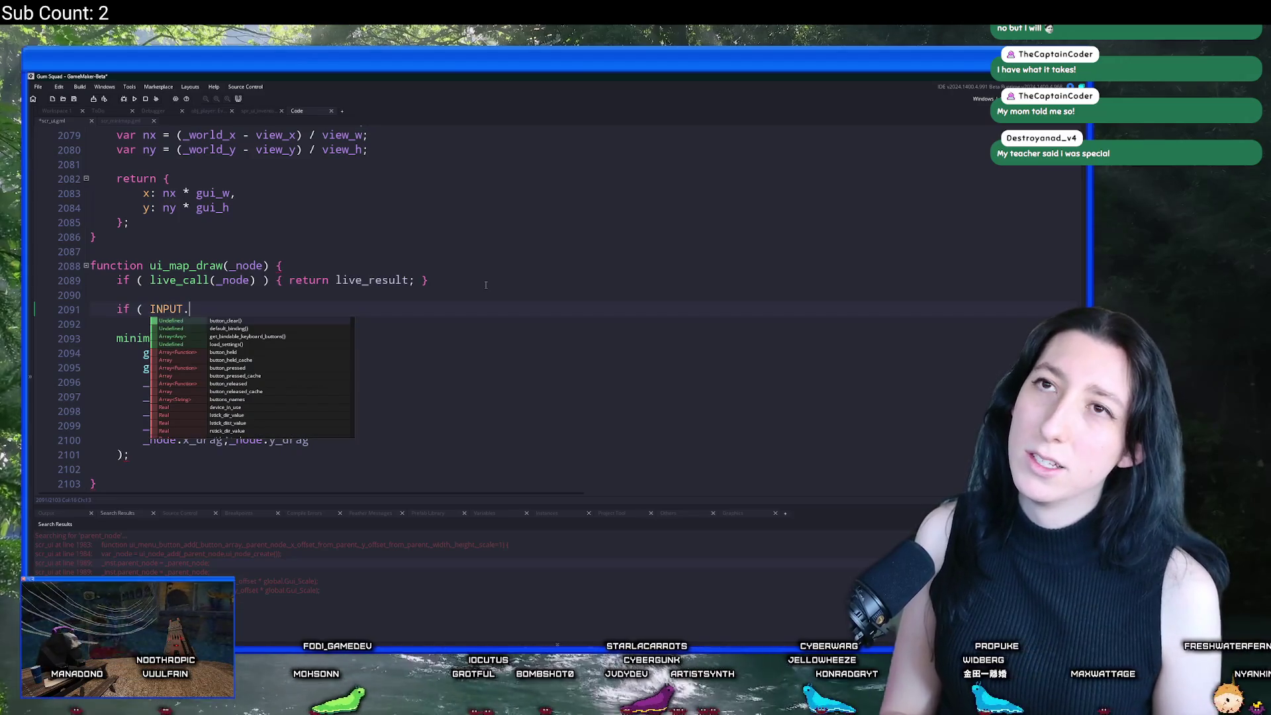
type("ch")
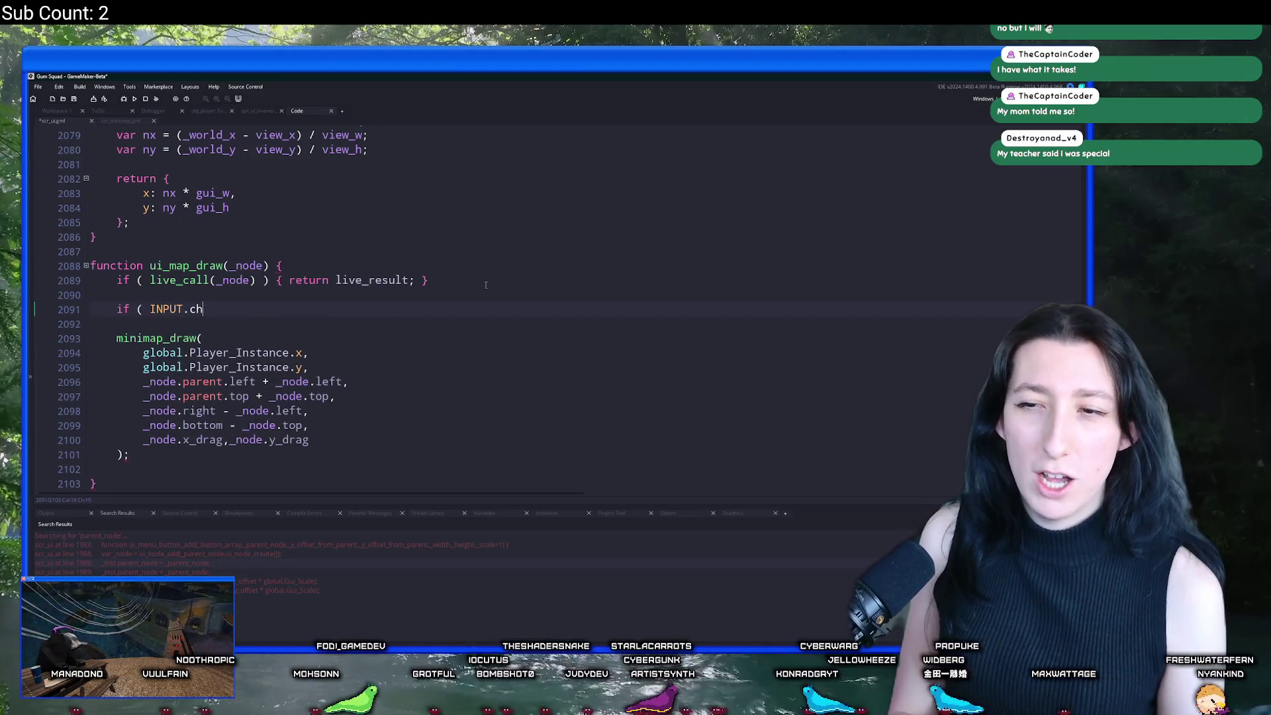
key("BackSpace")
key("BackSpace")
type("Bu")
key("Up")
key("Up")
key("Down")
key("Return")
type("[")
key("BackSpace")
key("BackSpace")
key("BackSpace")
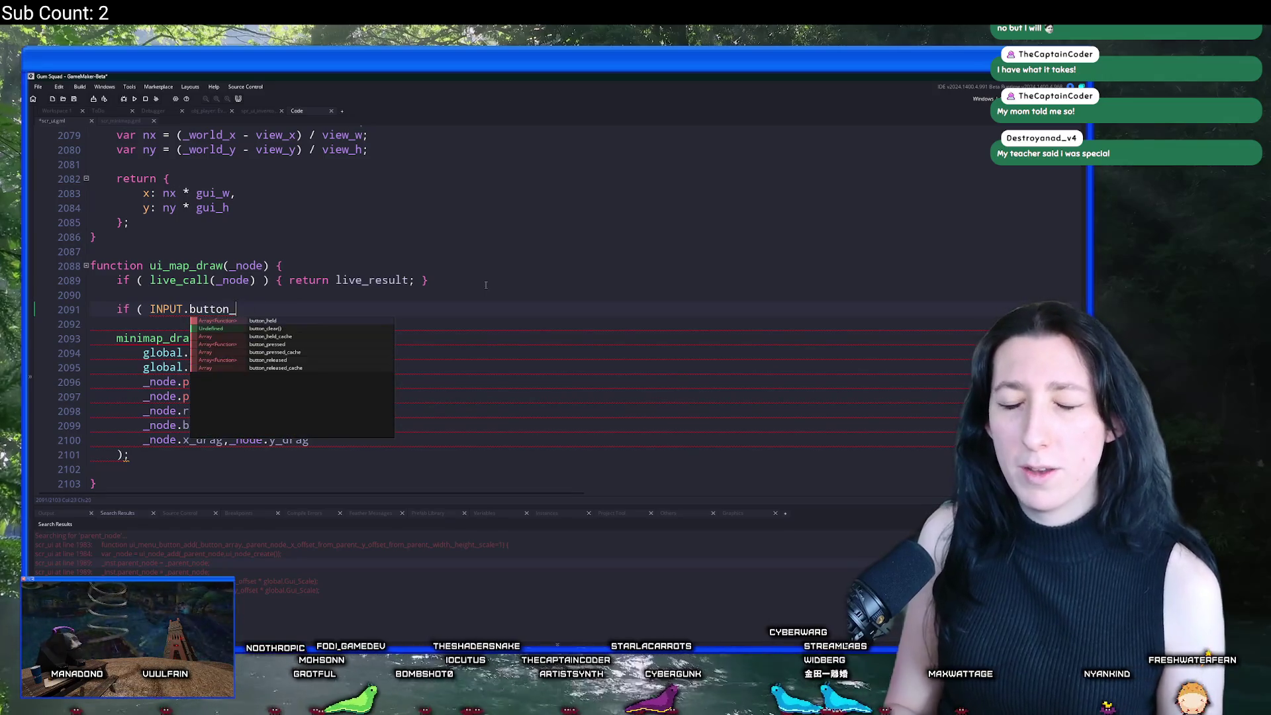
type("pressed[")
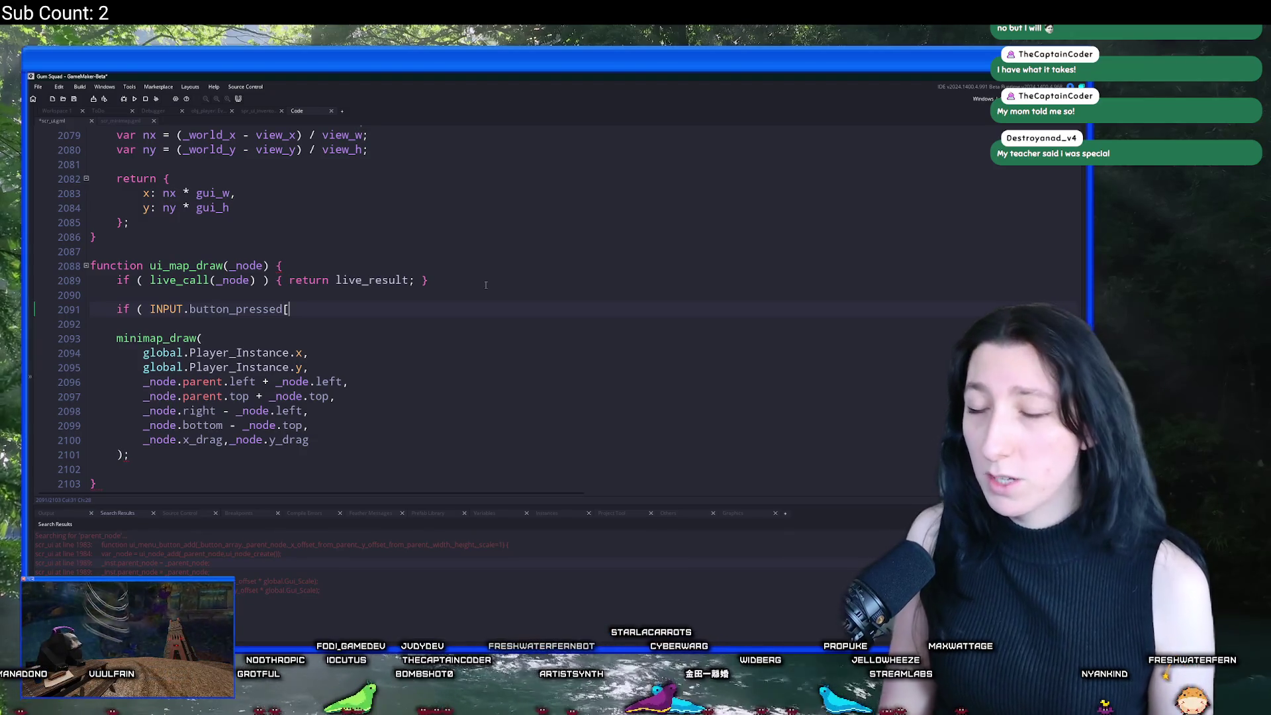
type("Buttons.LeftClick]")
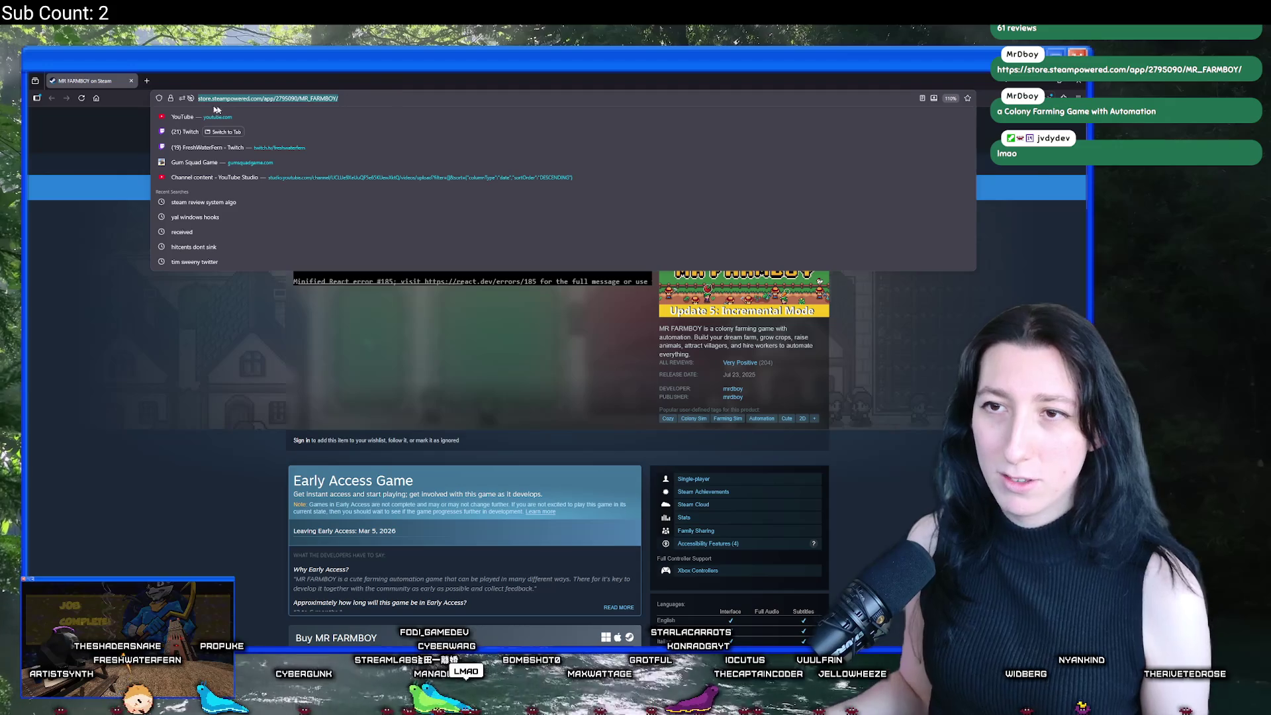
Step: Load the MR FARMBOY Steam store page in a new maximized browser window
key("alt+Tab")
key("ctrl+n")
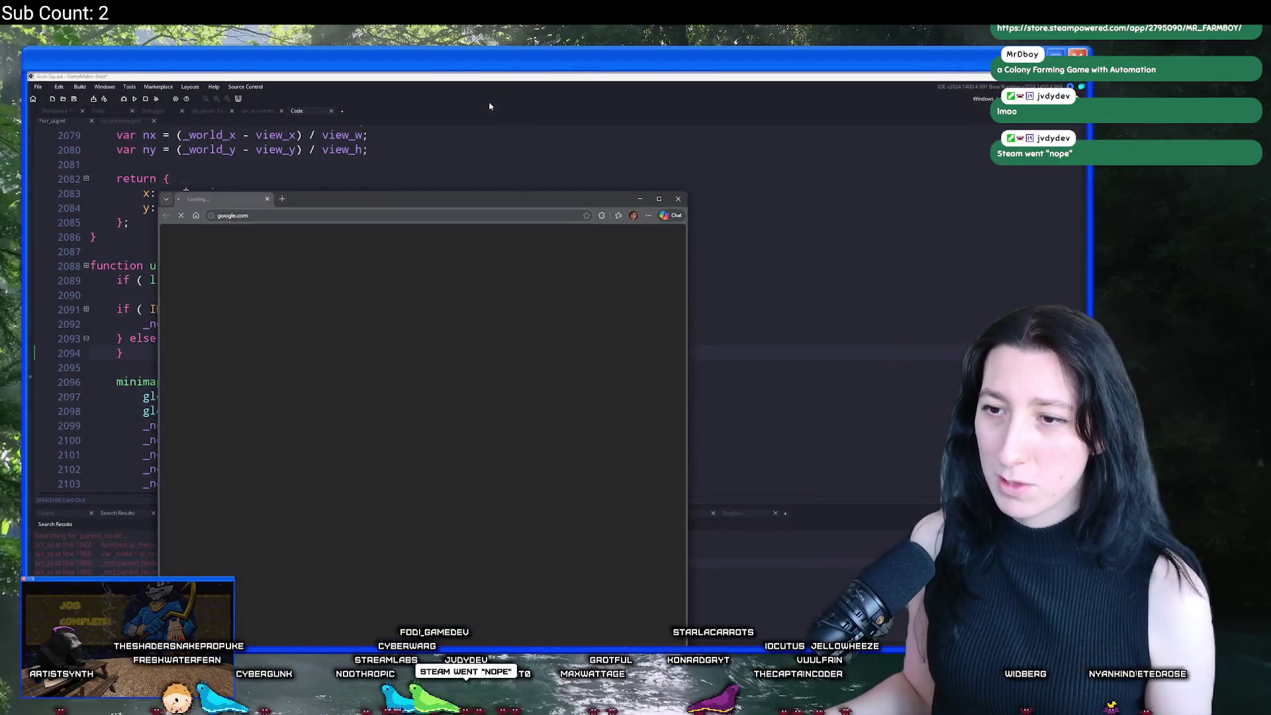
key("ctrl+v")
key("Return")
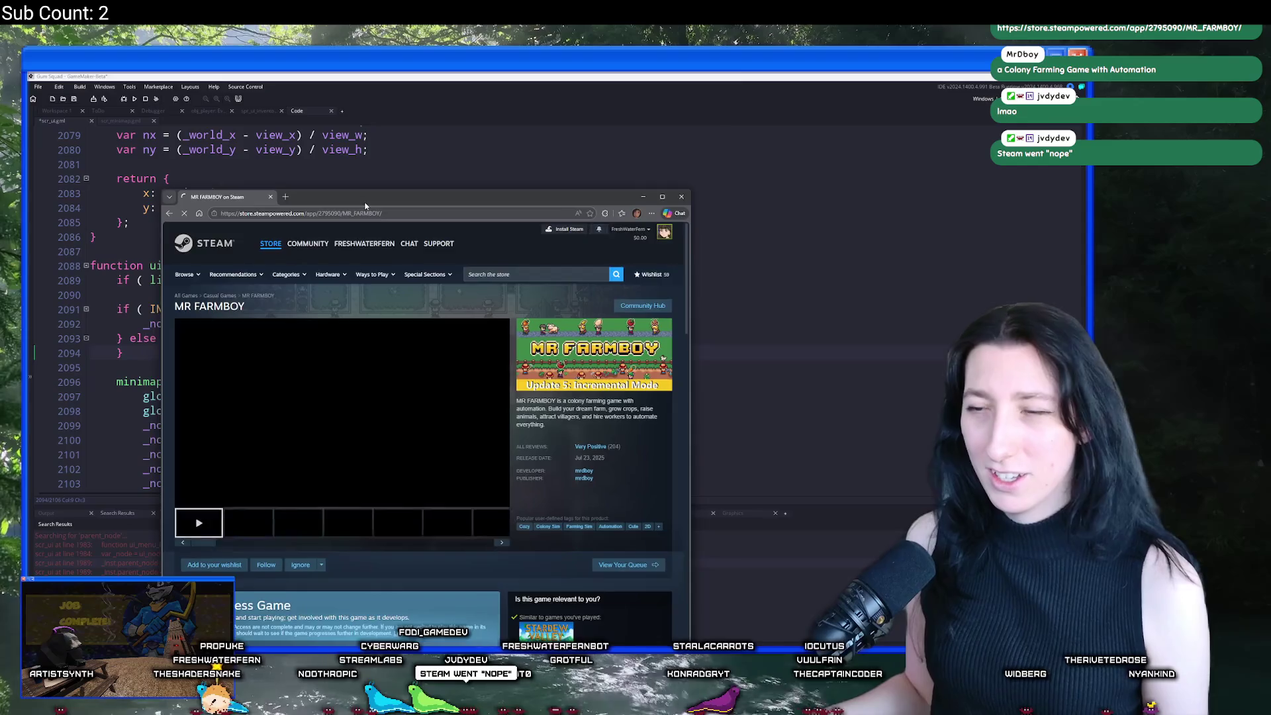
double_click(397, 198)
Step: Watch the MR FARMBOY trailer unmuted in full screen, then exit full screen
left_click(330, 381)
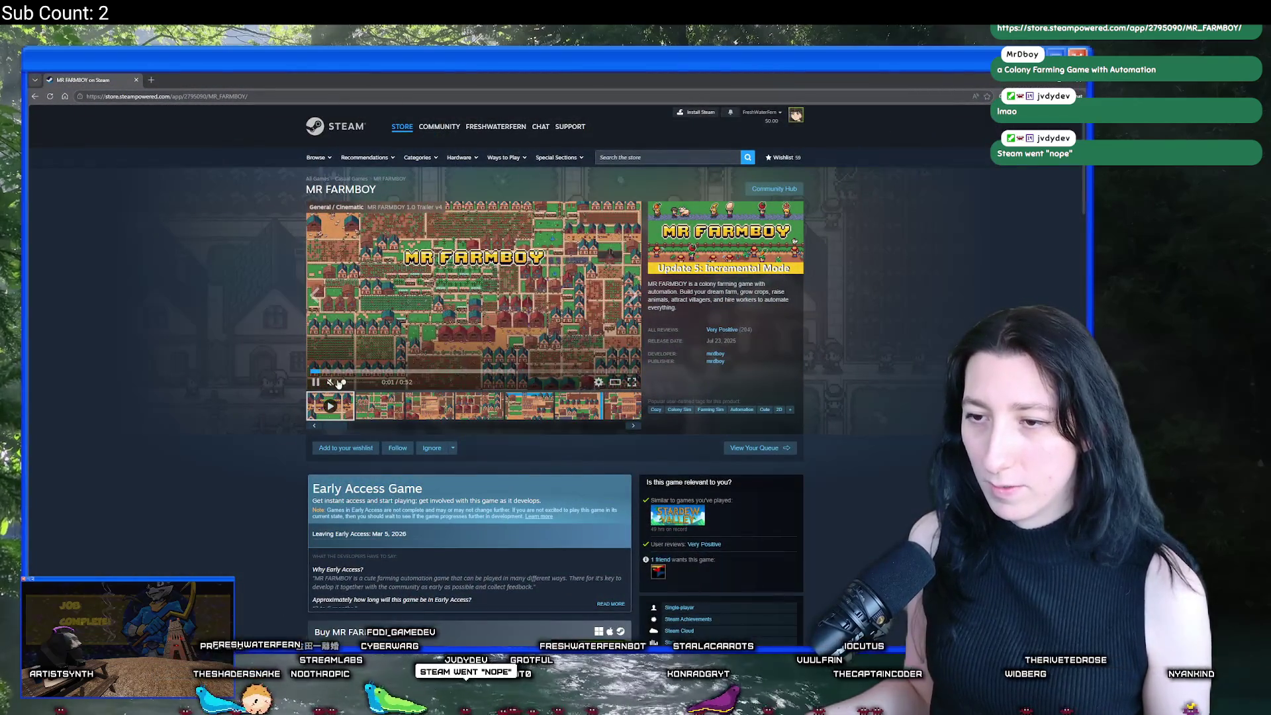
scroll(269, 385, "down", 1)
scroll(278, 389, "up", 1)
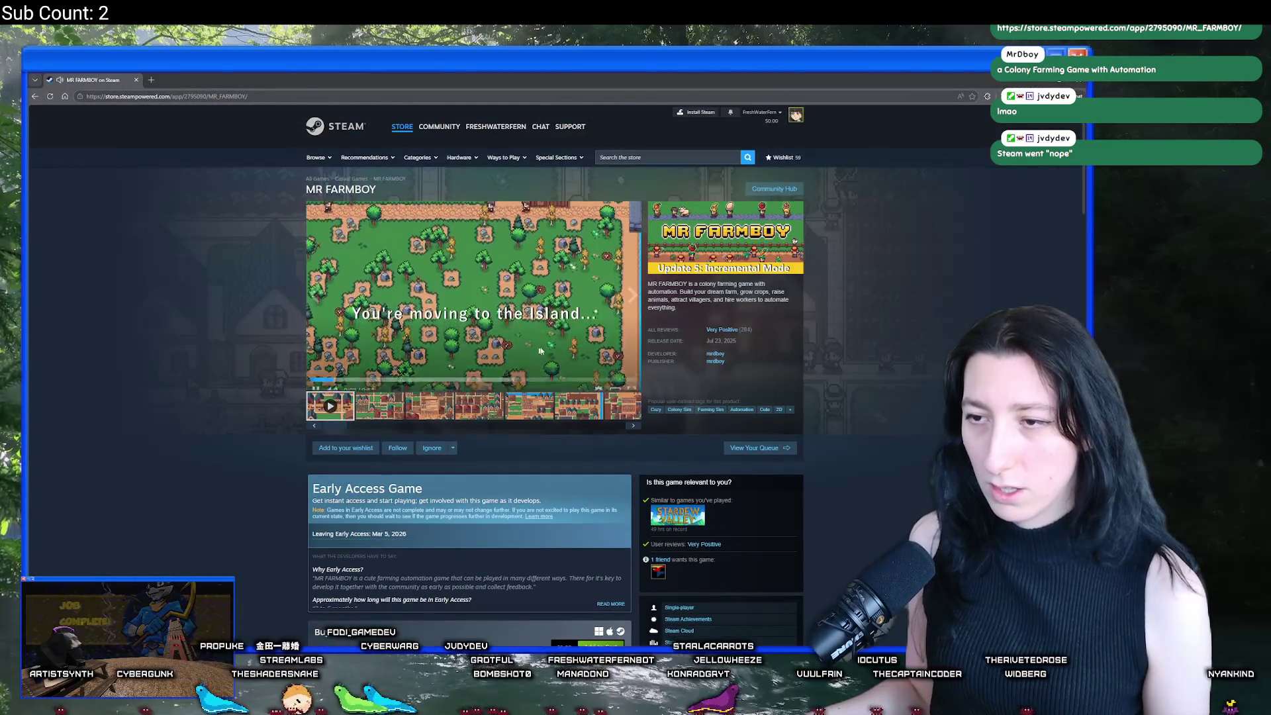
left_click(630, 382)
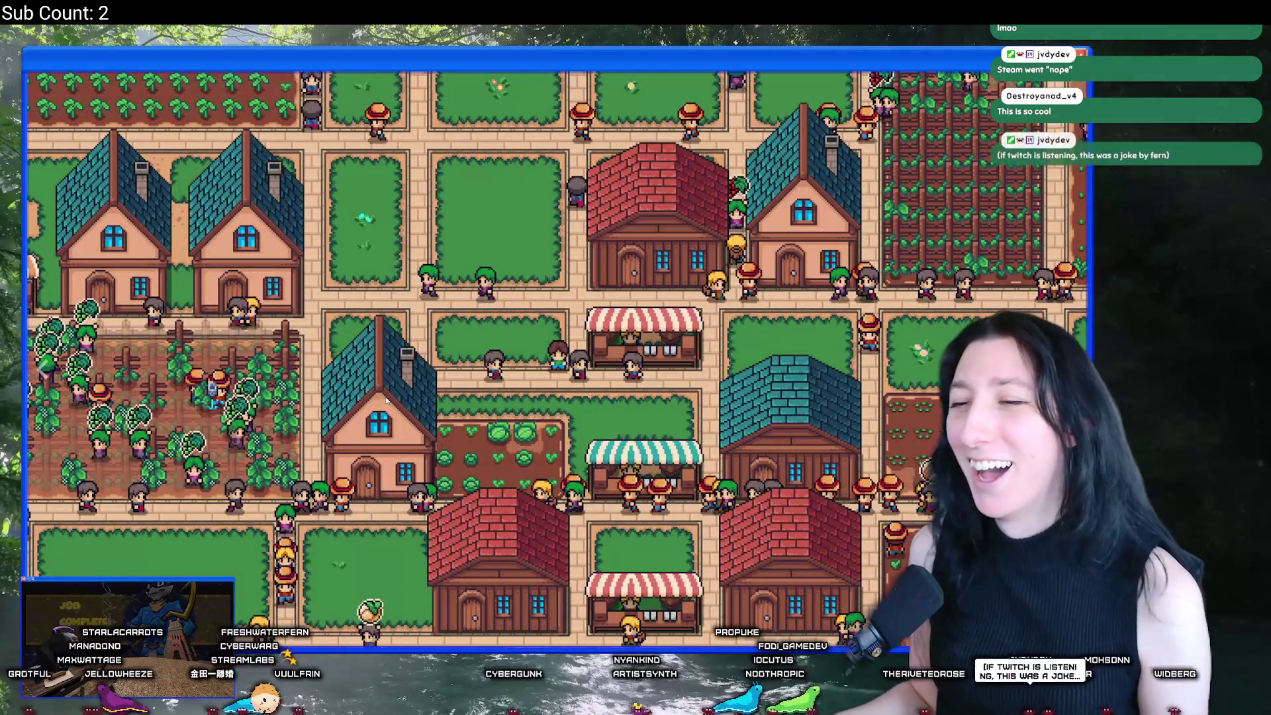
key("Escape")
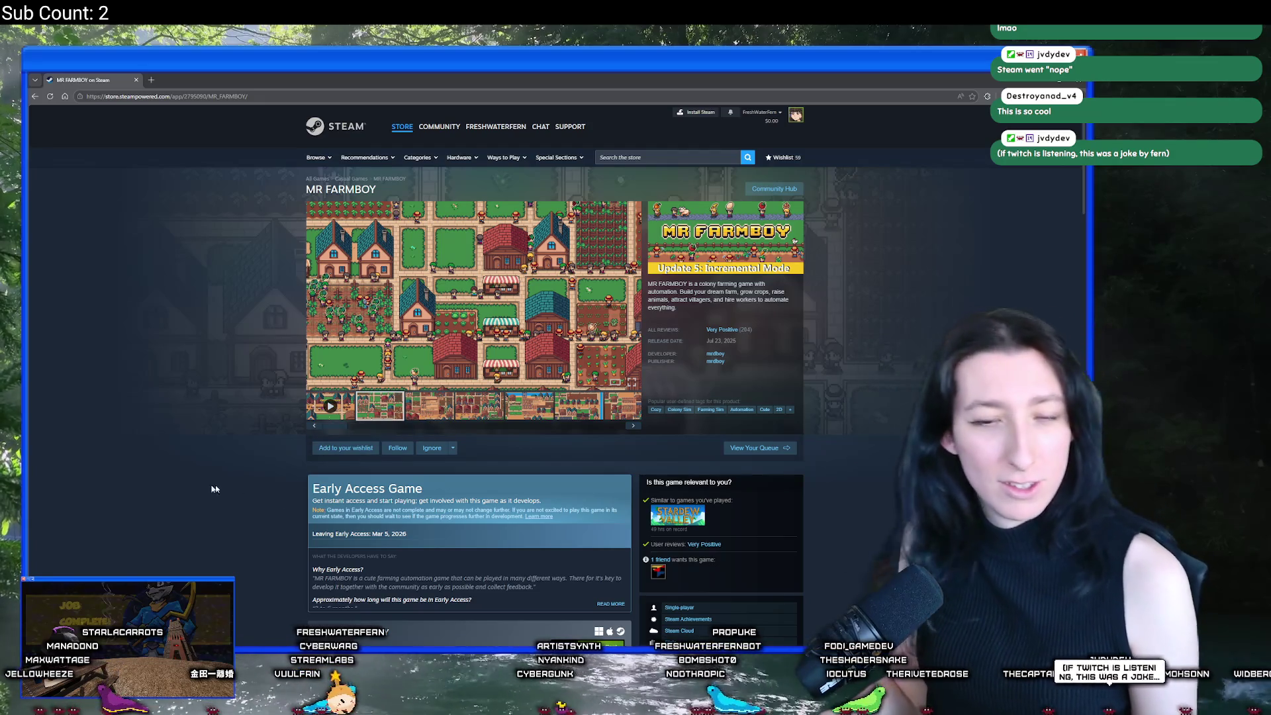
Step: Expand the Early Access description and open the Update 5 announcement post
scroll(187, 368, "down", 2)
scroll(187, 368, "up", 2)
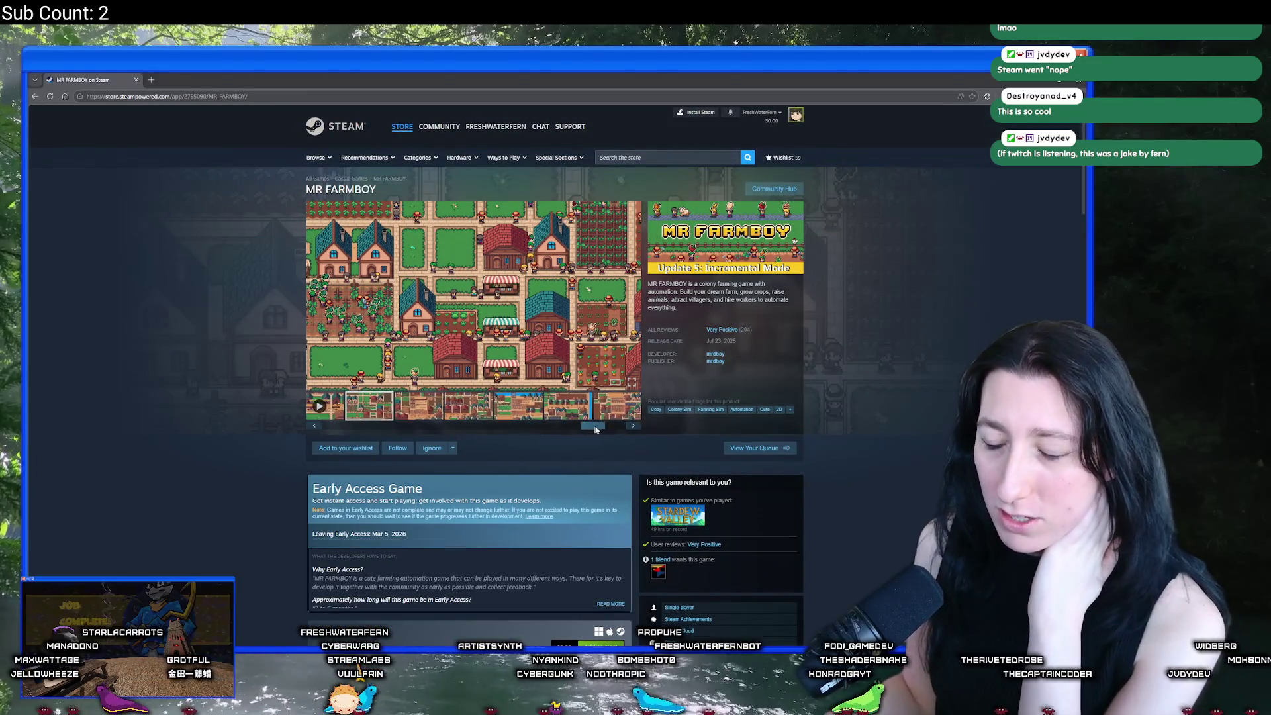
scroll(489, 495, "down", 3)
left_click(600, 439)
scroll(601, 441, "down", 5)
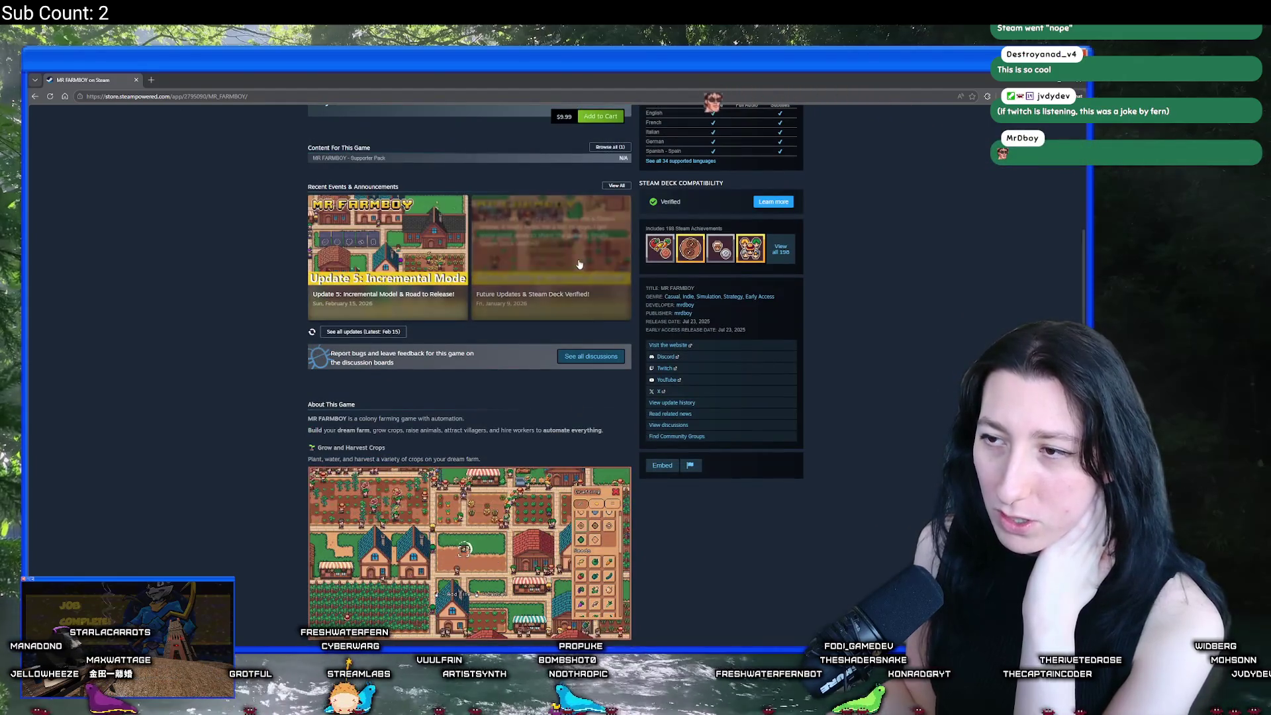
left_click(424, 265)
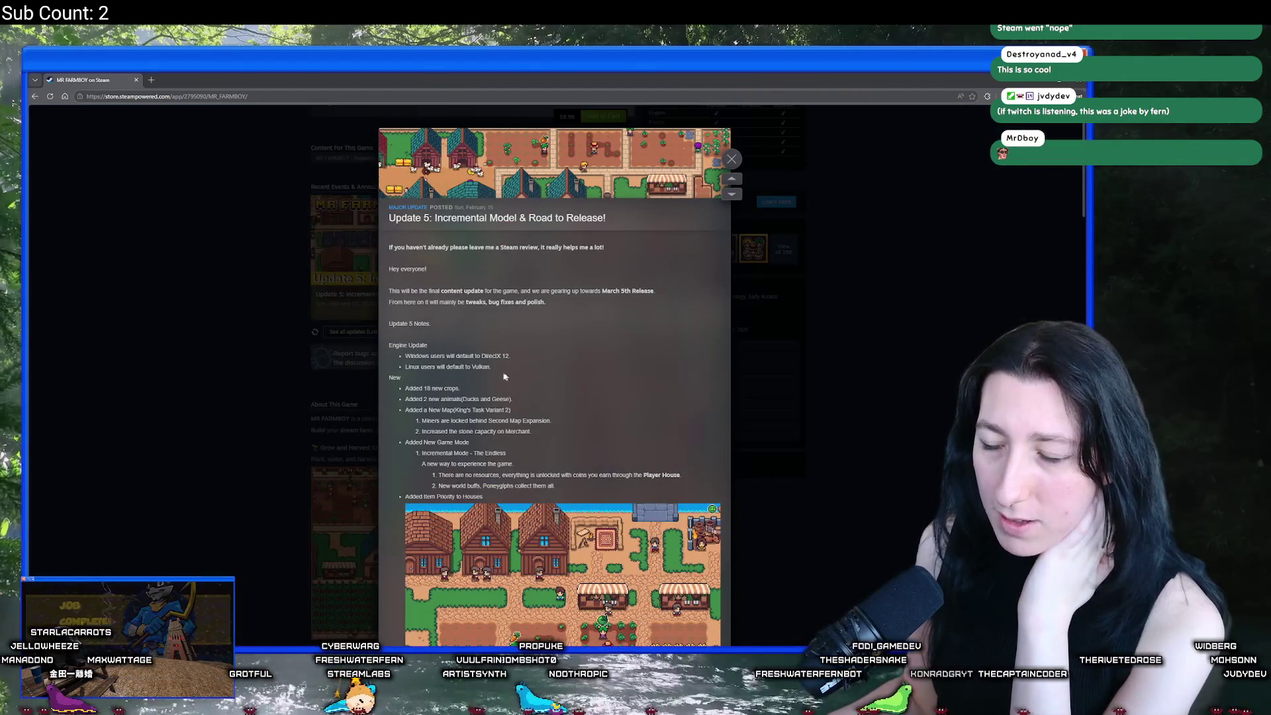
Step: Read through the Public Beta update notes, then close the announcement
scroll(497, 426, "down", 1)
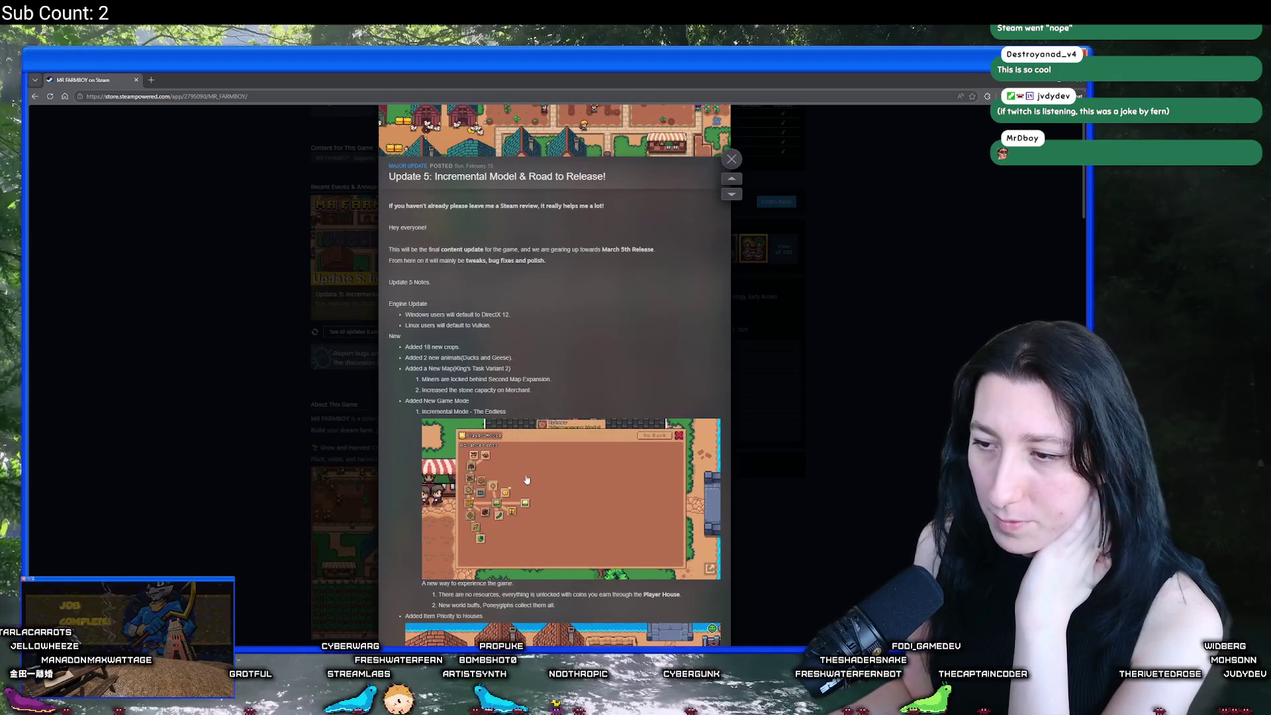
scroll(540, 428, "down", 7)
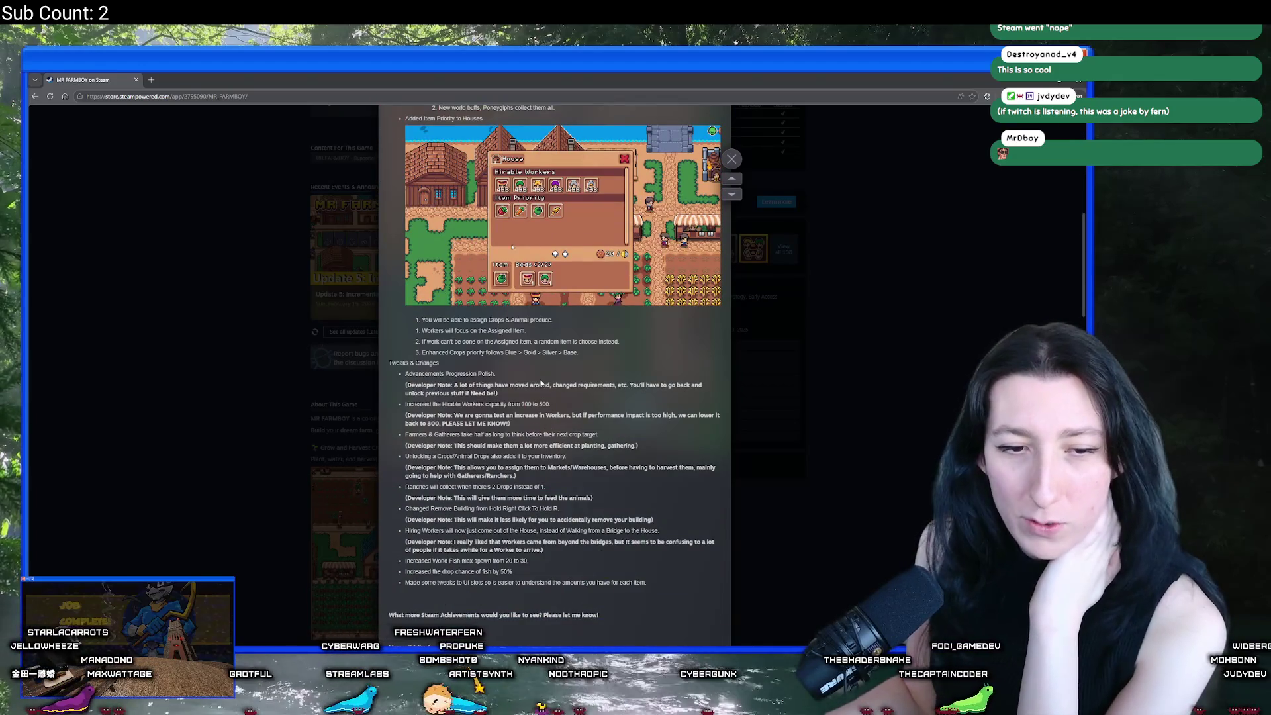
scroll(539, 429, "down", 3)
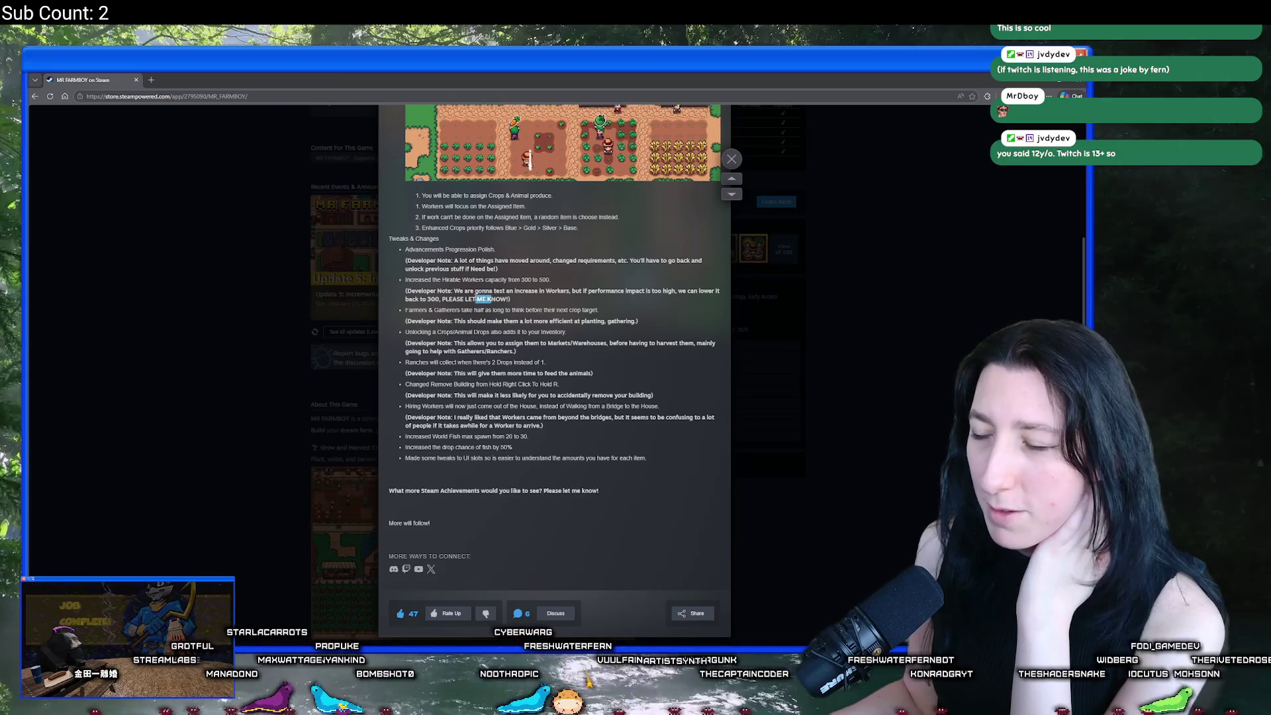
scroll(483, 331, "down", 5)
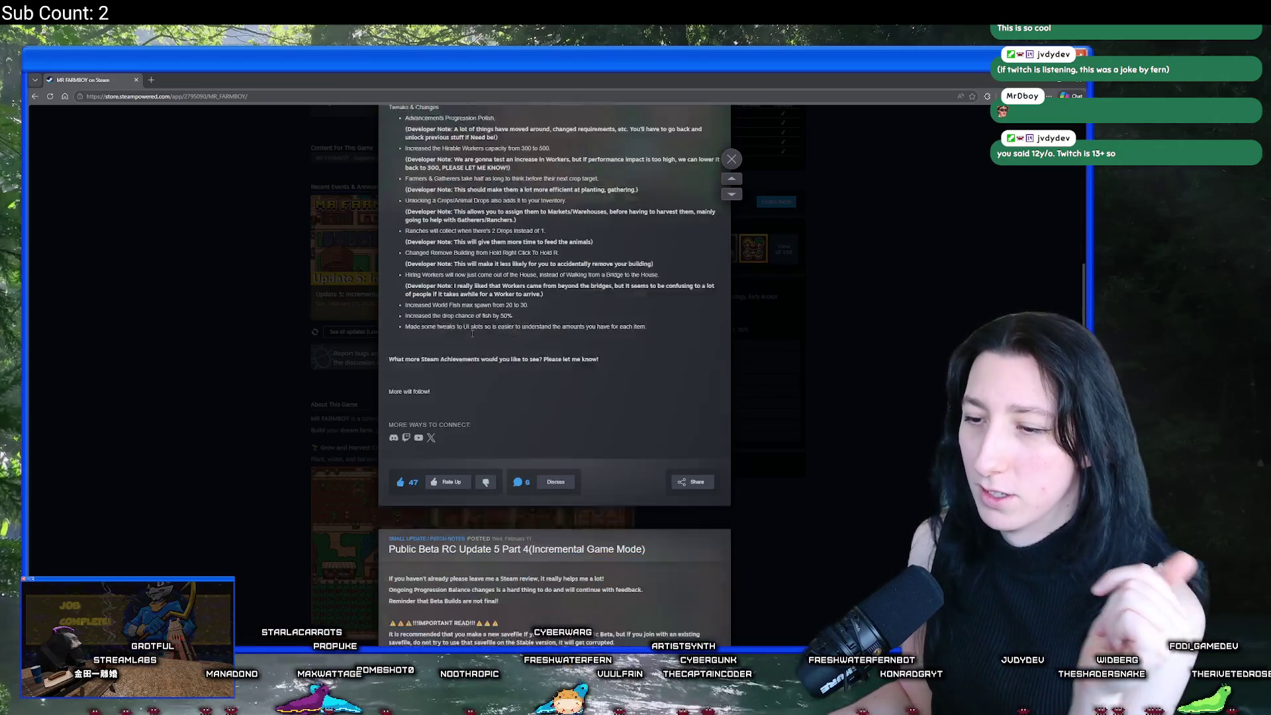
scroll(472, 336, "up", 1)
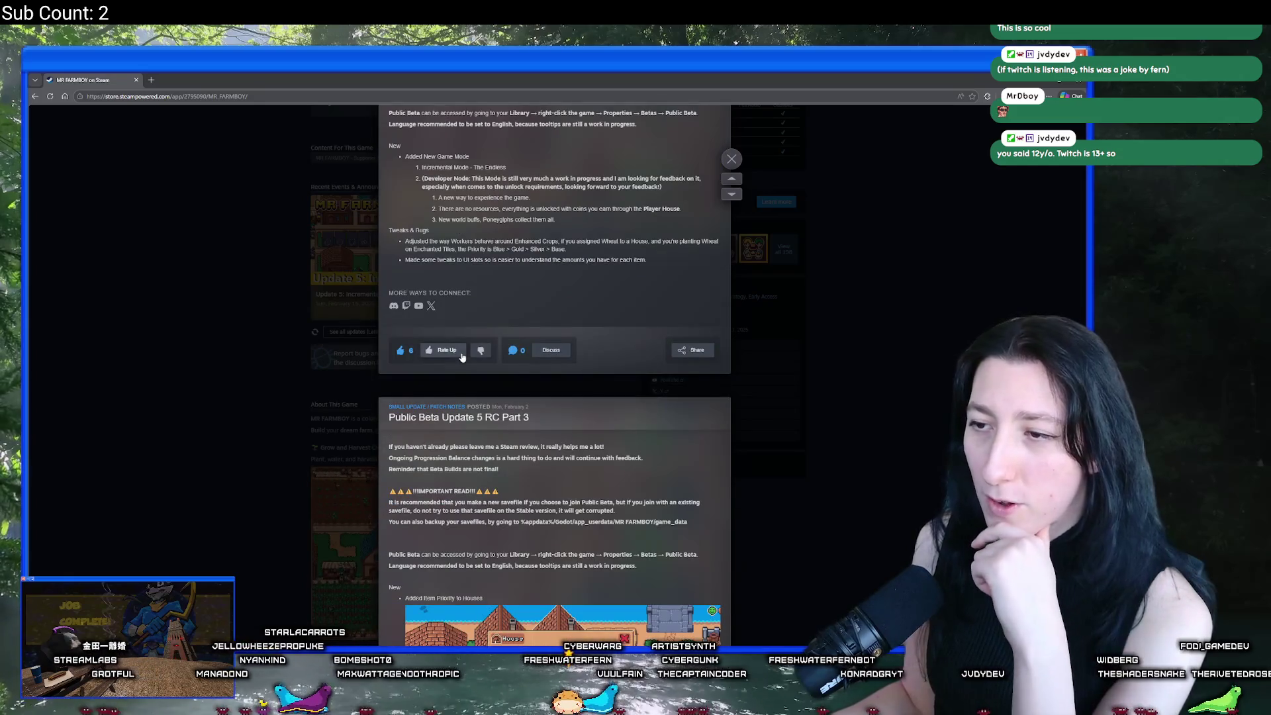
scroll(478, 282, "down", 3)
scroll(478, 281, "down", 15)
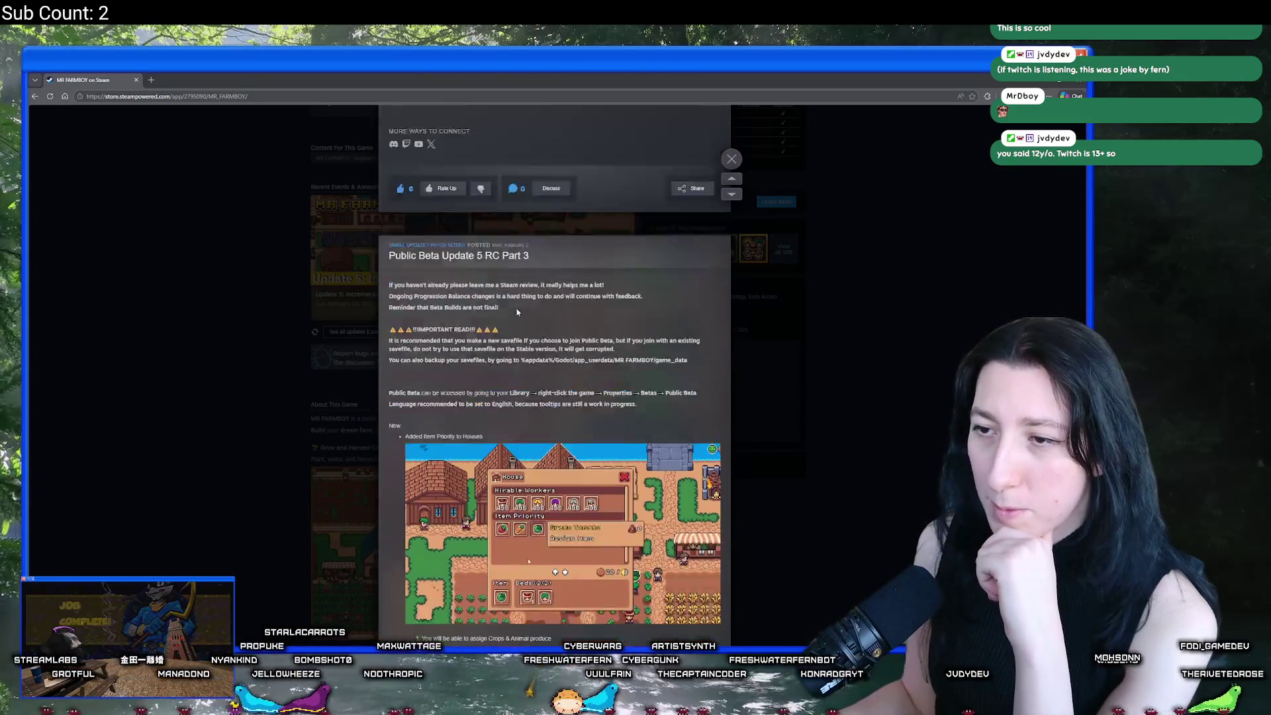
scroll(518, 298, "down", 5)
key("Escape")
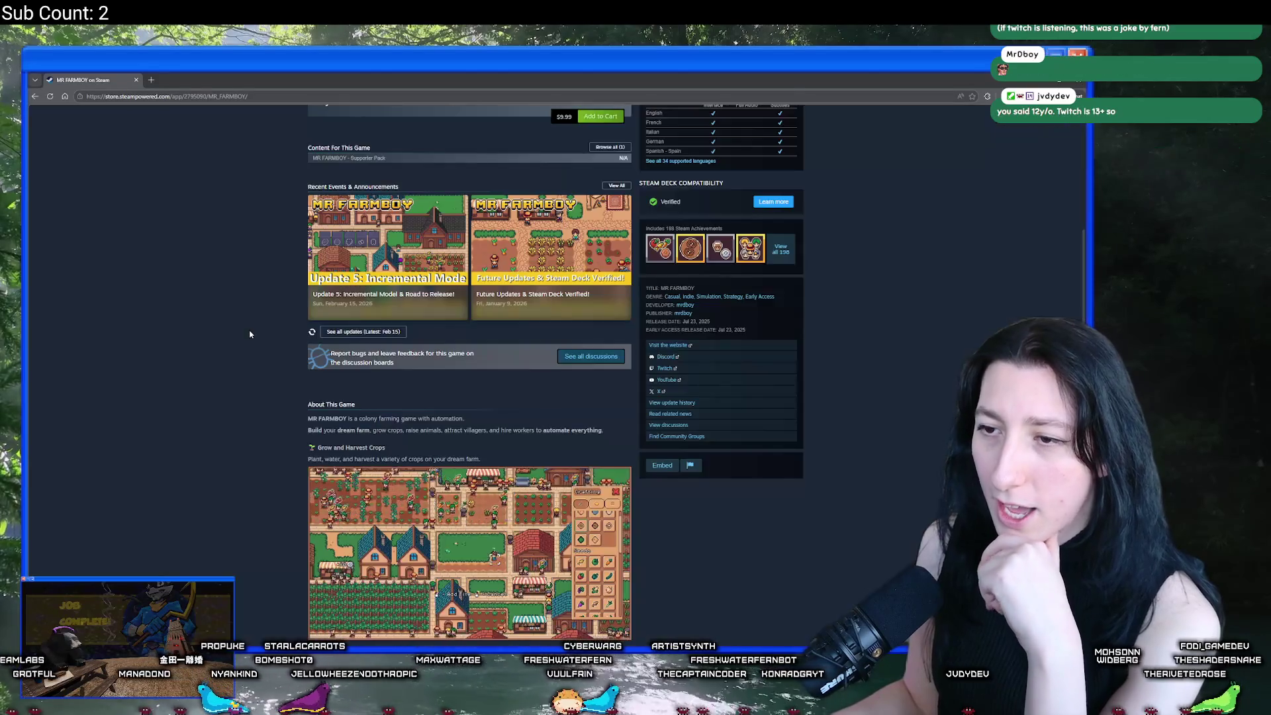
Step: Expand the full MR FARMBOY description, browse the page, then switch to the developer's Twitch window
scroll(467, 421, "down", 8)
left_click(469, 413)
scroll(456, 397, "up", 5)
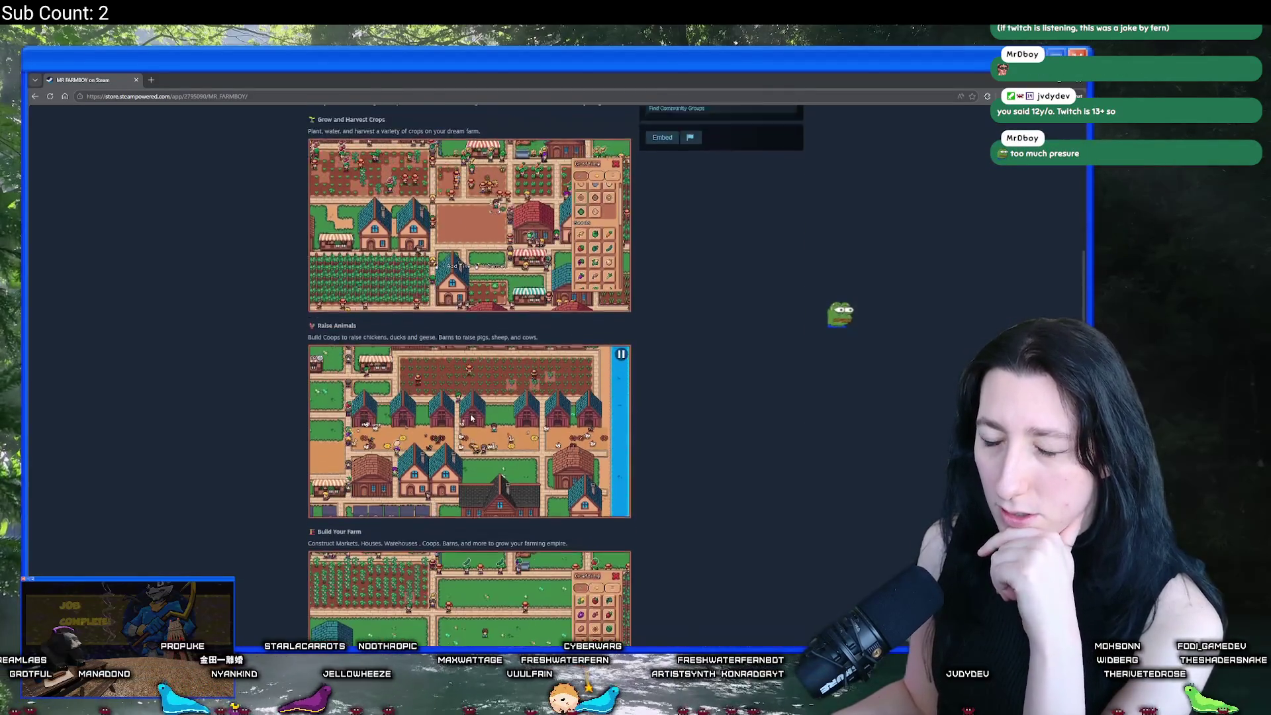
scroll(445, 372, "down", 10)
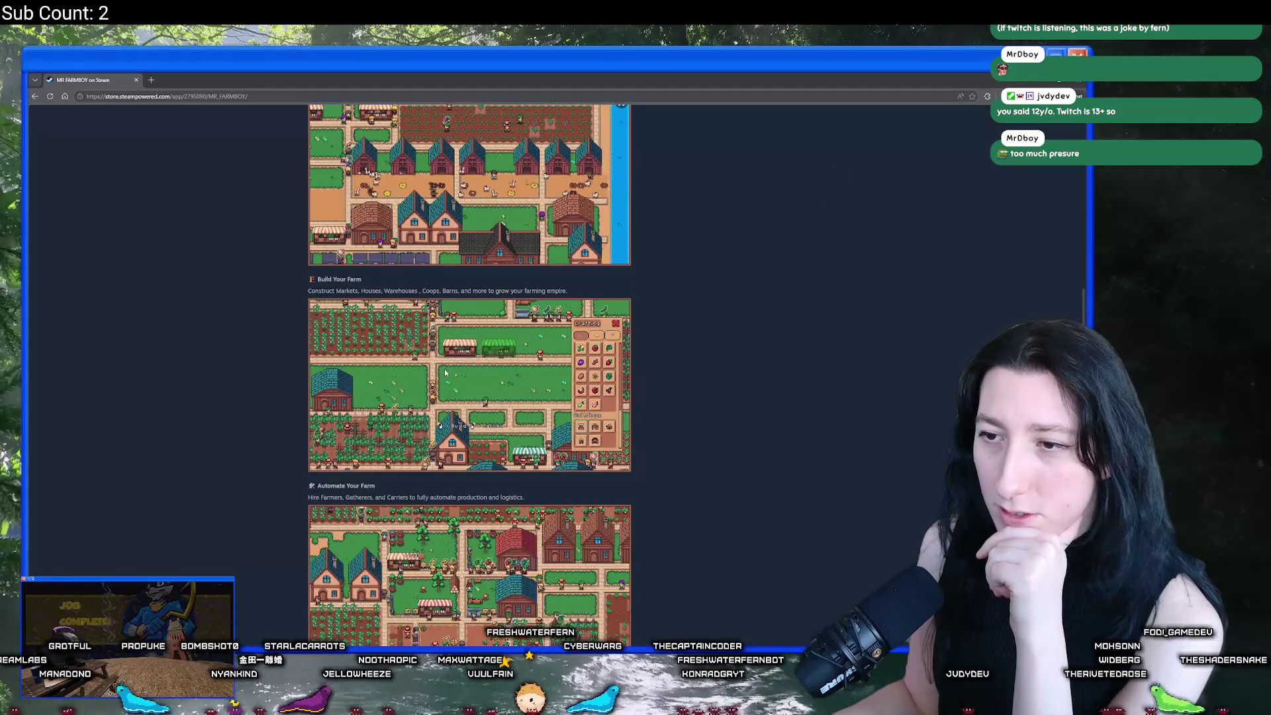
scroll(496, 343, "down", 3)
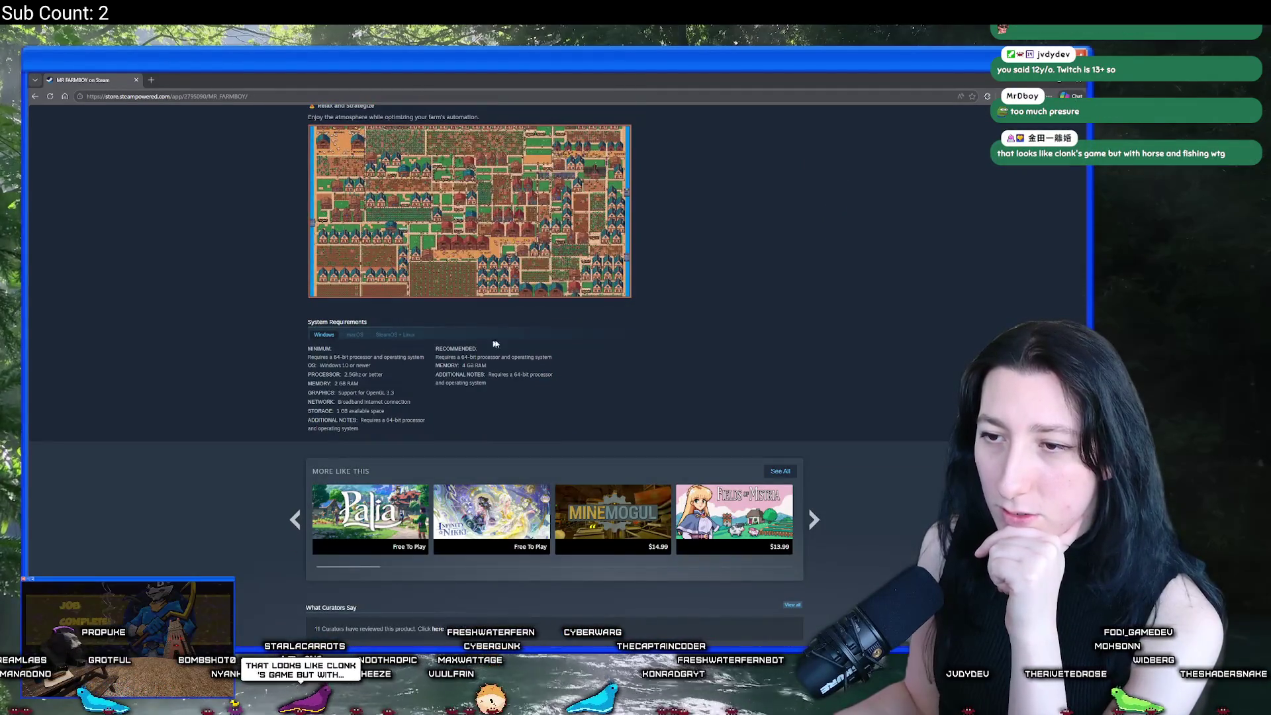
scroll(630, 358, "down", 5)
scroll(728, 411, "down", 3)
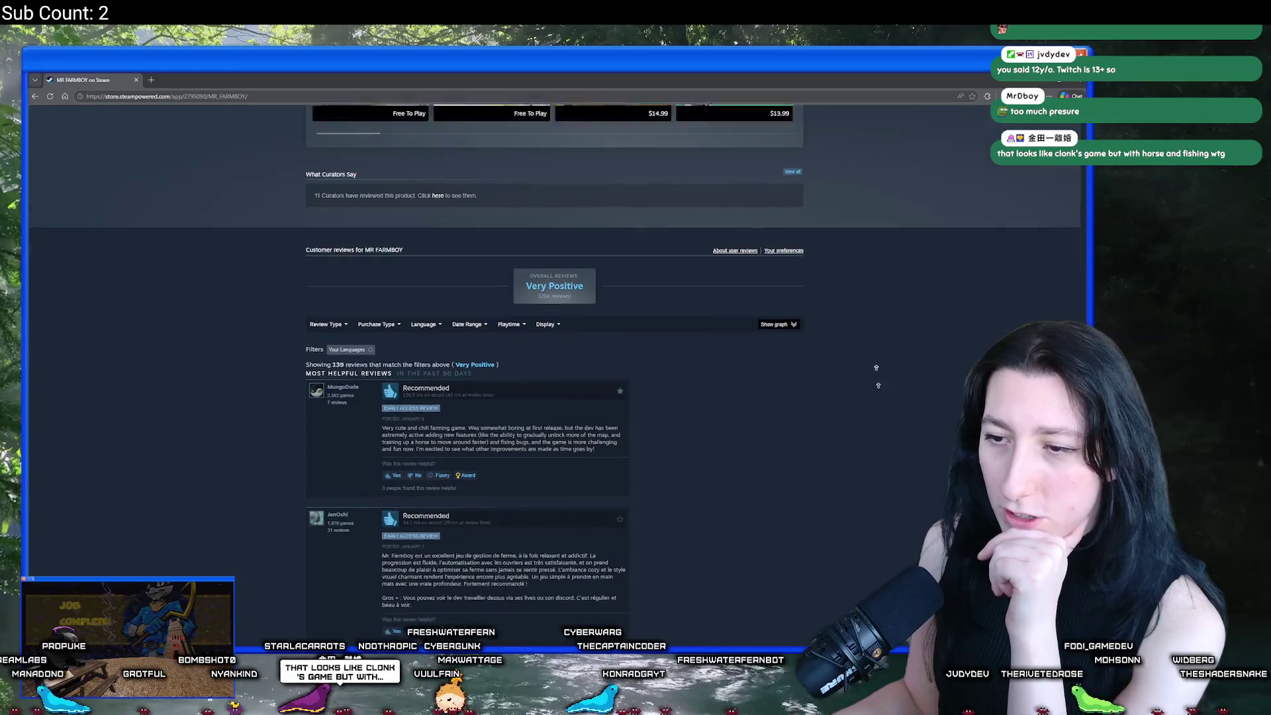
scroll(910, 371, "up", 20)
scroll(932, 398, "up", 3)
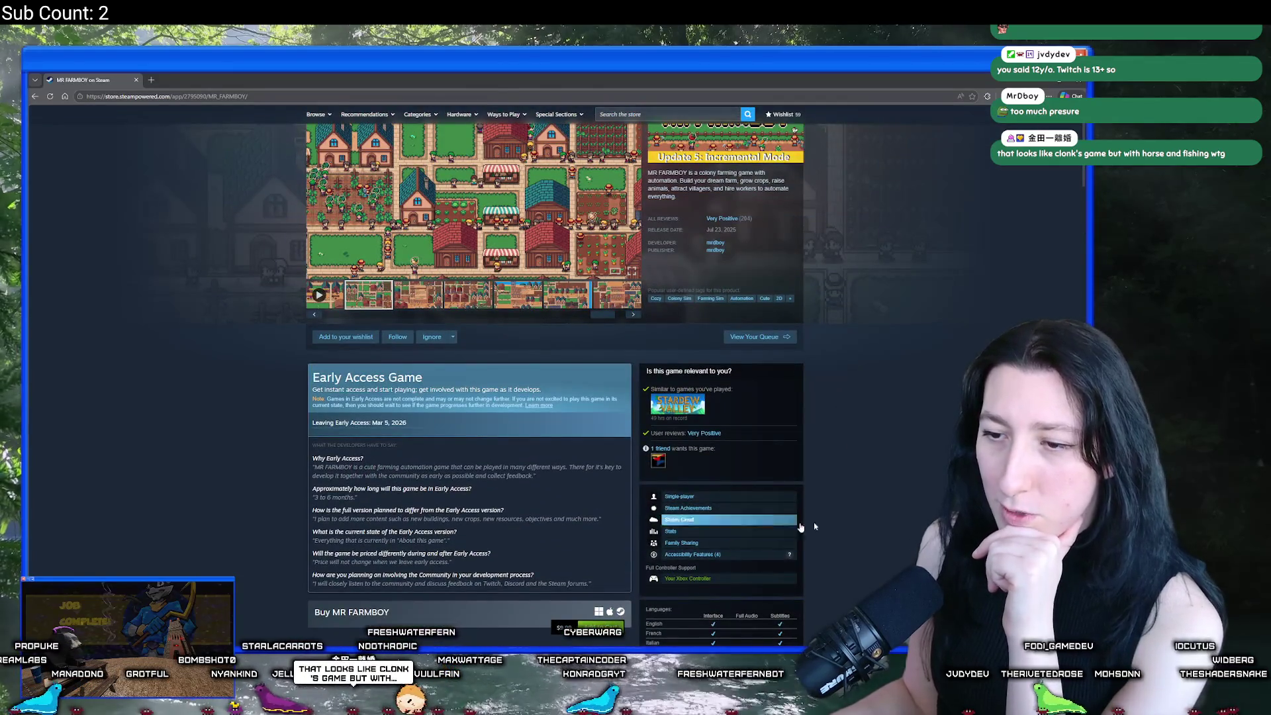
scroll(923, 450, "up", 2)
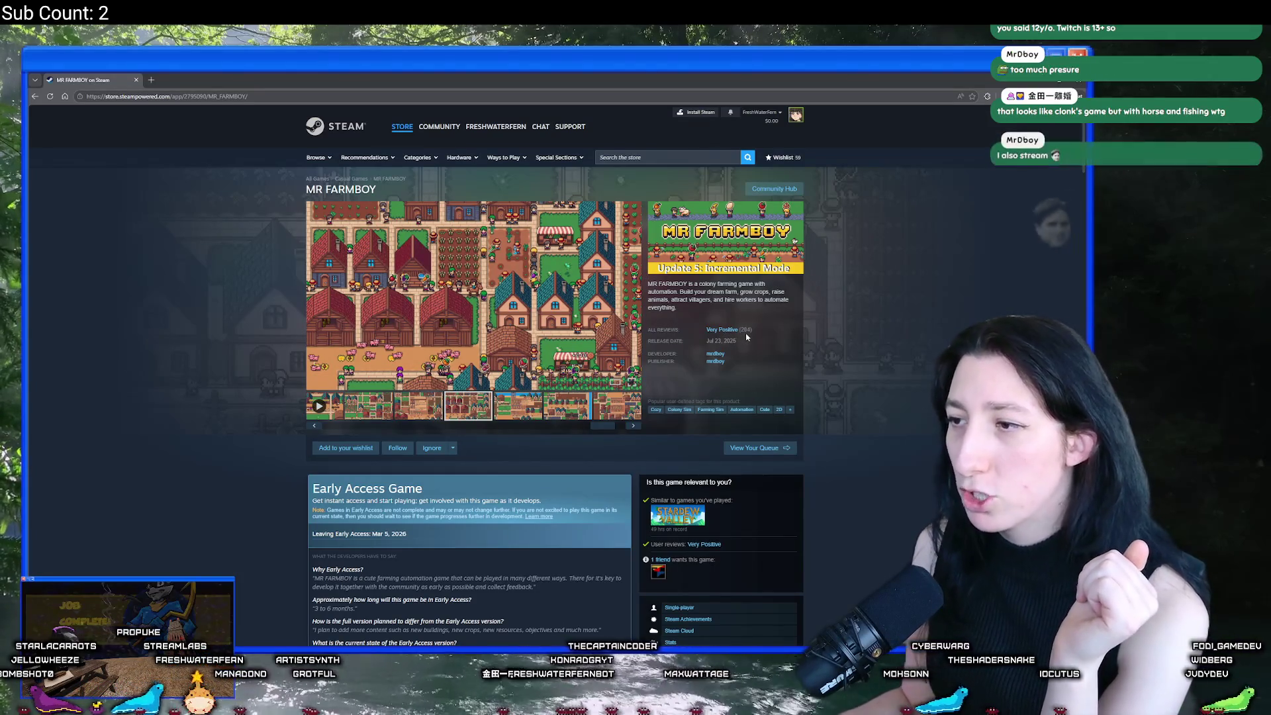
mouse_move(748, 333)
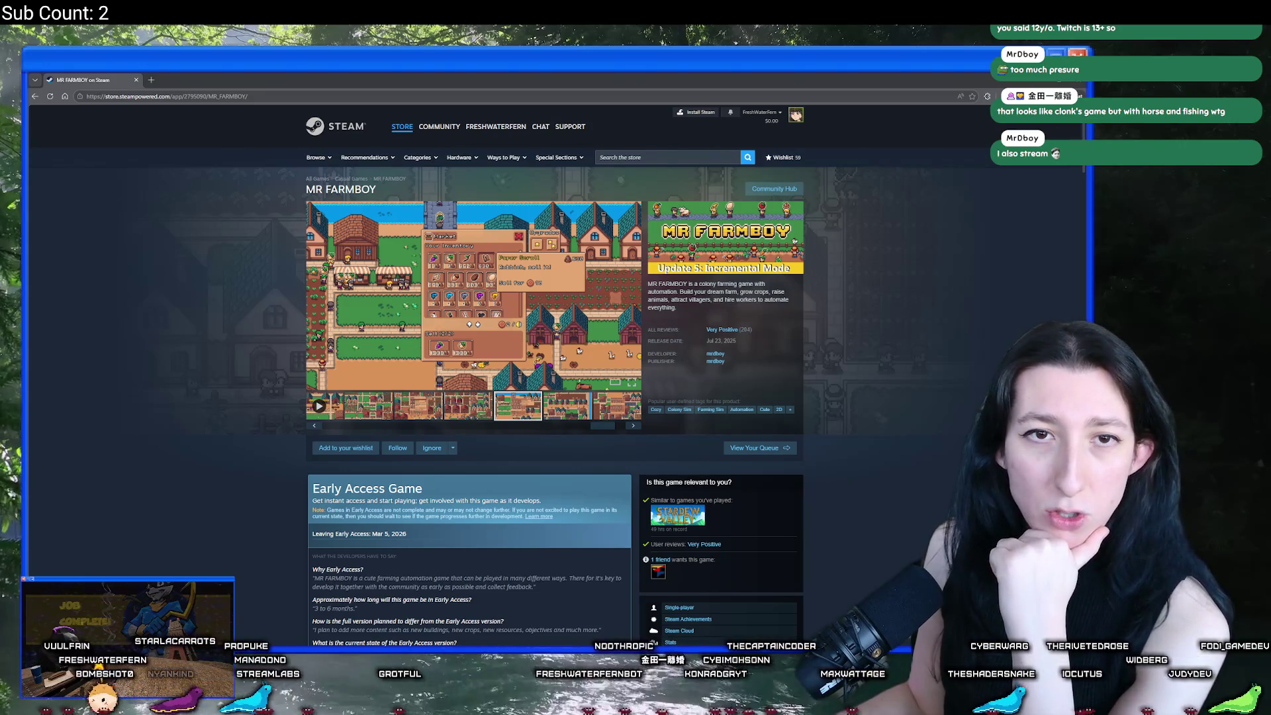
key("alt+Tab")
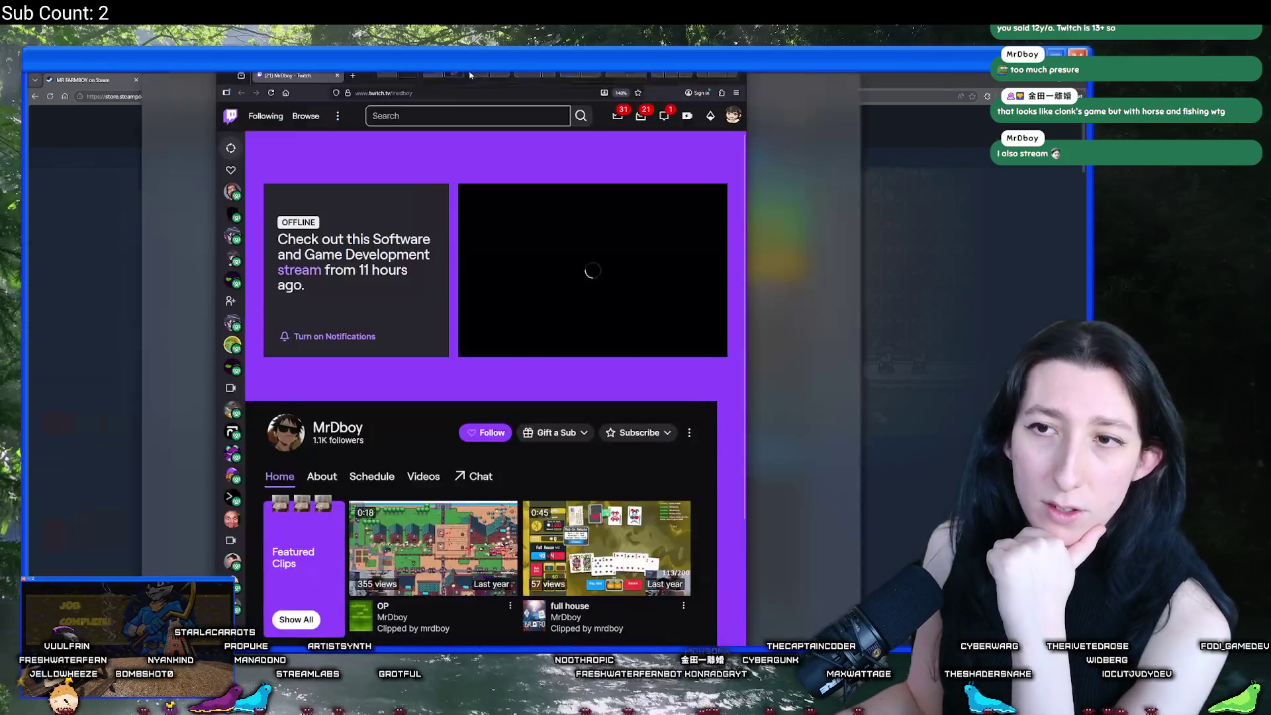
Step: Follow the developer's Twitch channel from its OP clip
scroll(471, 324, "down", 2)
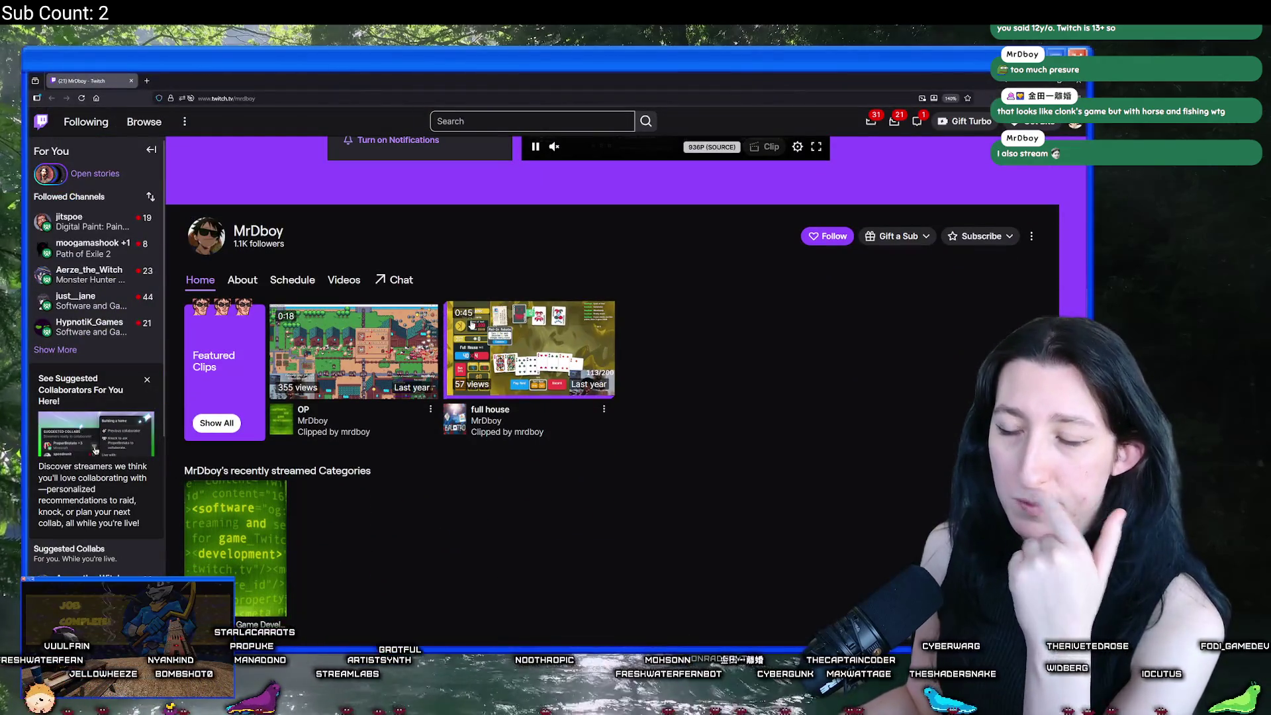
left_click(354, 351)
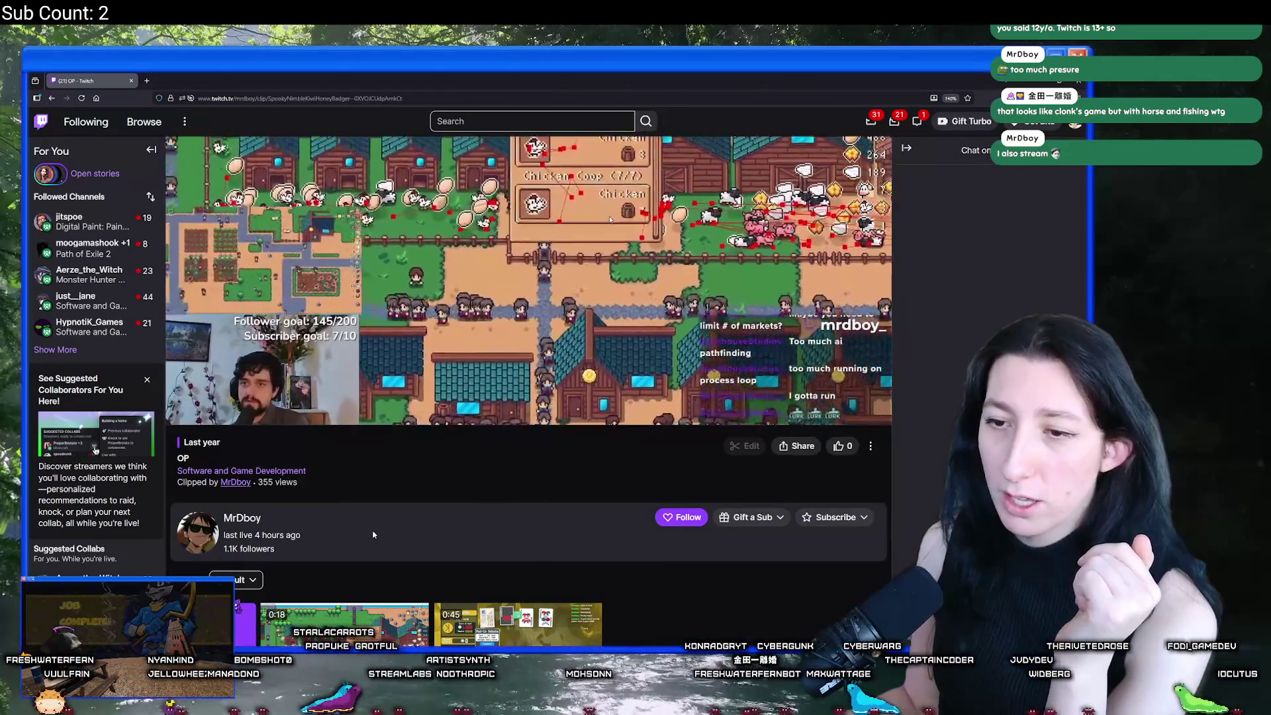
left_click(682, 517)
scroll(662, 531, "down", 3)
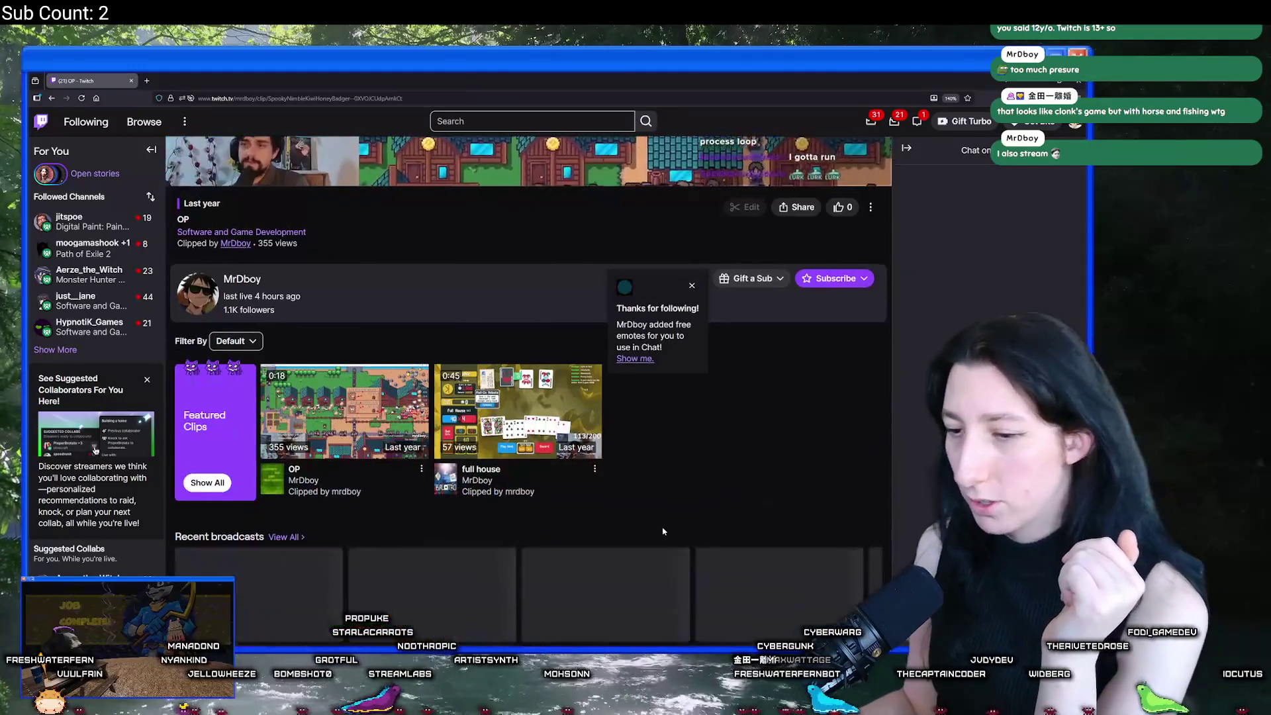
scroll(662, 531, "up", 5)
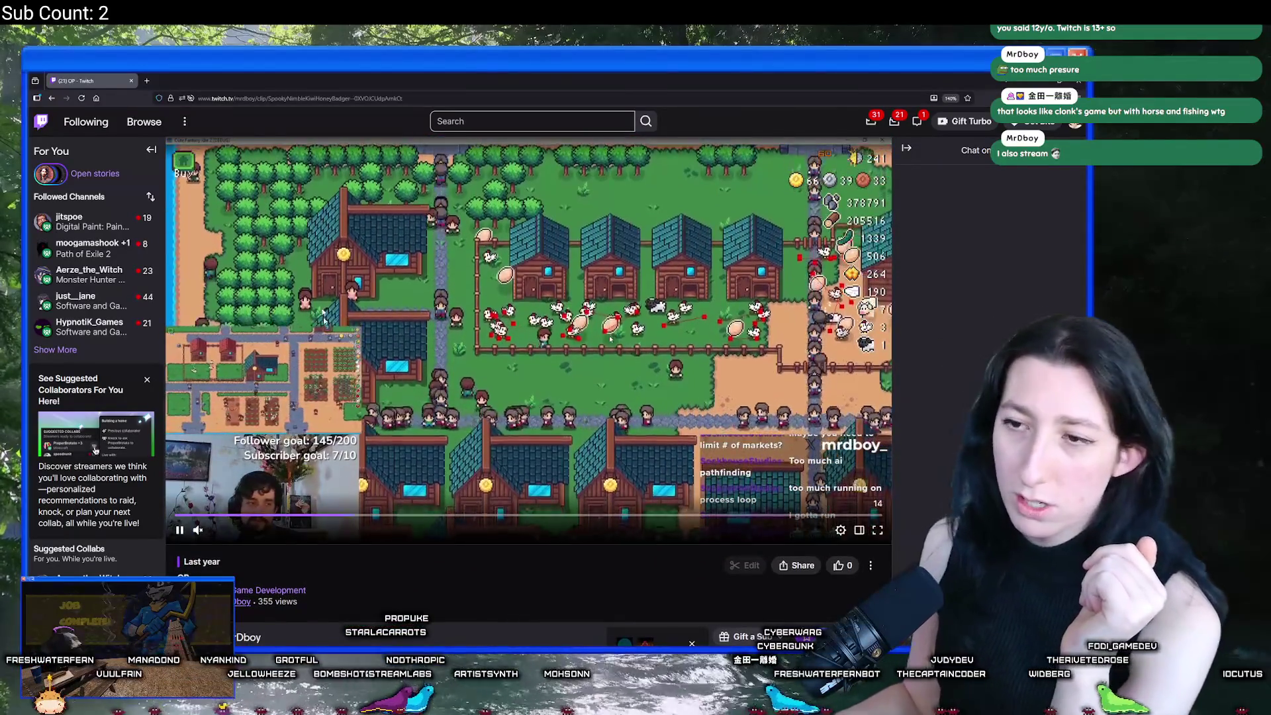
Step: Open the channel's most recent broadcast, "Releasing on Steam in 5 Days, I'm scared!", from its Videos list
key("alt+Left")
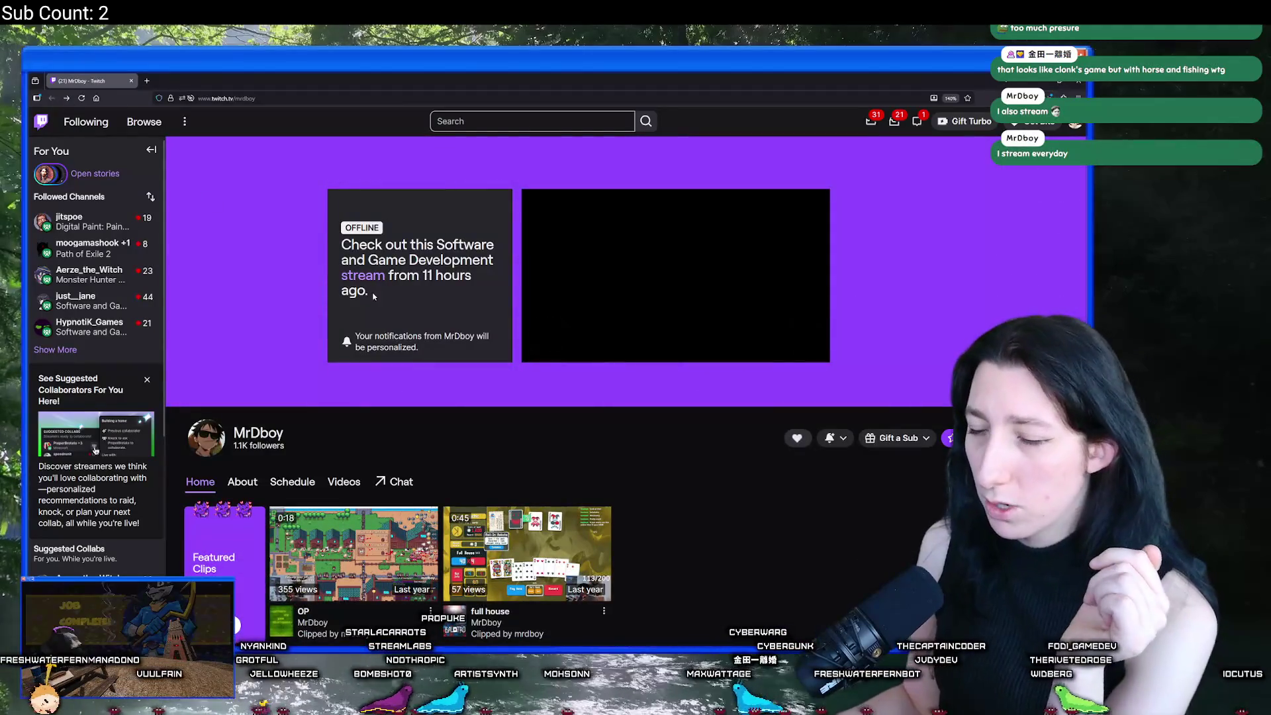
scroll(374, 296, "down", 3)
left_click(336, 301)
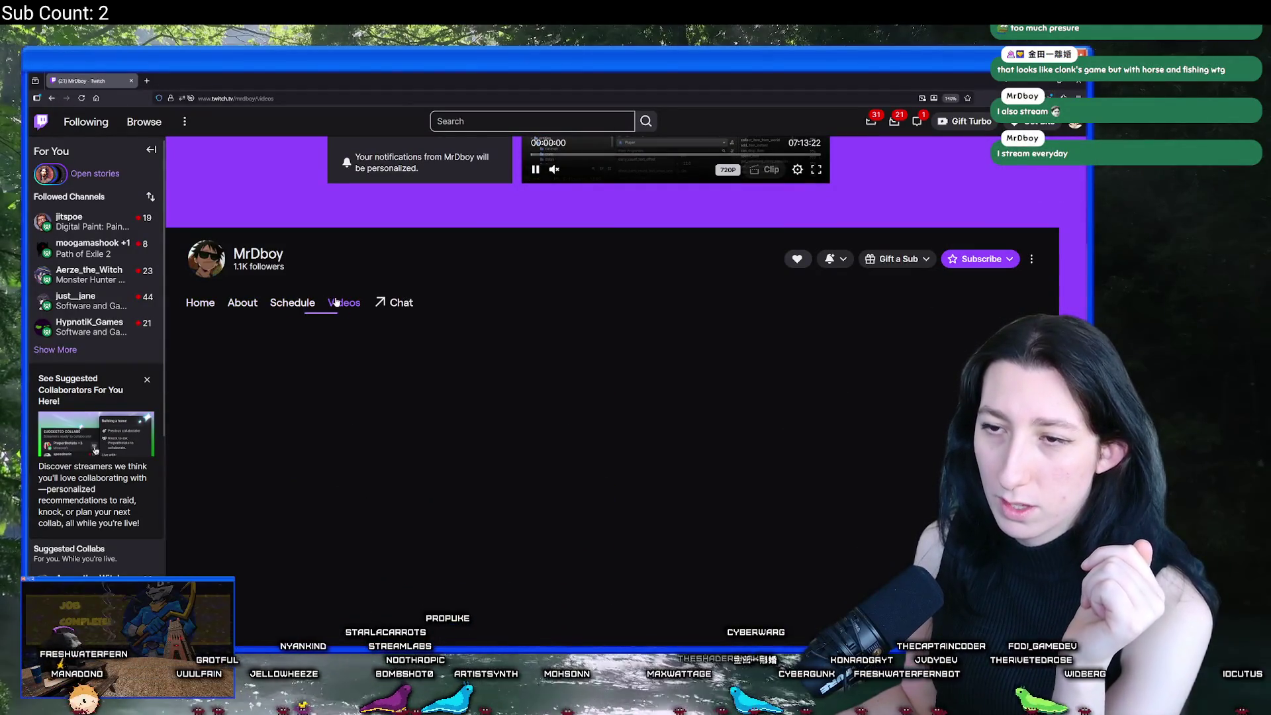
scroll(269, 387, "down", 2)
left_click(269, 387)
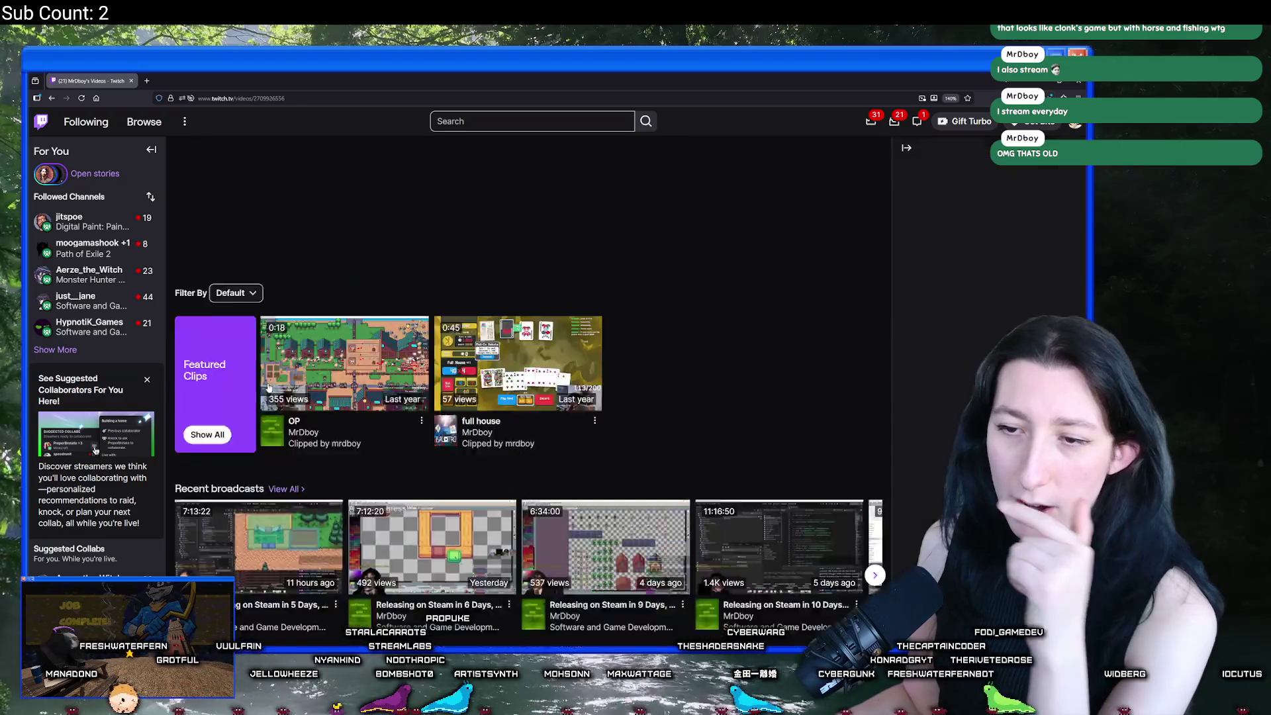
Step: Skip the broadcast ahead via 00:35:47 and 02:16:28 to 03:18:51, where the sprite work appears
left_click(233, 515)
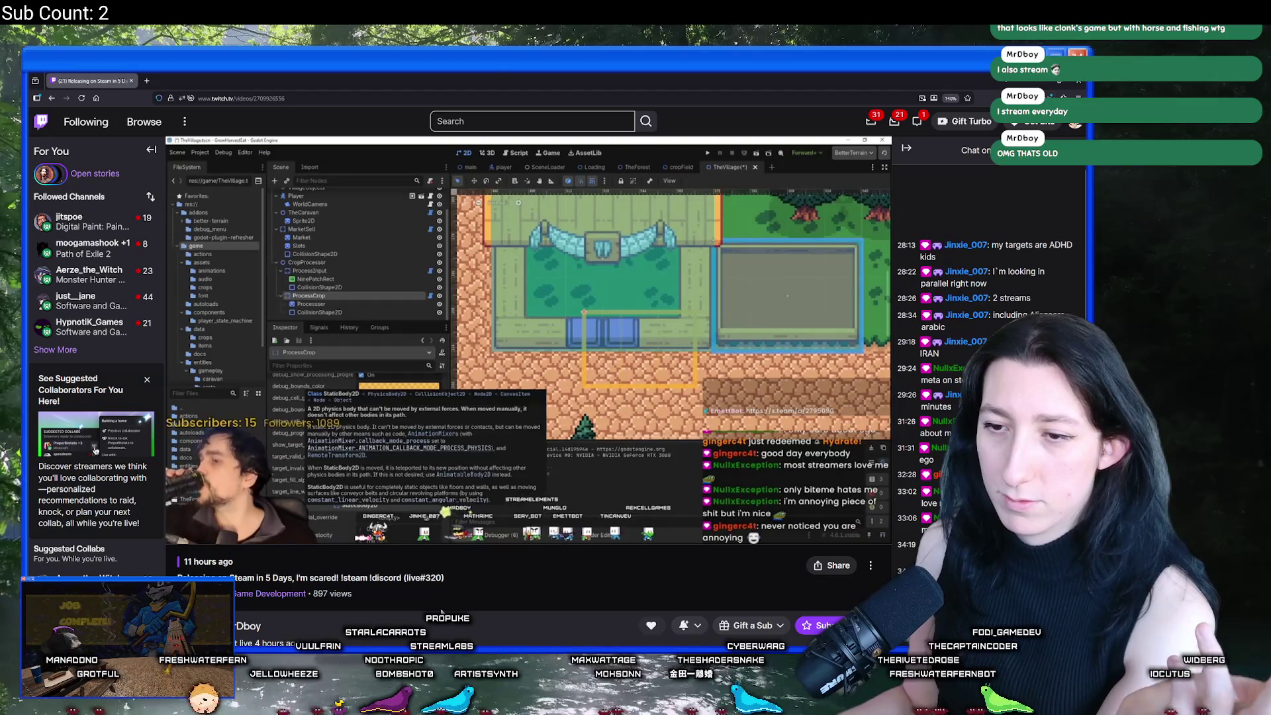
scroll(480, 582, "down", 2)
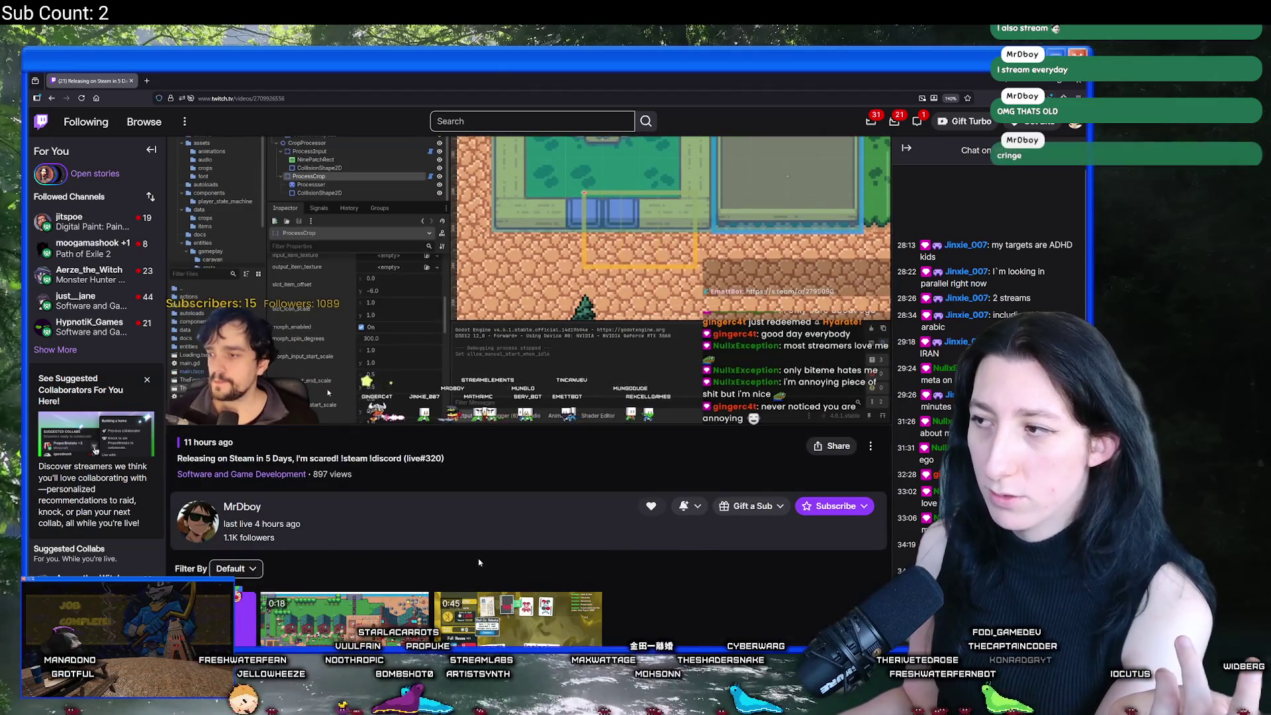
scroll(478, 562, "up", 2)
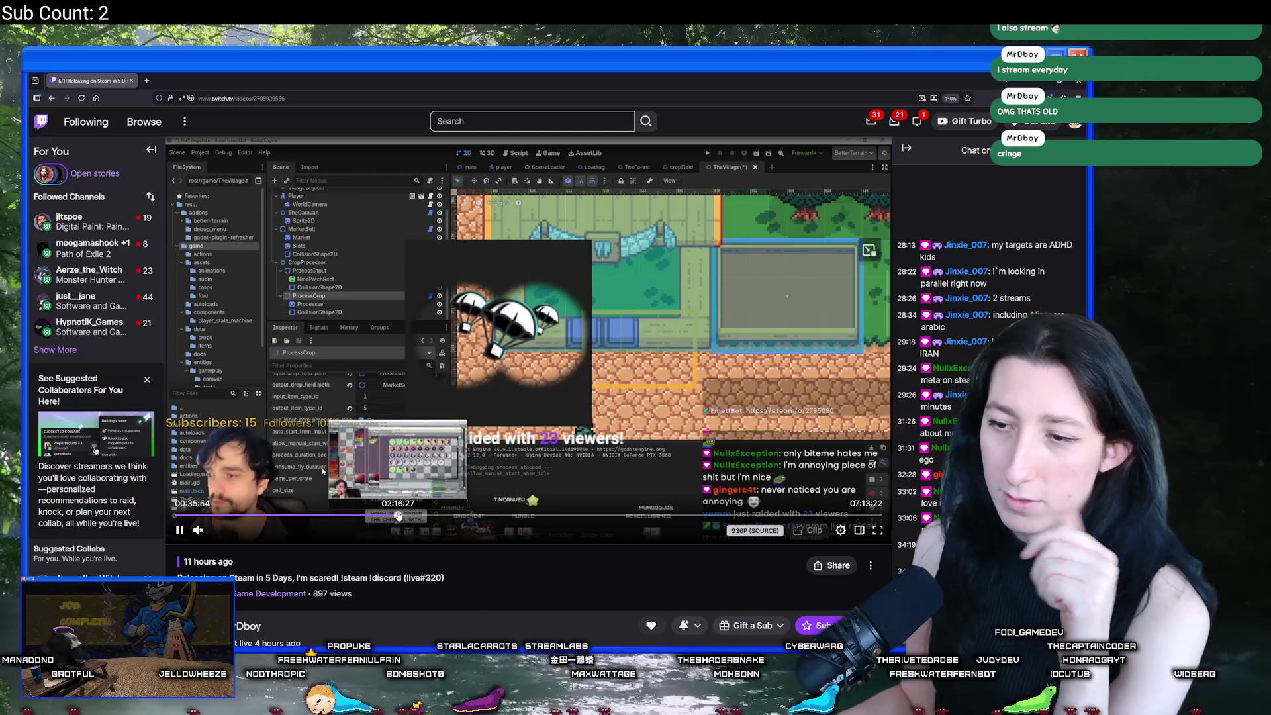
left_click(398, 515)
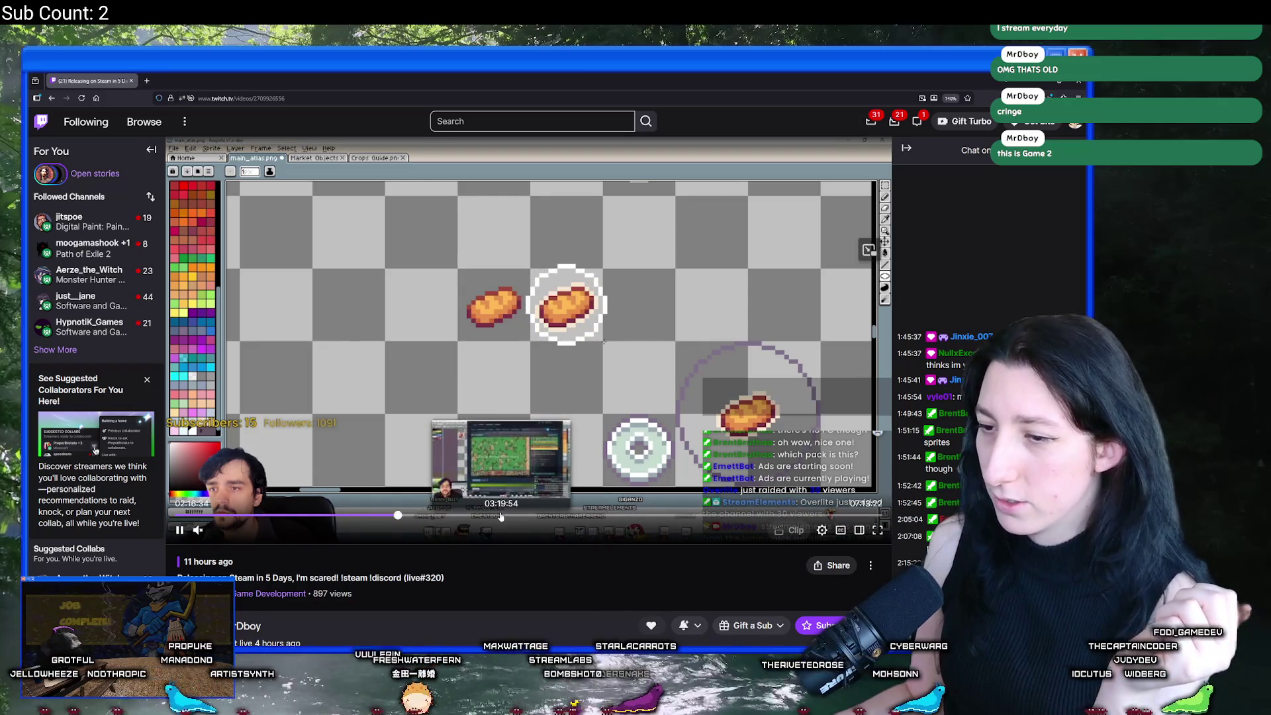
left_click(498, 513)
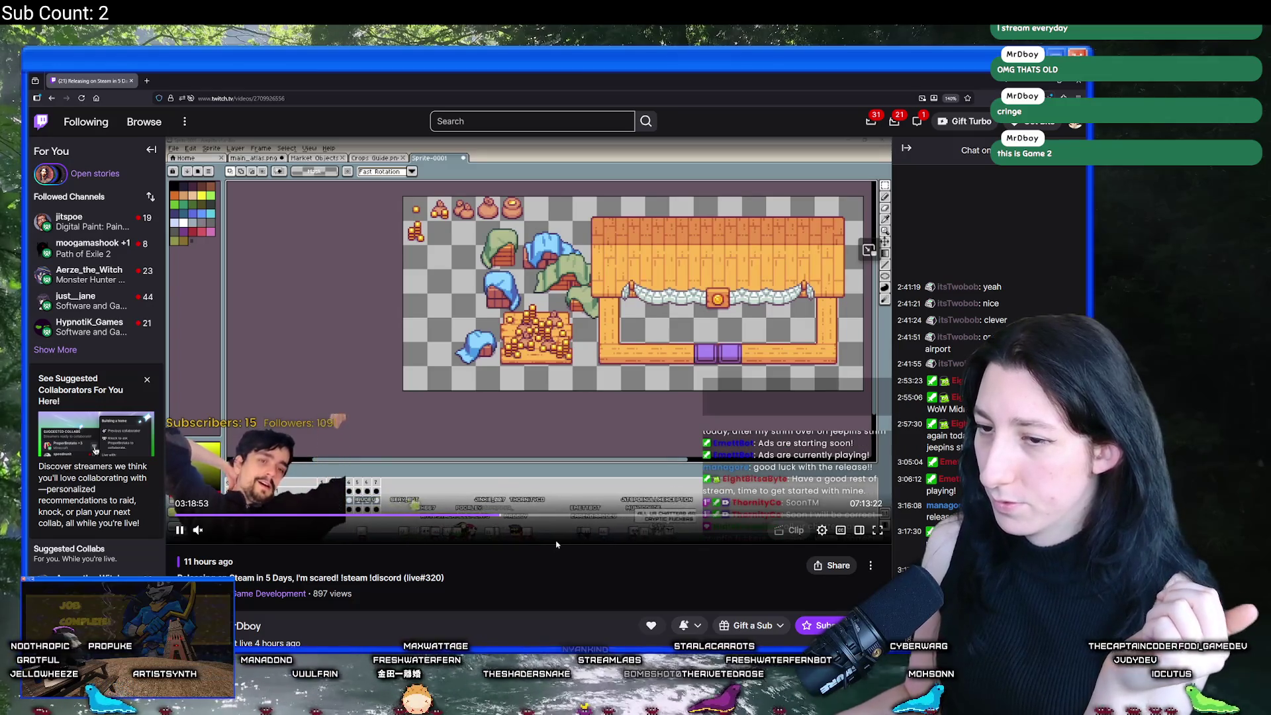
scroll(556, 544, "down", 6)
scroll(697, 435, "up", 6)
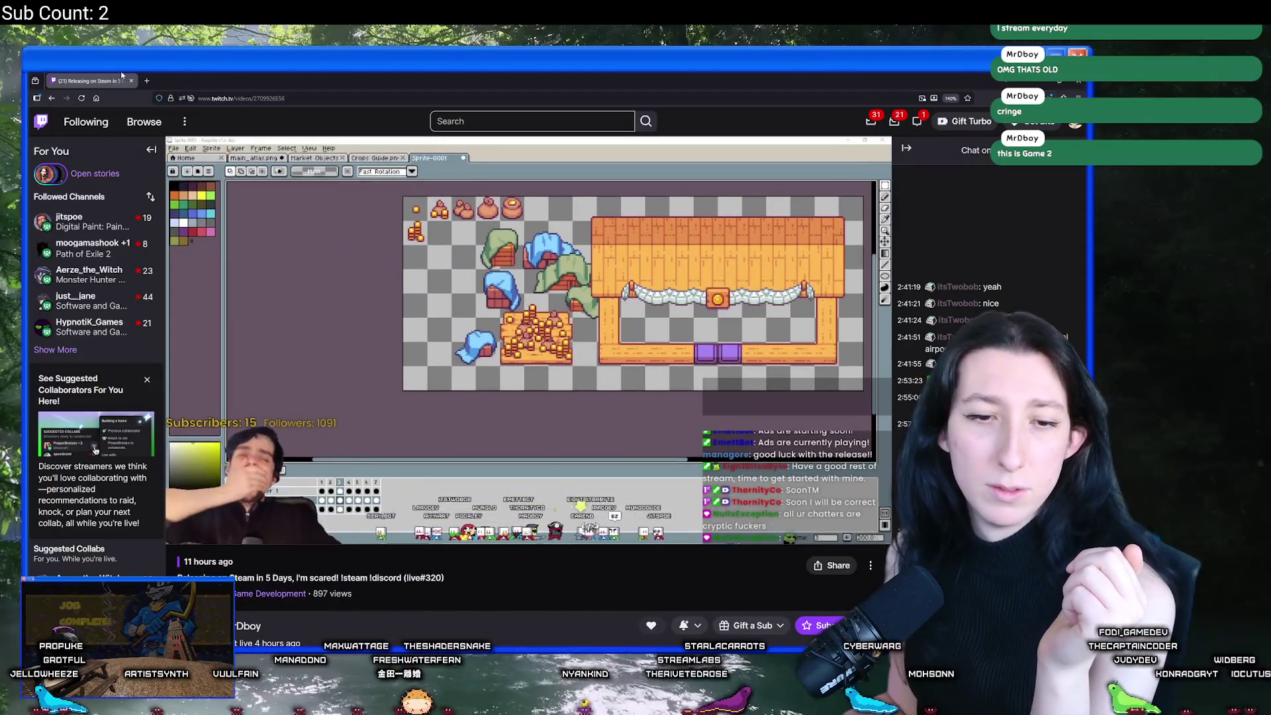
key("alt+Tab")
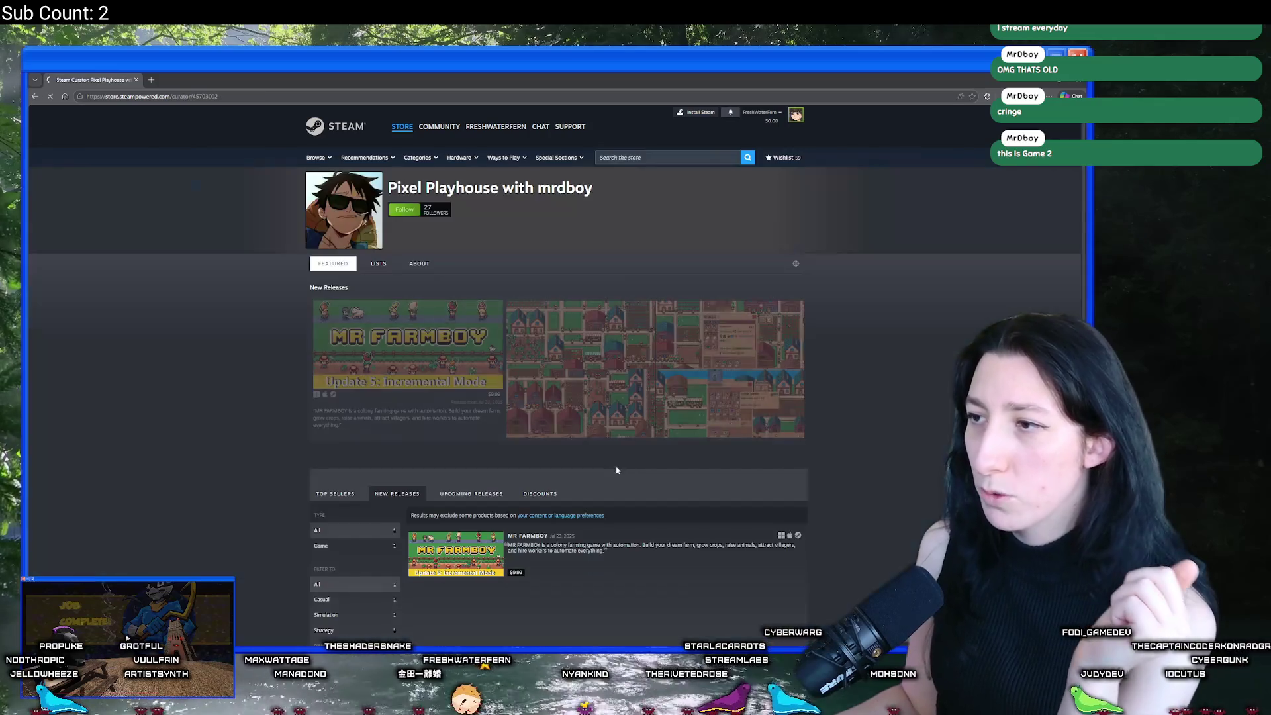
scroll(467, 367, "down", 2)
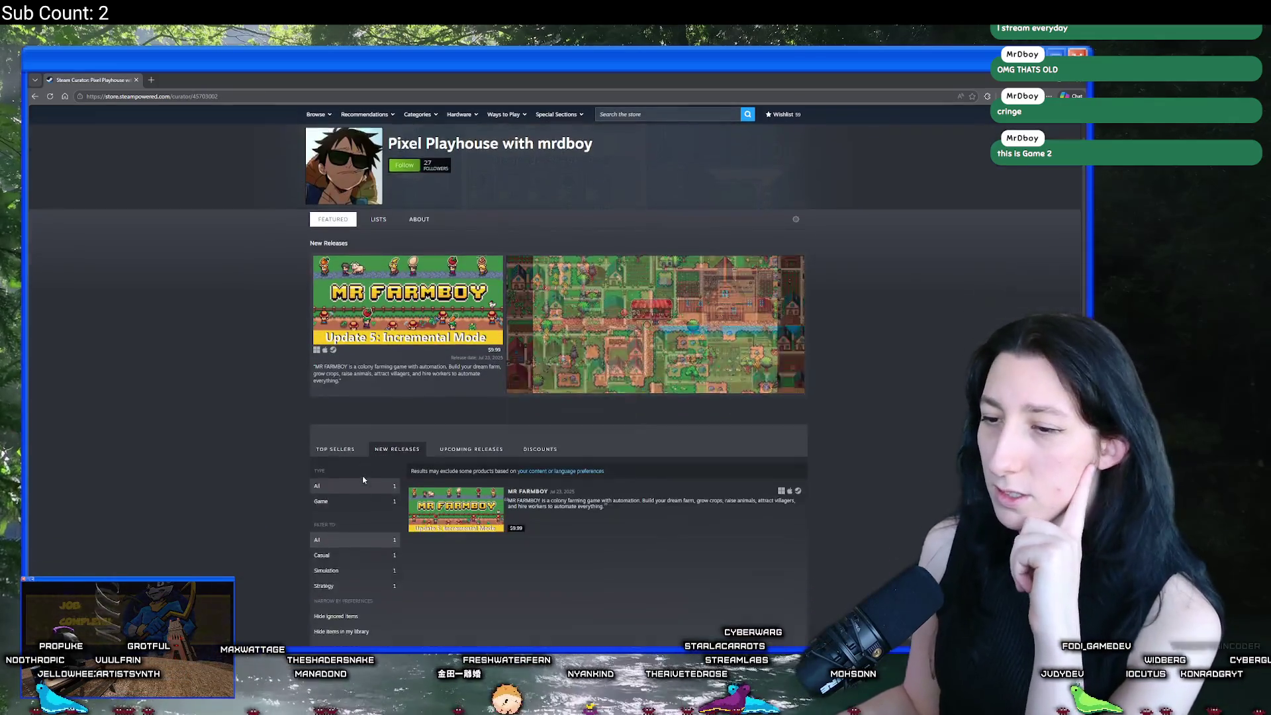
scroll(718, 514, "up", 2)
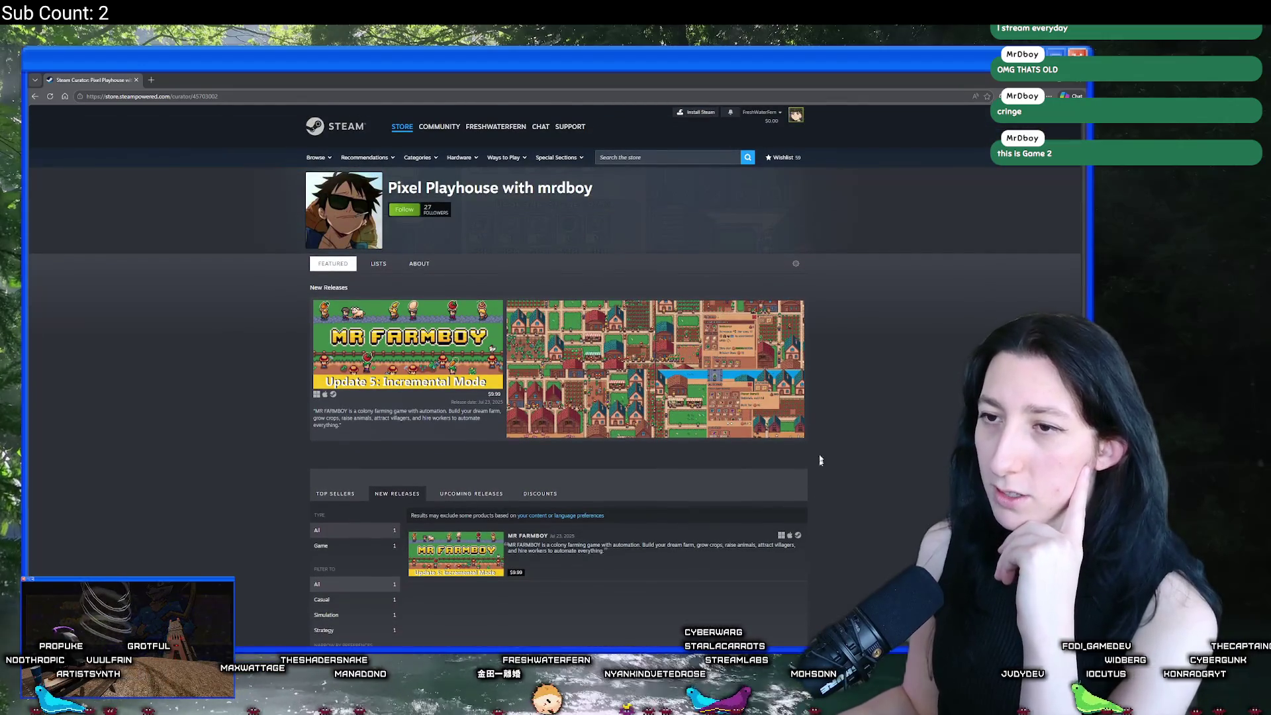